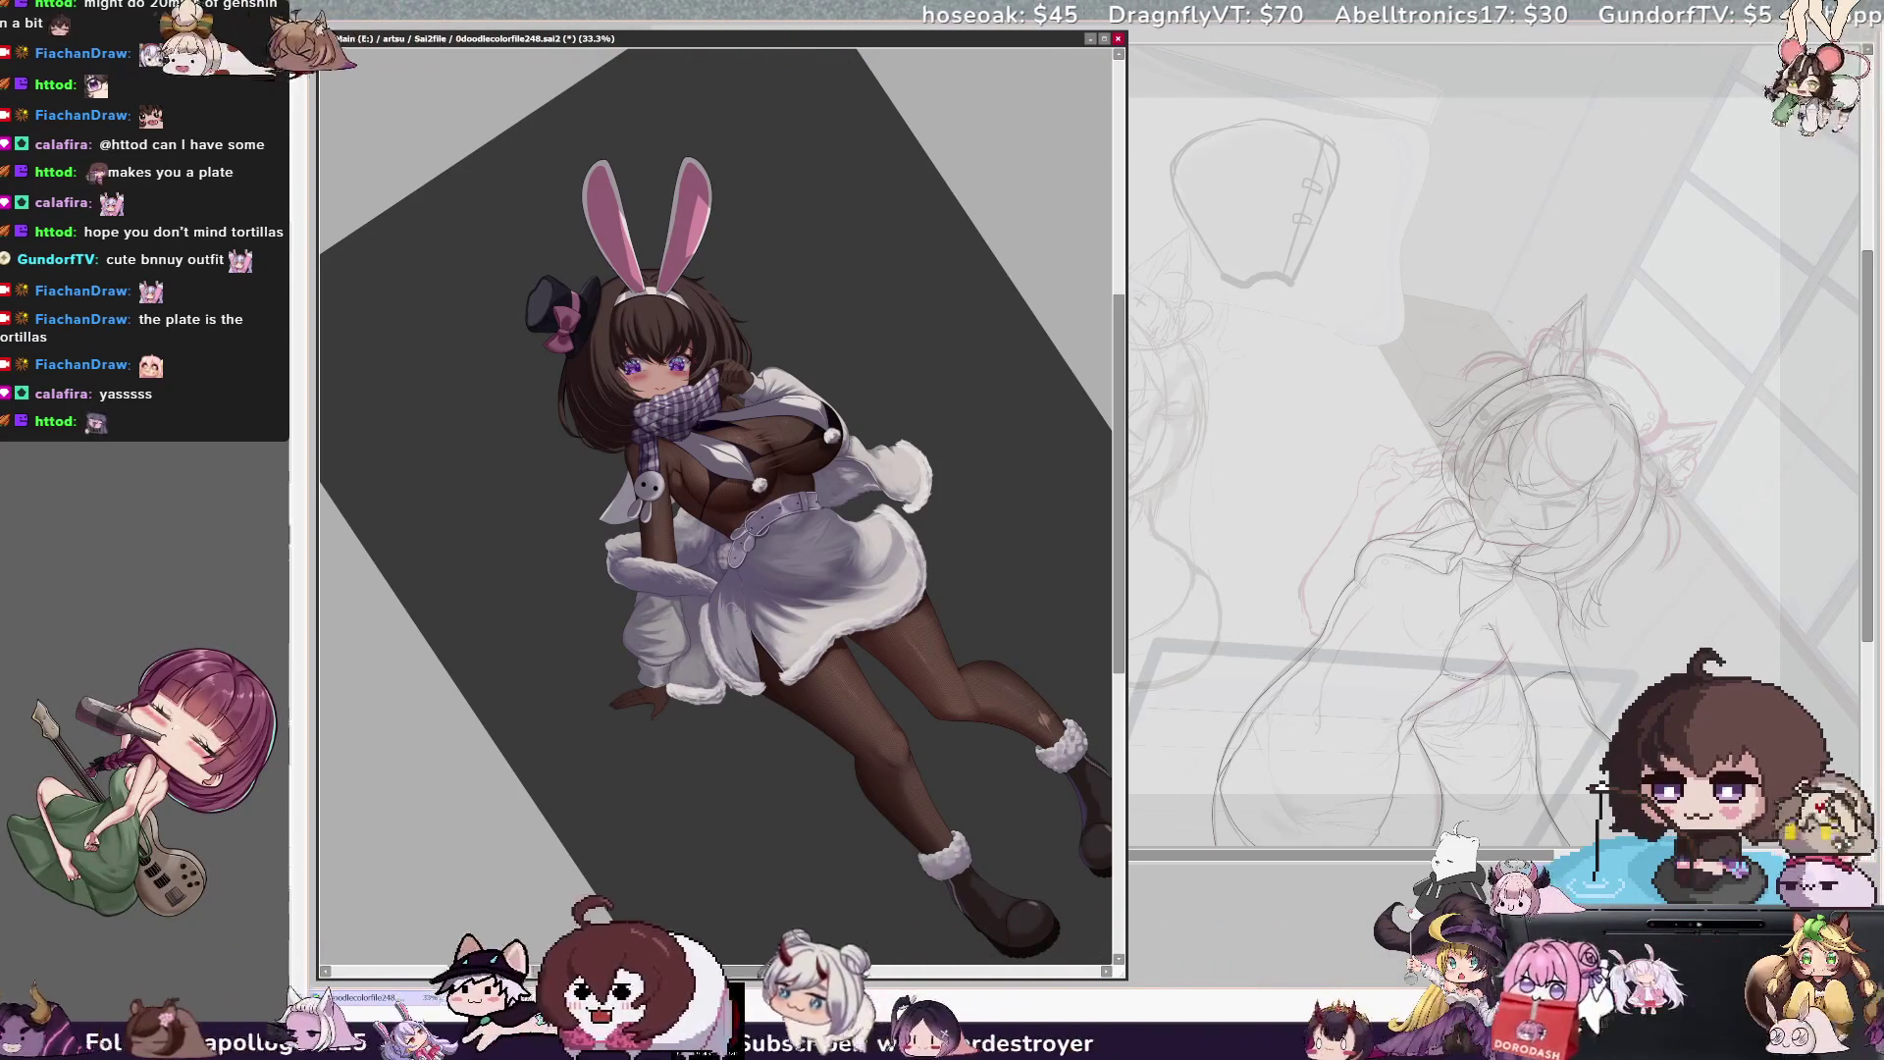
Pick the WhiteParts layer from the skirt and set the brush size to 55
ctrl+shift+click(739, 572)
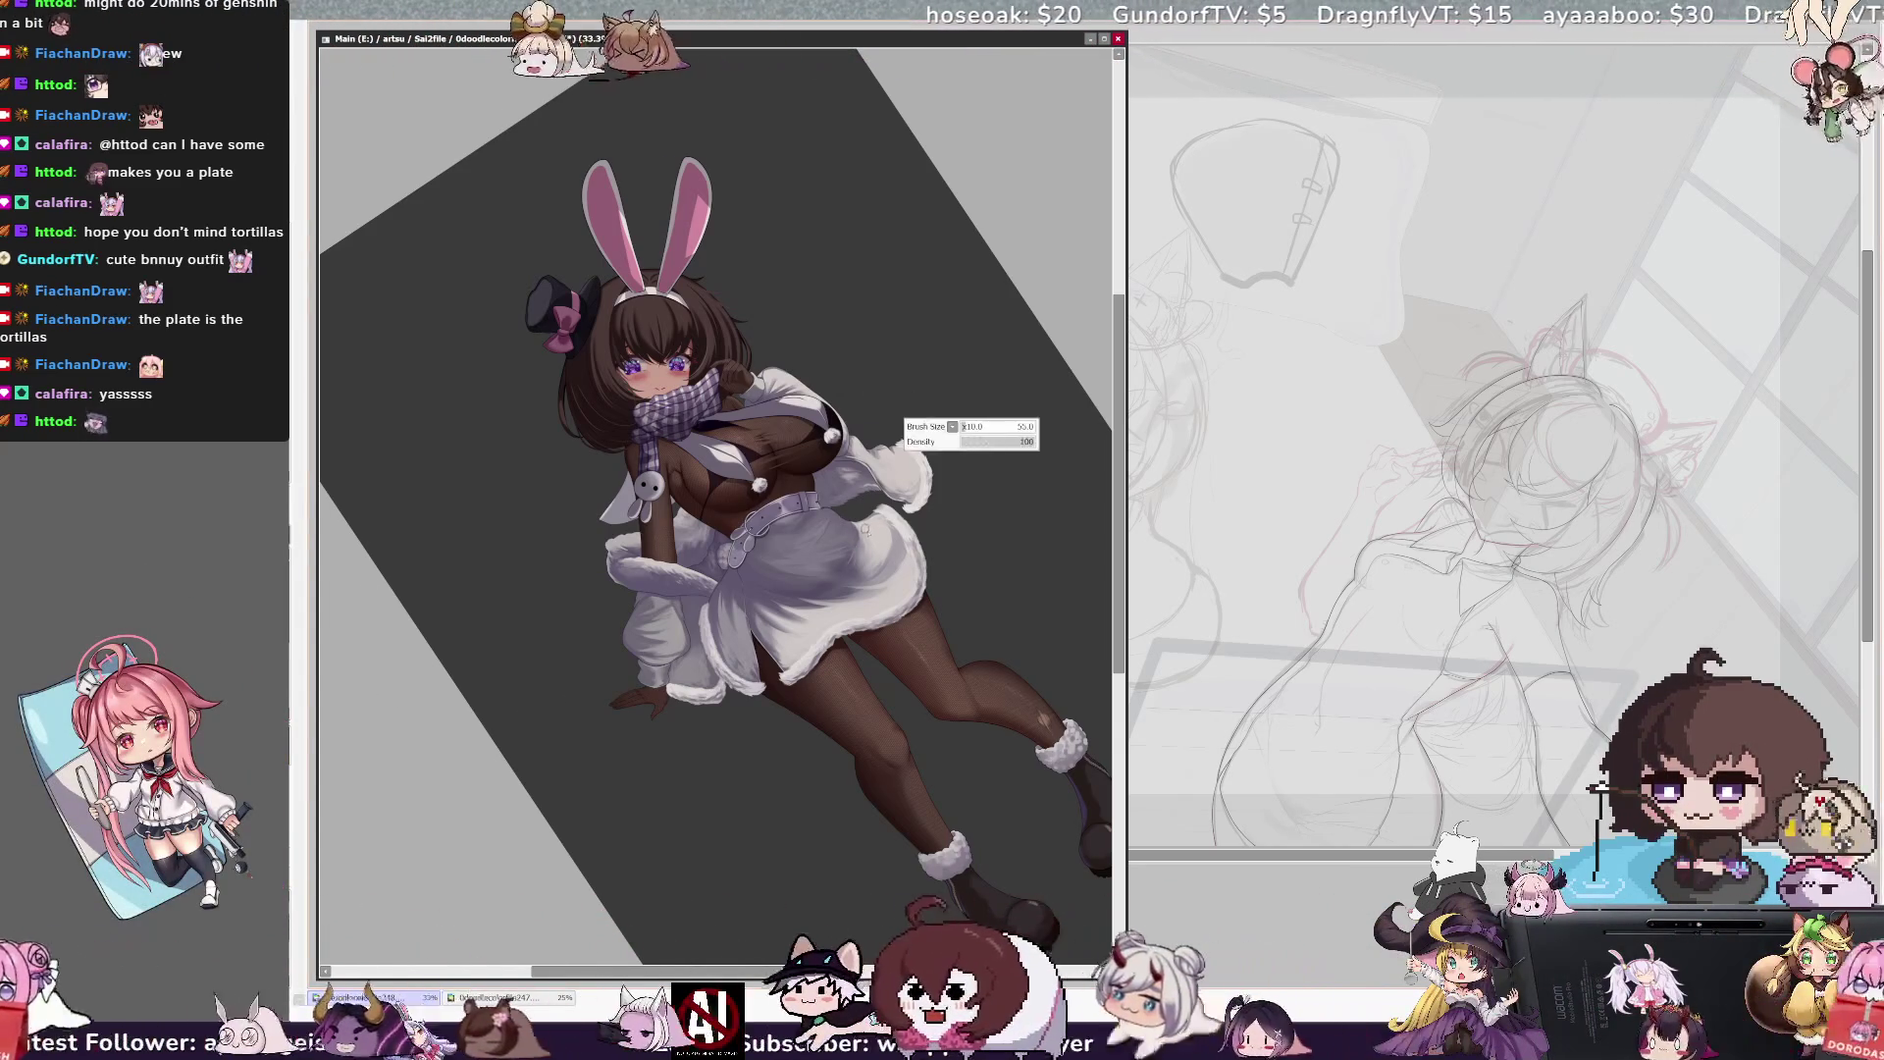
ctrl+shift+click(872, 540)
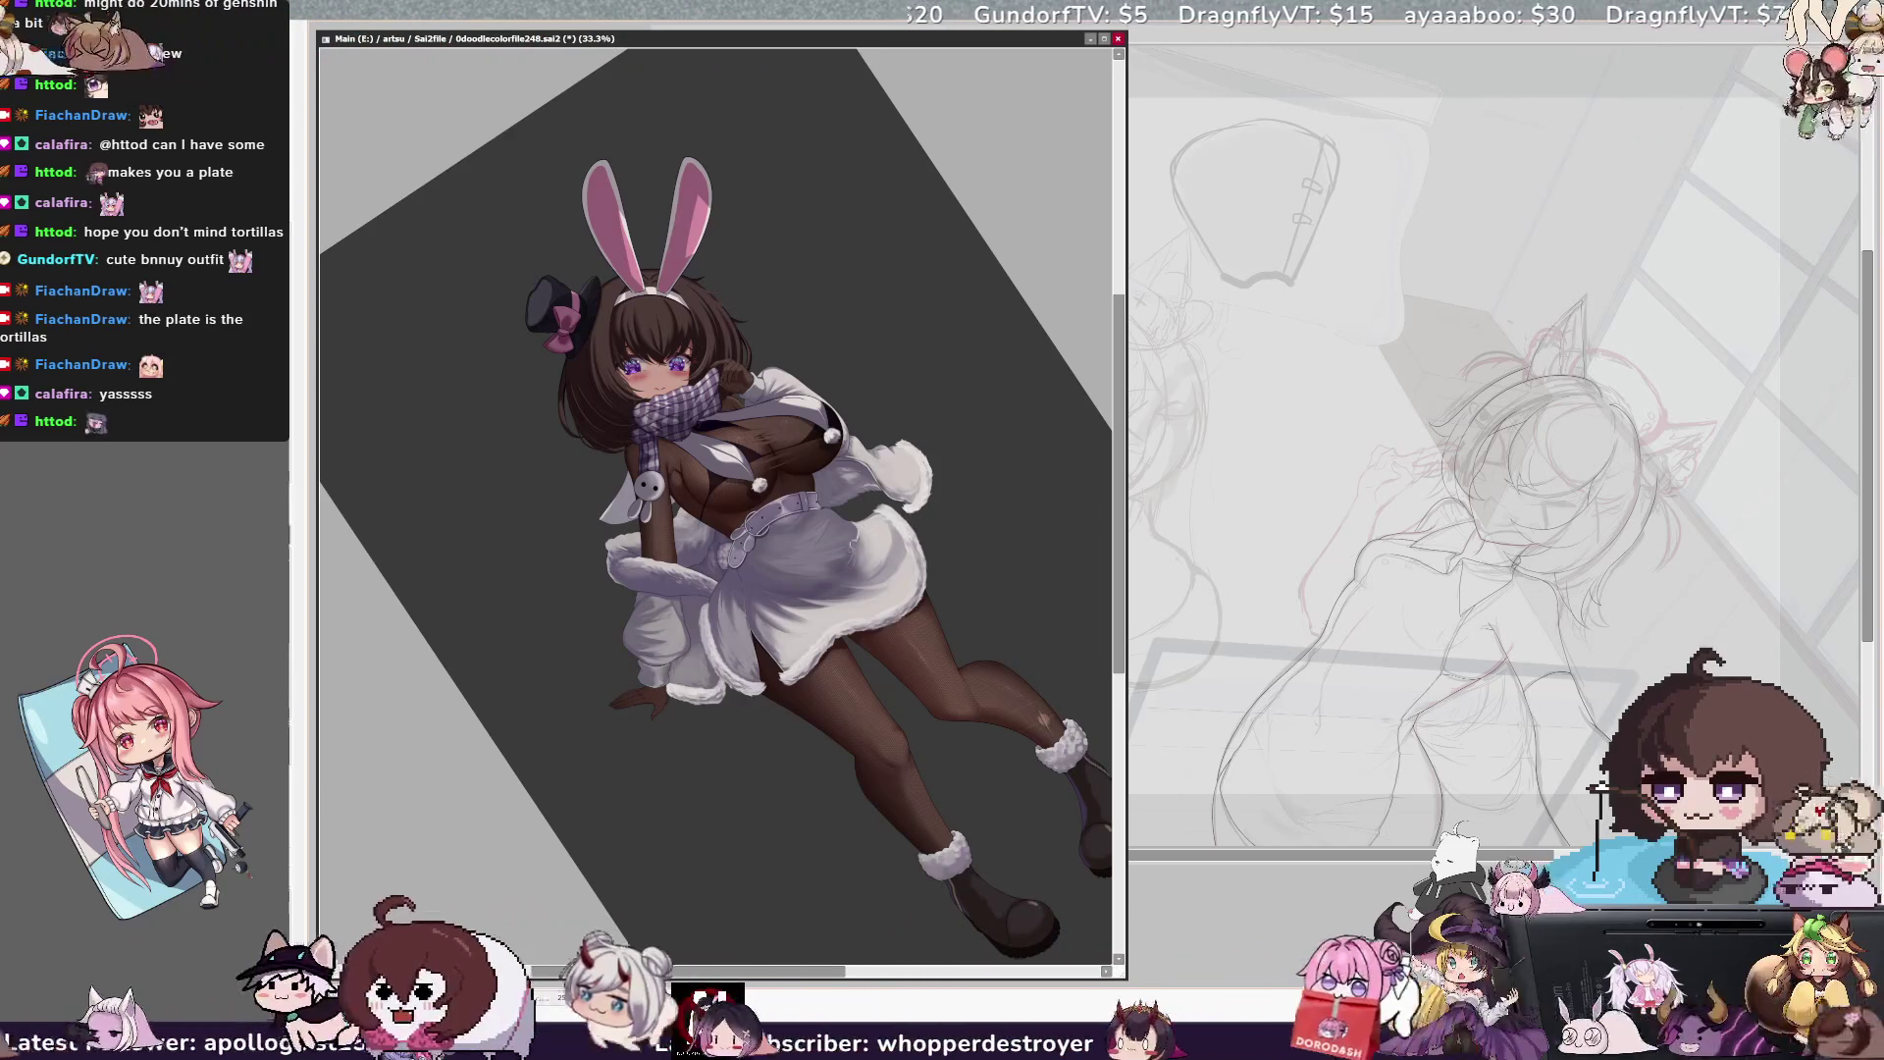
ctrl+shift+click(868, 537)
key(bracketright)
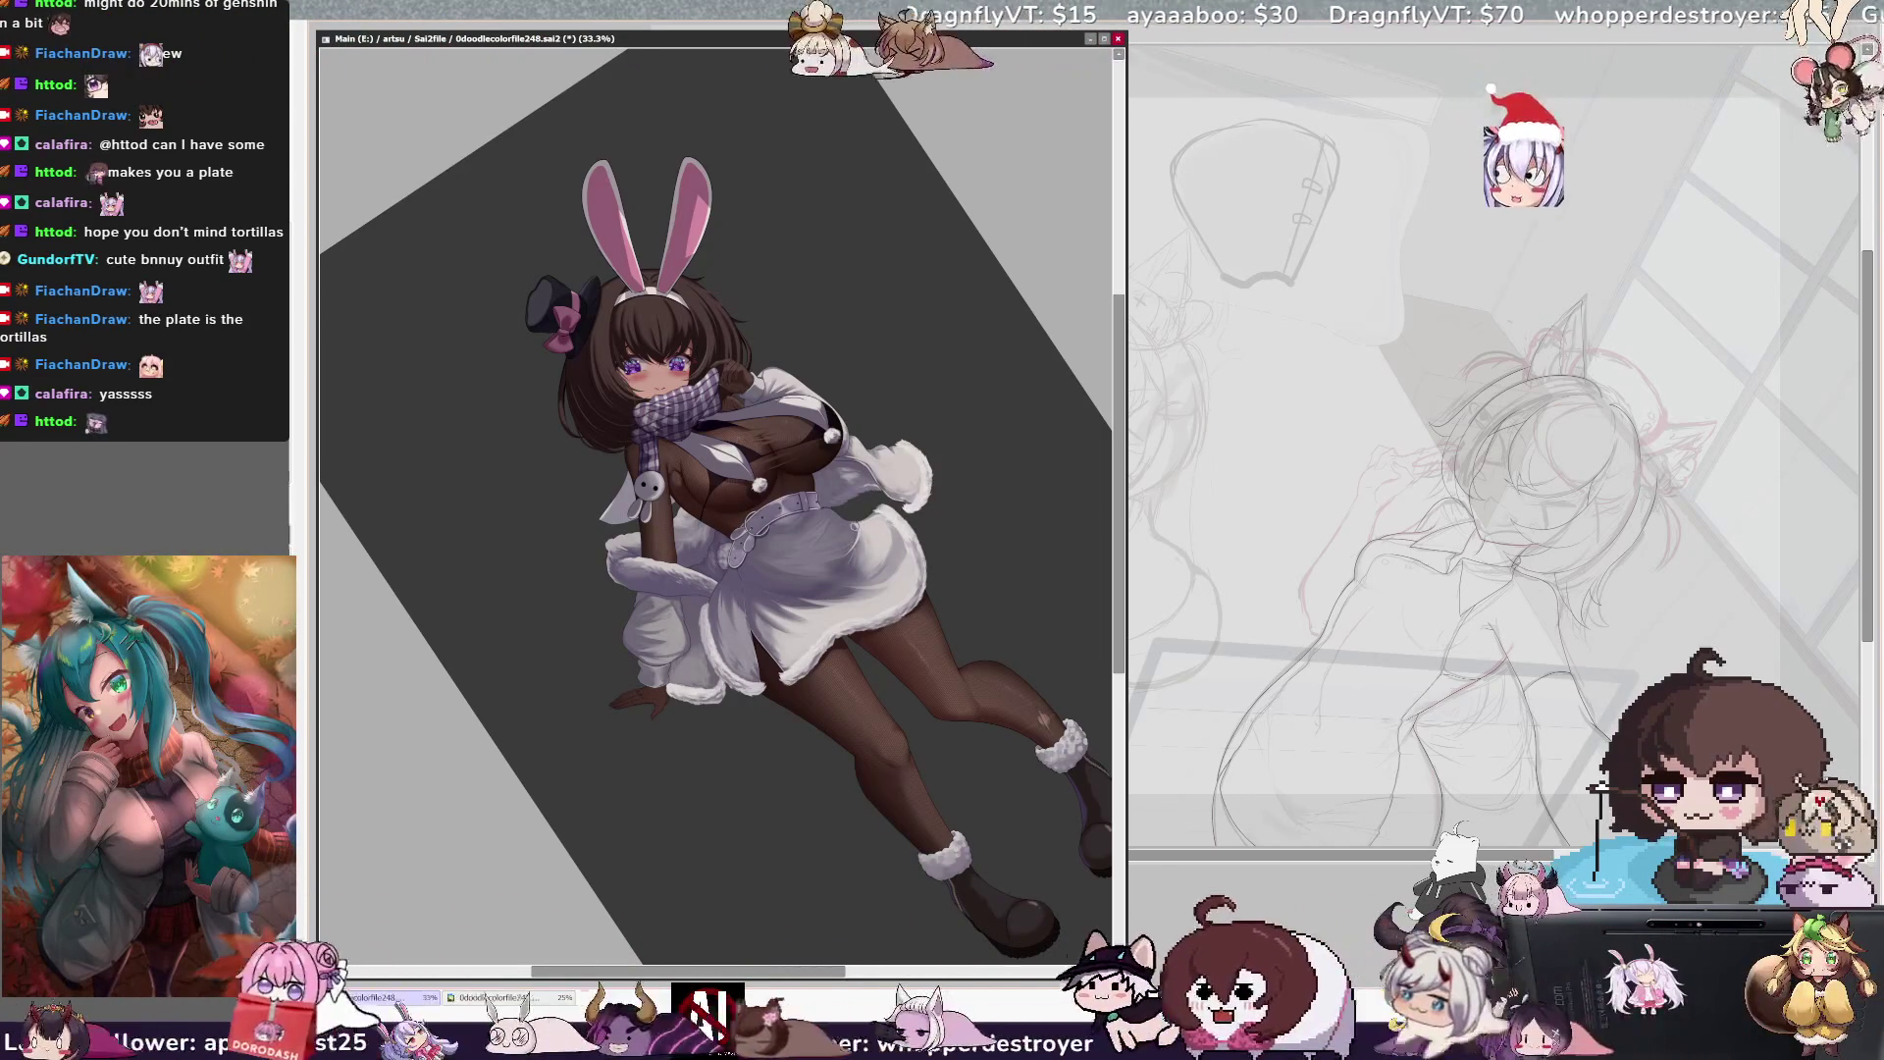
Pick Layer18 beside the jacket and enlarge the brush to 240
ctrl+shift+click(954, 465)
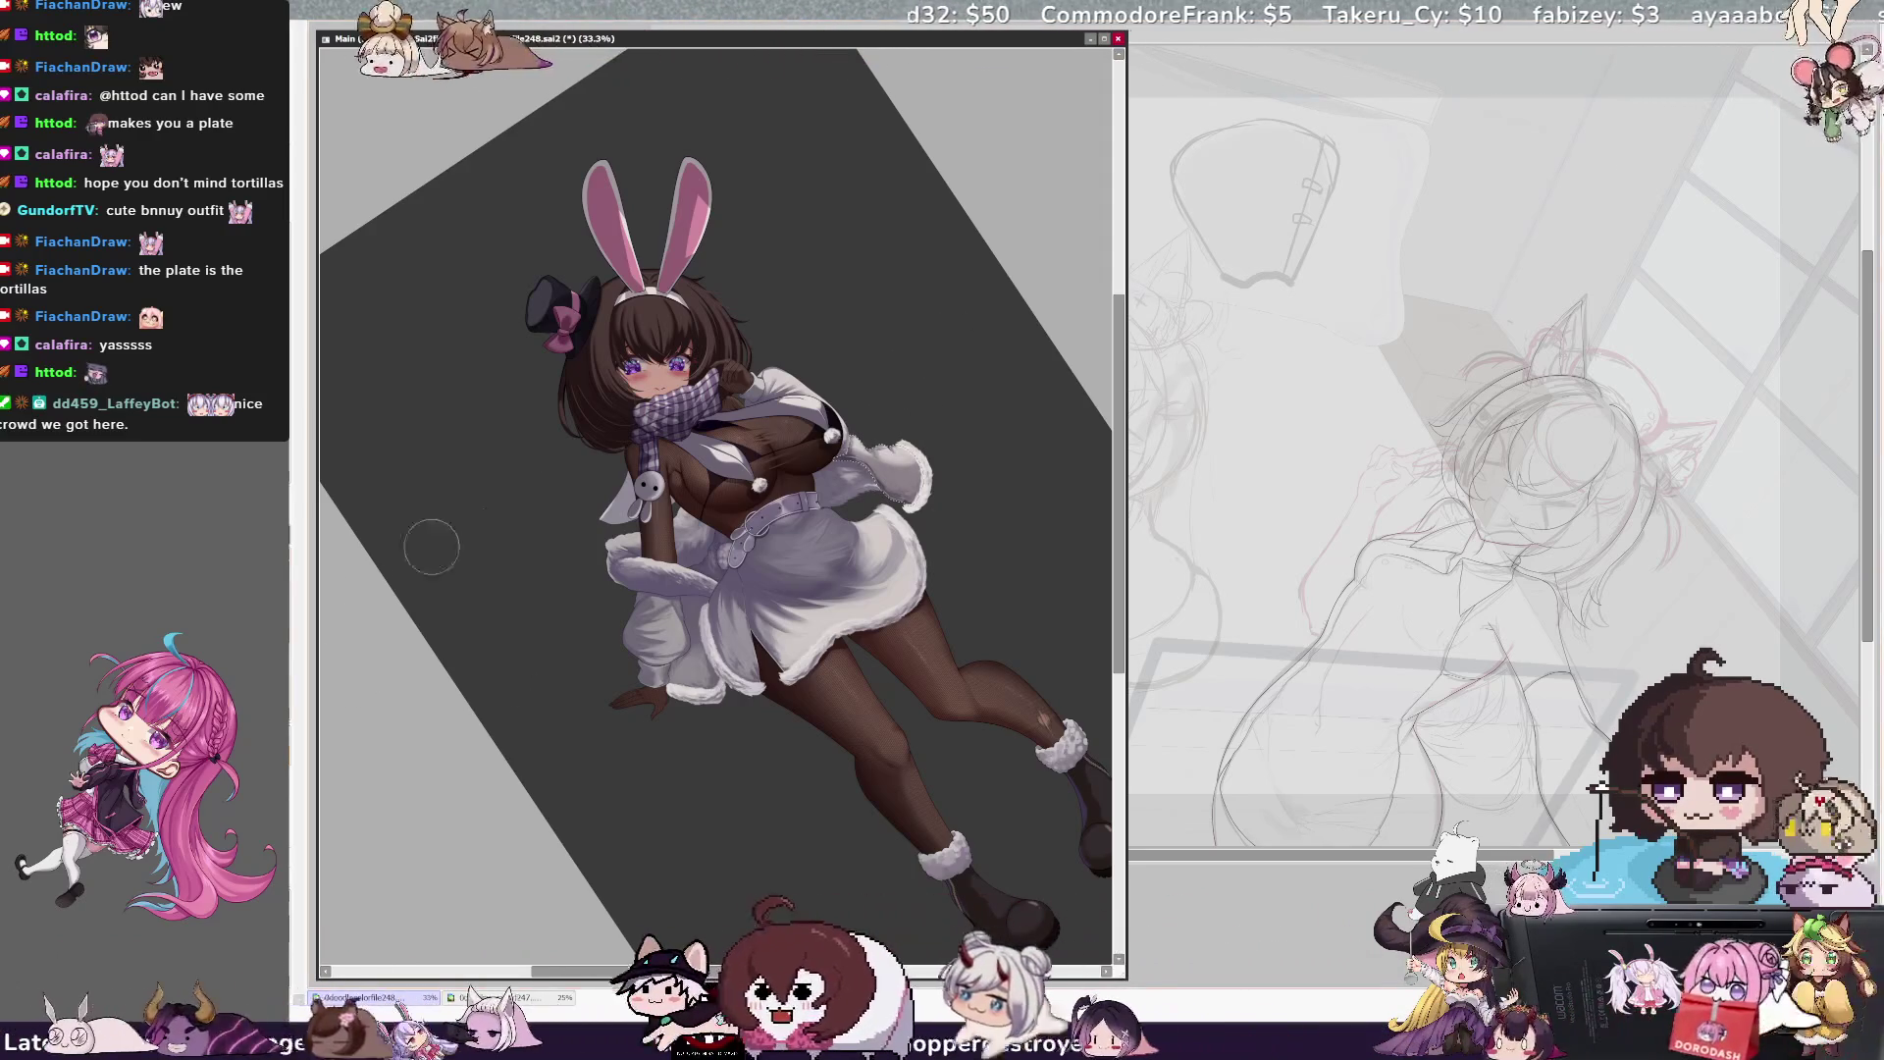
drag(883, 471, 917, 469)
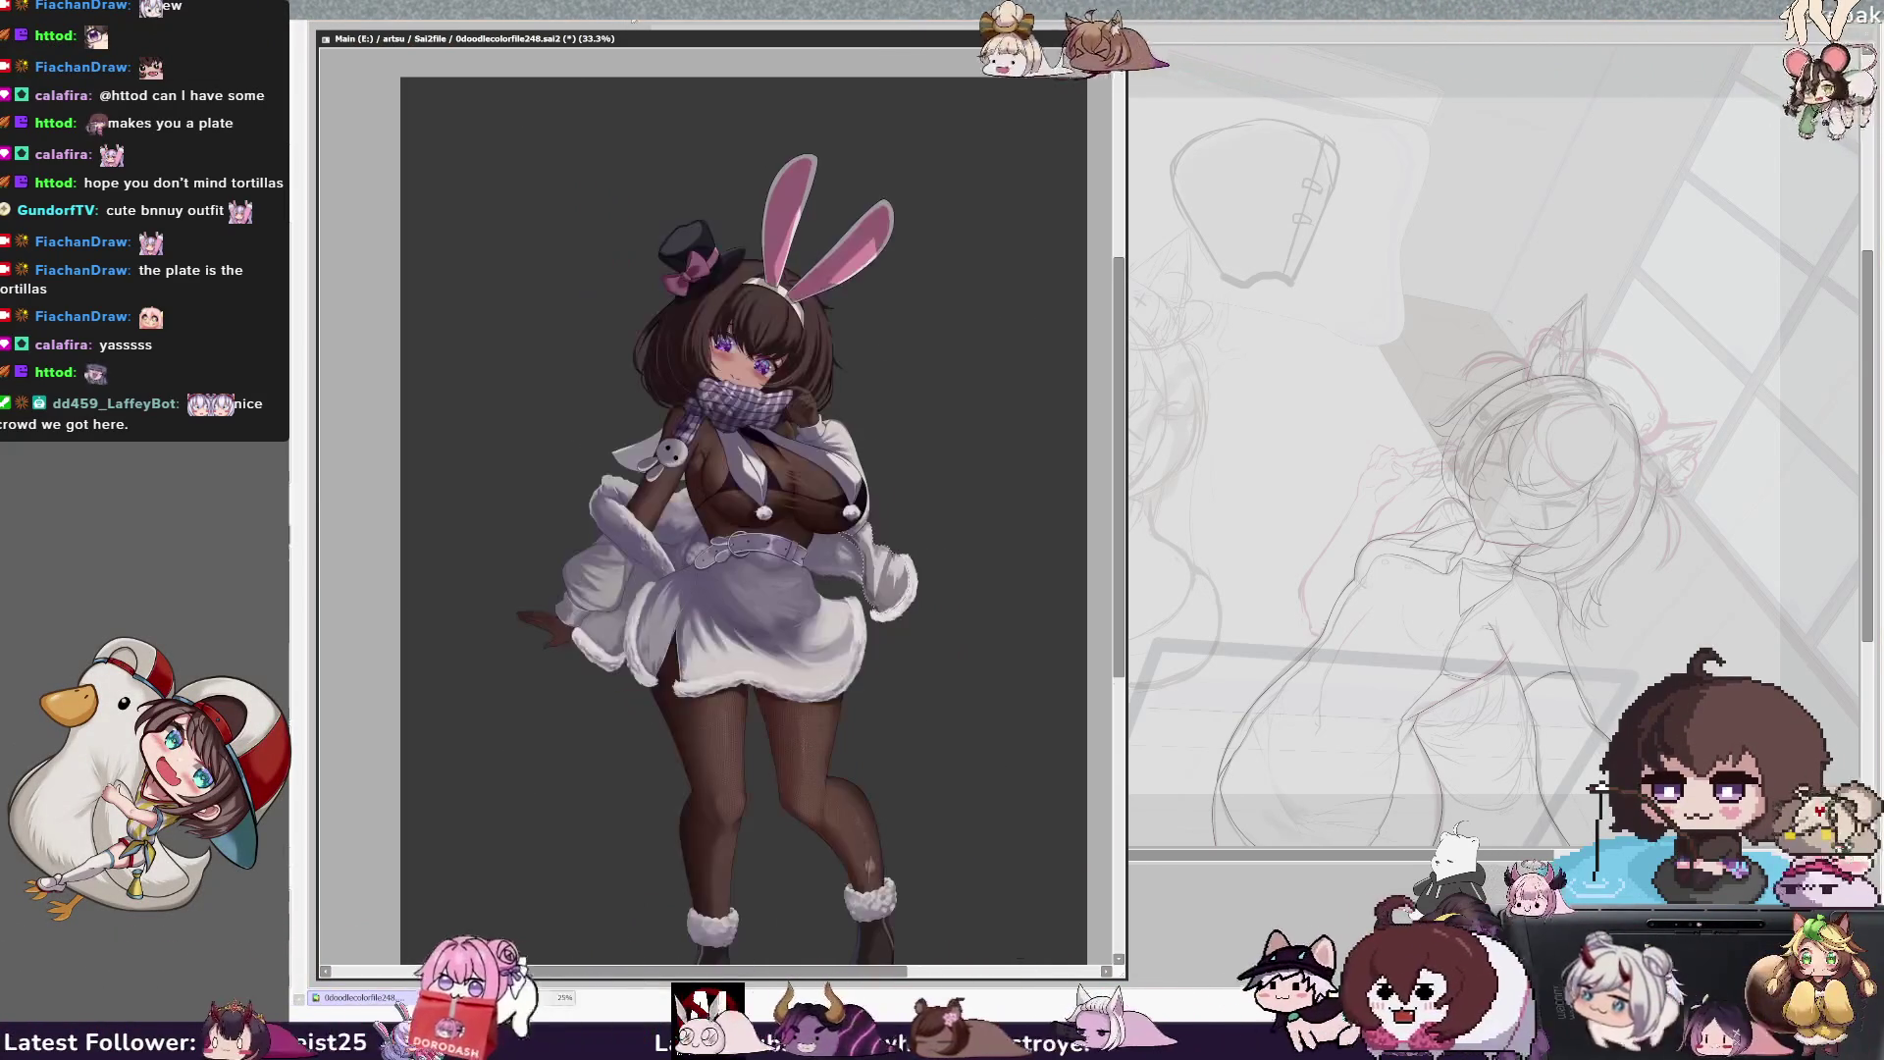
drag(945, 917, 868, 918)
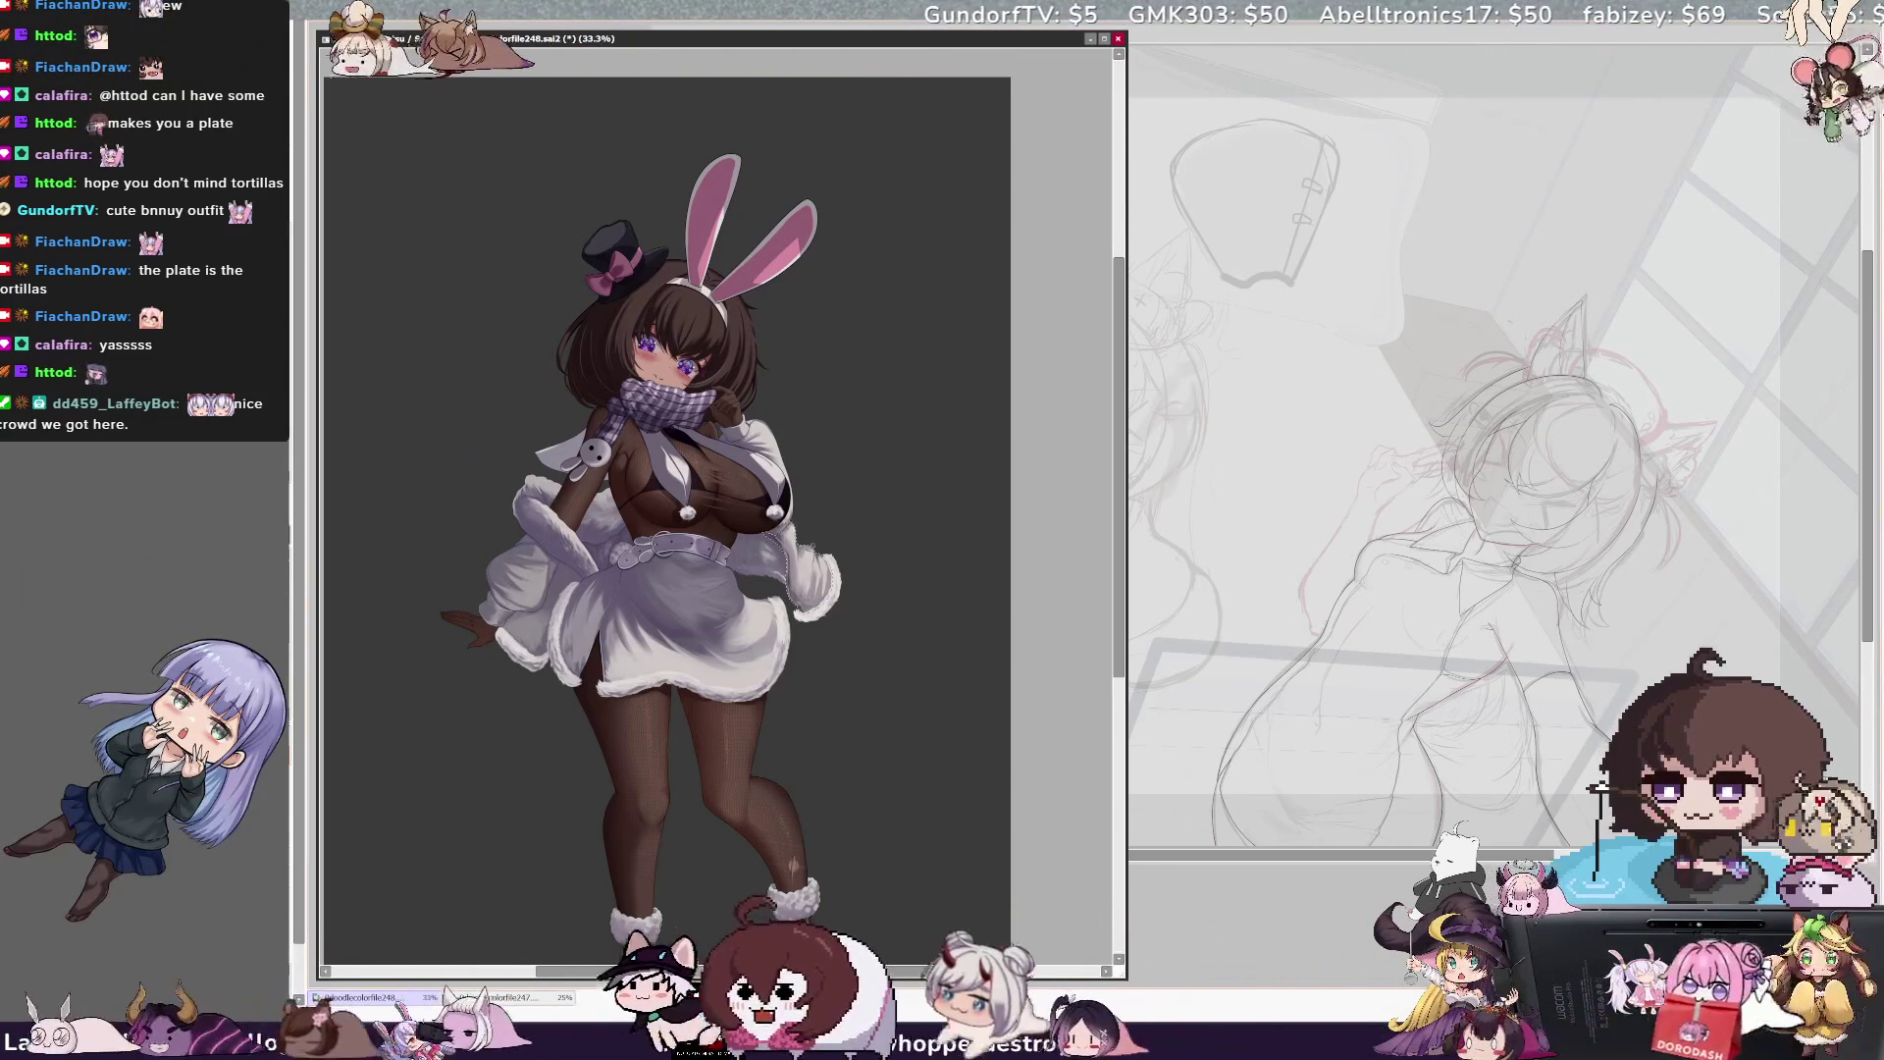
key(bracketright)
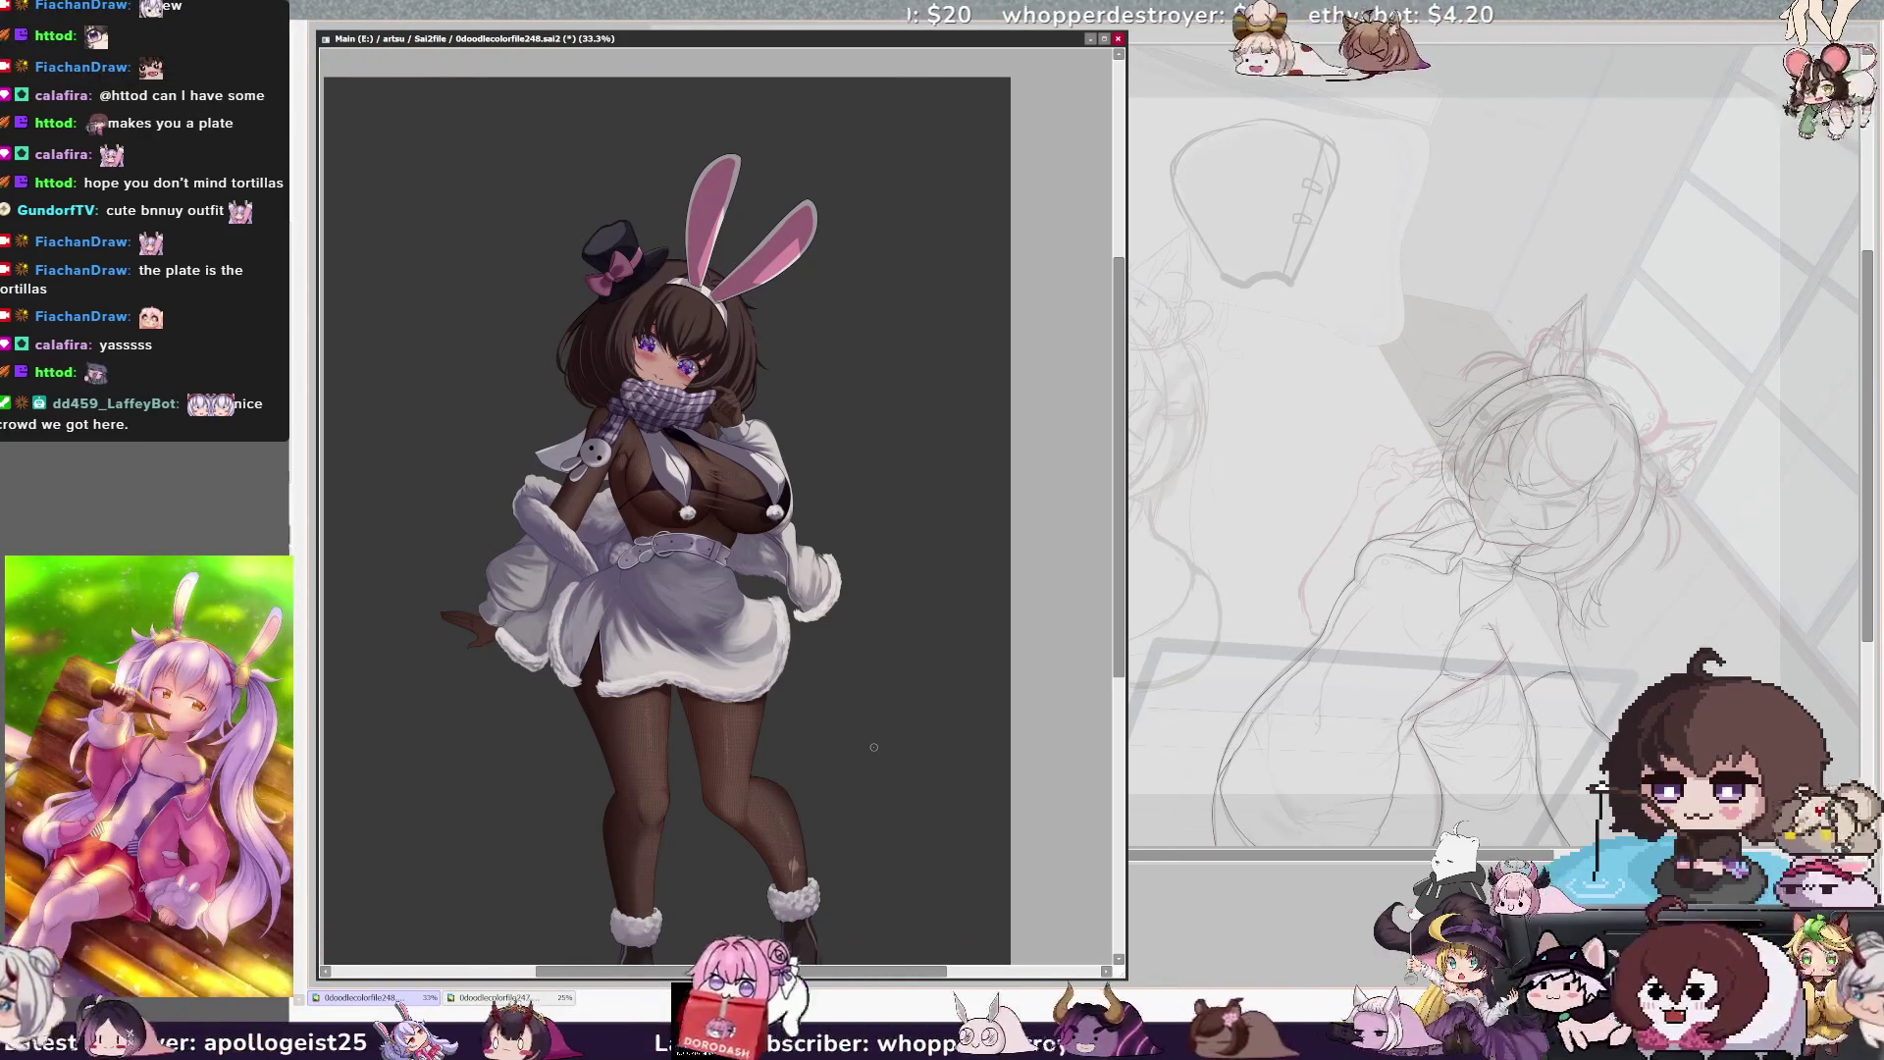
drag(837, 938, 901, 938)
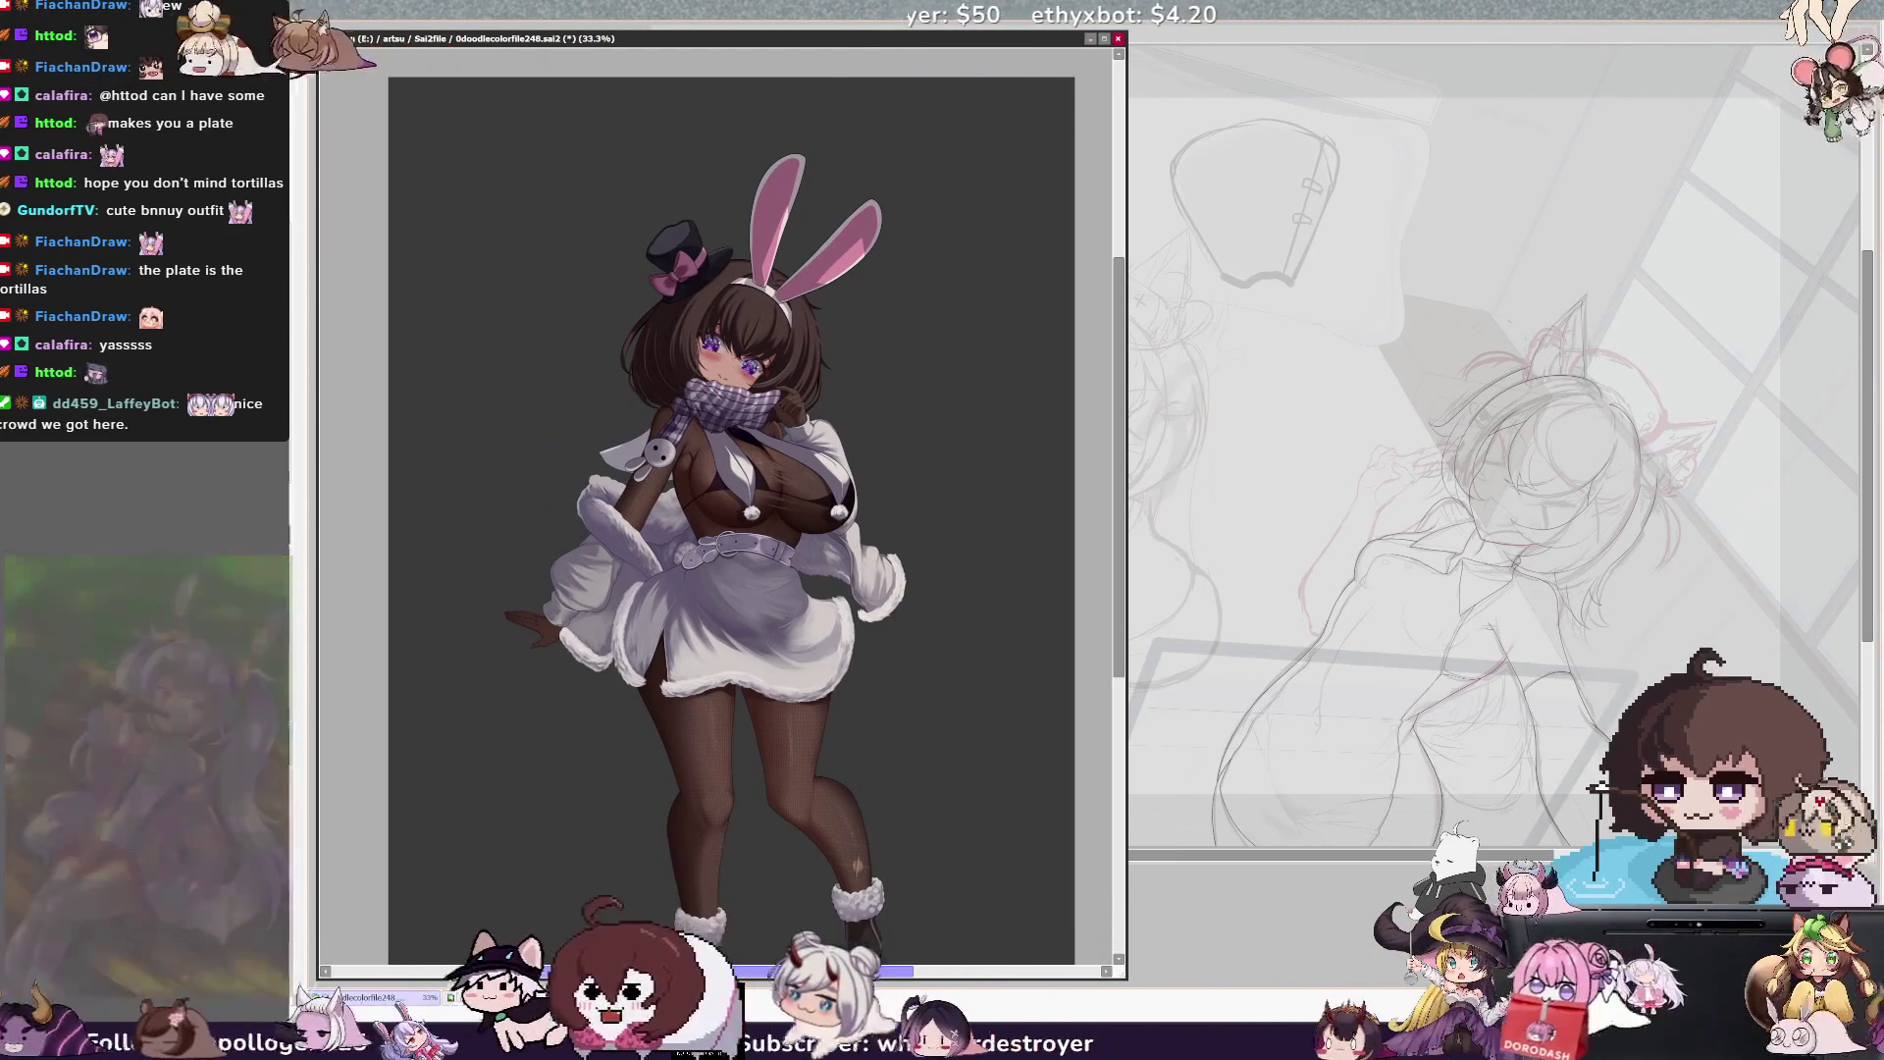
Check the figure mirrored and back, resize the brush, then turn the canvas 90° counterclockwise
drag(1119, 617, 1118, 635)
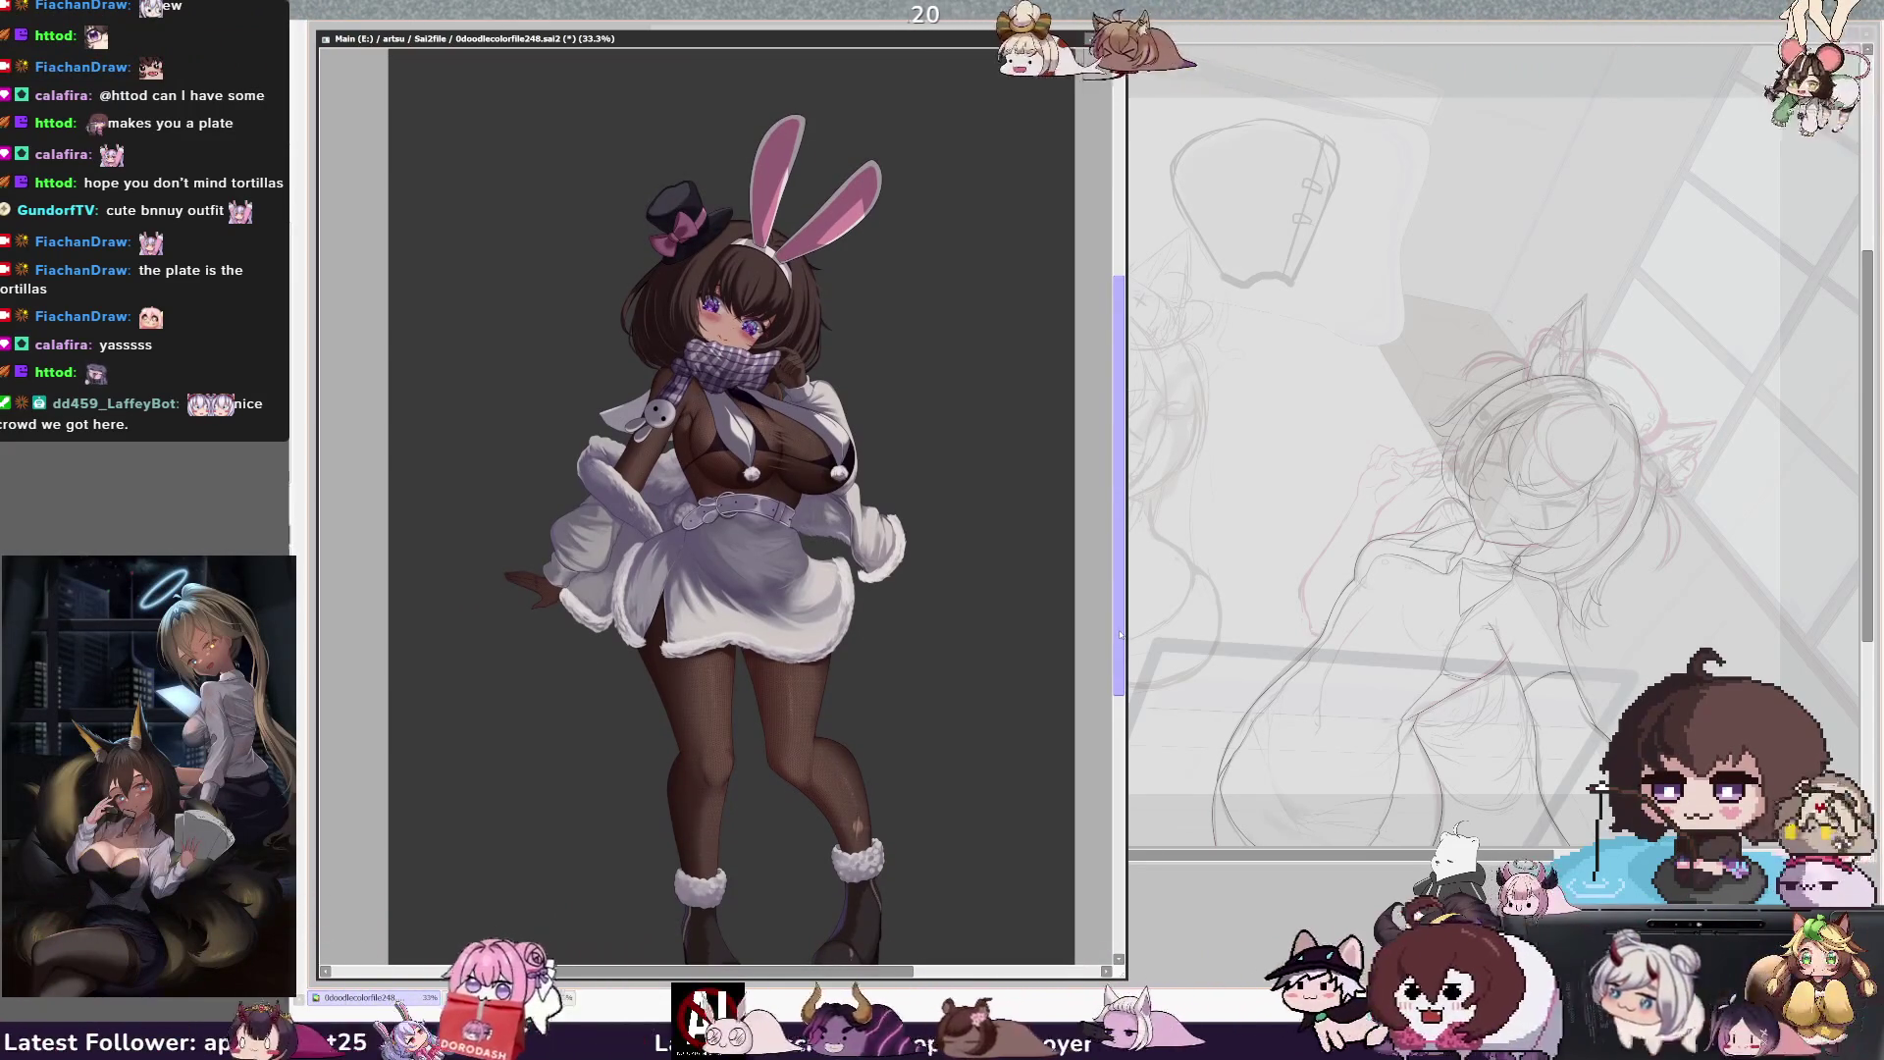
key(h)
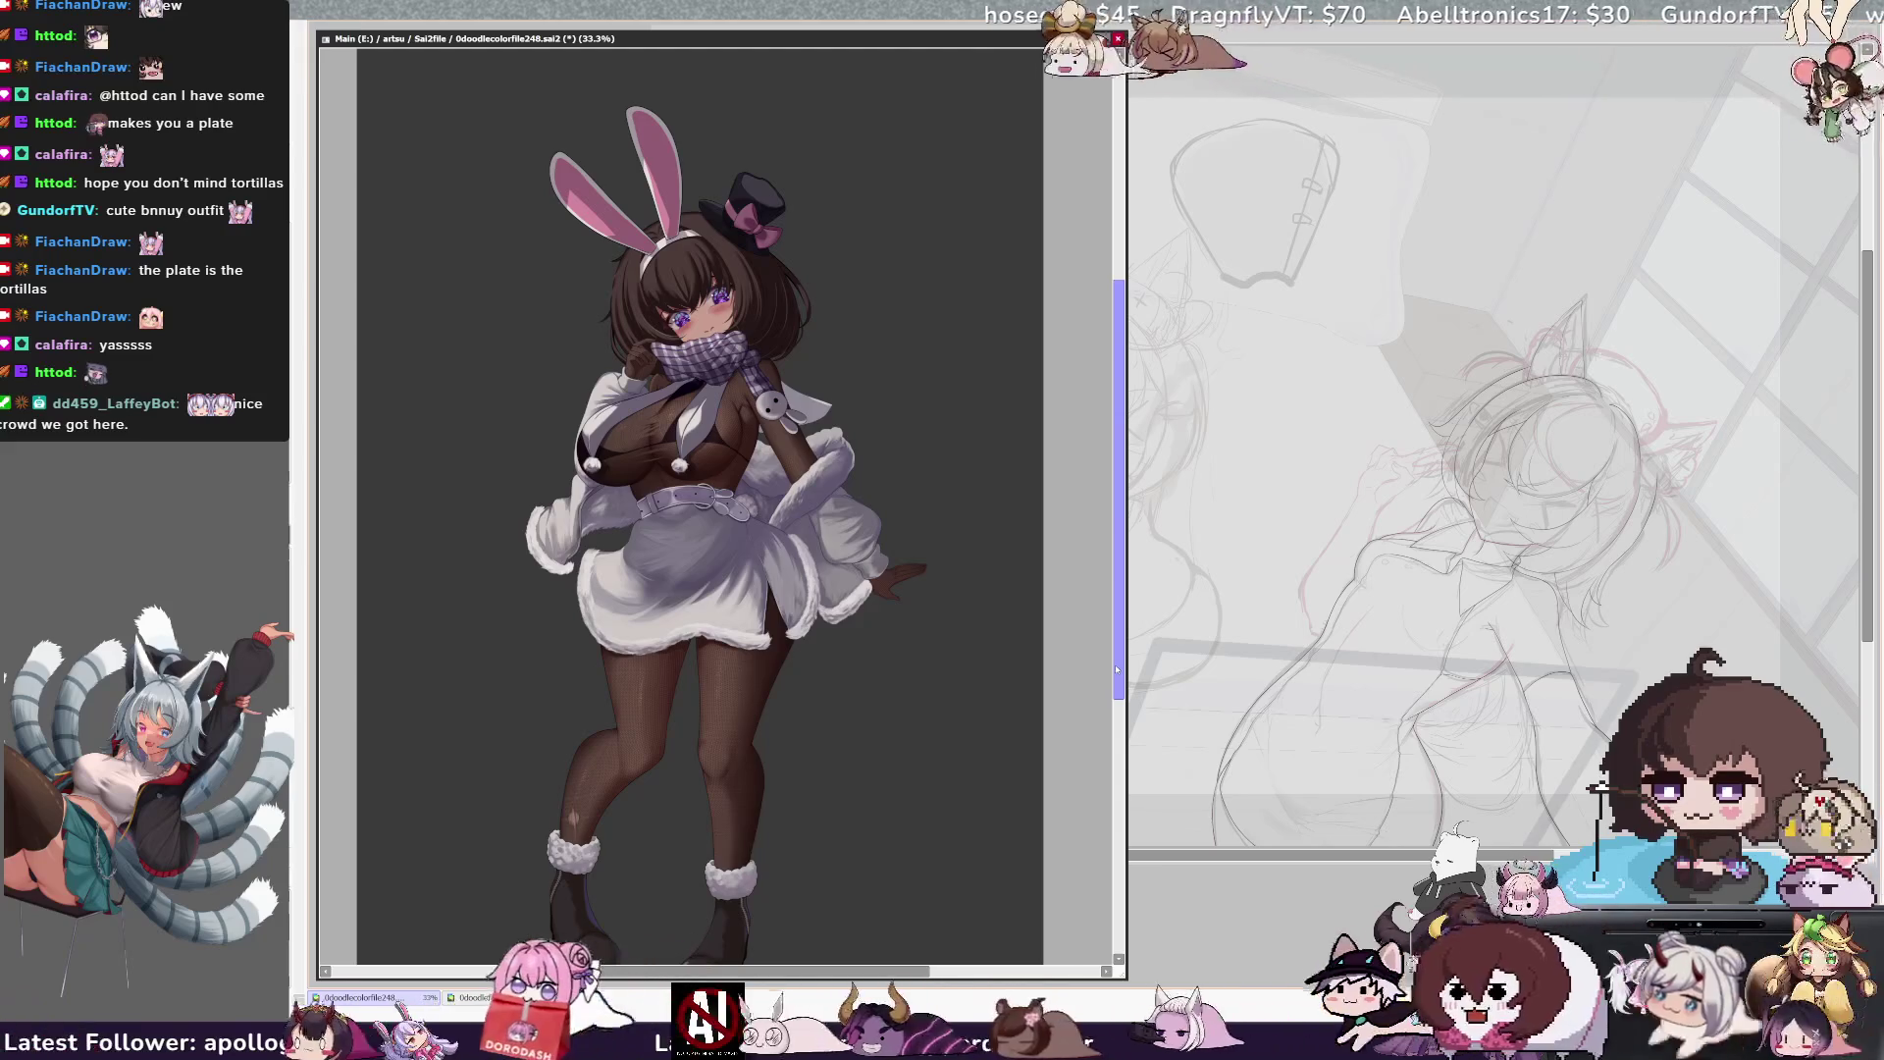
key(h)
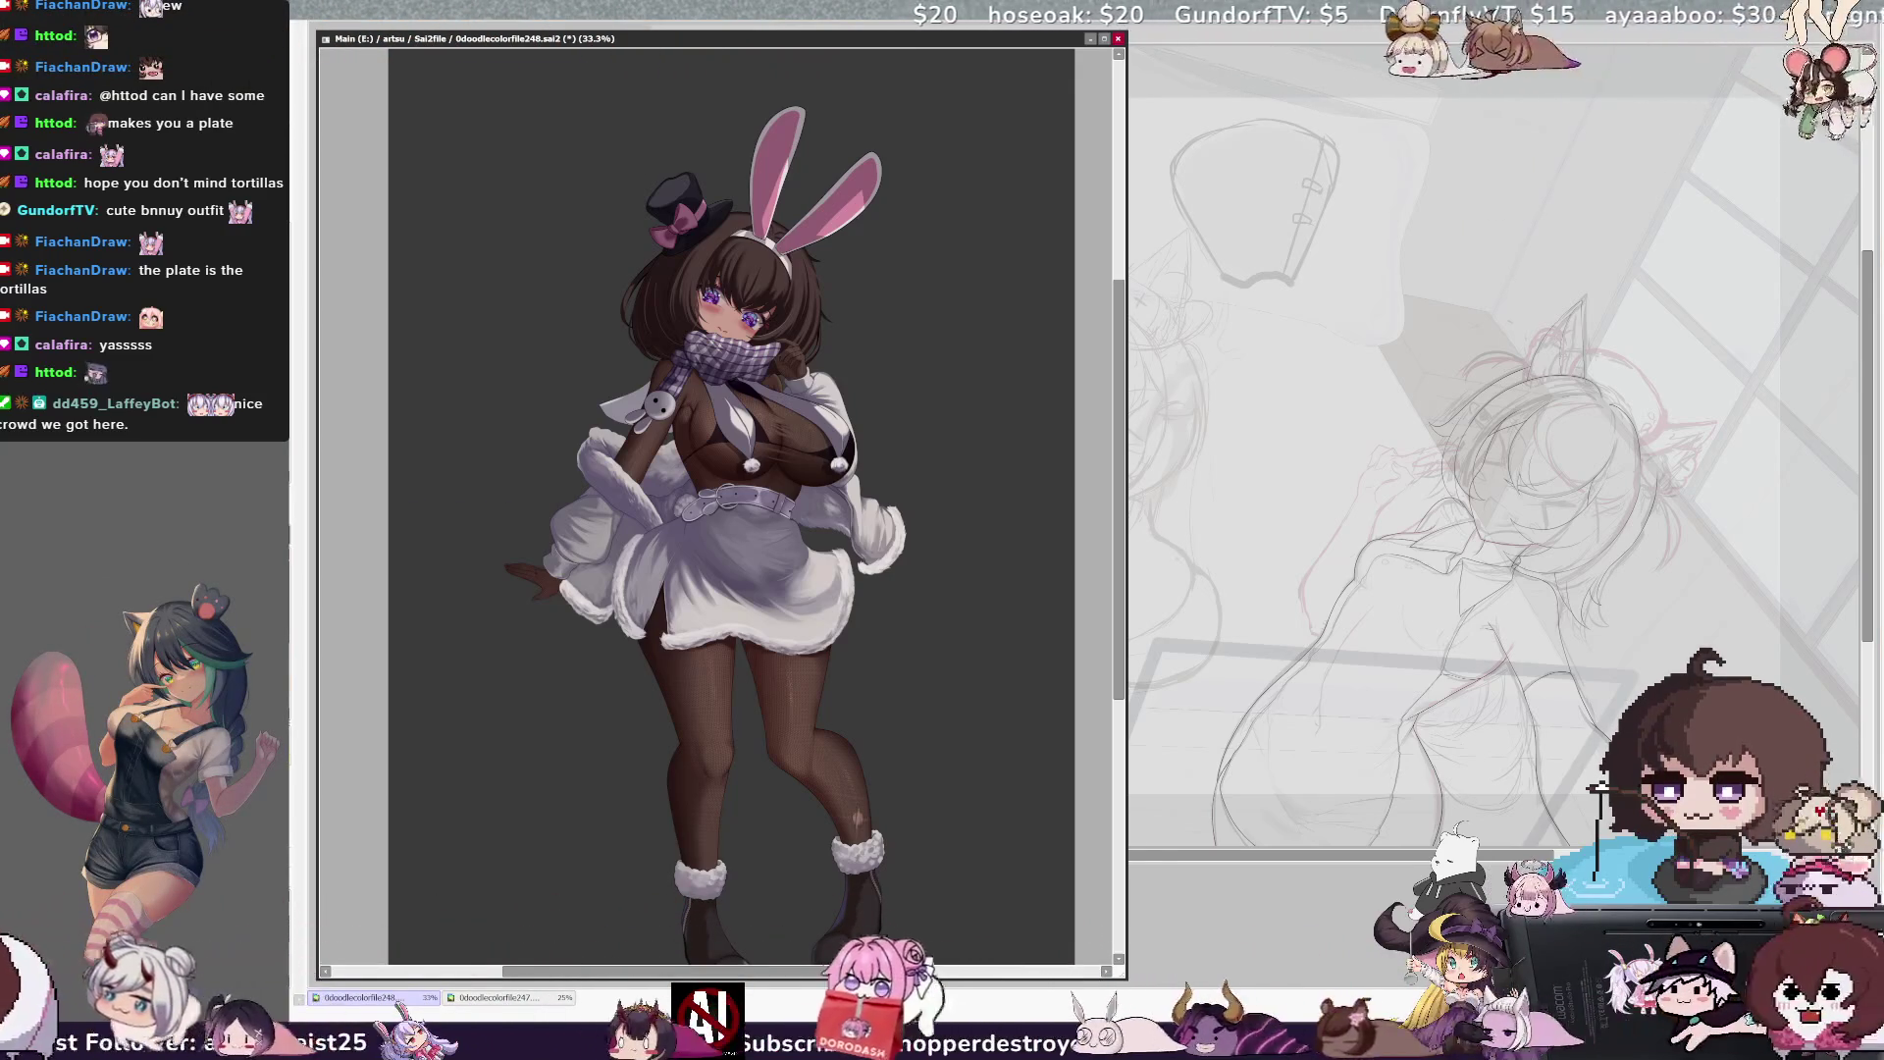
drag(679, 424, 734, 420)
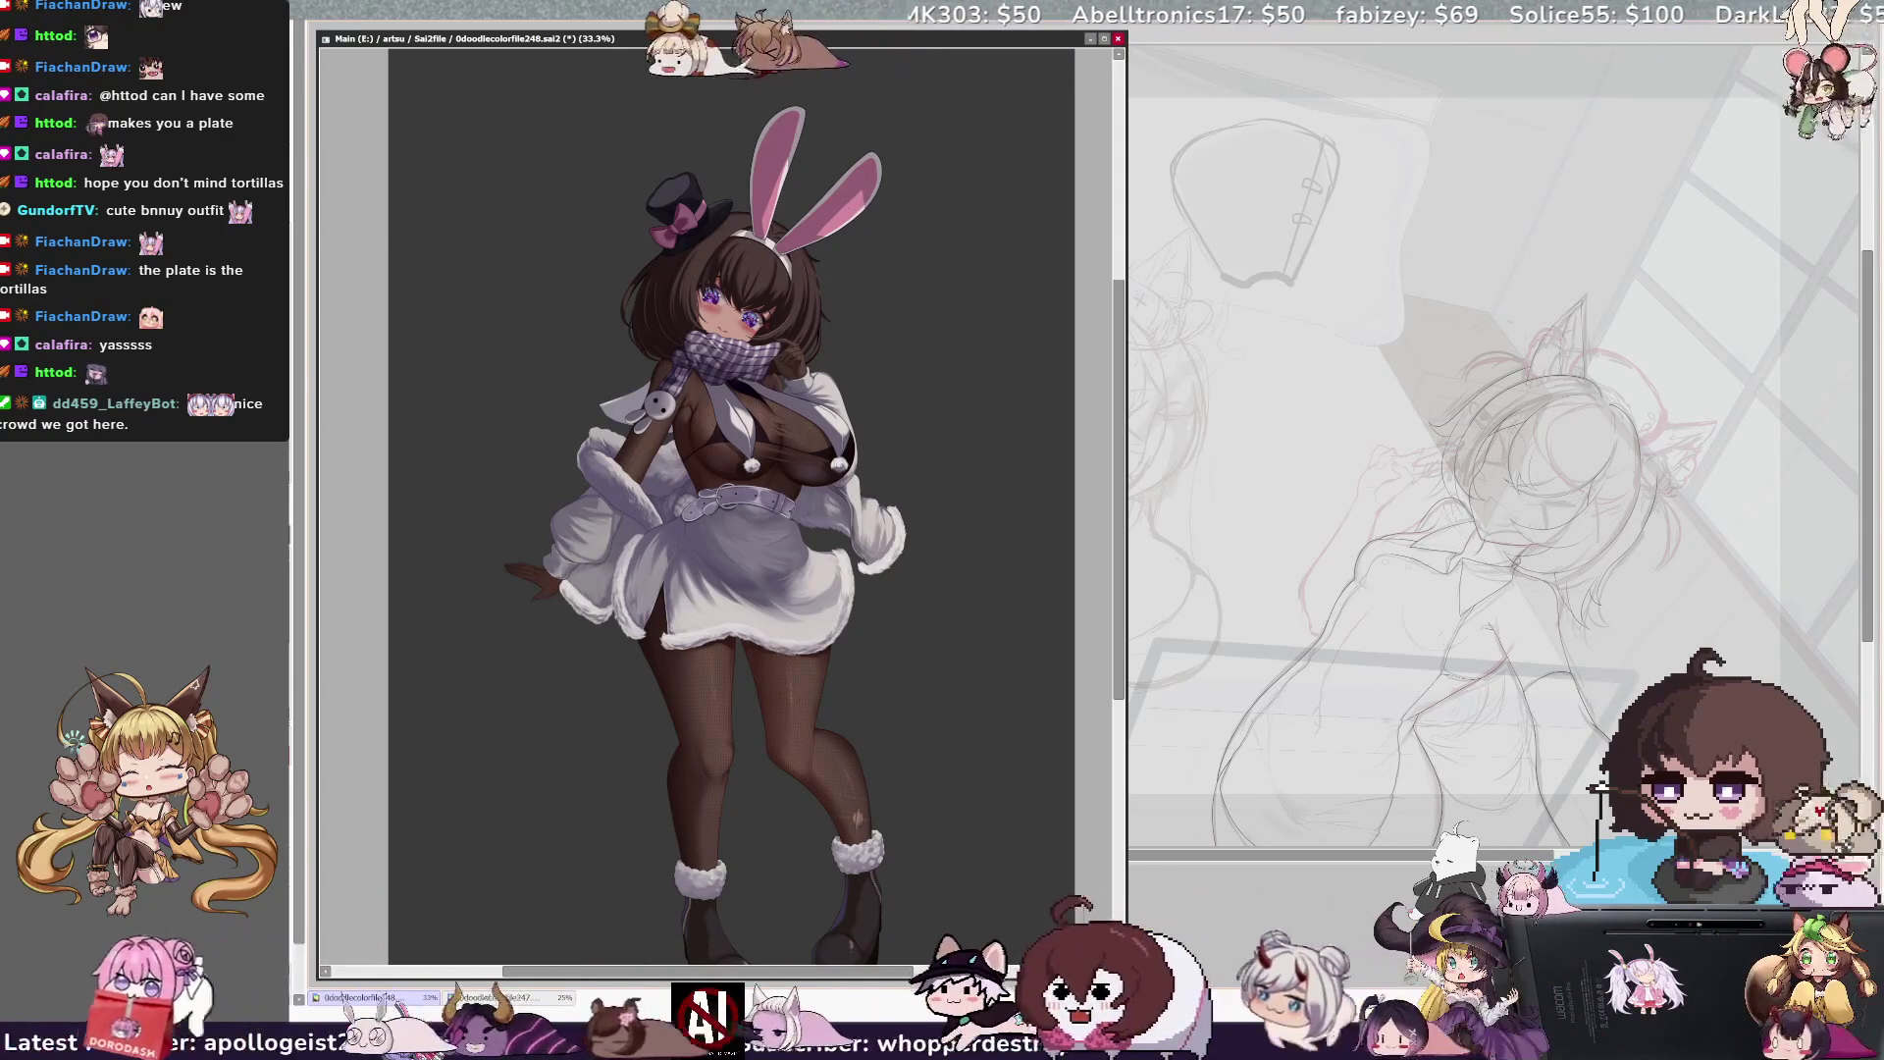
key(Delete)
key(Delete)
key(Delete)
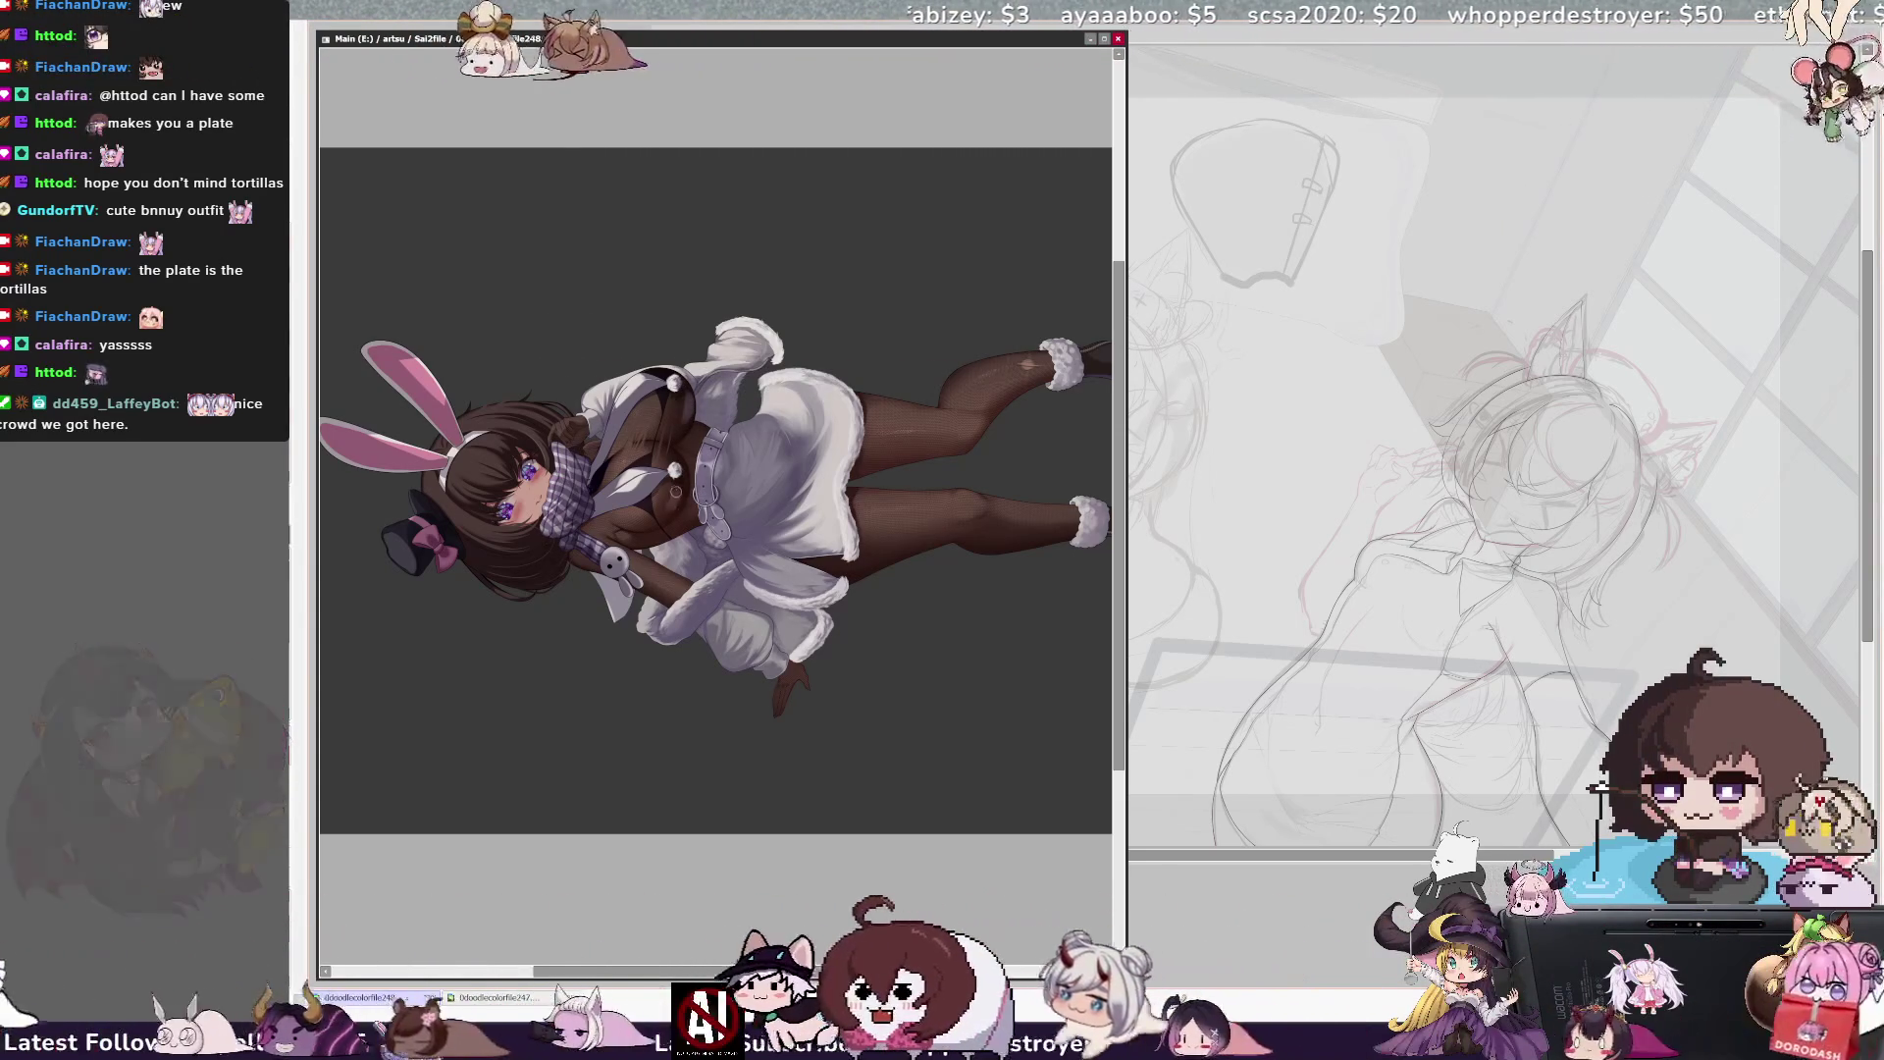
Fine-tune the brush size starting from 131, then reset the canvas rotation to upright
key(bracketright)
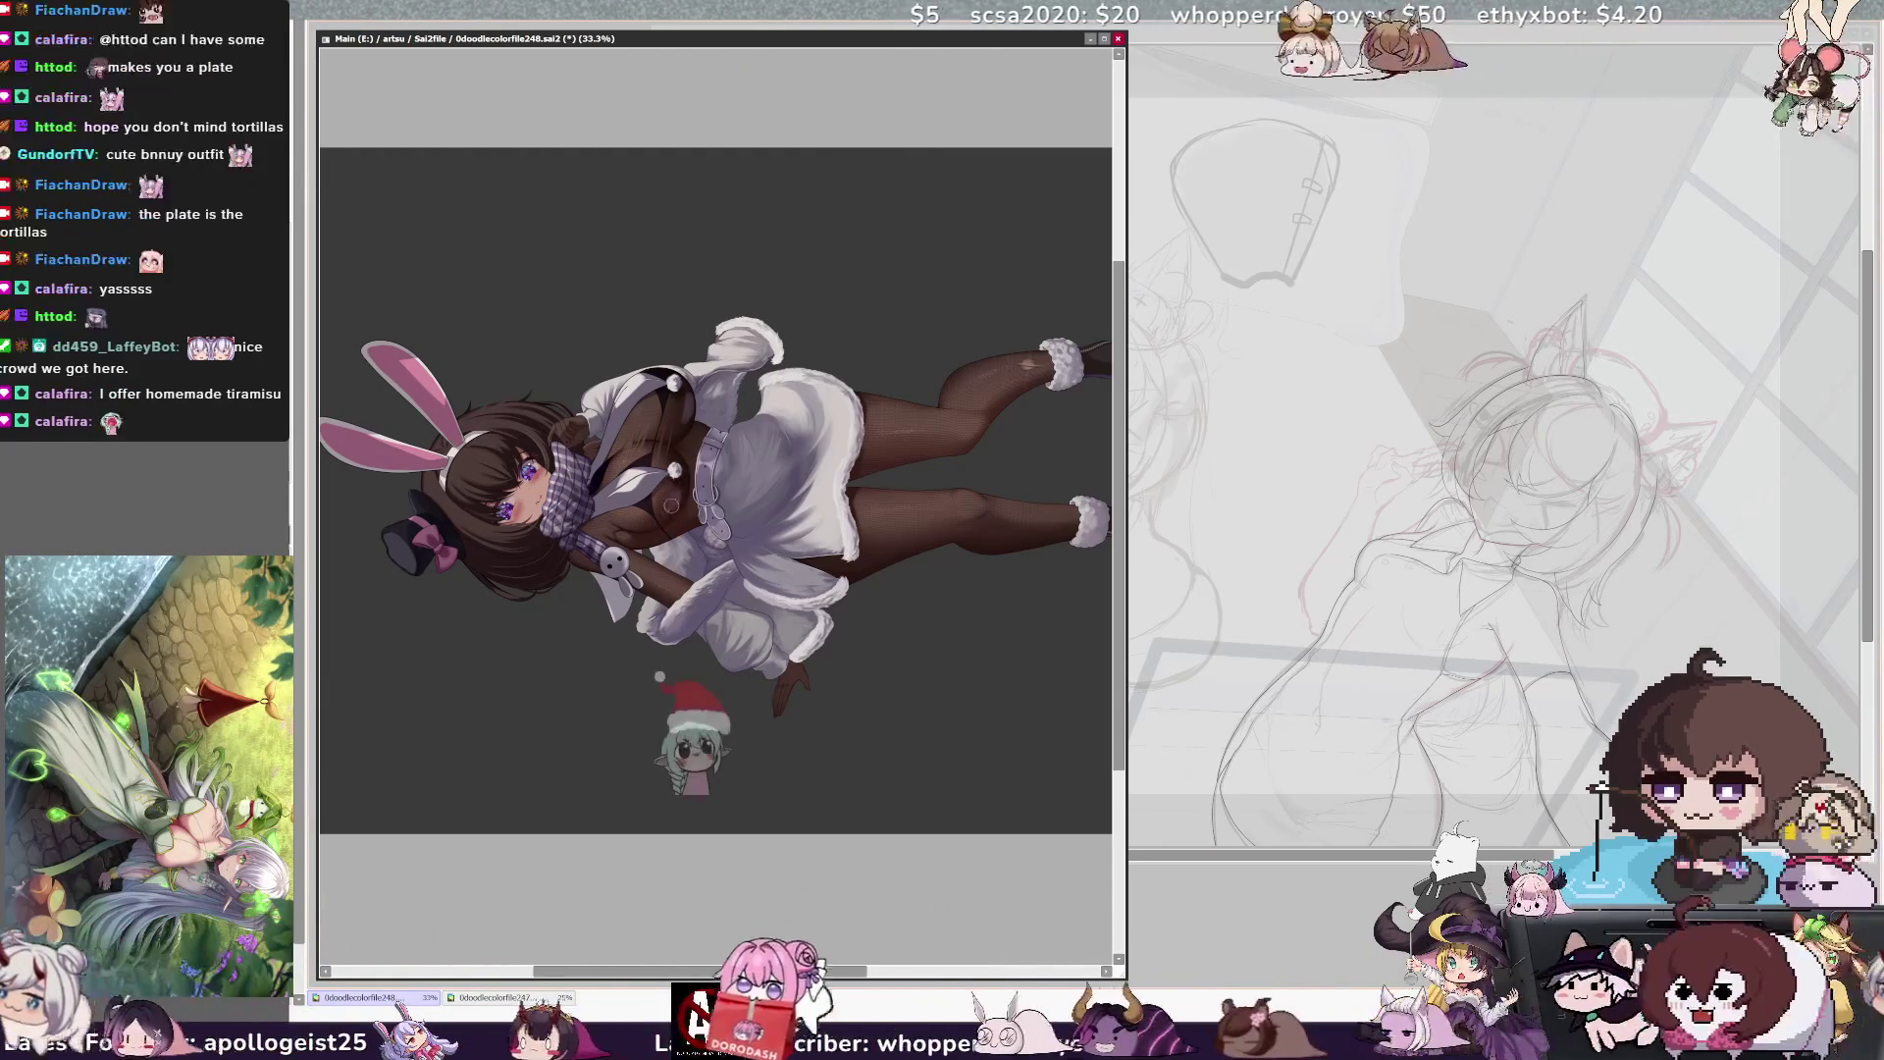
key(bracketright)
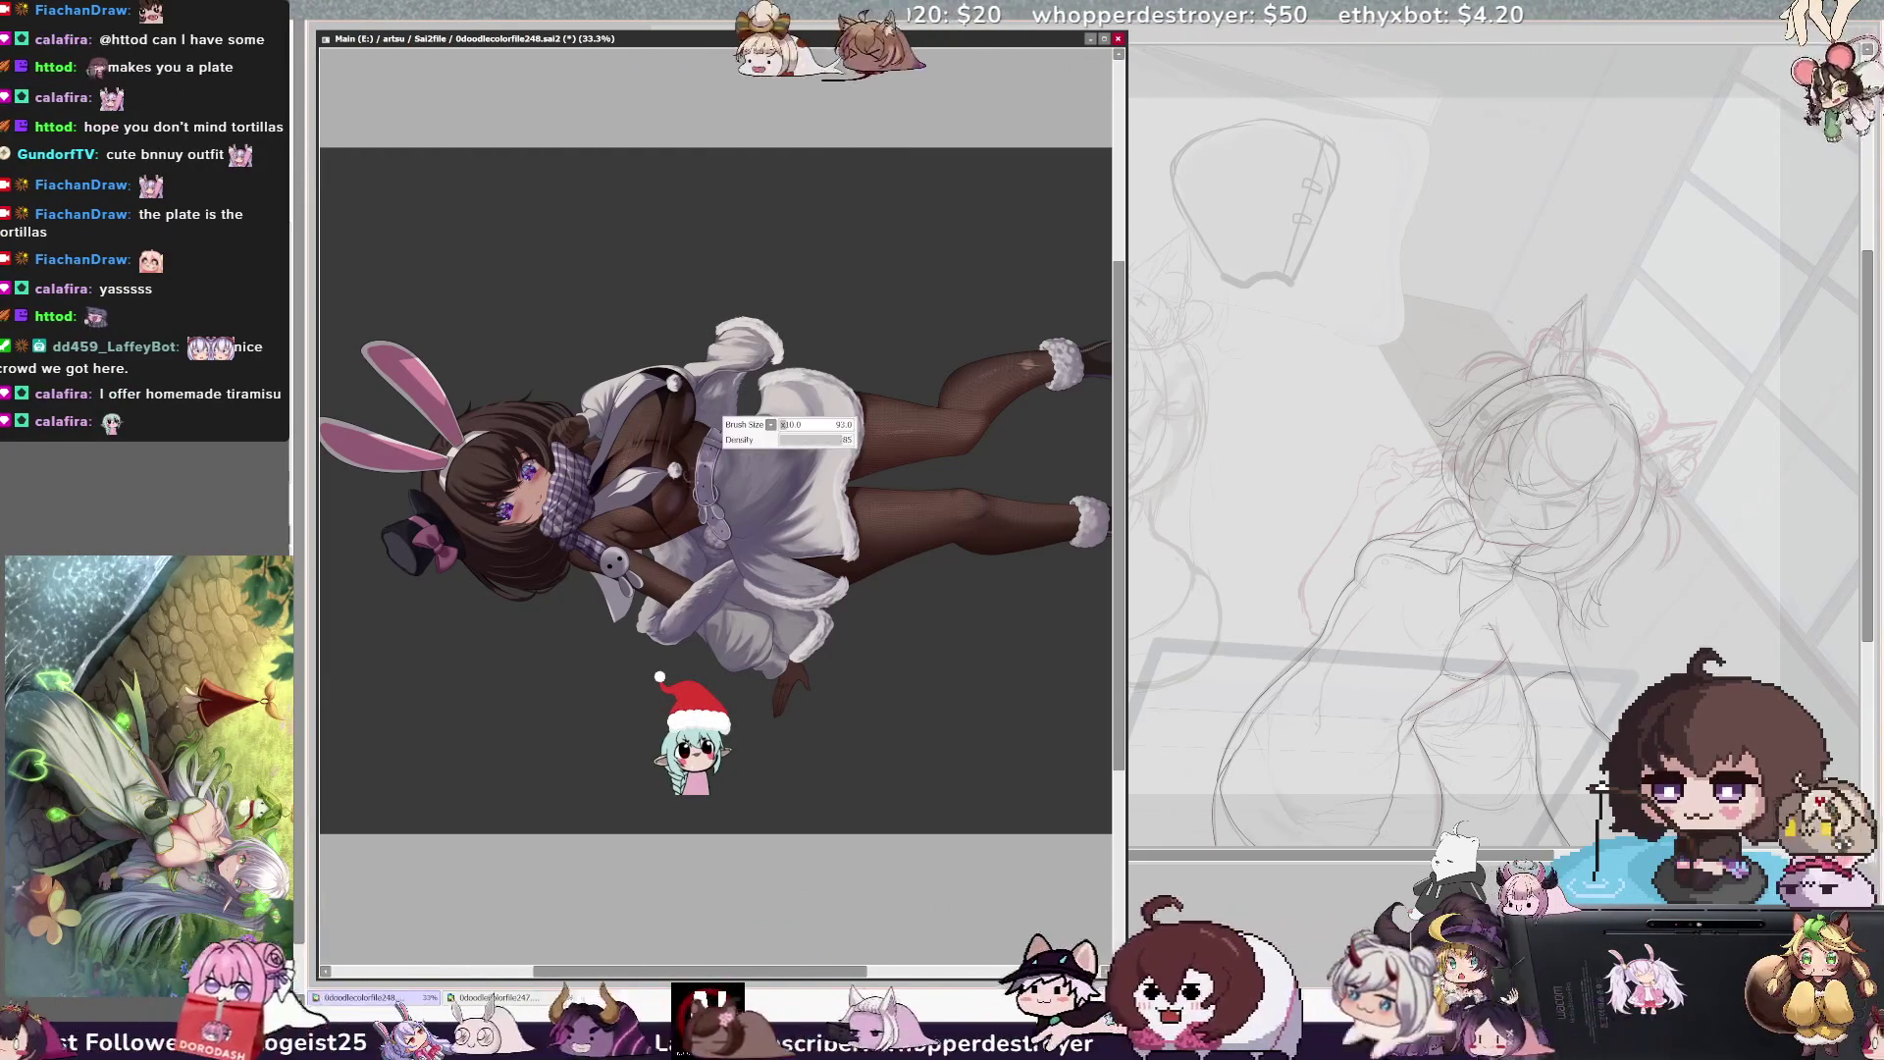
key(bracketleft)
key(bracketleft)
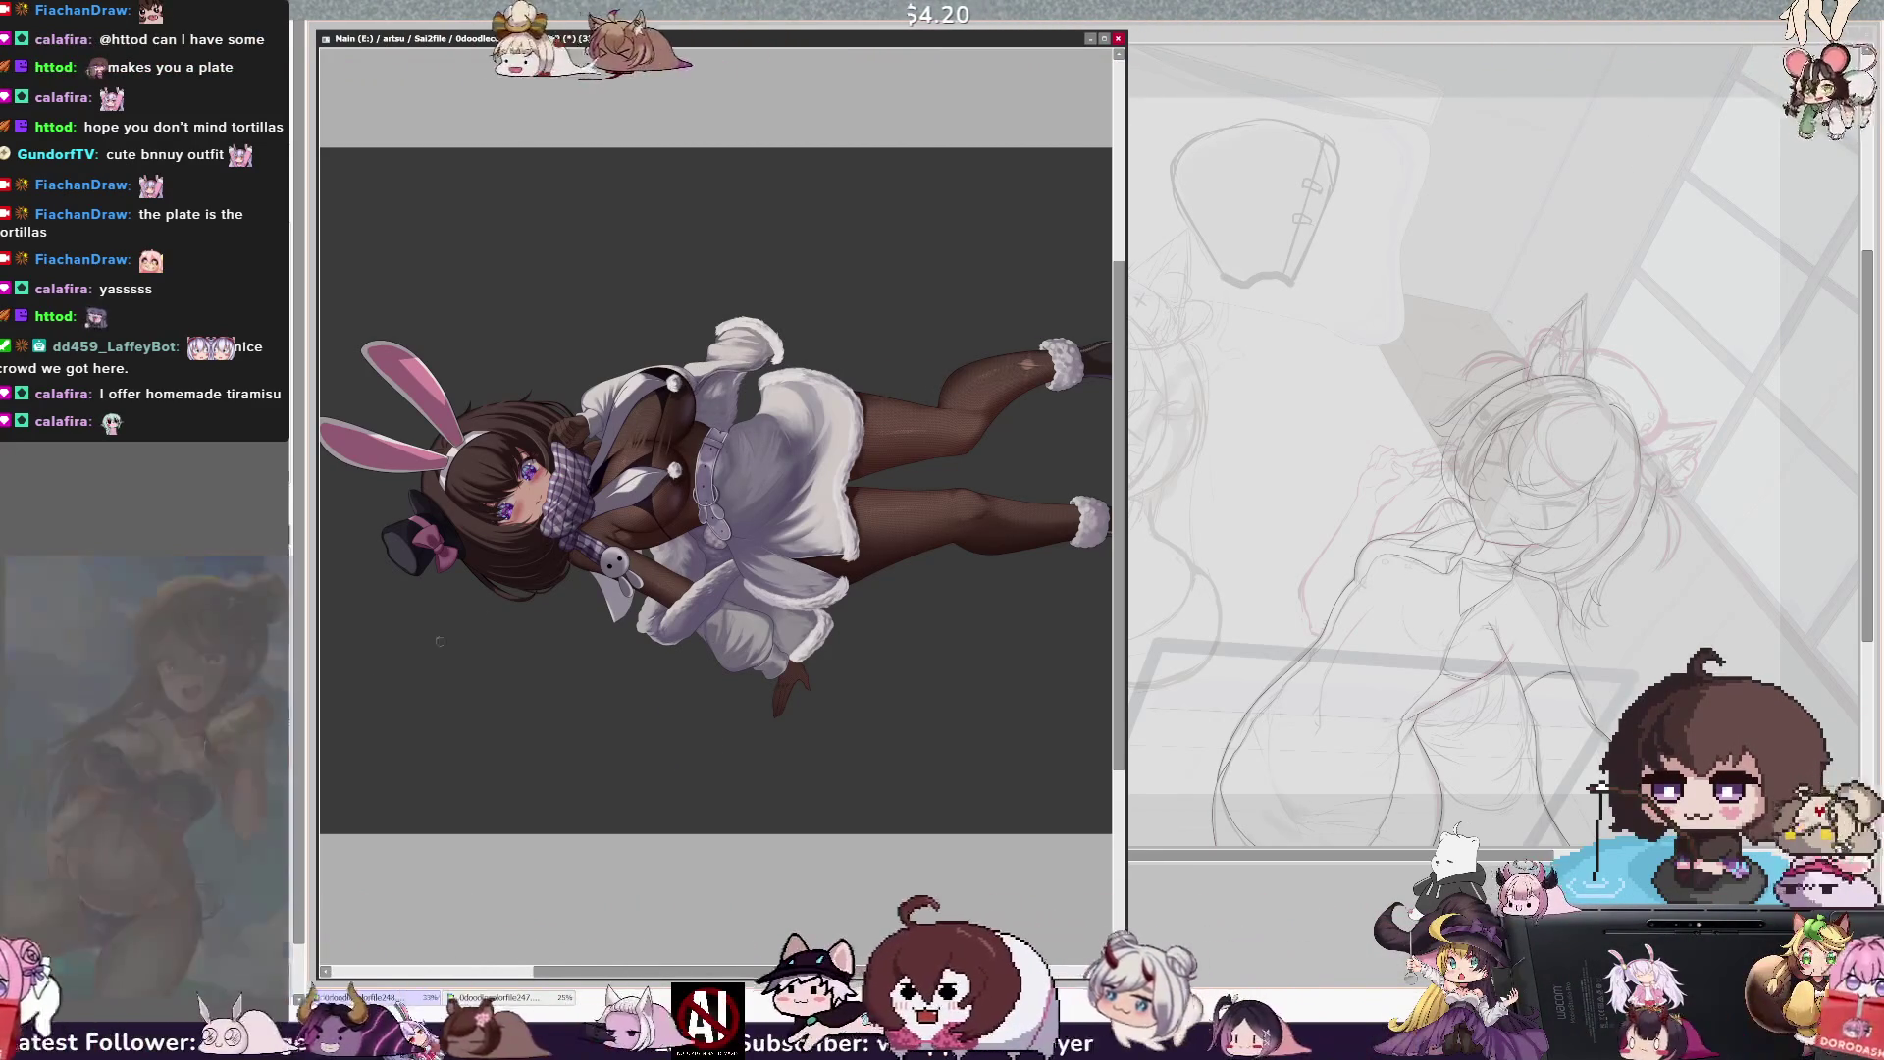
key(bracketleft)
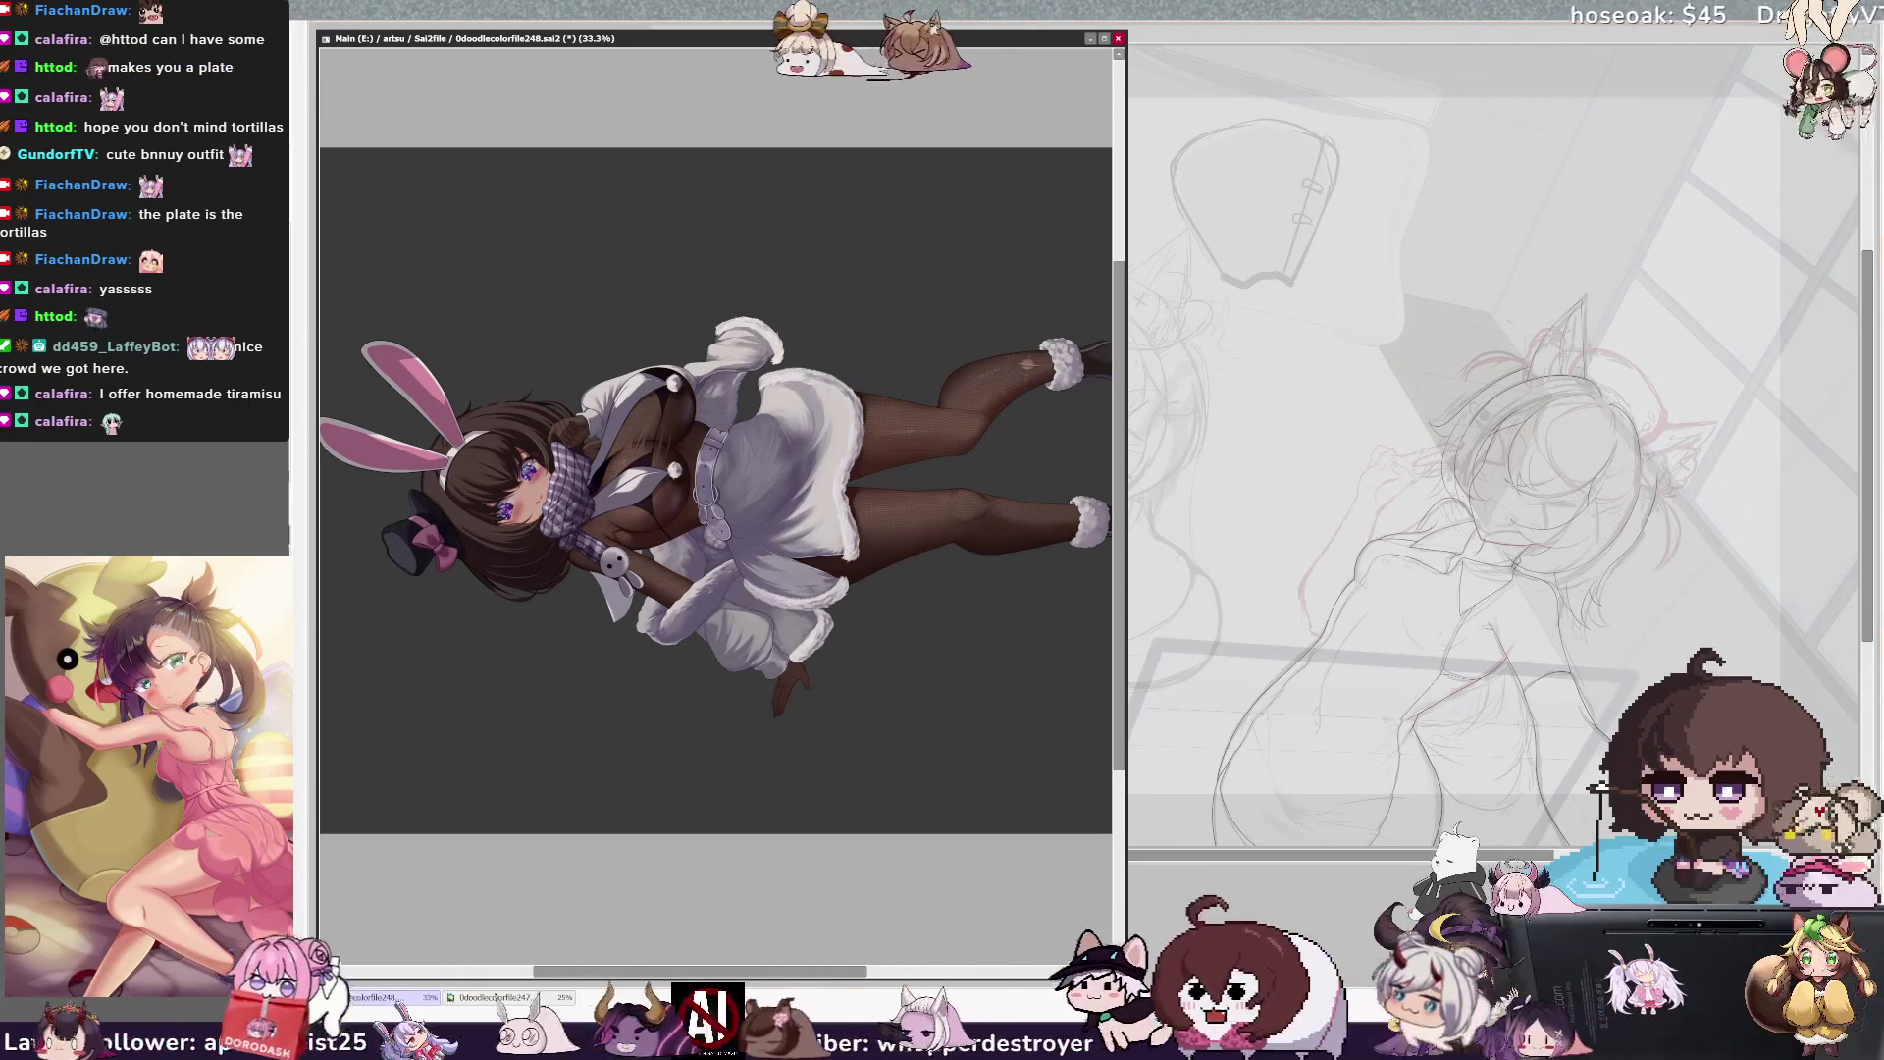
key(bracketleft)
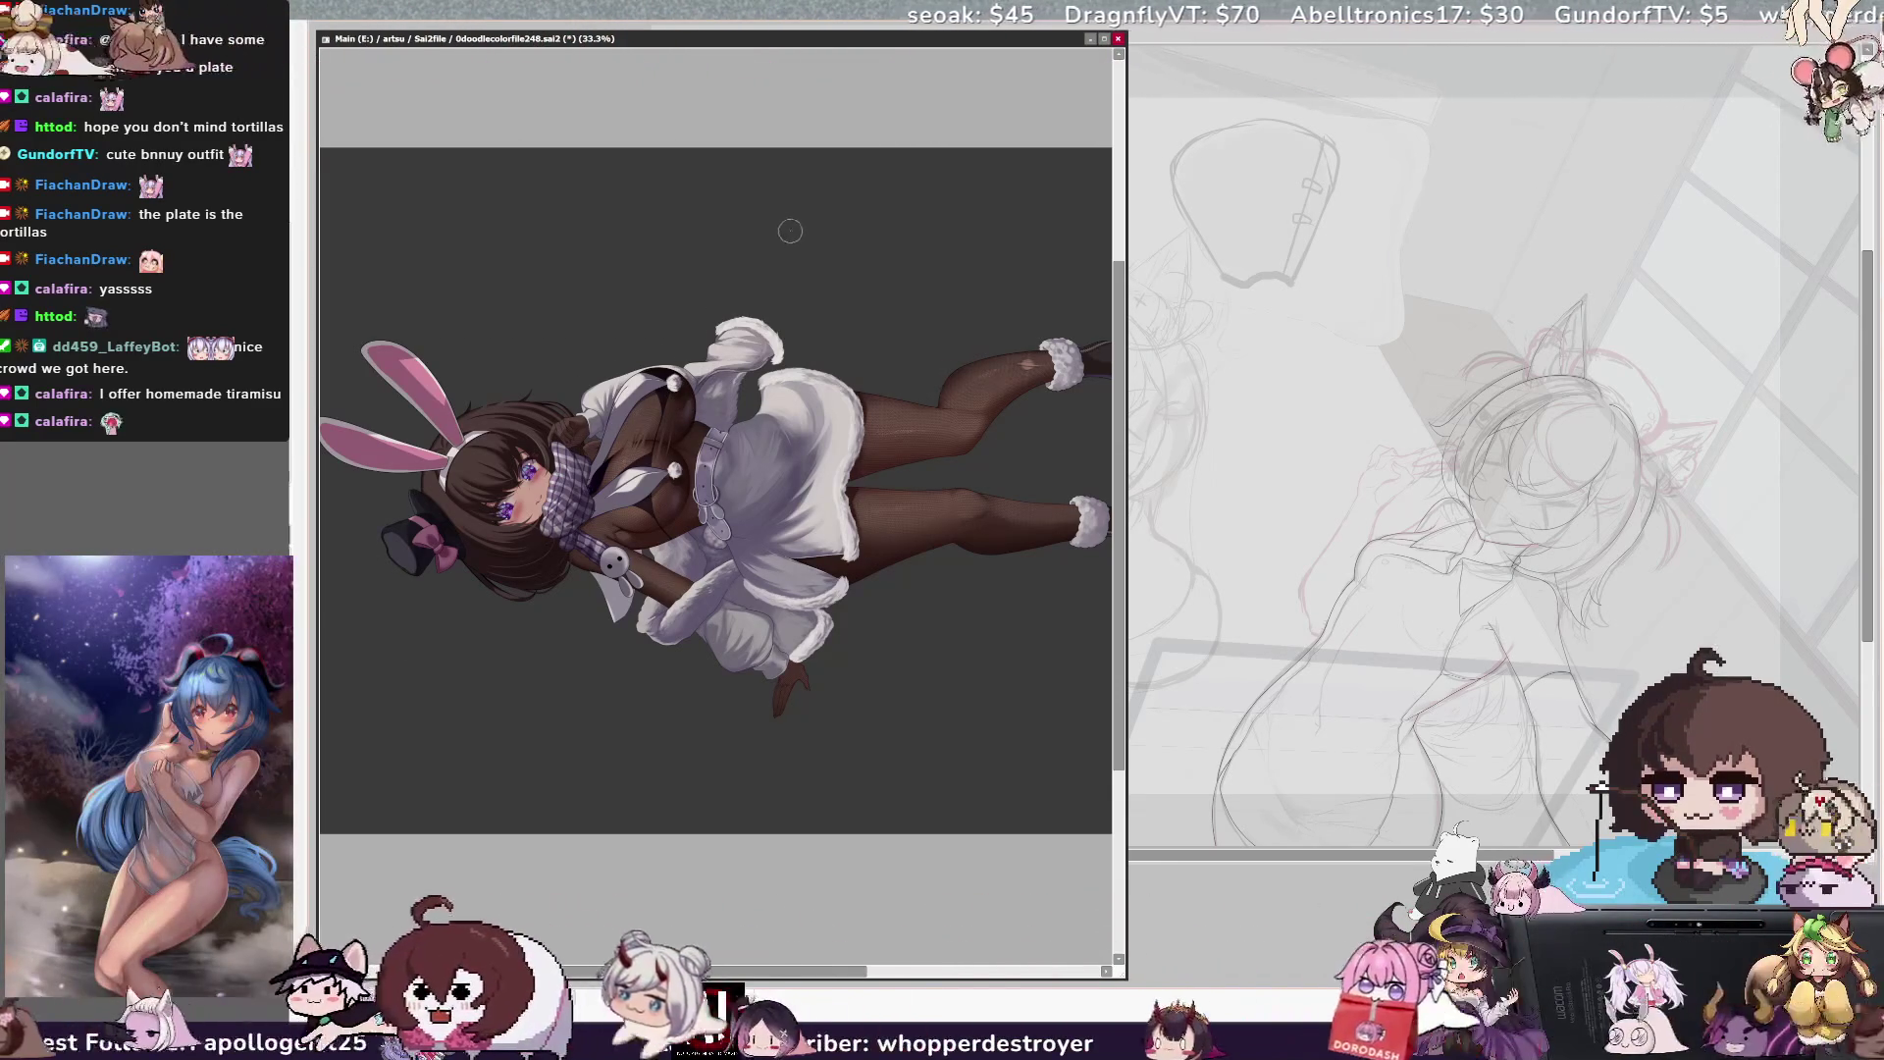
key(Home)
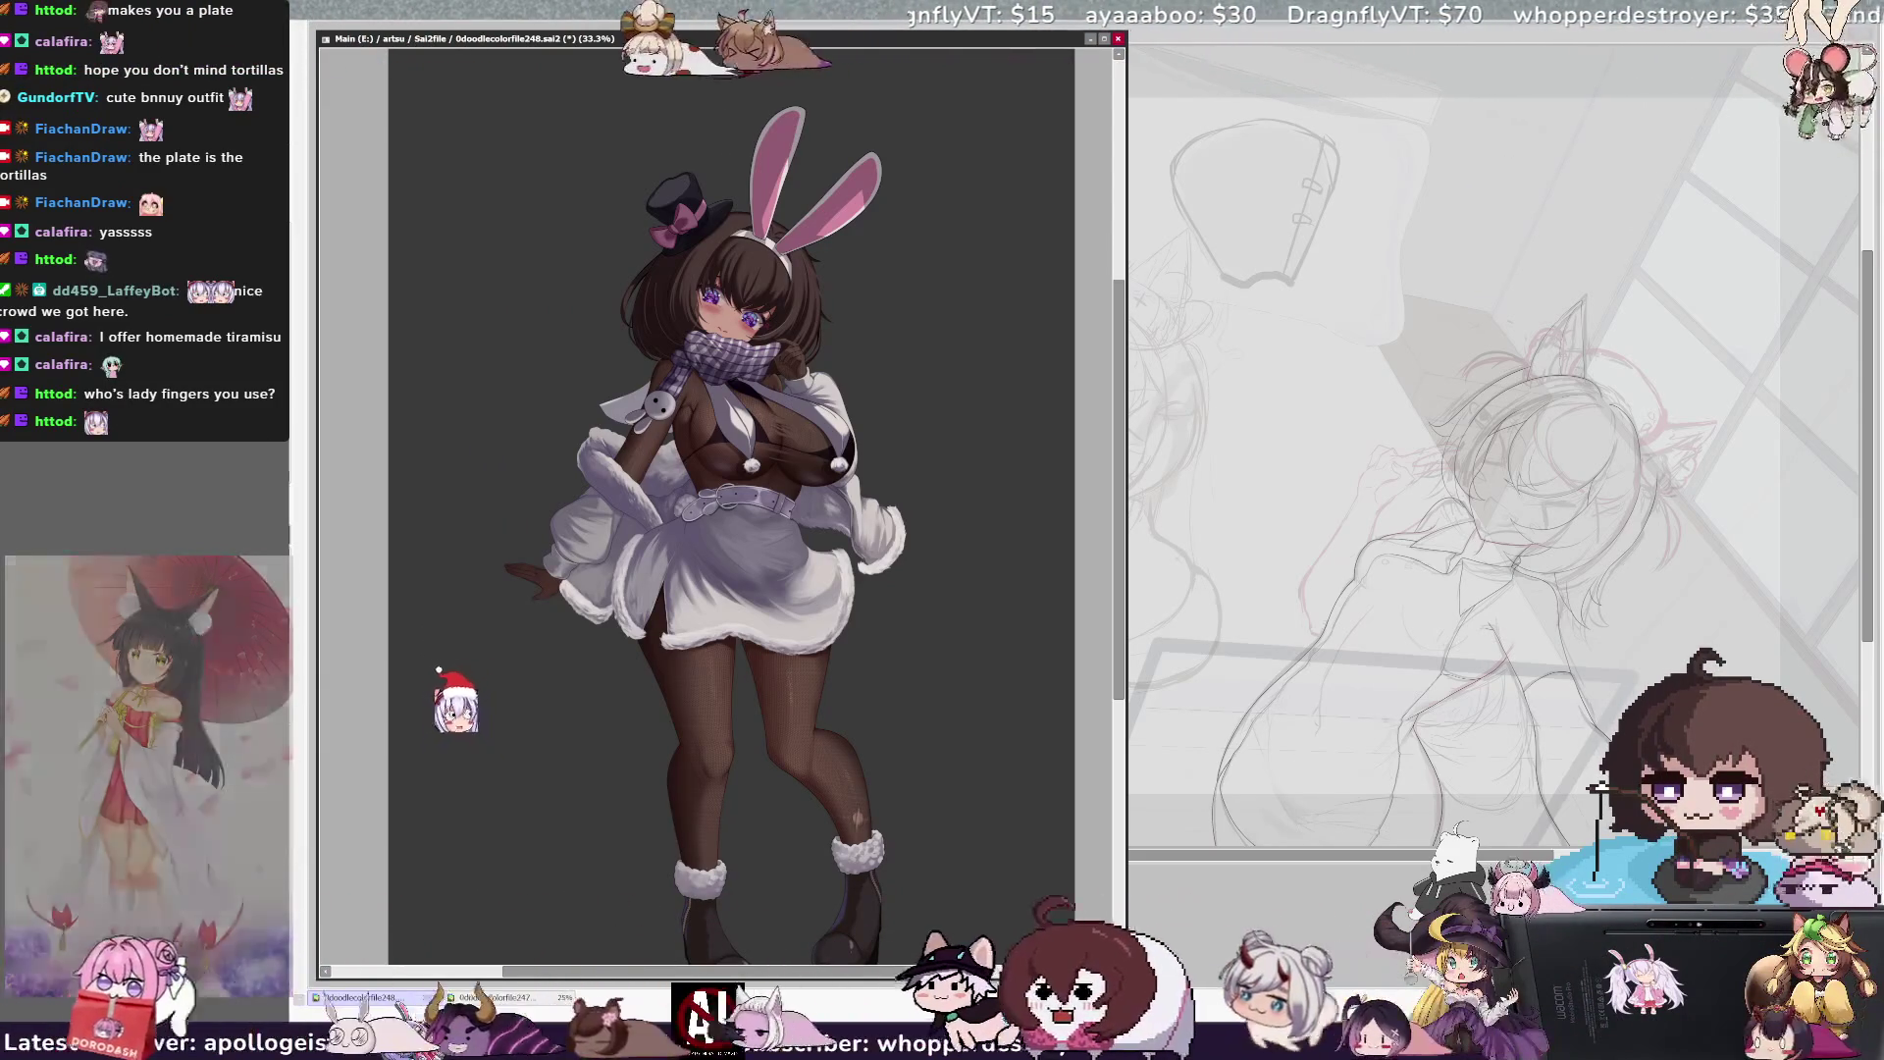
Zoom out to 12.5% to see the whole figure, adjust the brush, then zoom back to about 30%
key(minus)
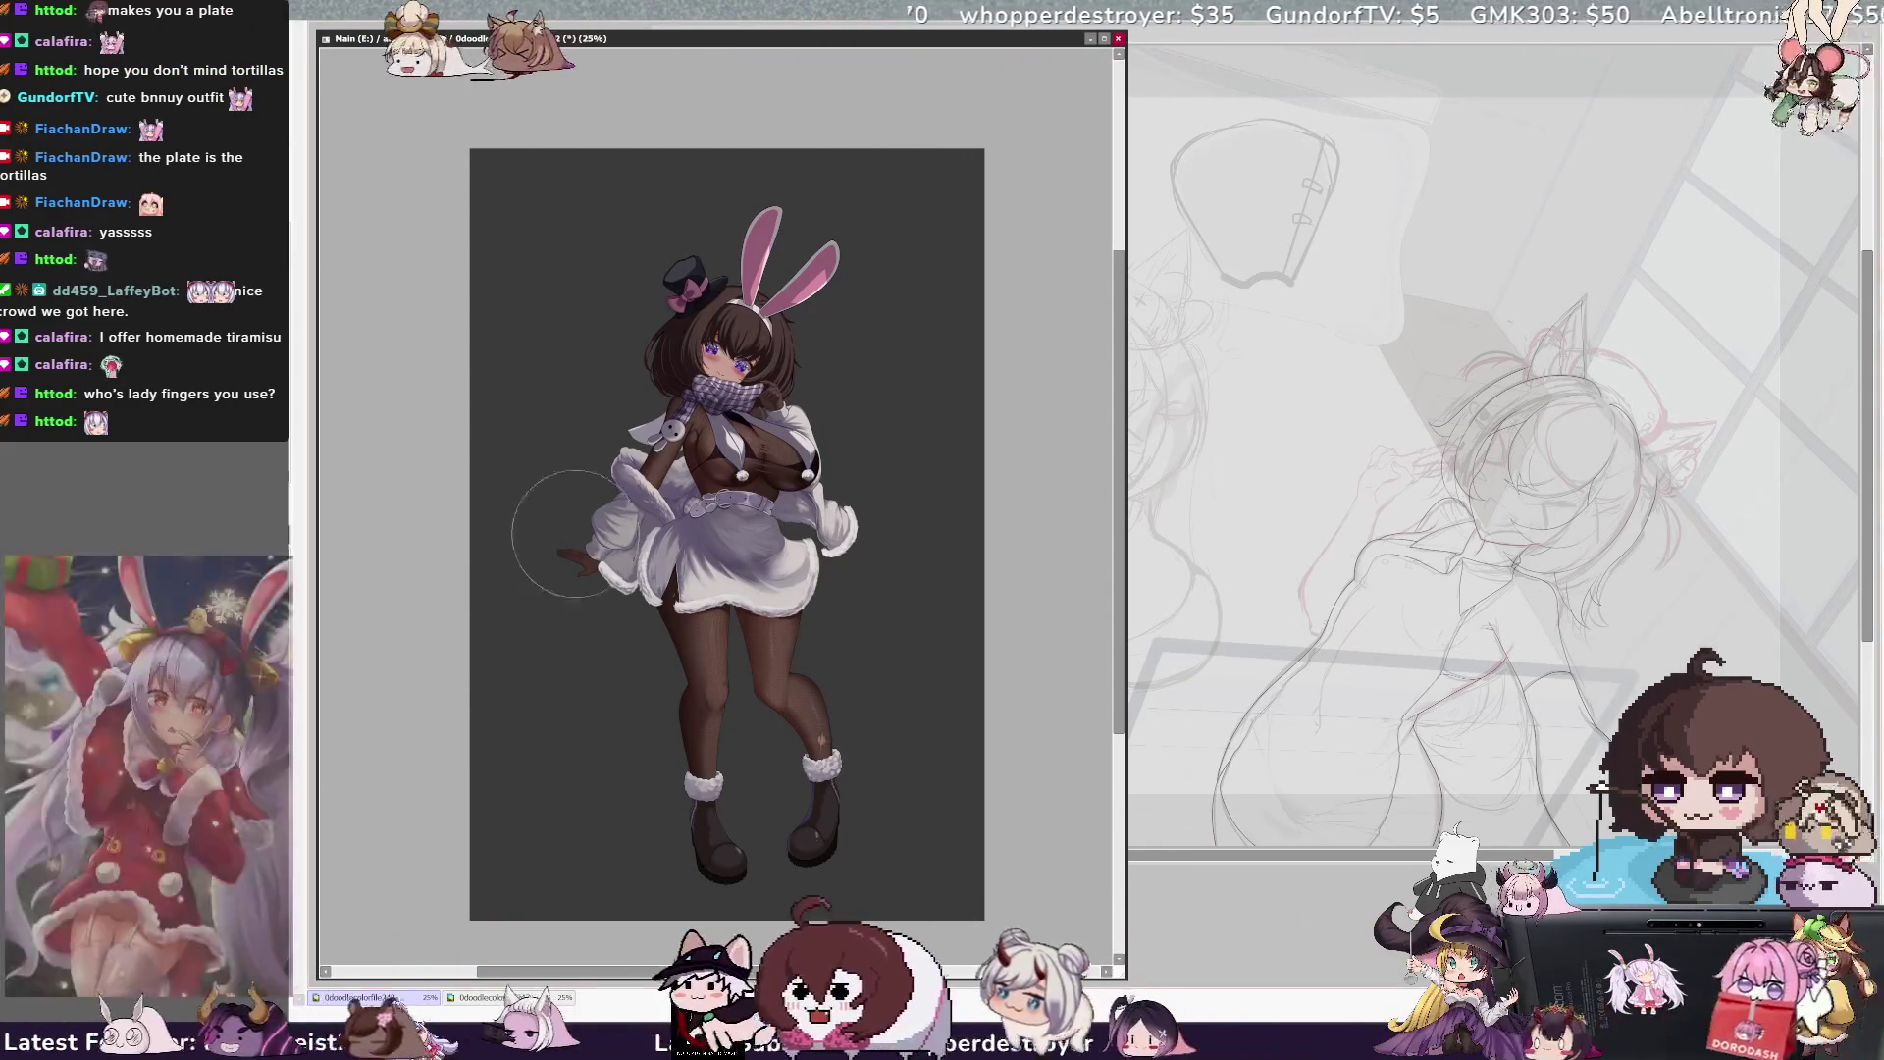
key([)
key([)
key([)
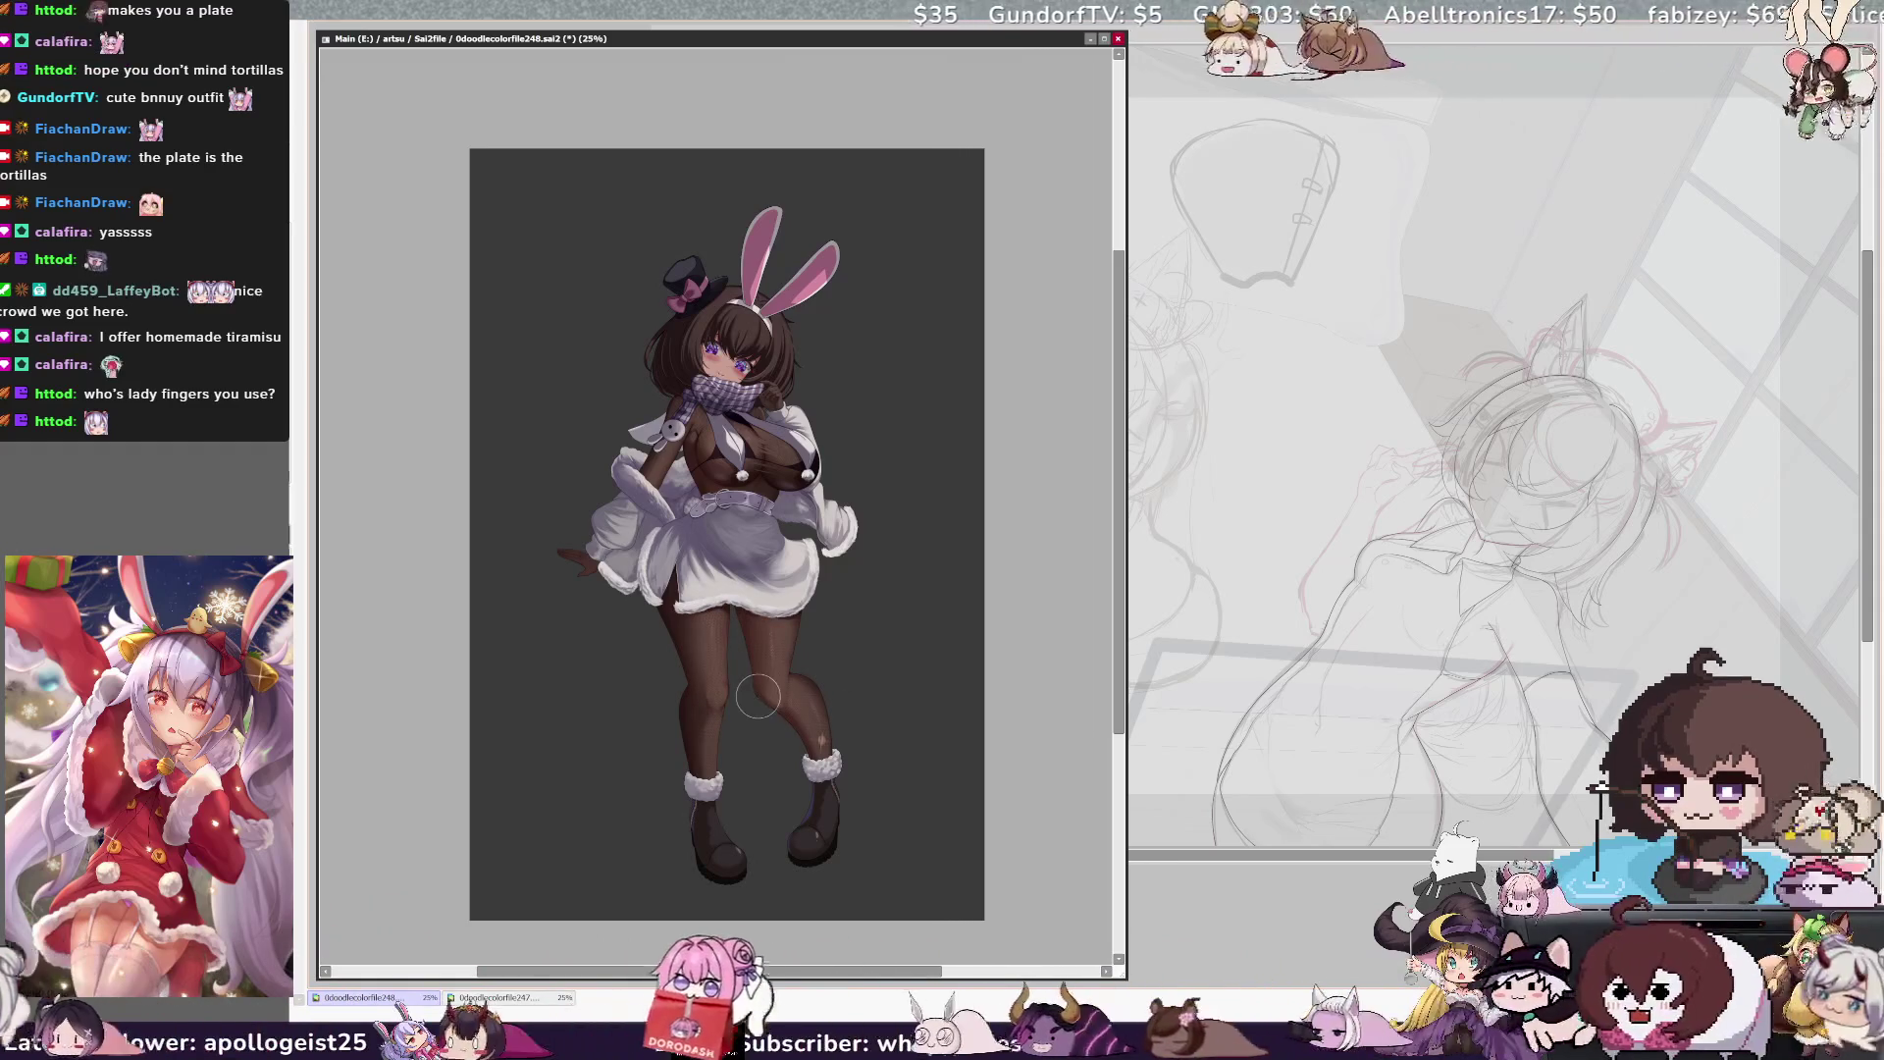
key(])
key(])
key(])
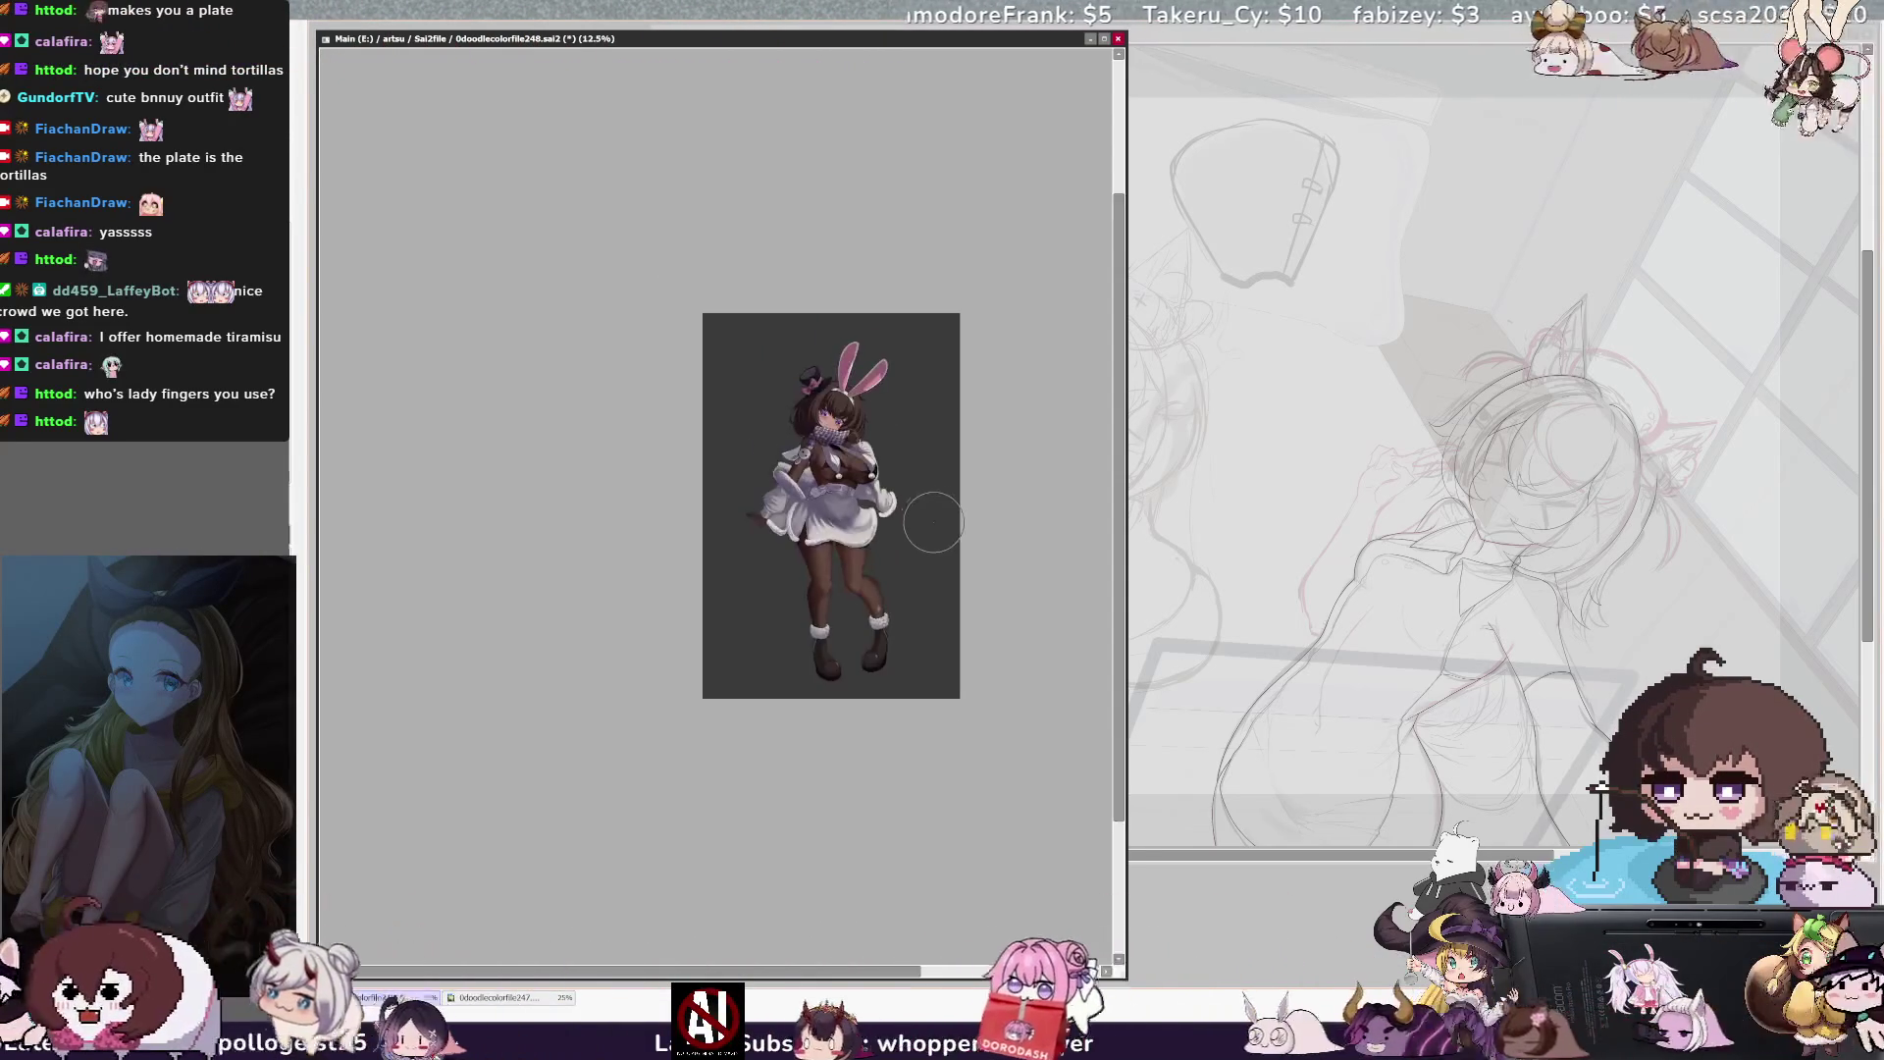
scroll(942, 491, up, 1)
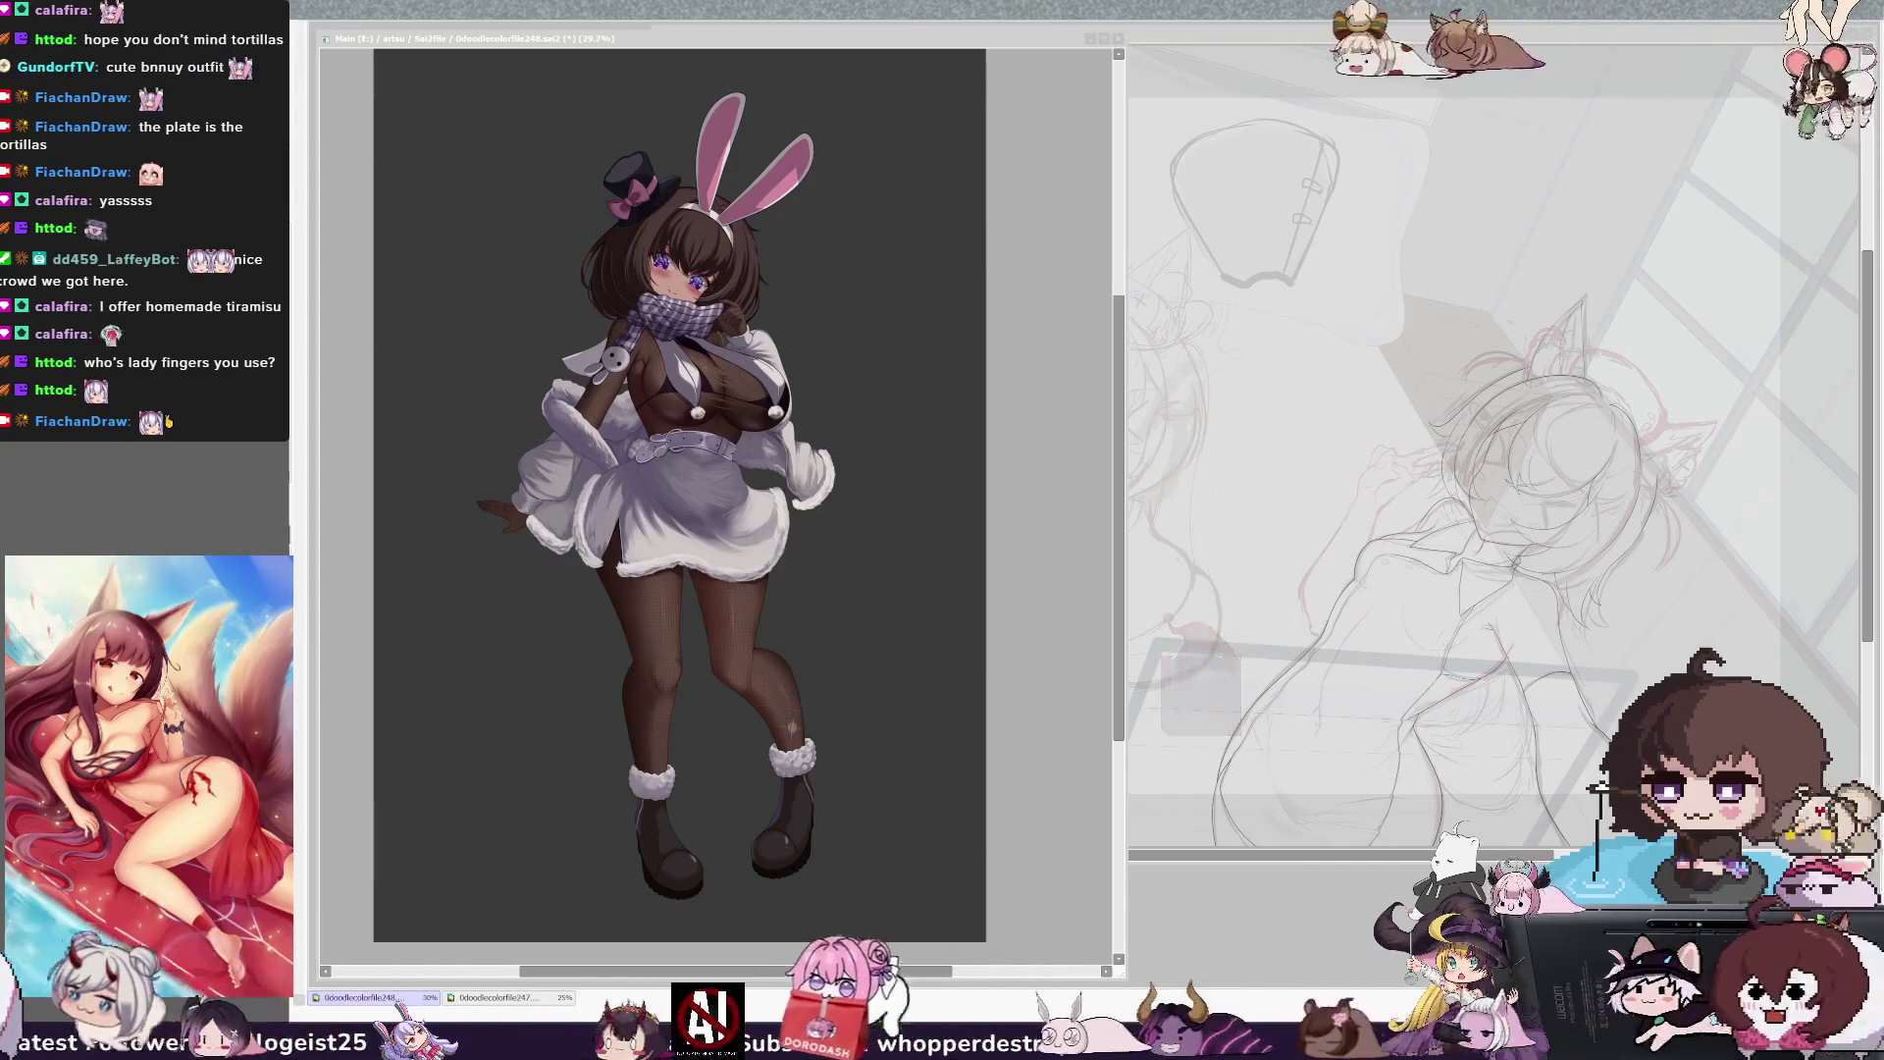
scroll(686, 471, up, 3)
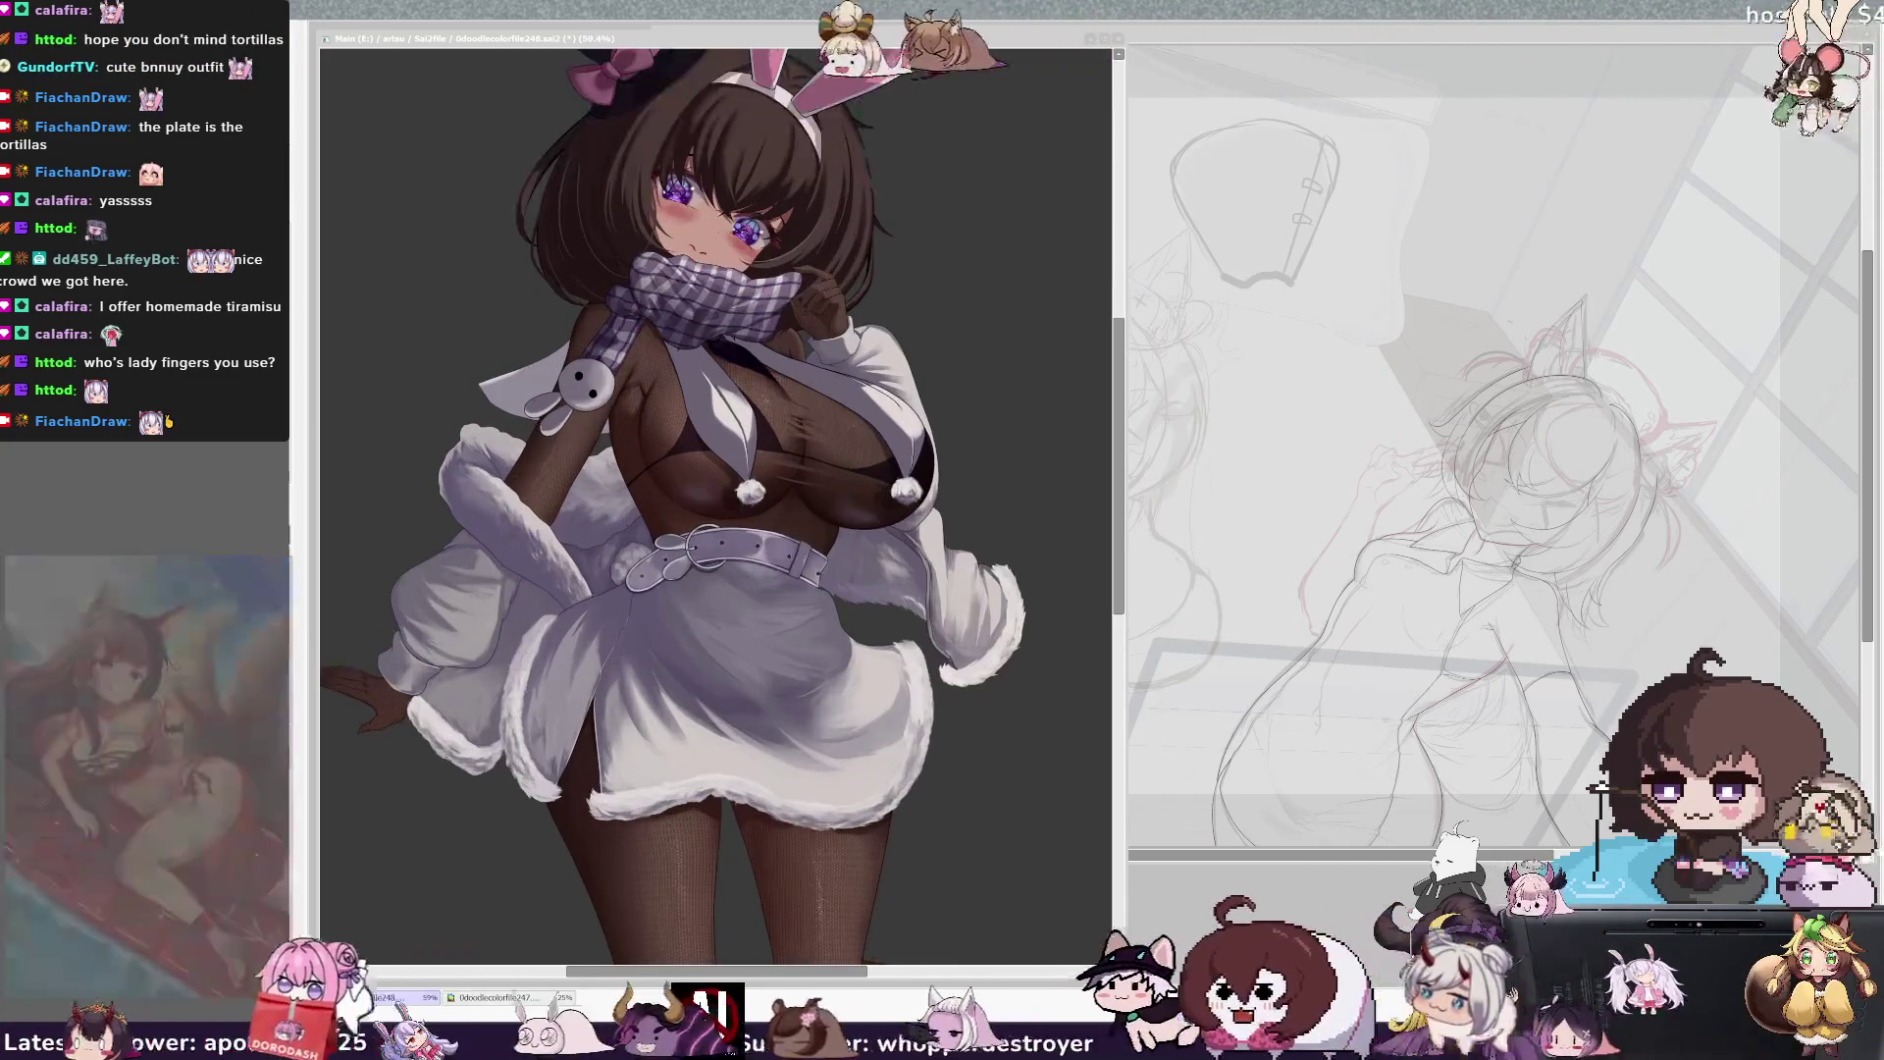
scroll(774, 241, up, 3)
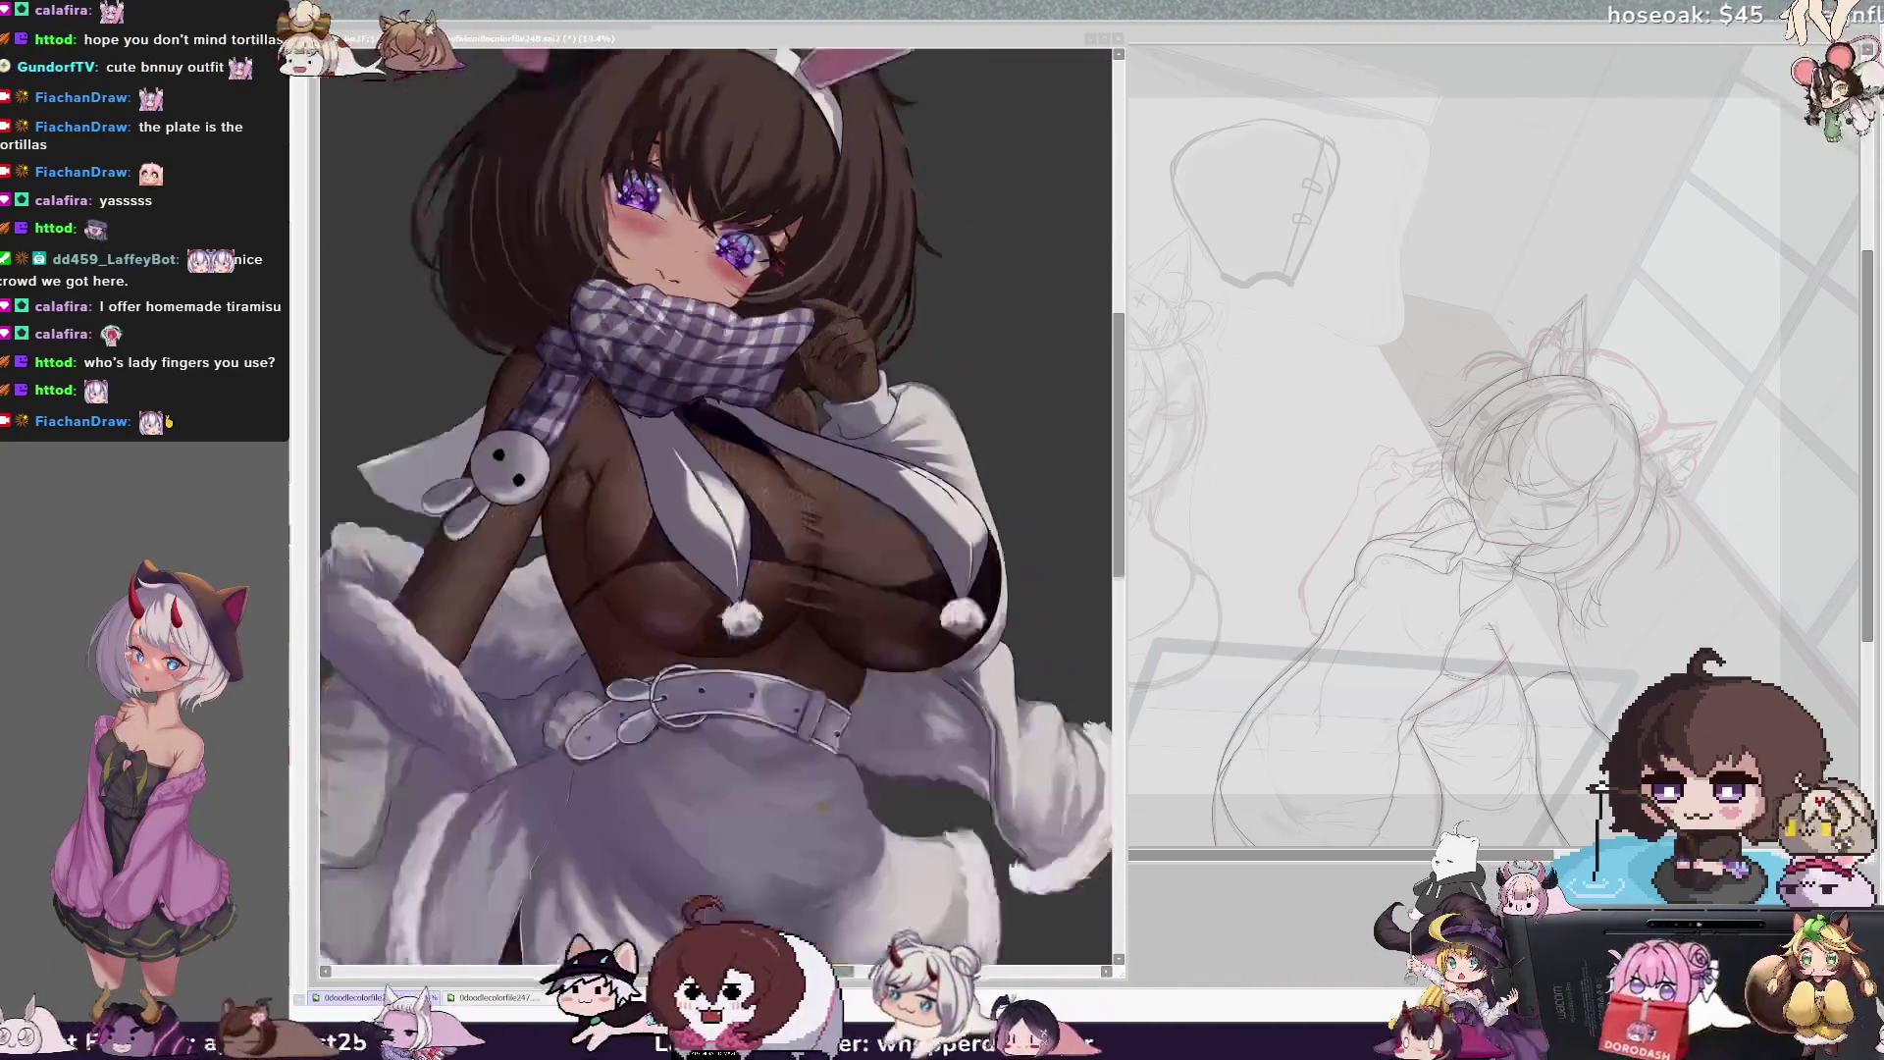
scroll(716, 491, down, 4)
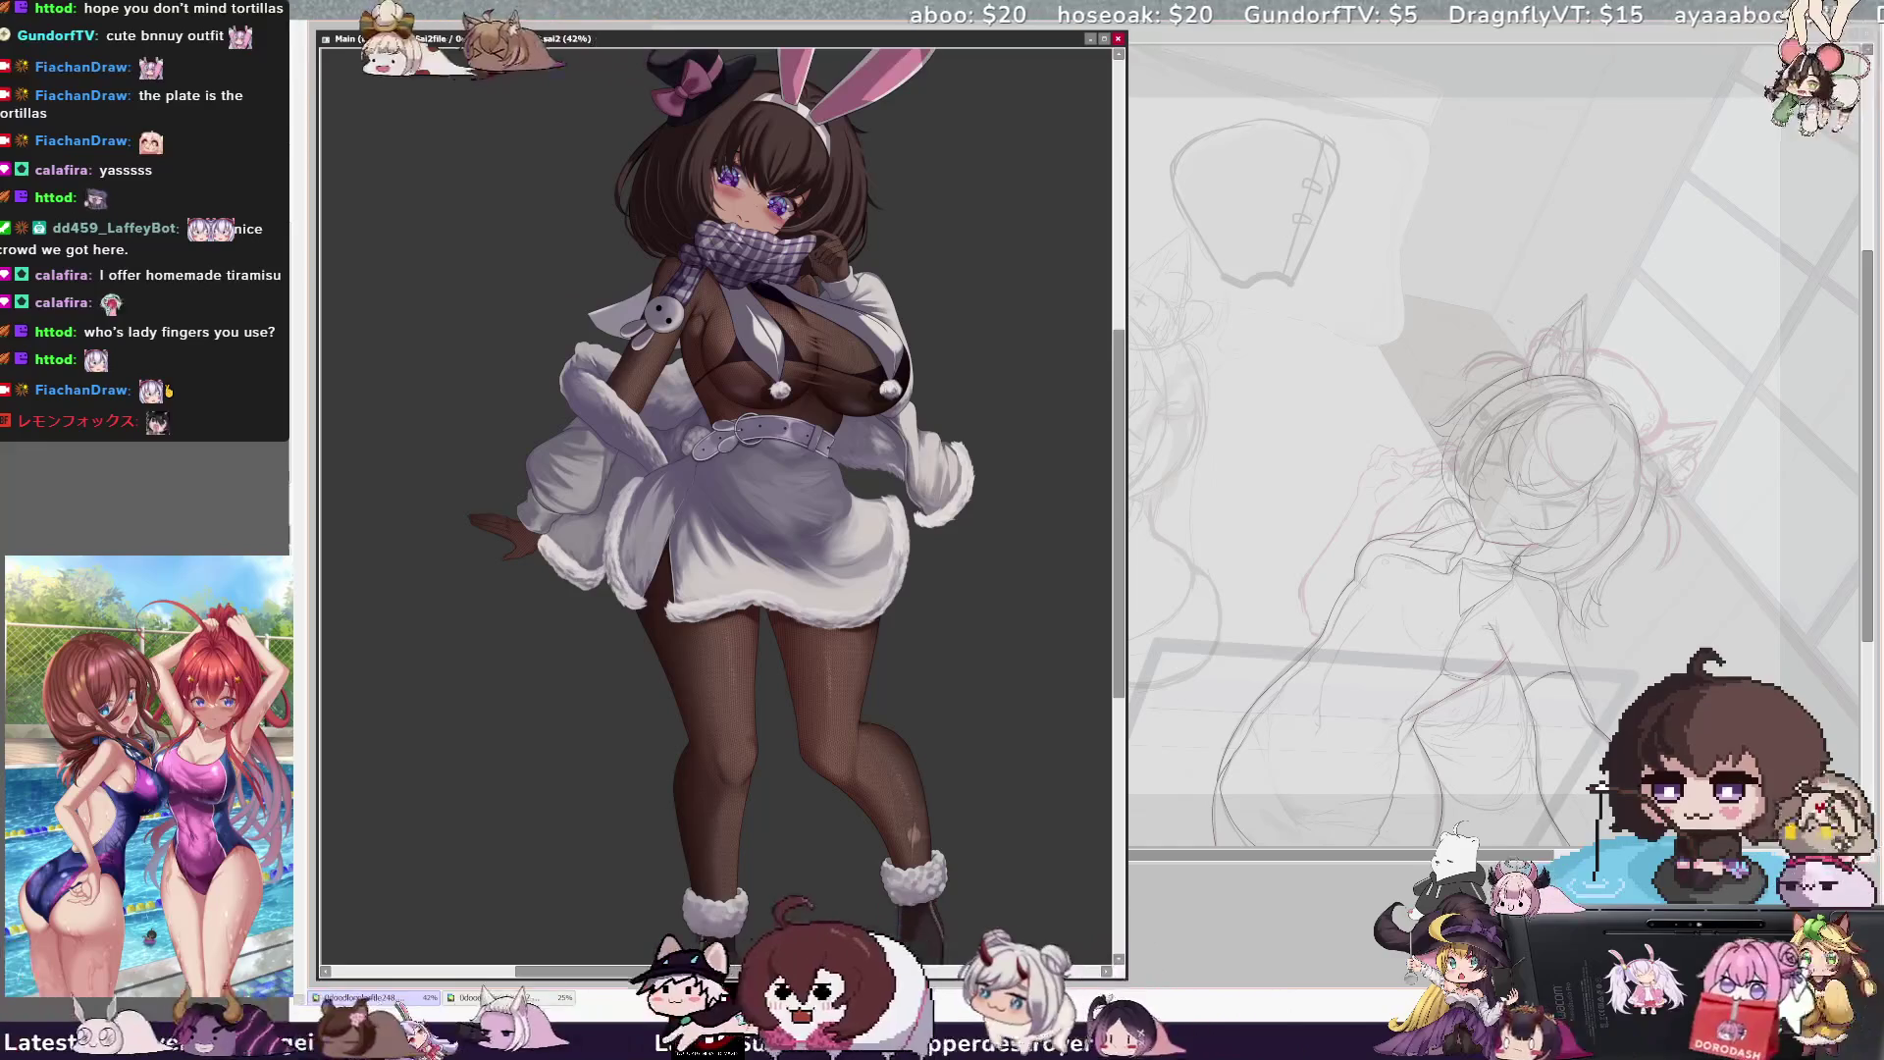
Zoom out to 7%, then back in to about 29.7% so ears to boots fill the window
scroll(1001, 765, down, 8)
scroll(979, 695, up, 4)
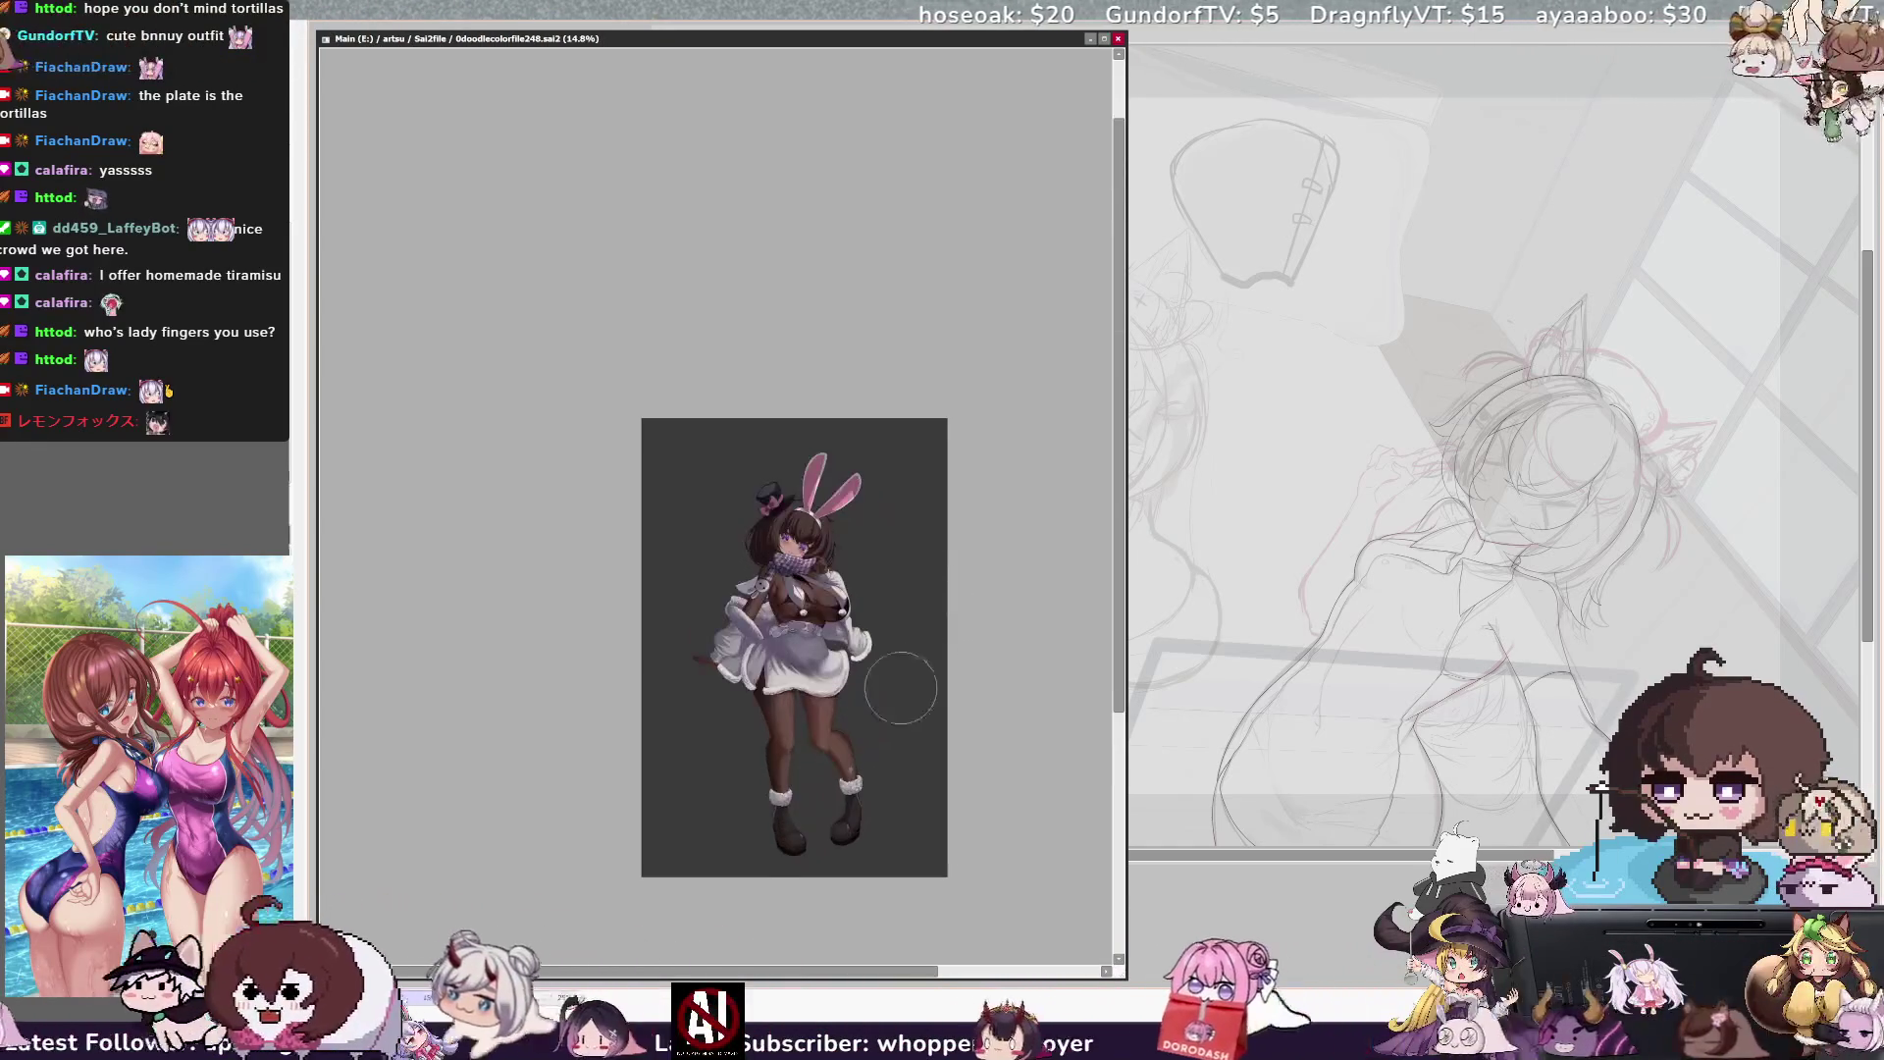
scroll(811, 821, up, 2)
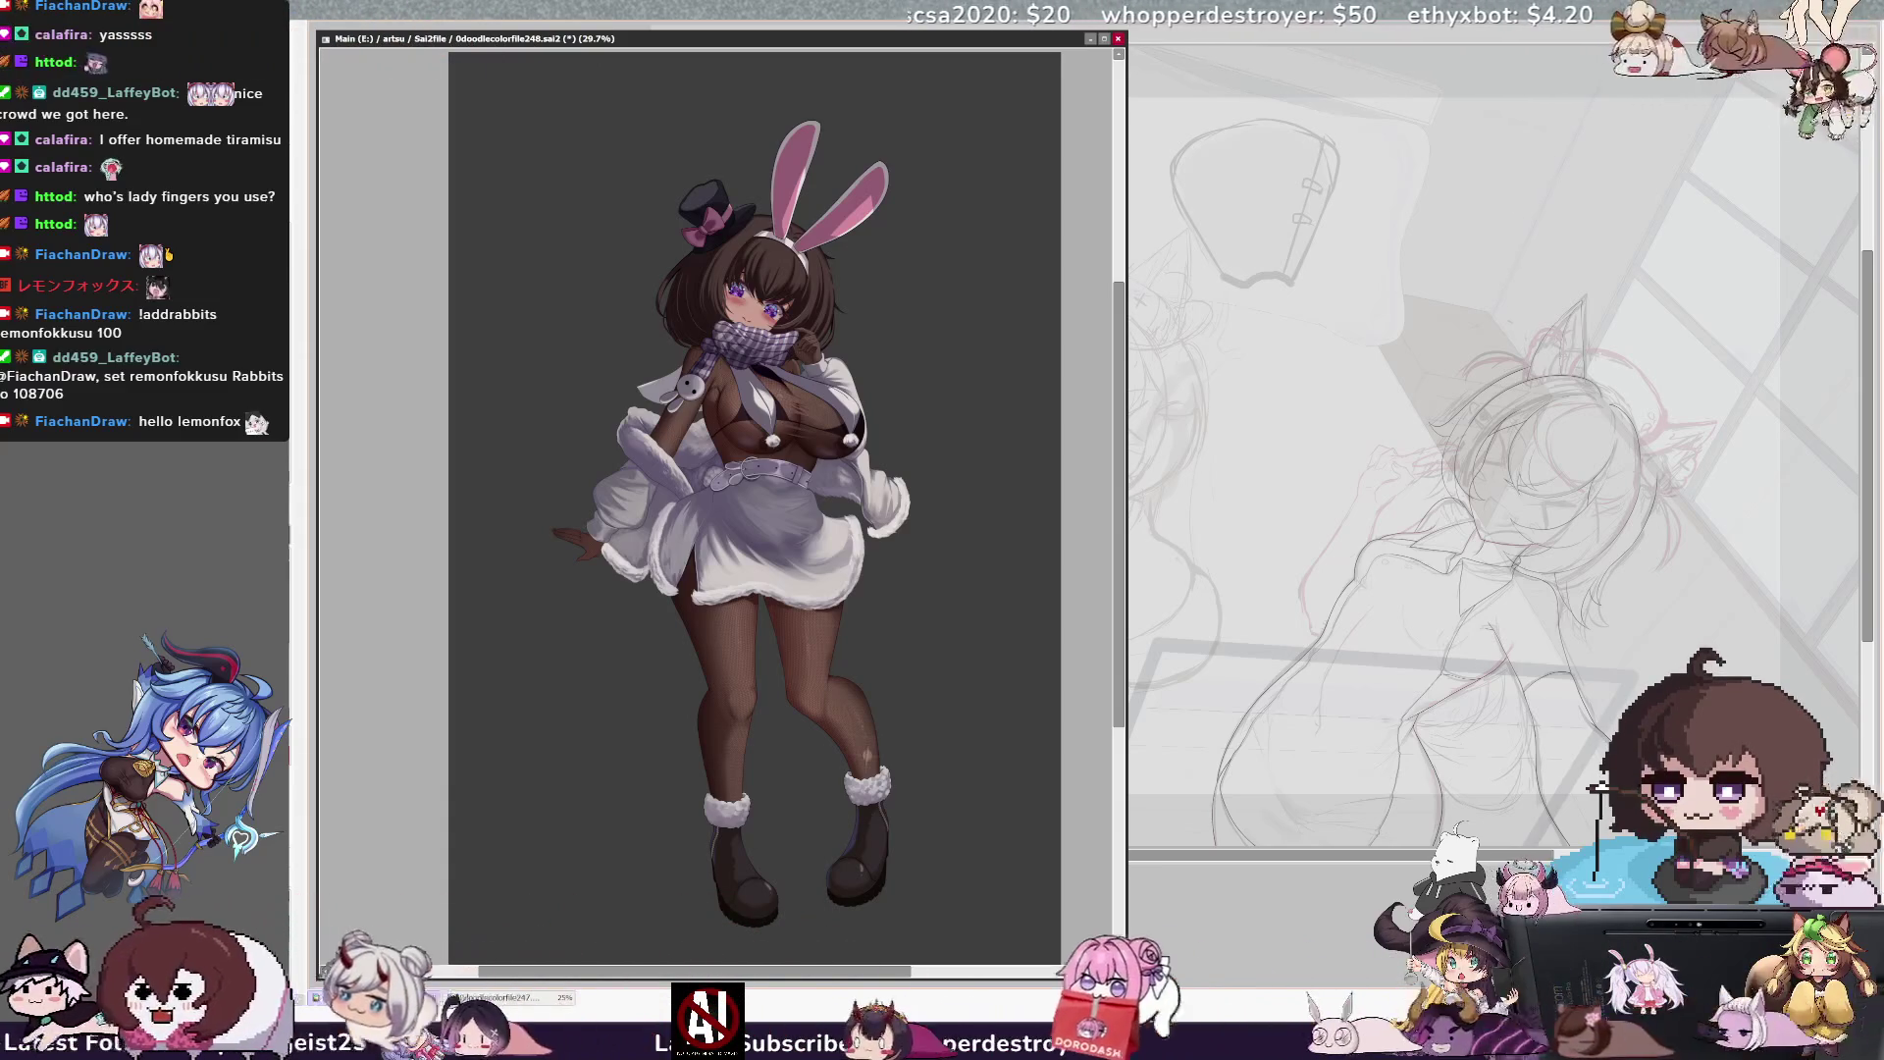
Zoom to 50% on the head and hat, shrink the brush, then rotate the view counter-clockwise
mouse_move(1119, 613)
mouse_down()
mouse_move(1119, 593)
mouse_move(1119, 670)
mouse_up()
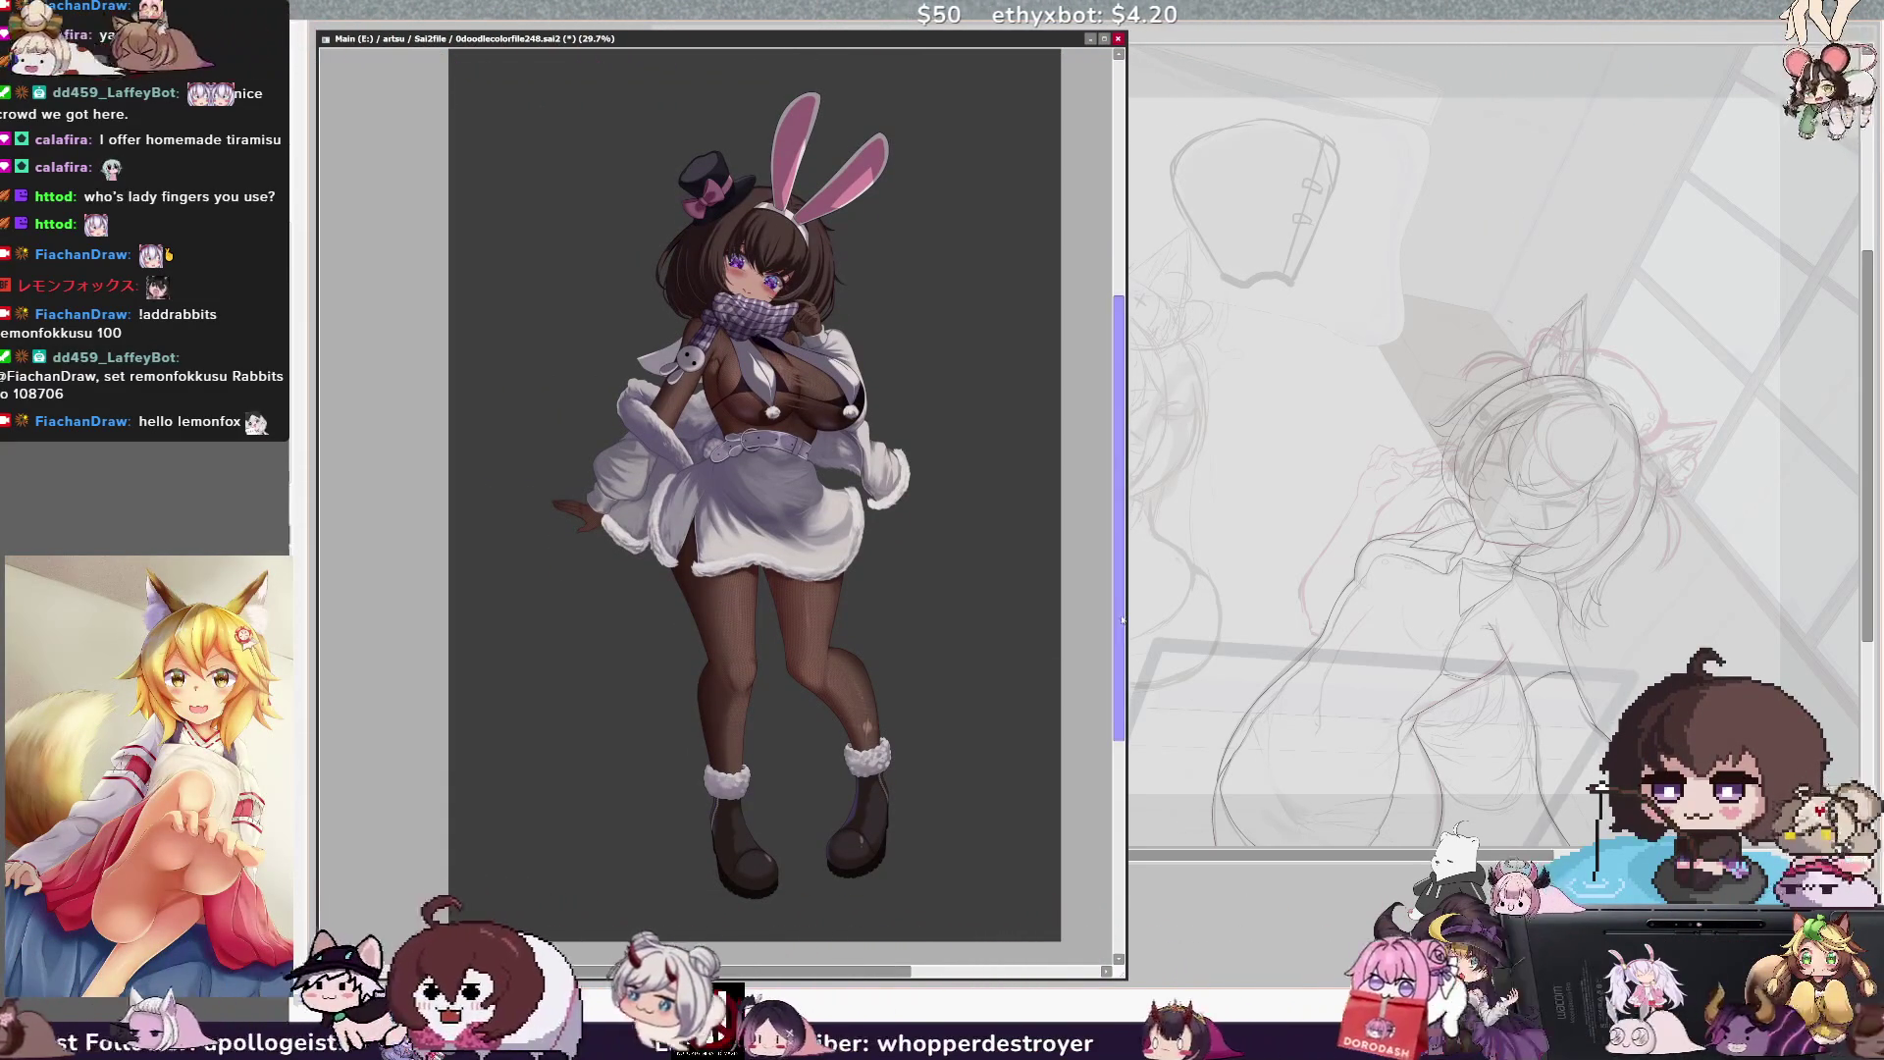
drag(1122, 665, 1119, 655)
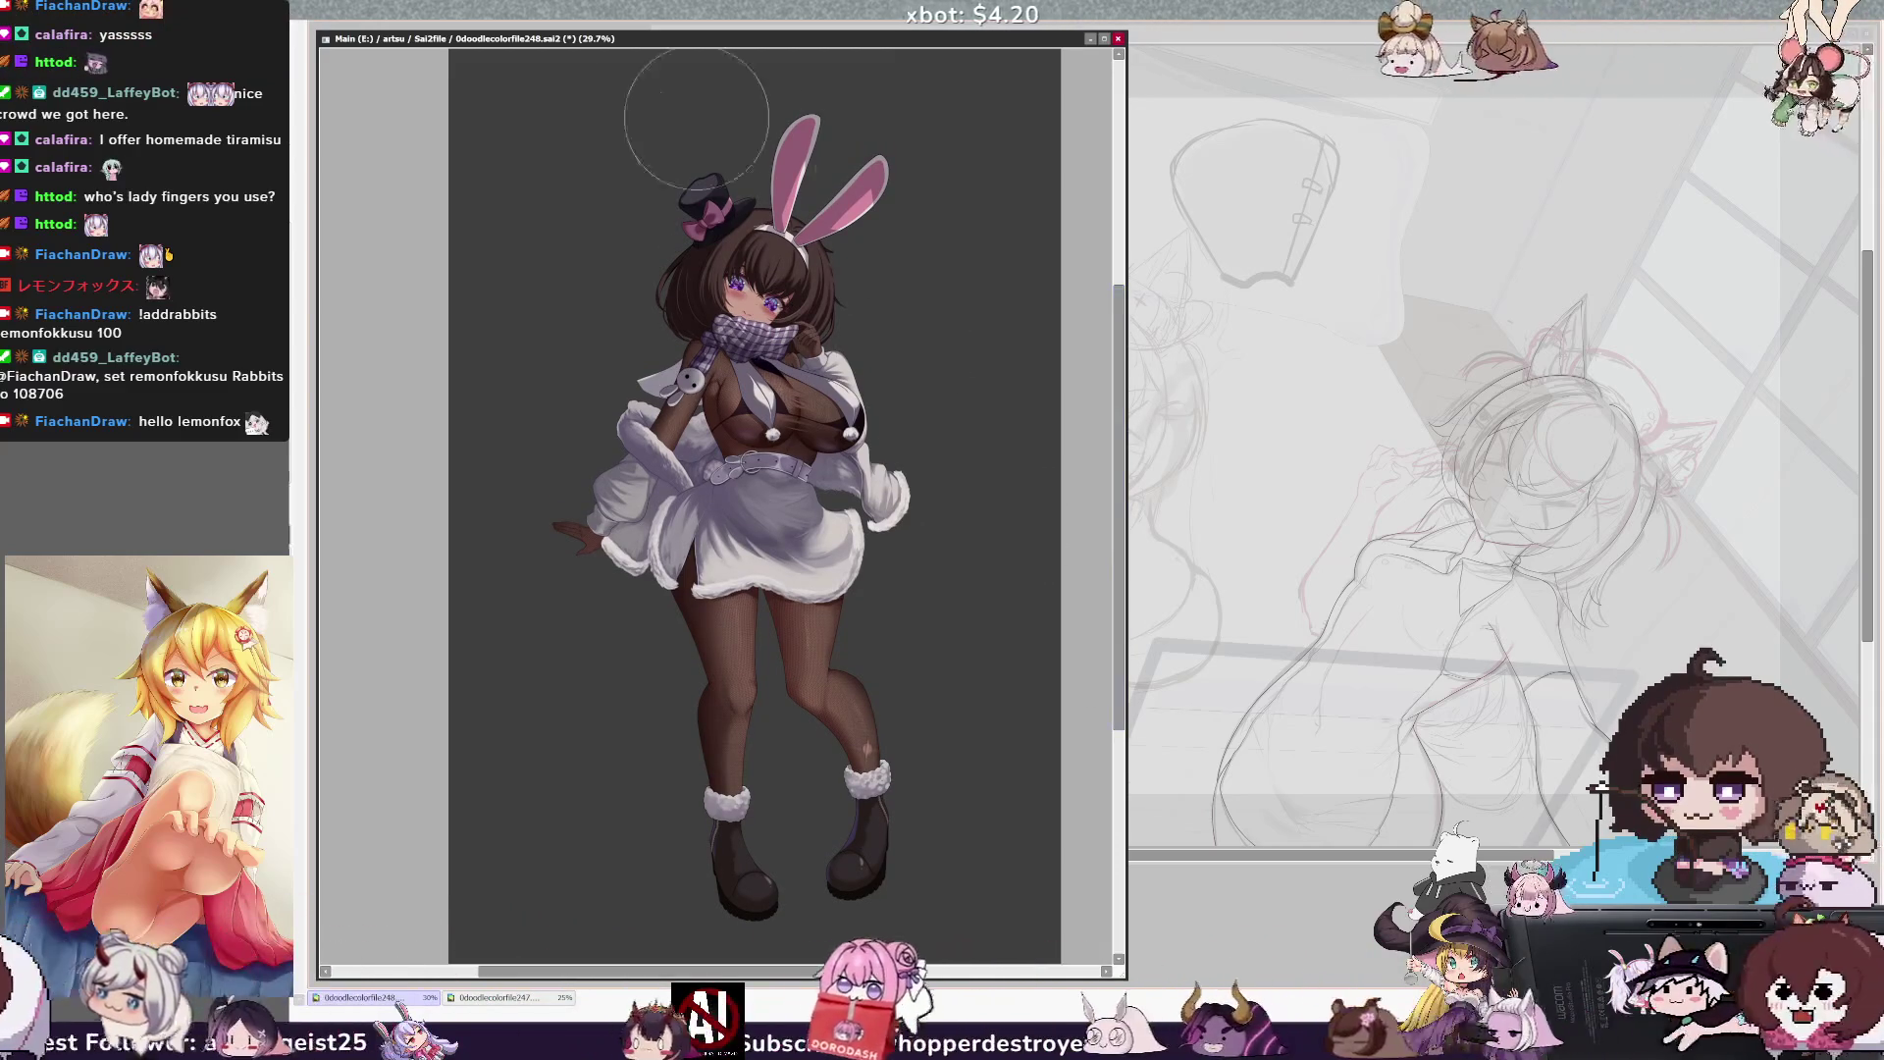
scroll(721, 506, up, 3)
scroll(721, 505, up, 3)
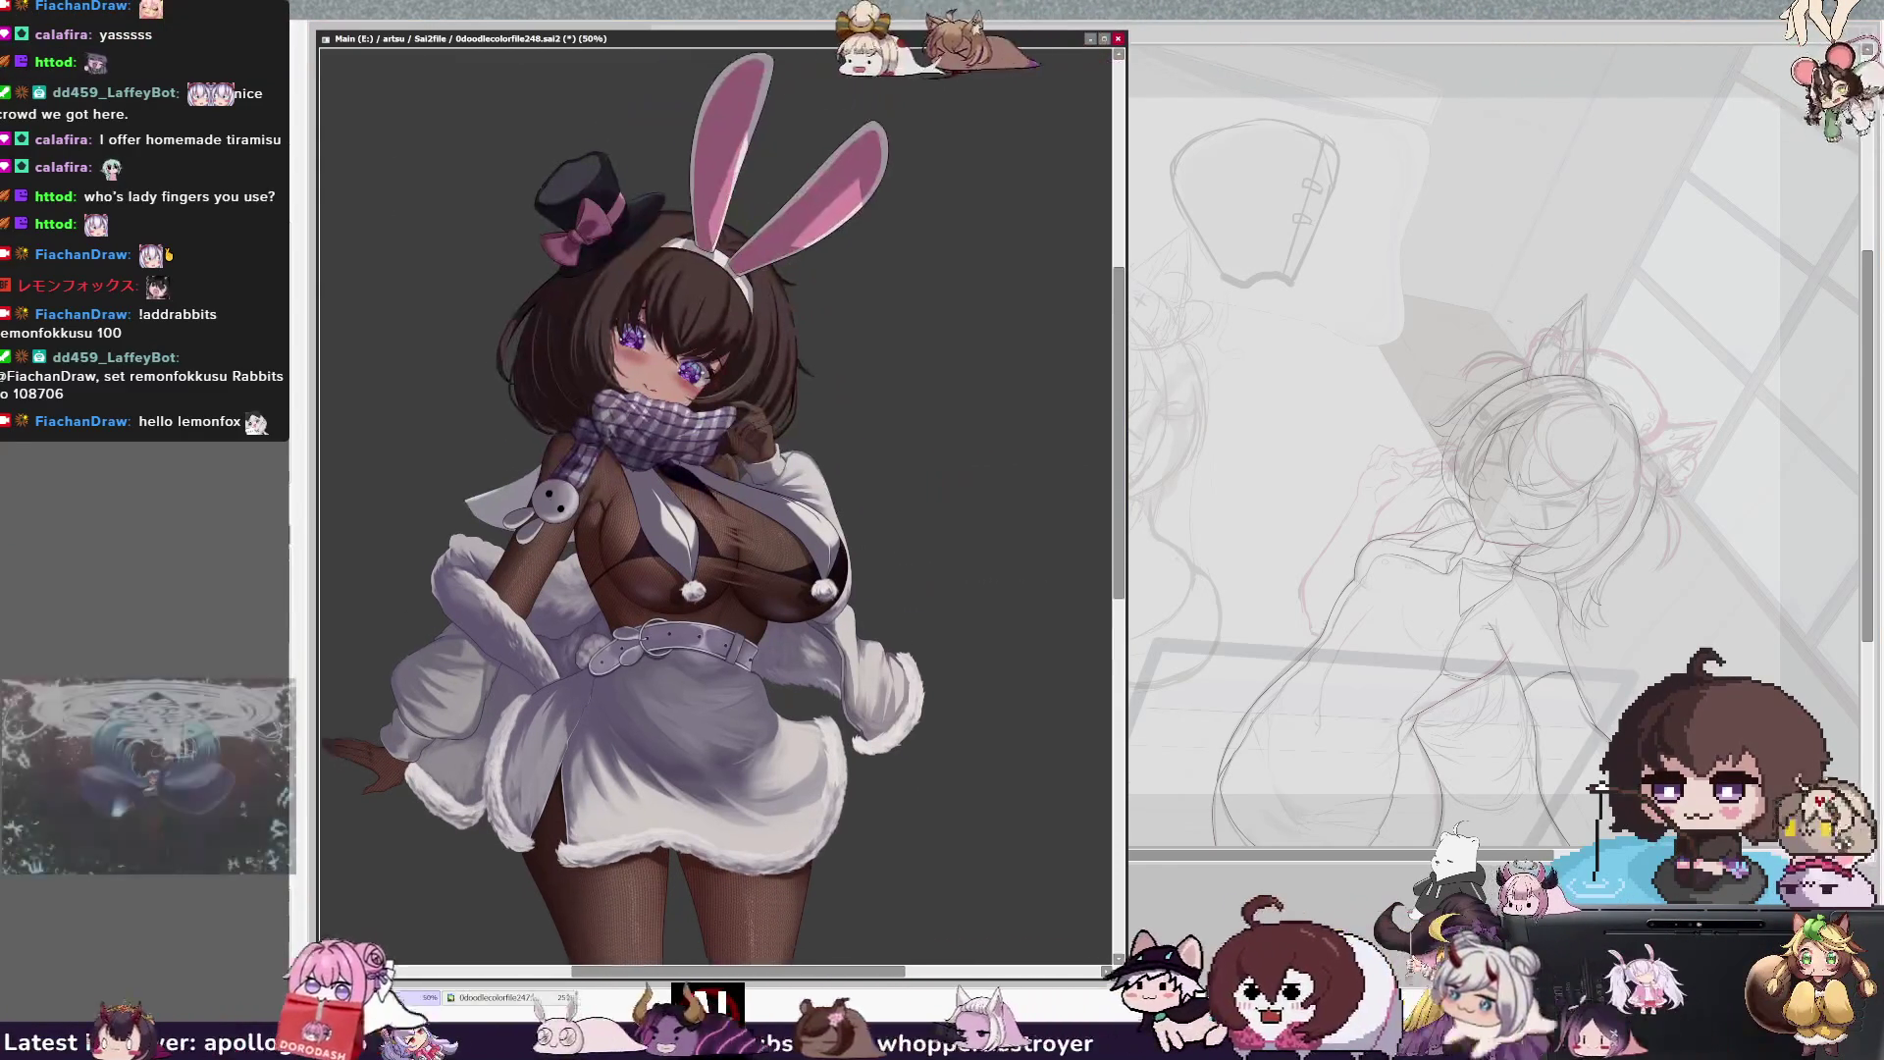
key(bracketleft)
key(bracketleft)
key(bracketleft)
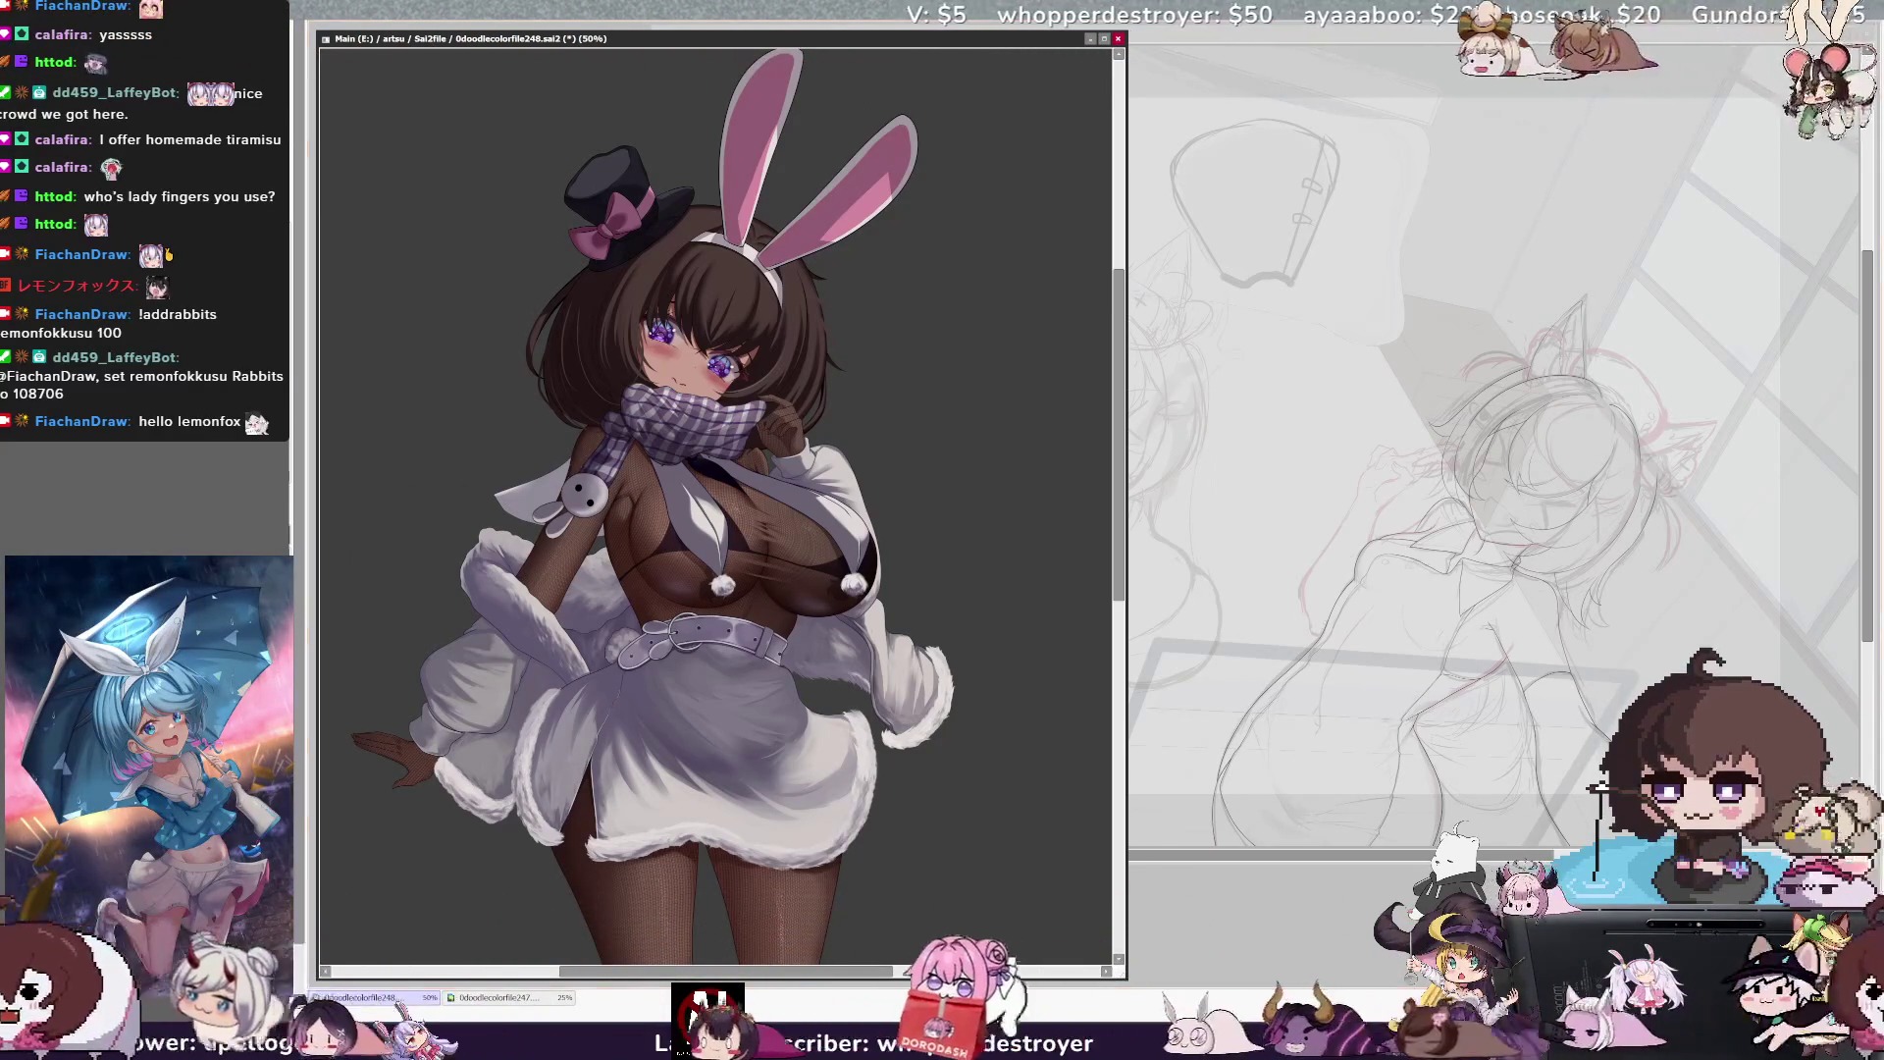
key(Delete)
key(Delete)
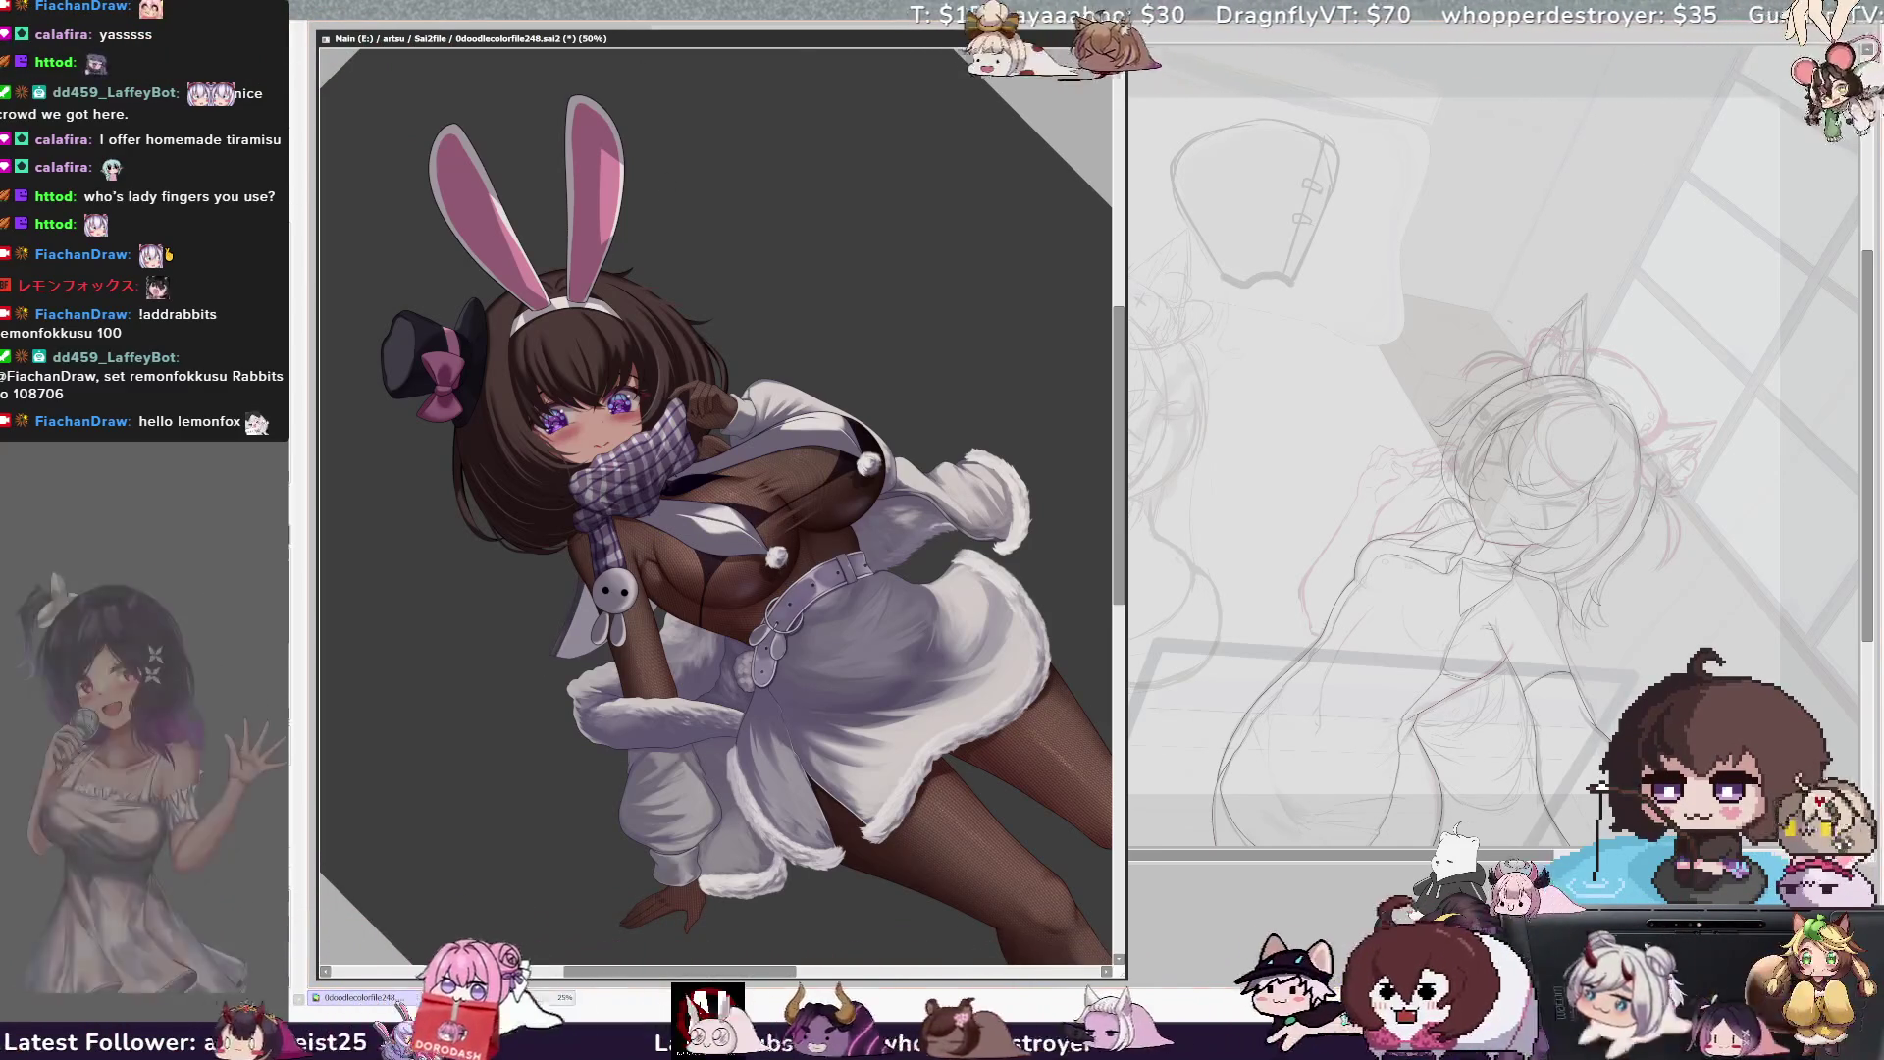
Reset the rotation, refocus the SAI window, pan the figure right, and zoom to 100% on the face
key(Home)
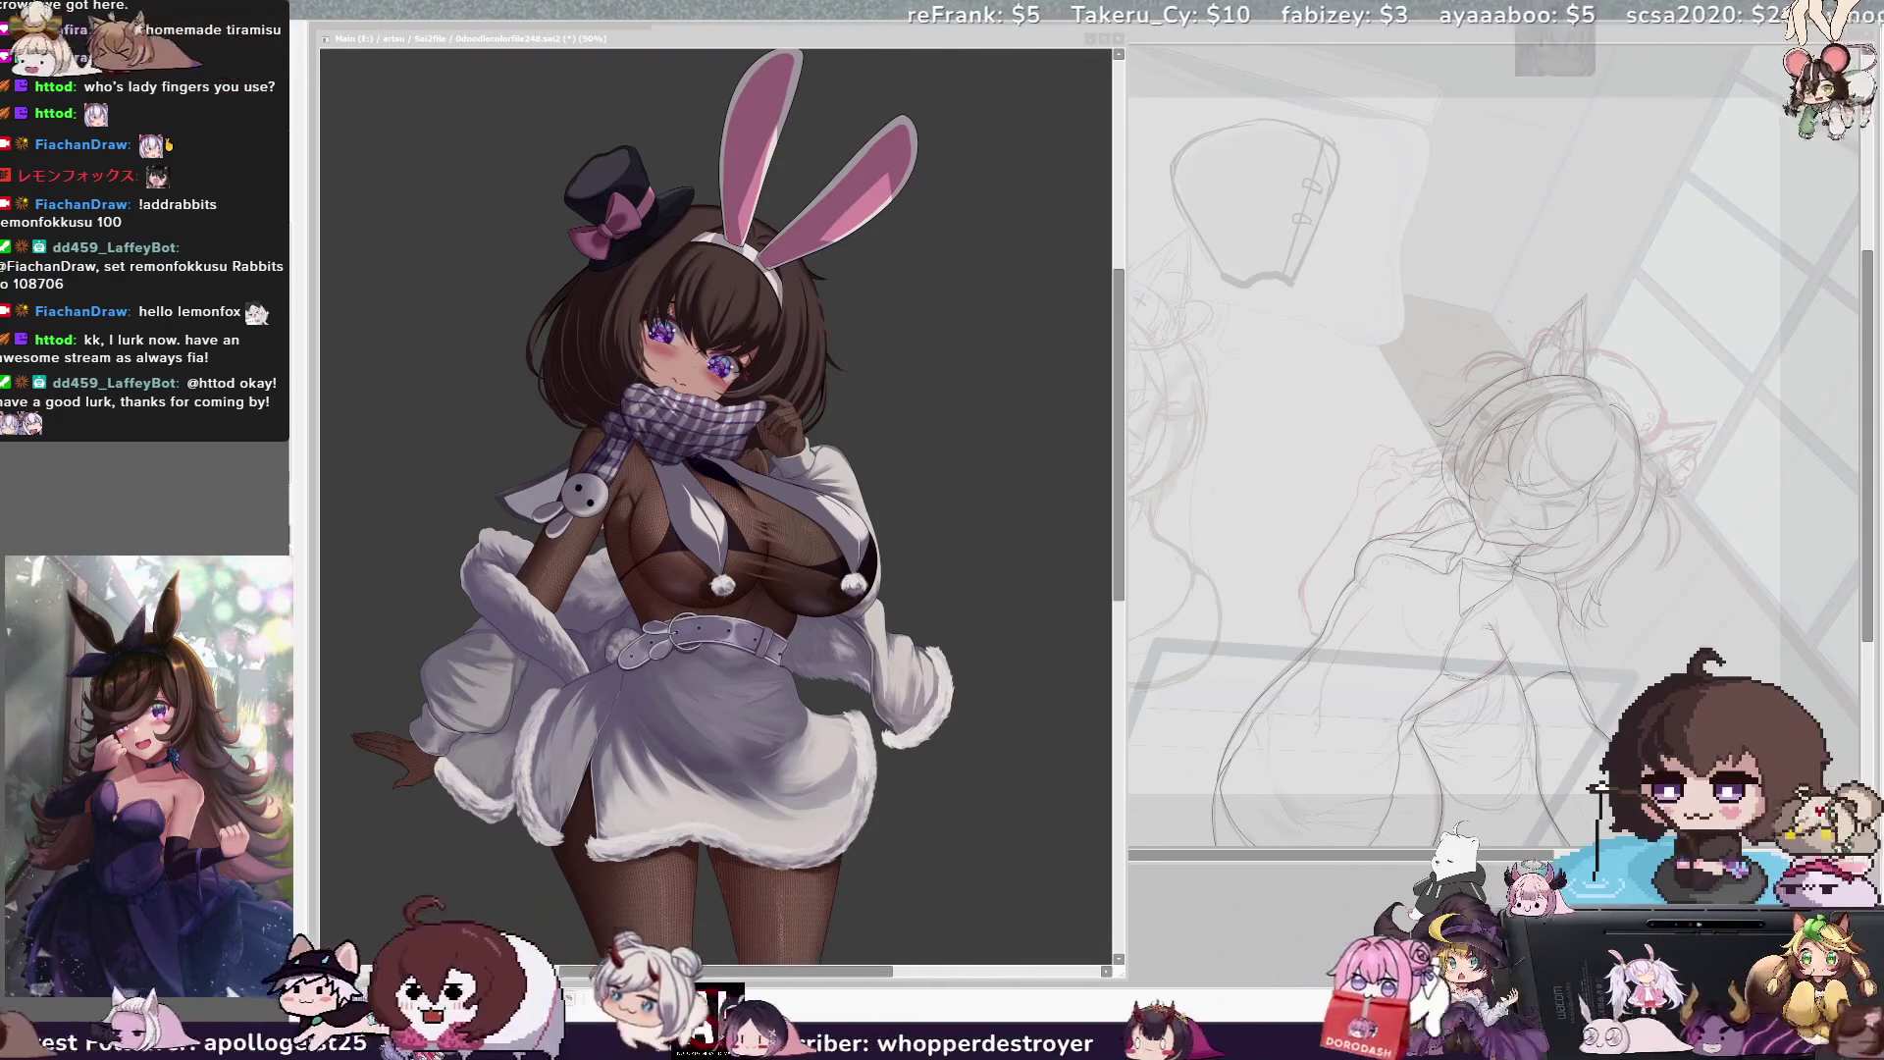
key(alt+Tab)
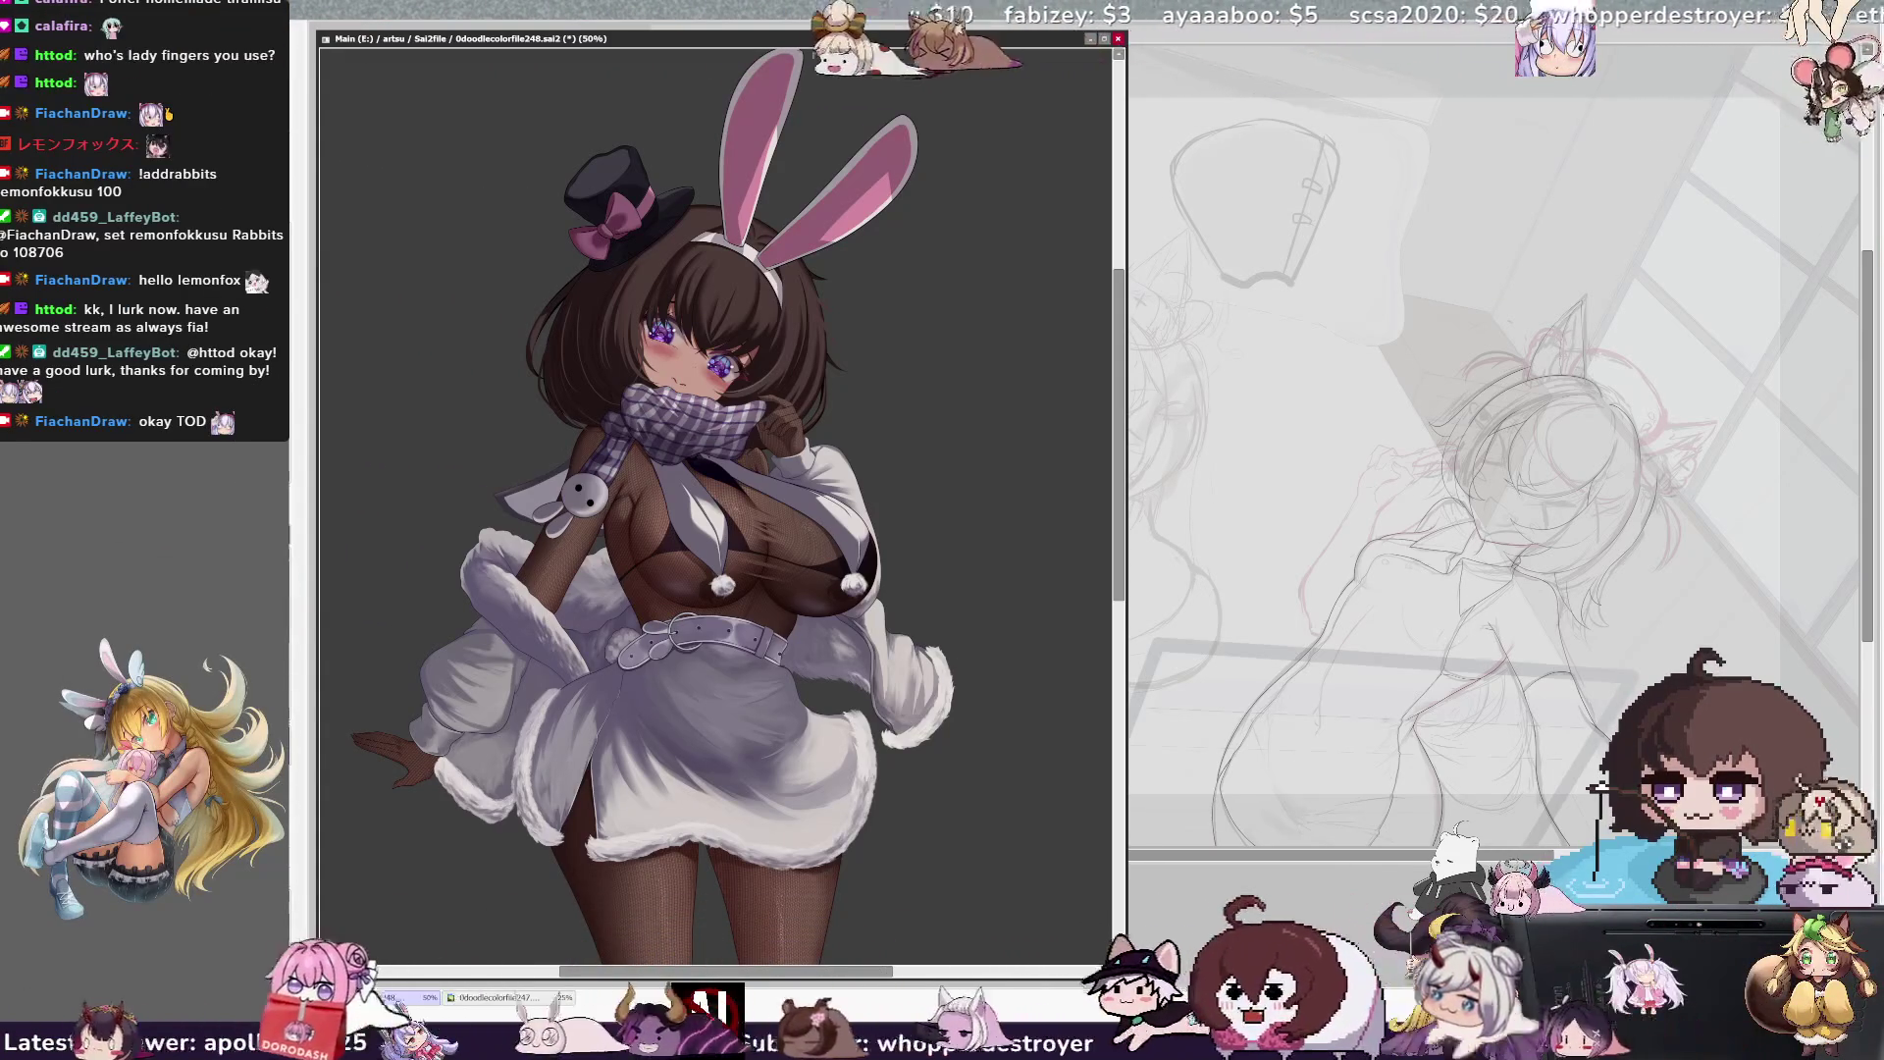
key(alt+Tab)
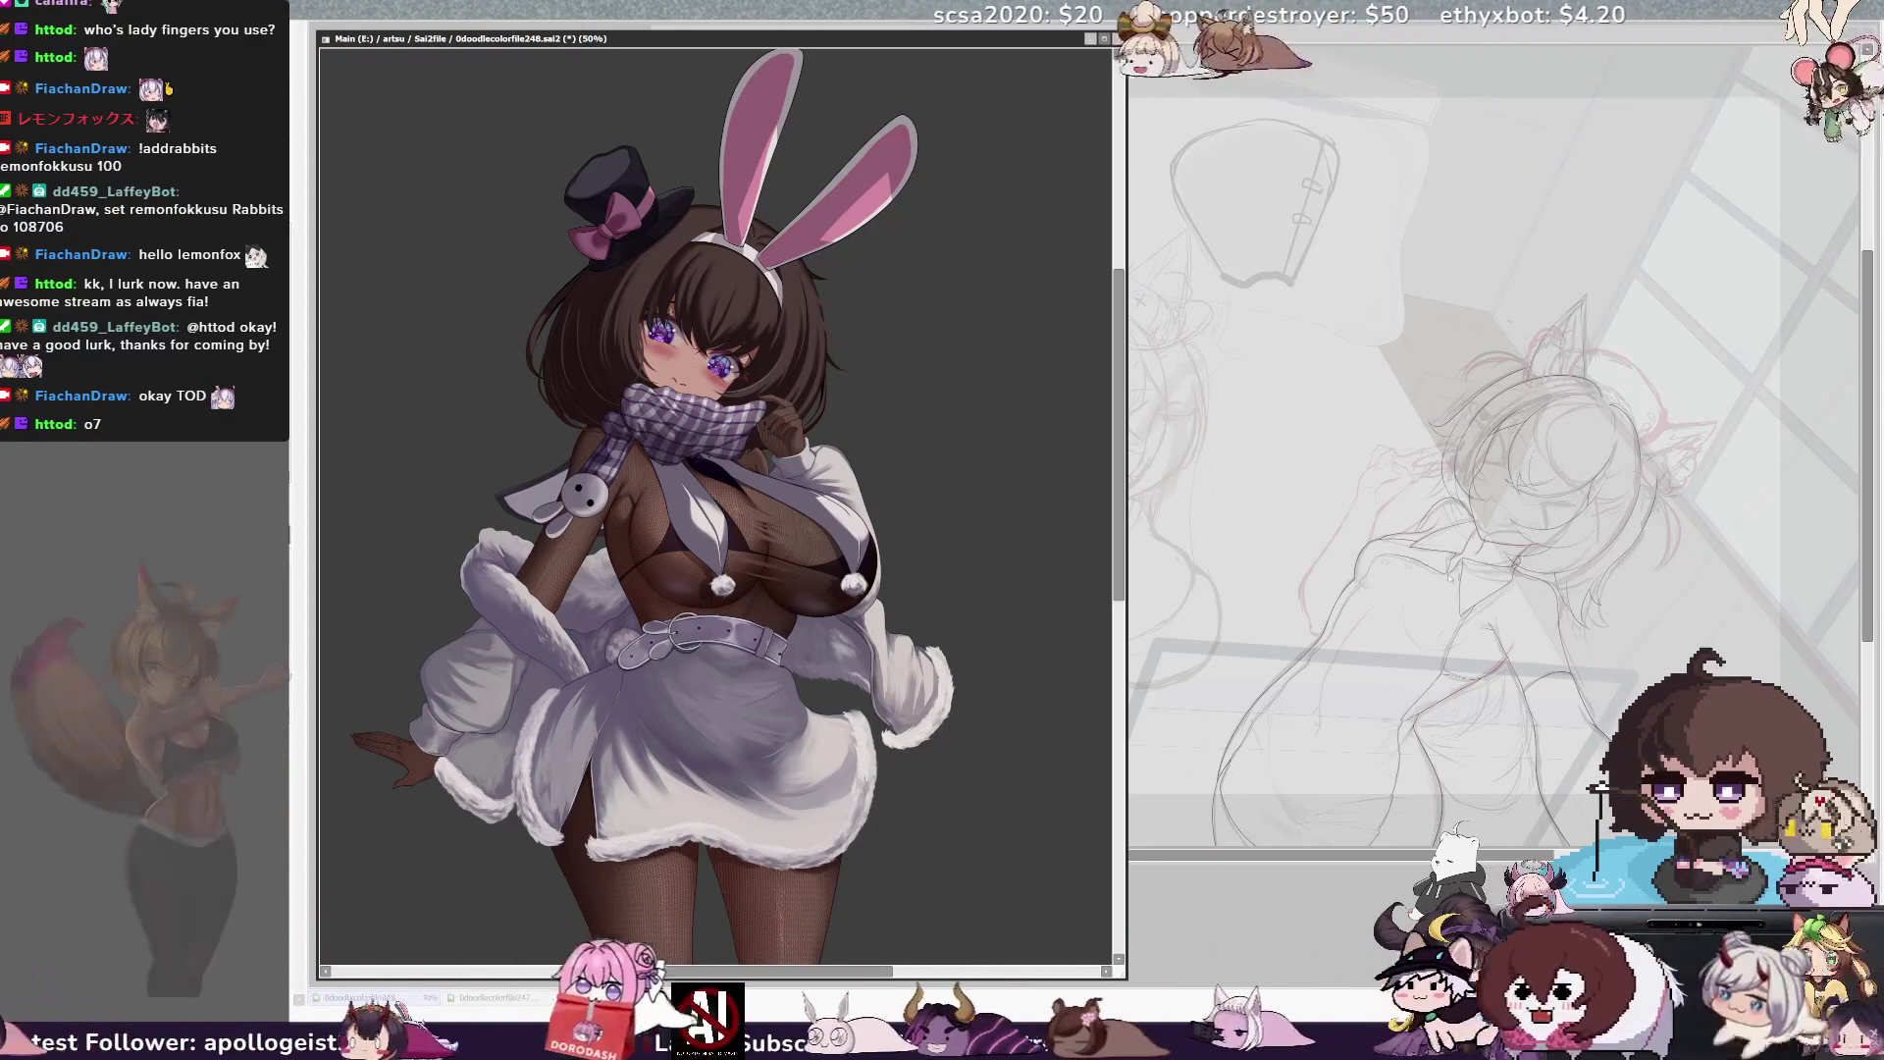
drag(432, 874, 521, 873)
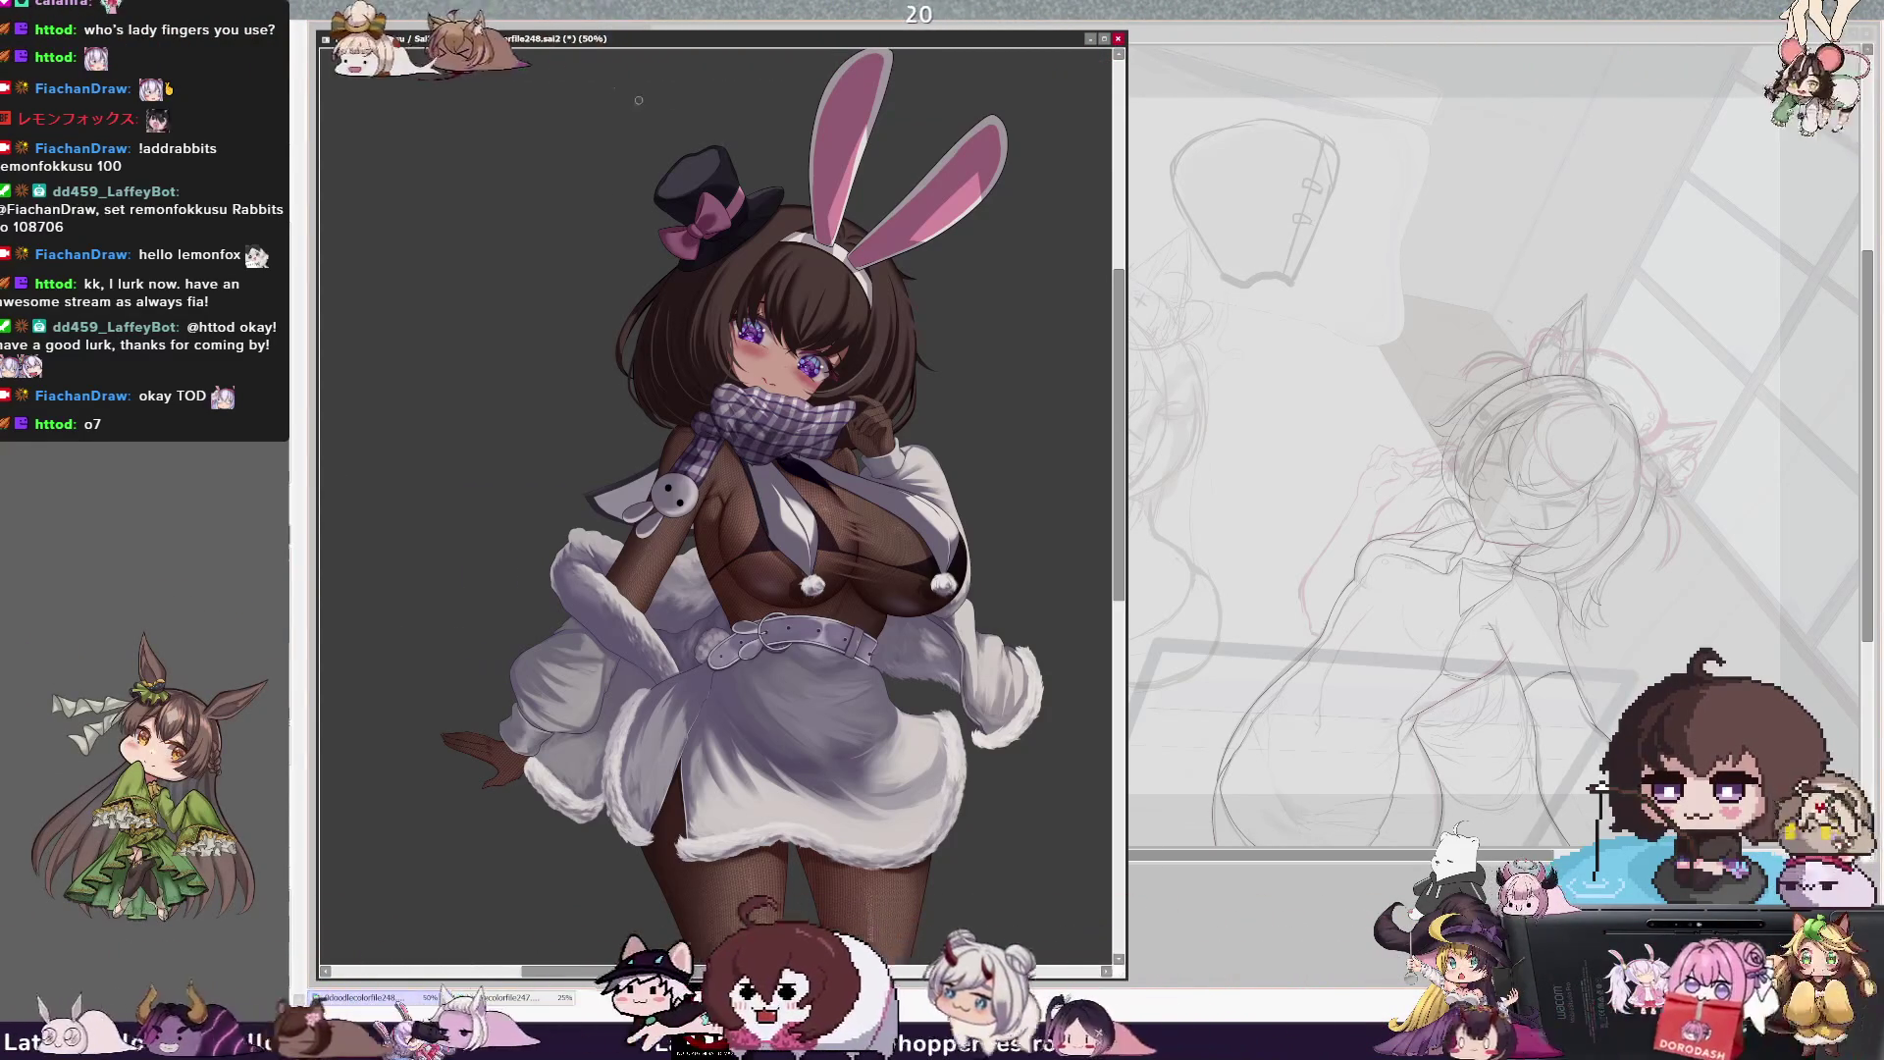
key(ctrl+plus)
key(ctrl+plus)
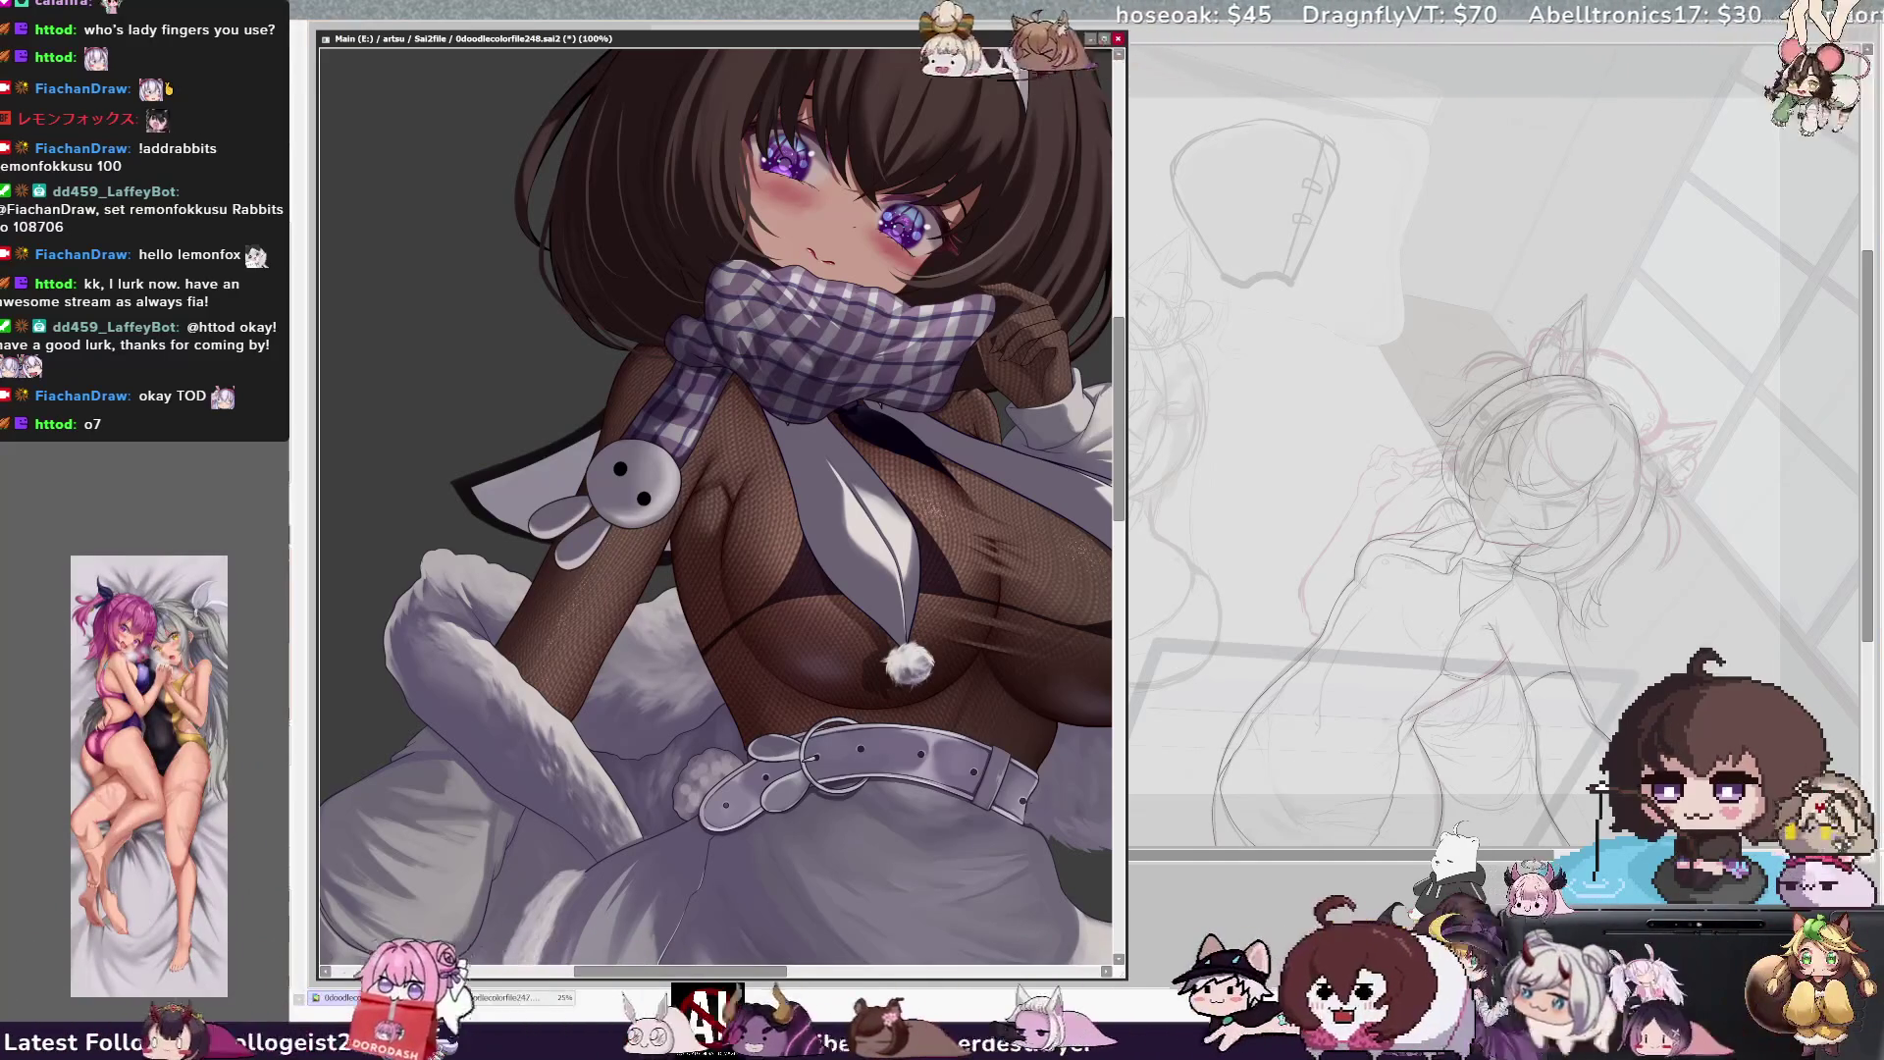
Pan across the torso at 100%, mirror and rotate the view, then zoom out to 50%
scroll(715, 507, right, 3)
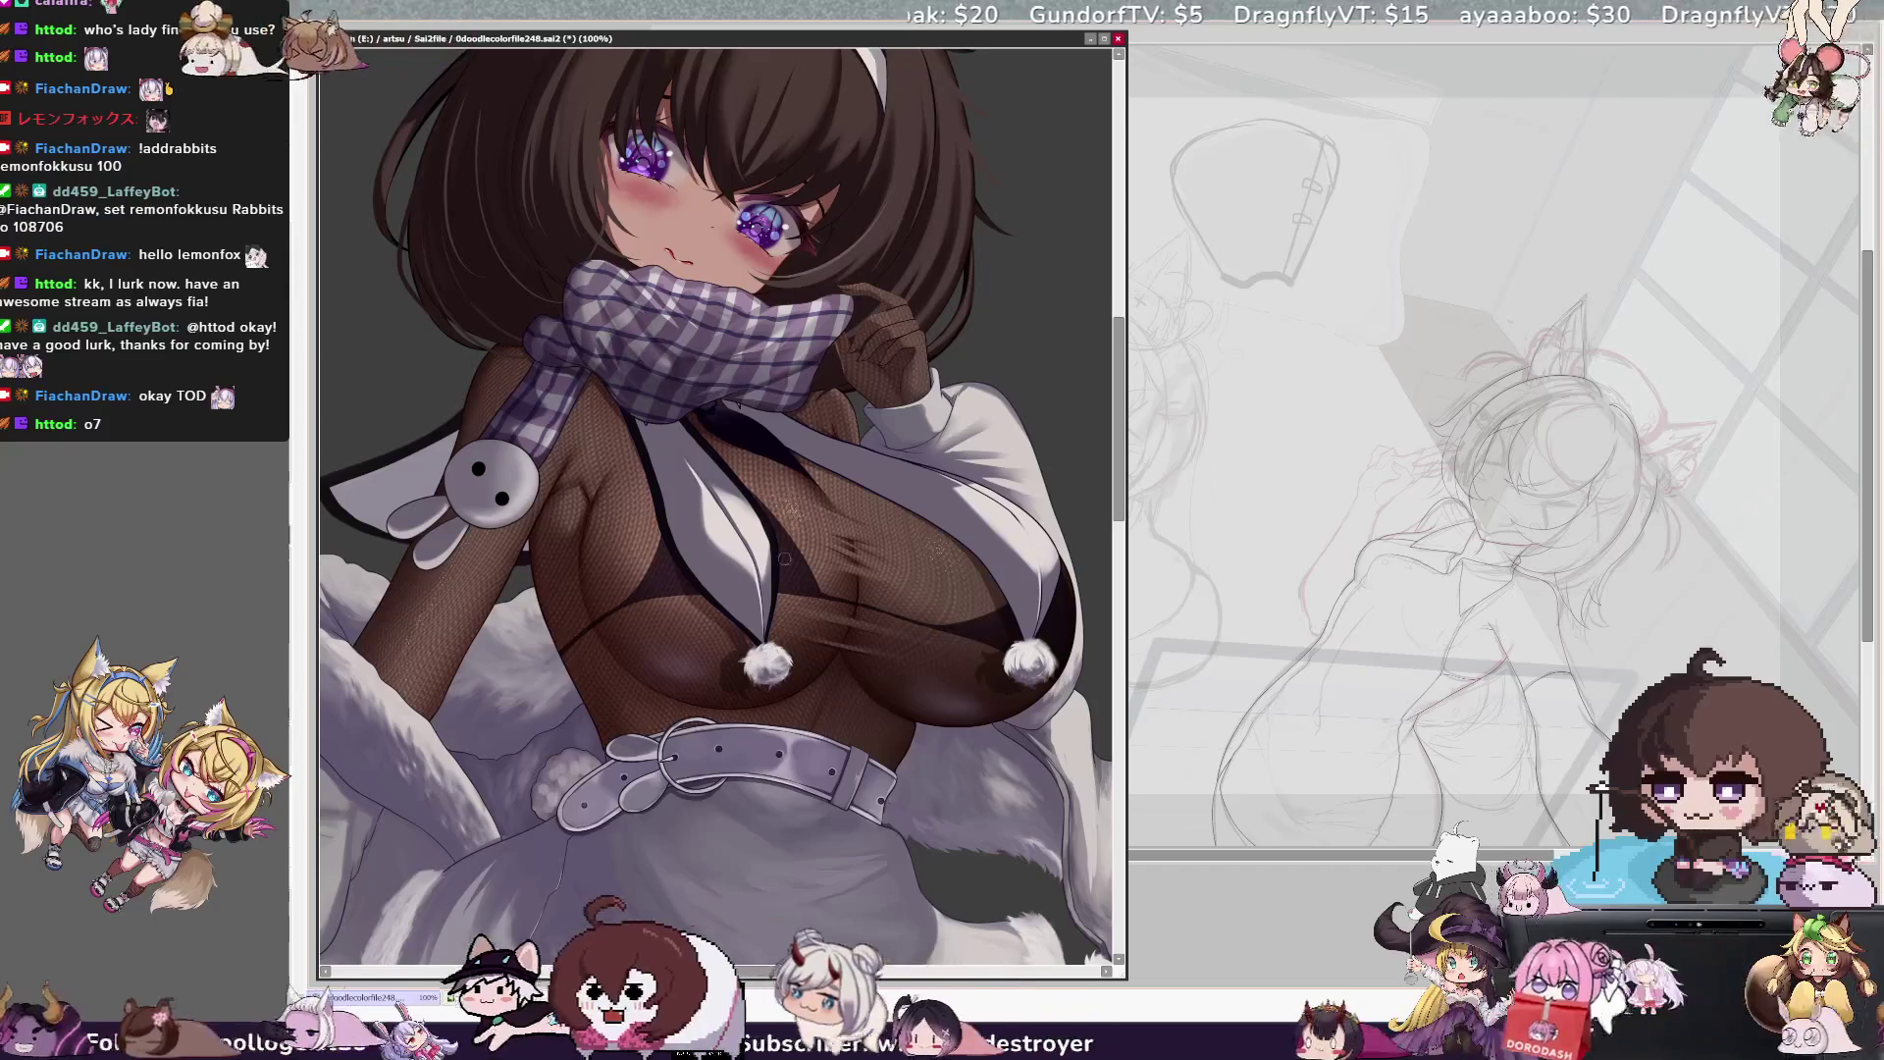
drag(783, 703, 610, 703)
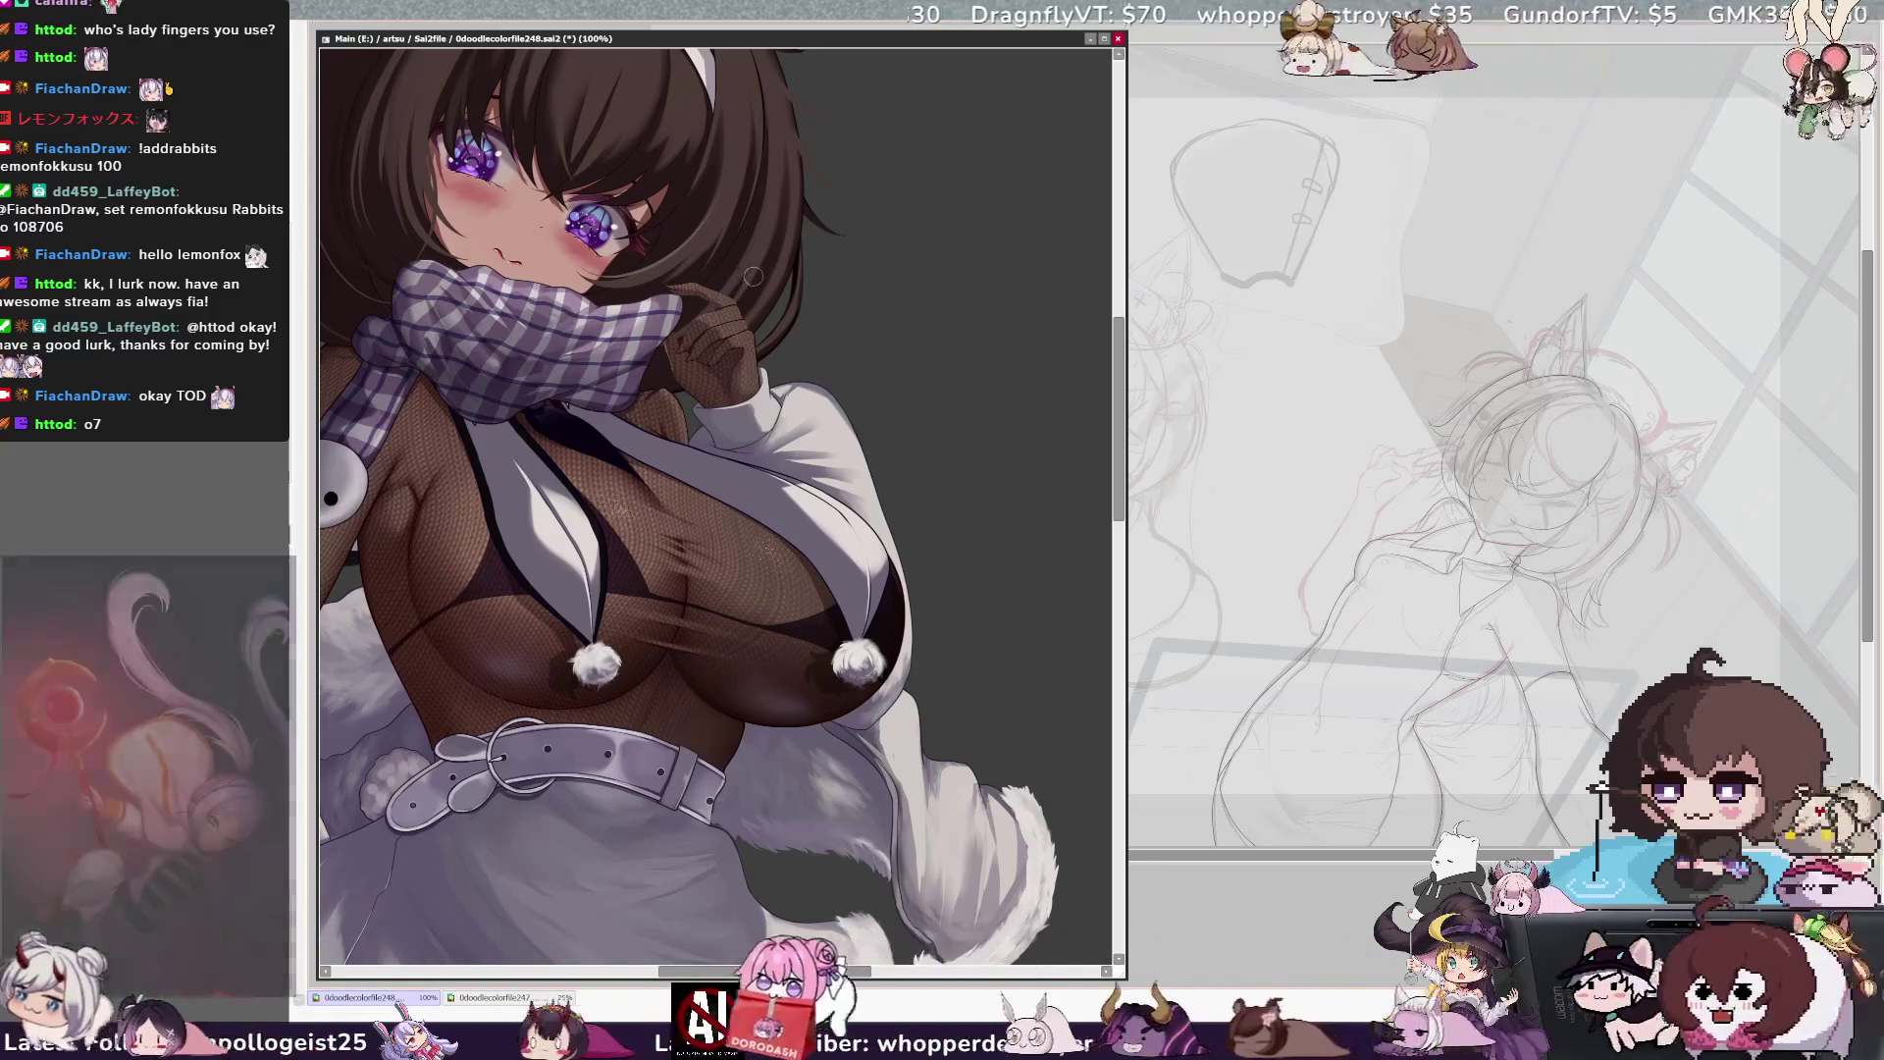
key(h)
key(Delete)
key(Delete)
key(Delete)
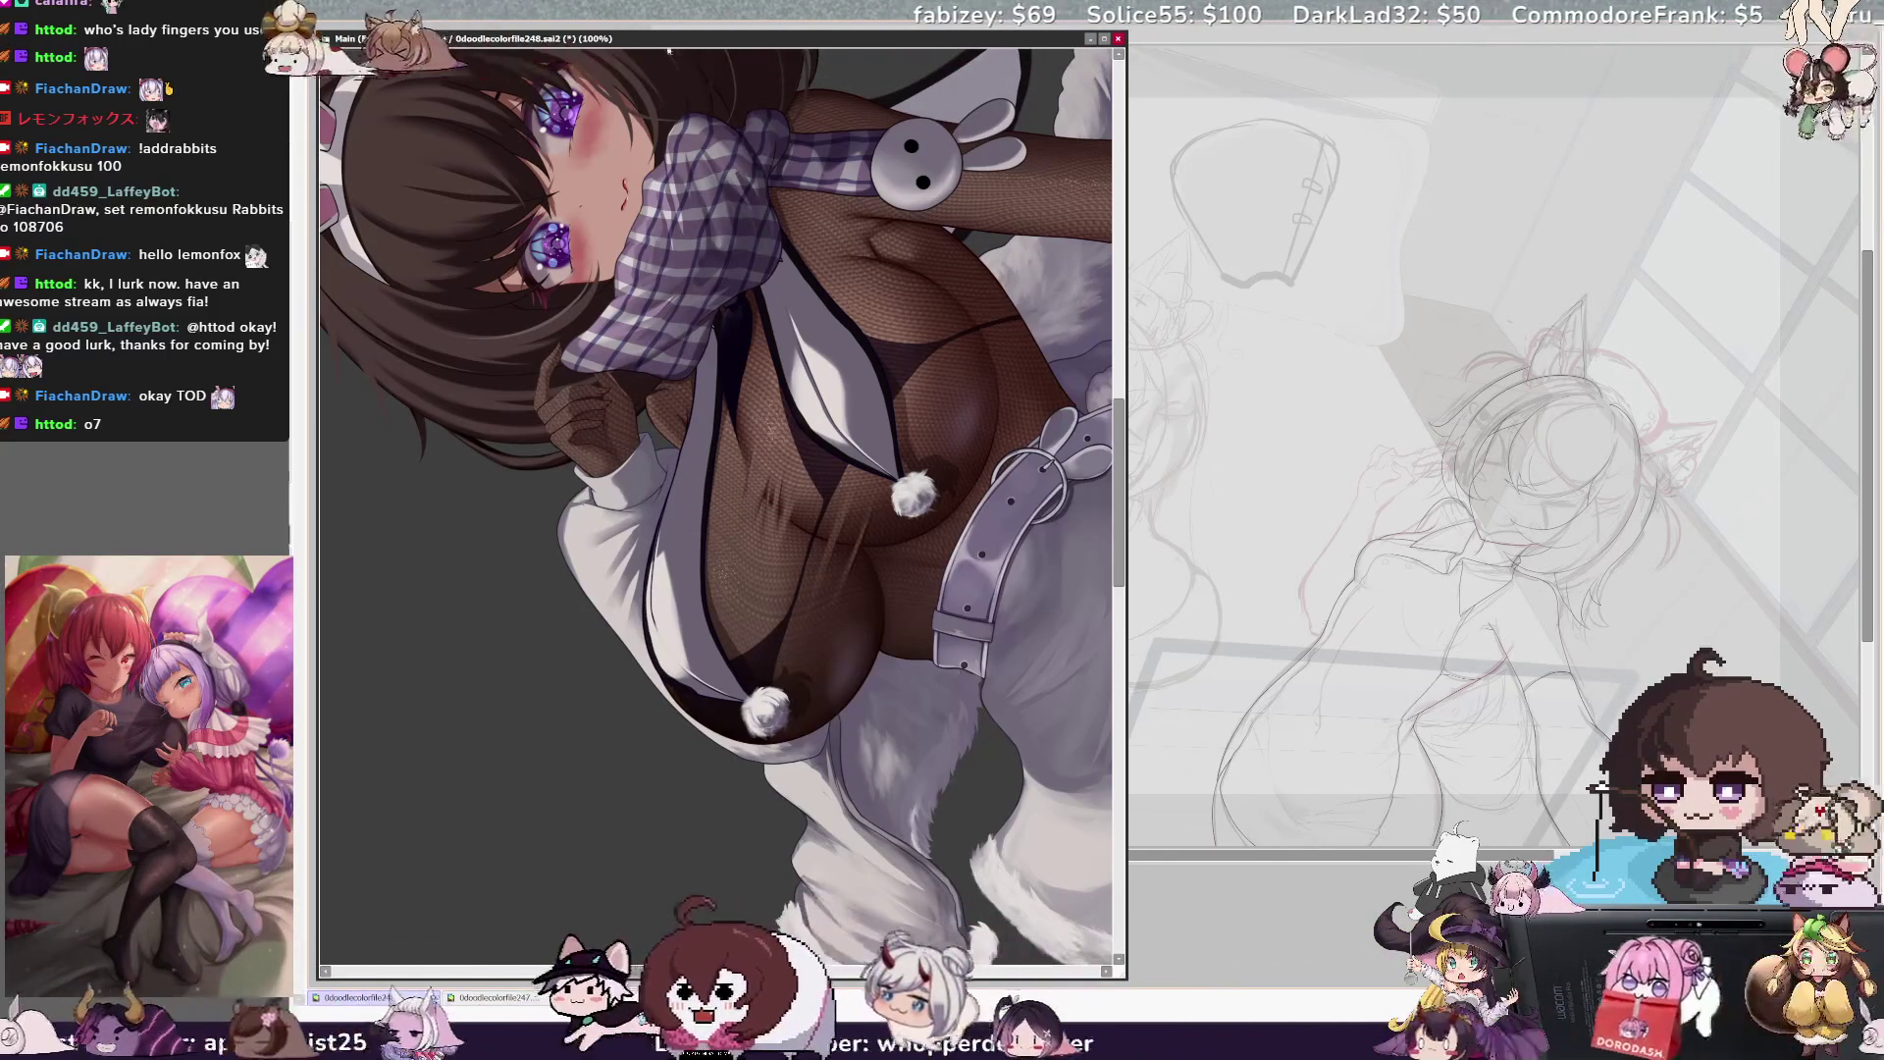
key(End)
key(End)
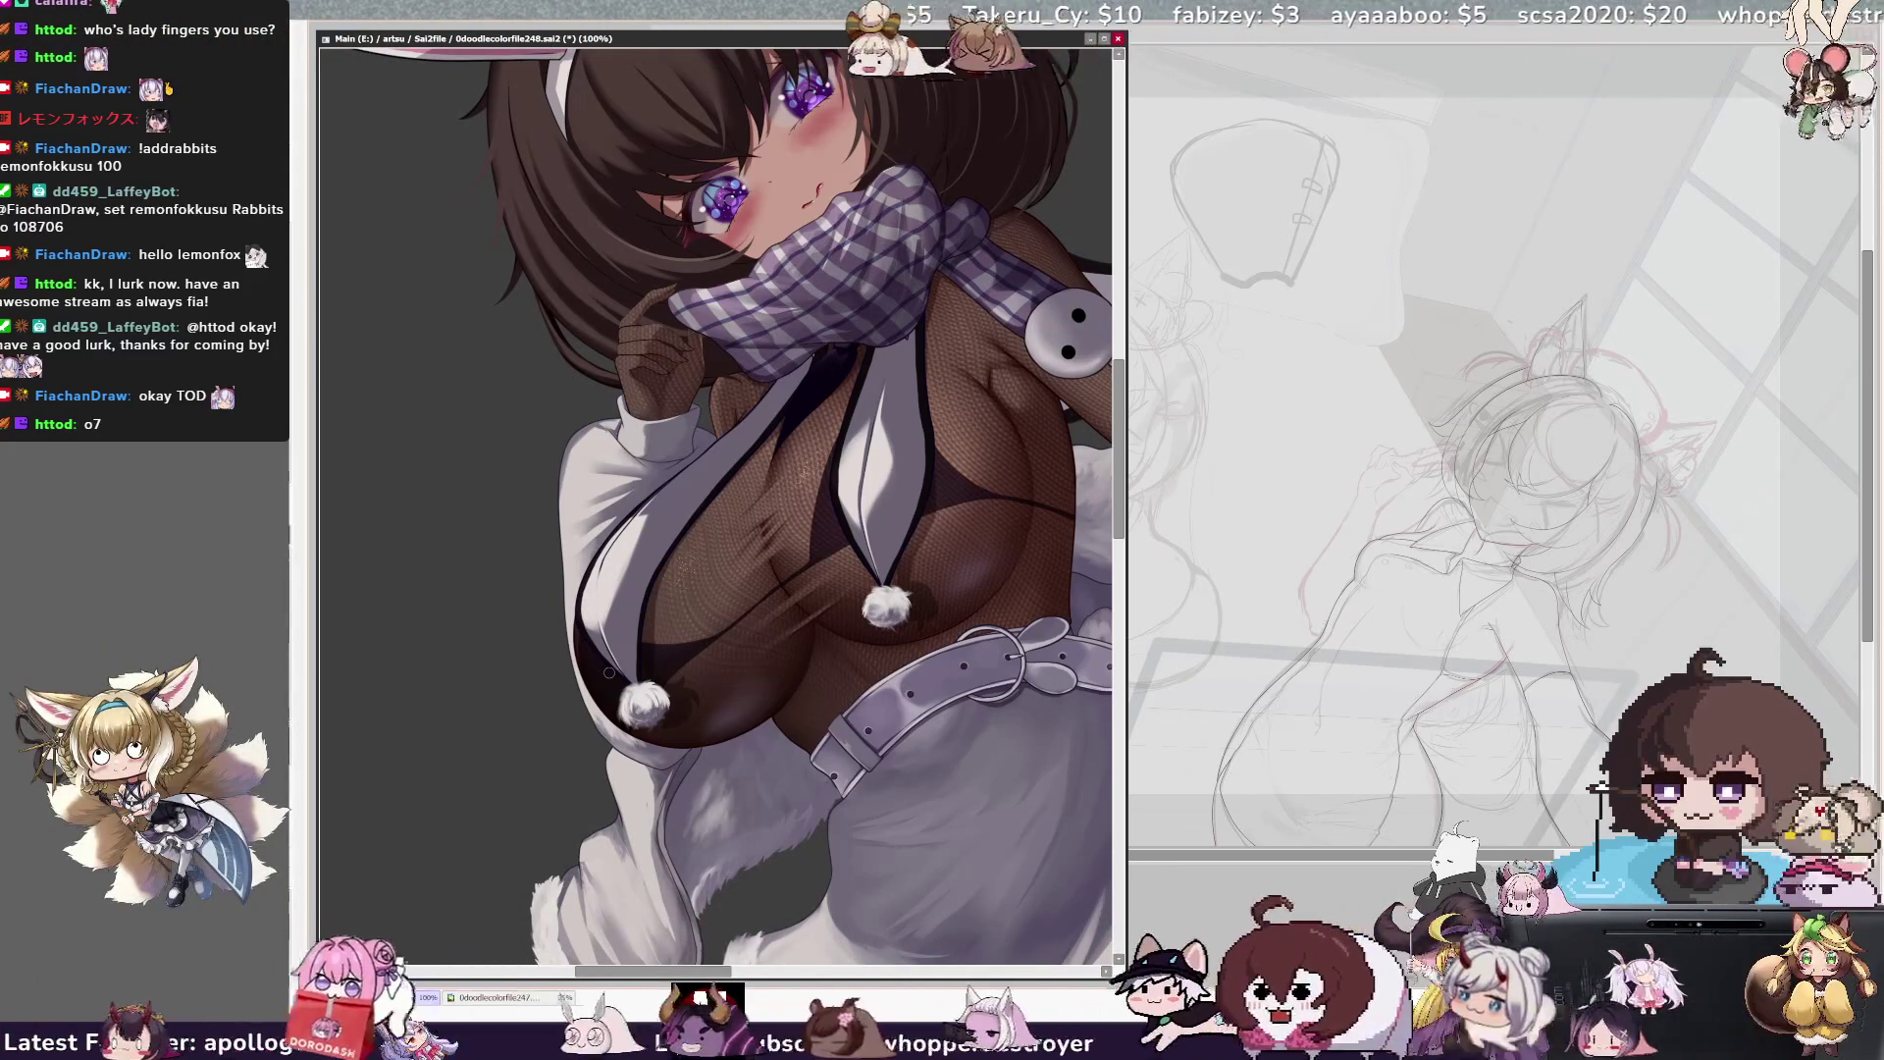
key(minus)
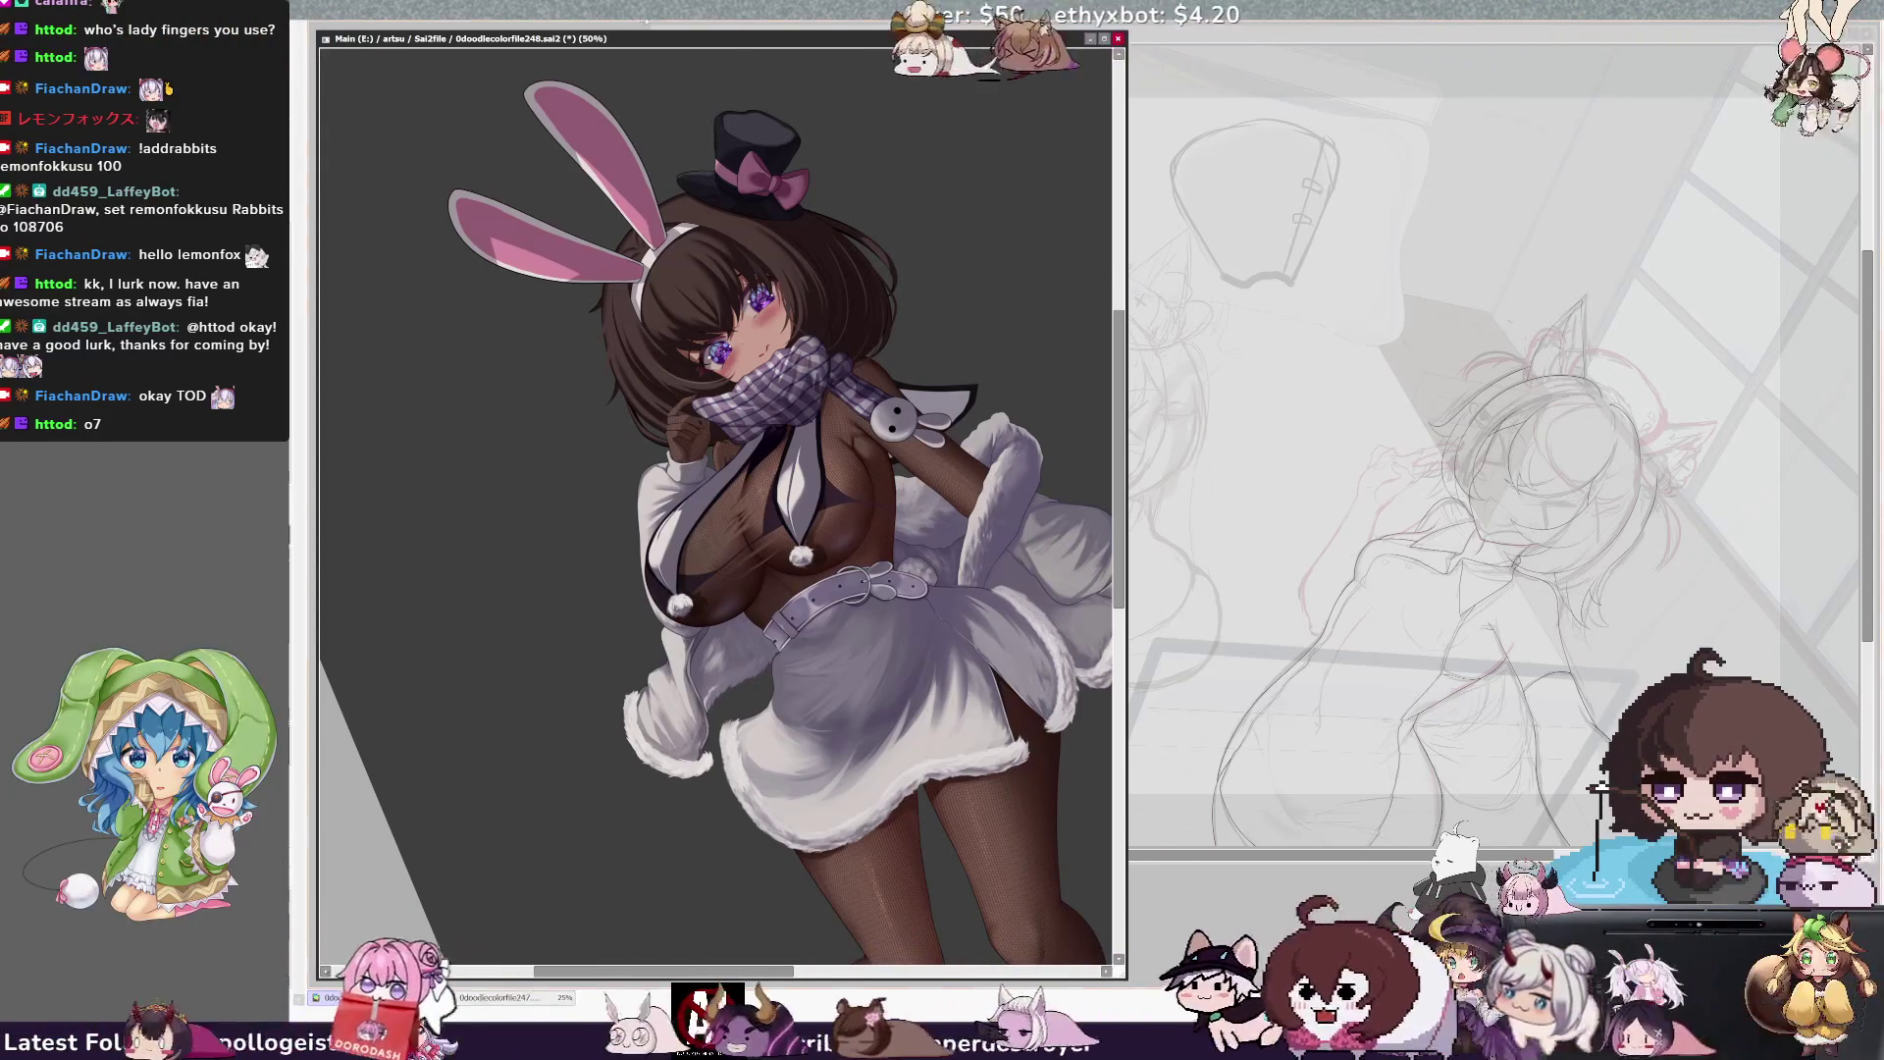
Reset the rotation, resize the brush, pick Layer65 from the canvas, and tilt the view counter-clockwise
key(Home)
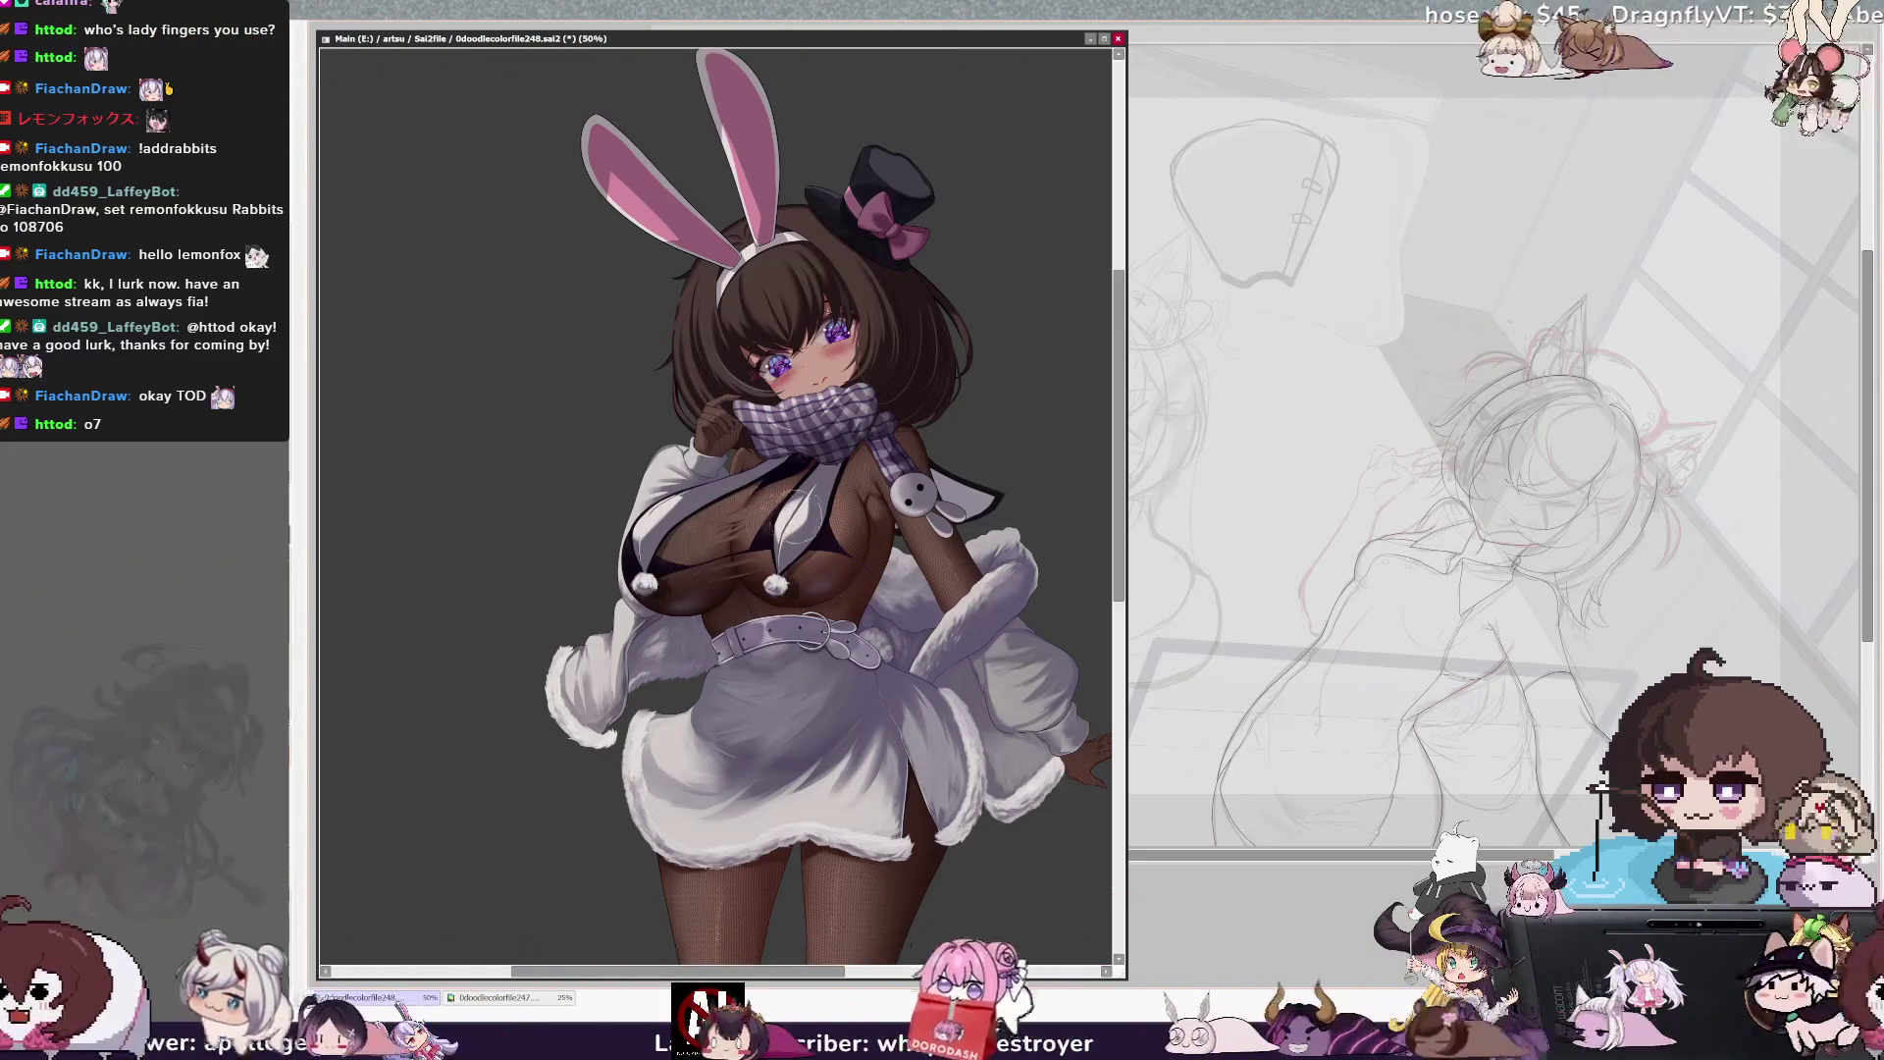
drag(785, 506, 757, 510)
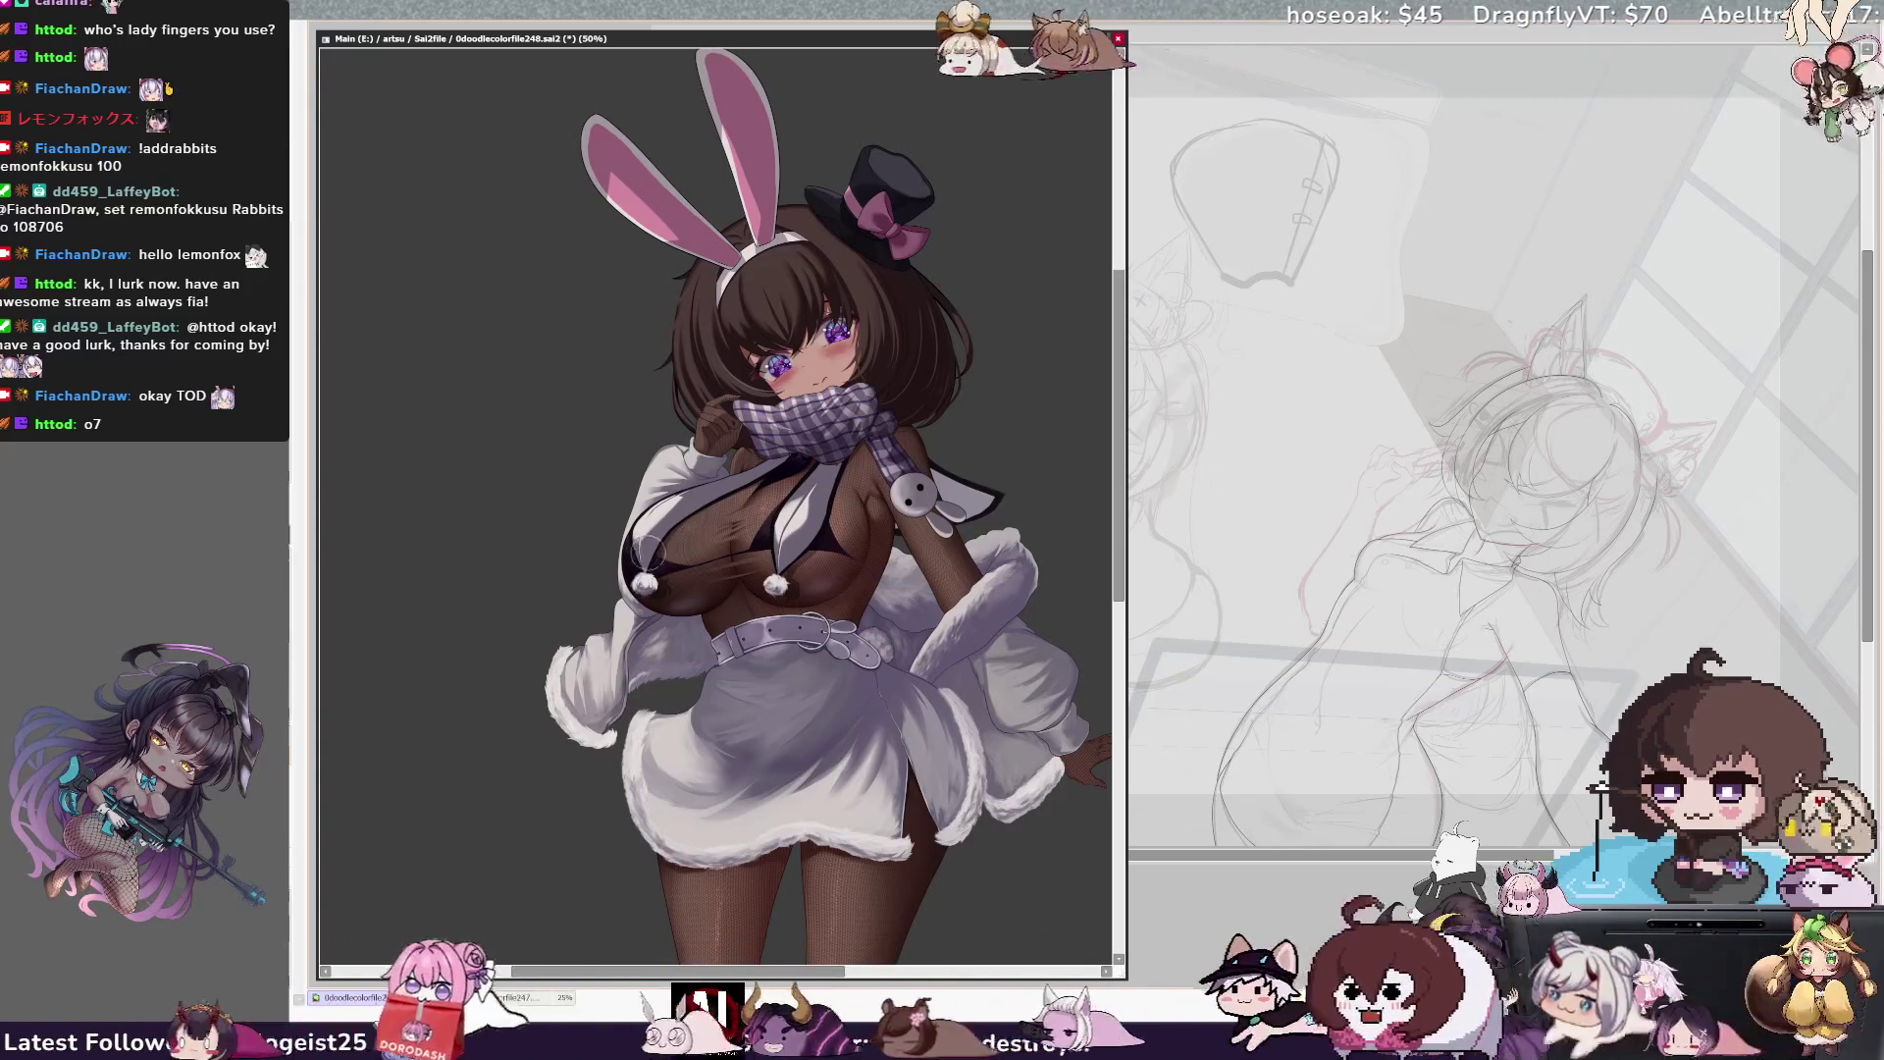
ctrl+shift+click(824, 474)
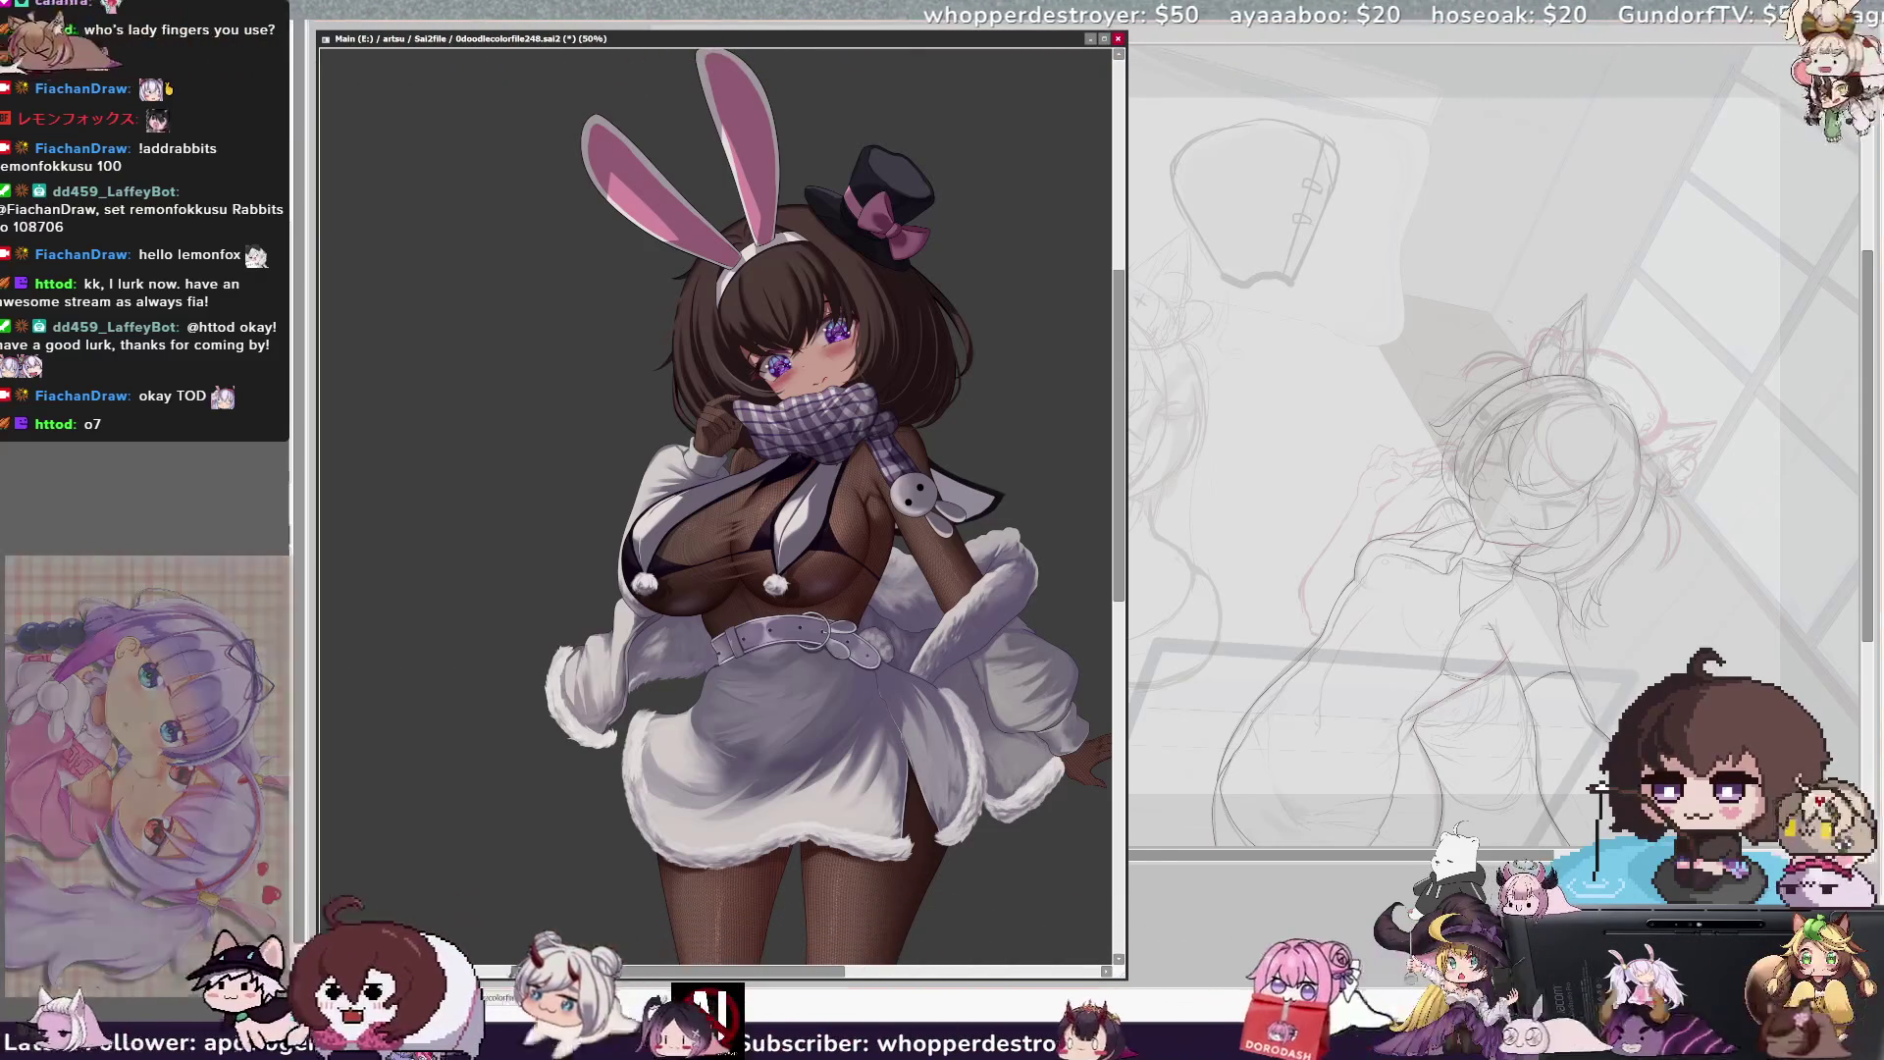
key(e)
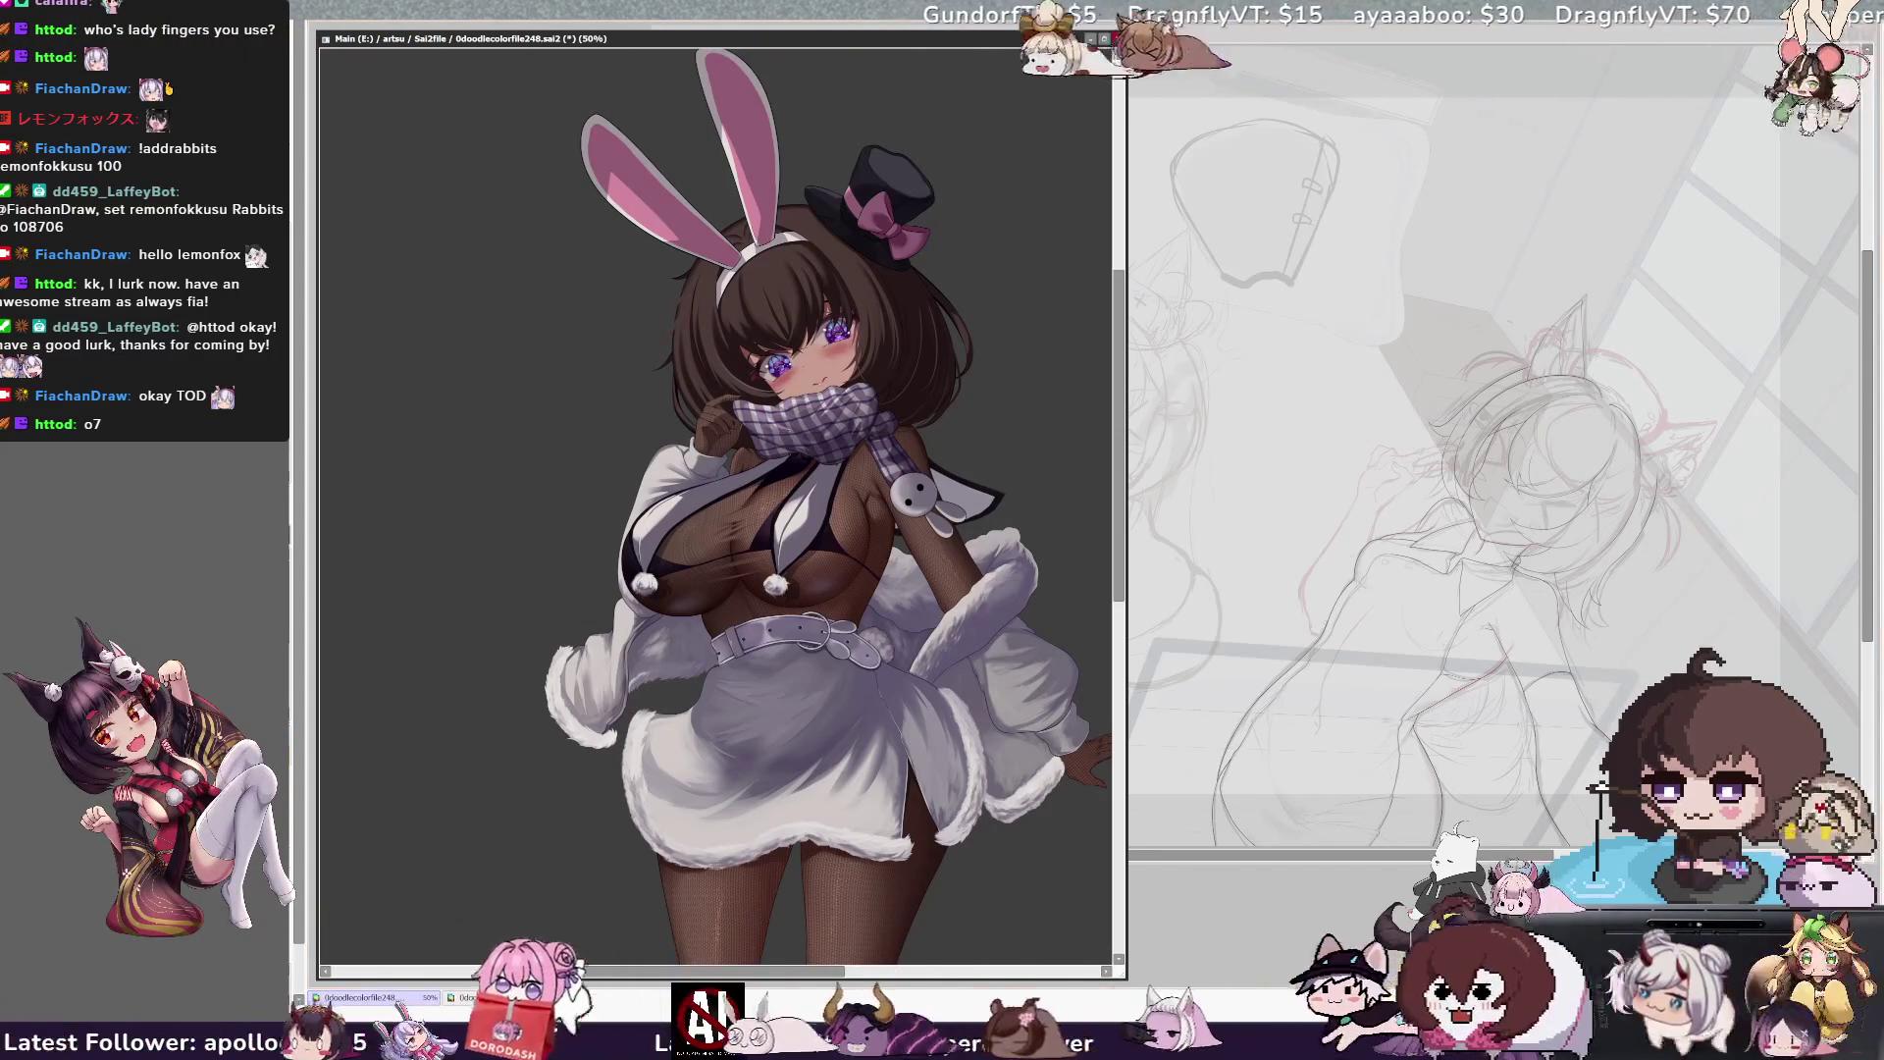
key(Delete)
key(Delete)
key(Delete)
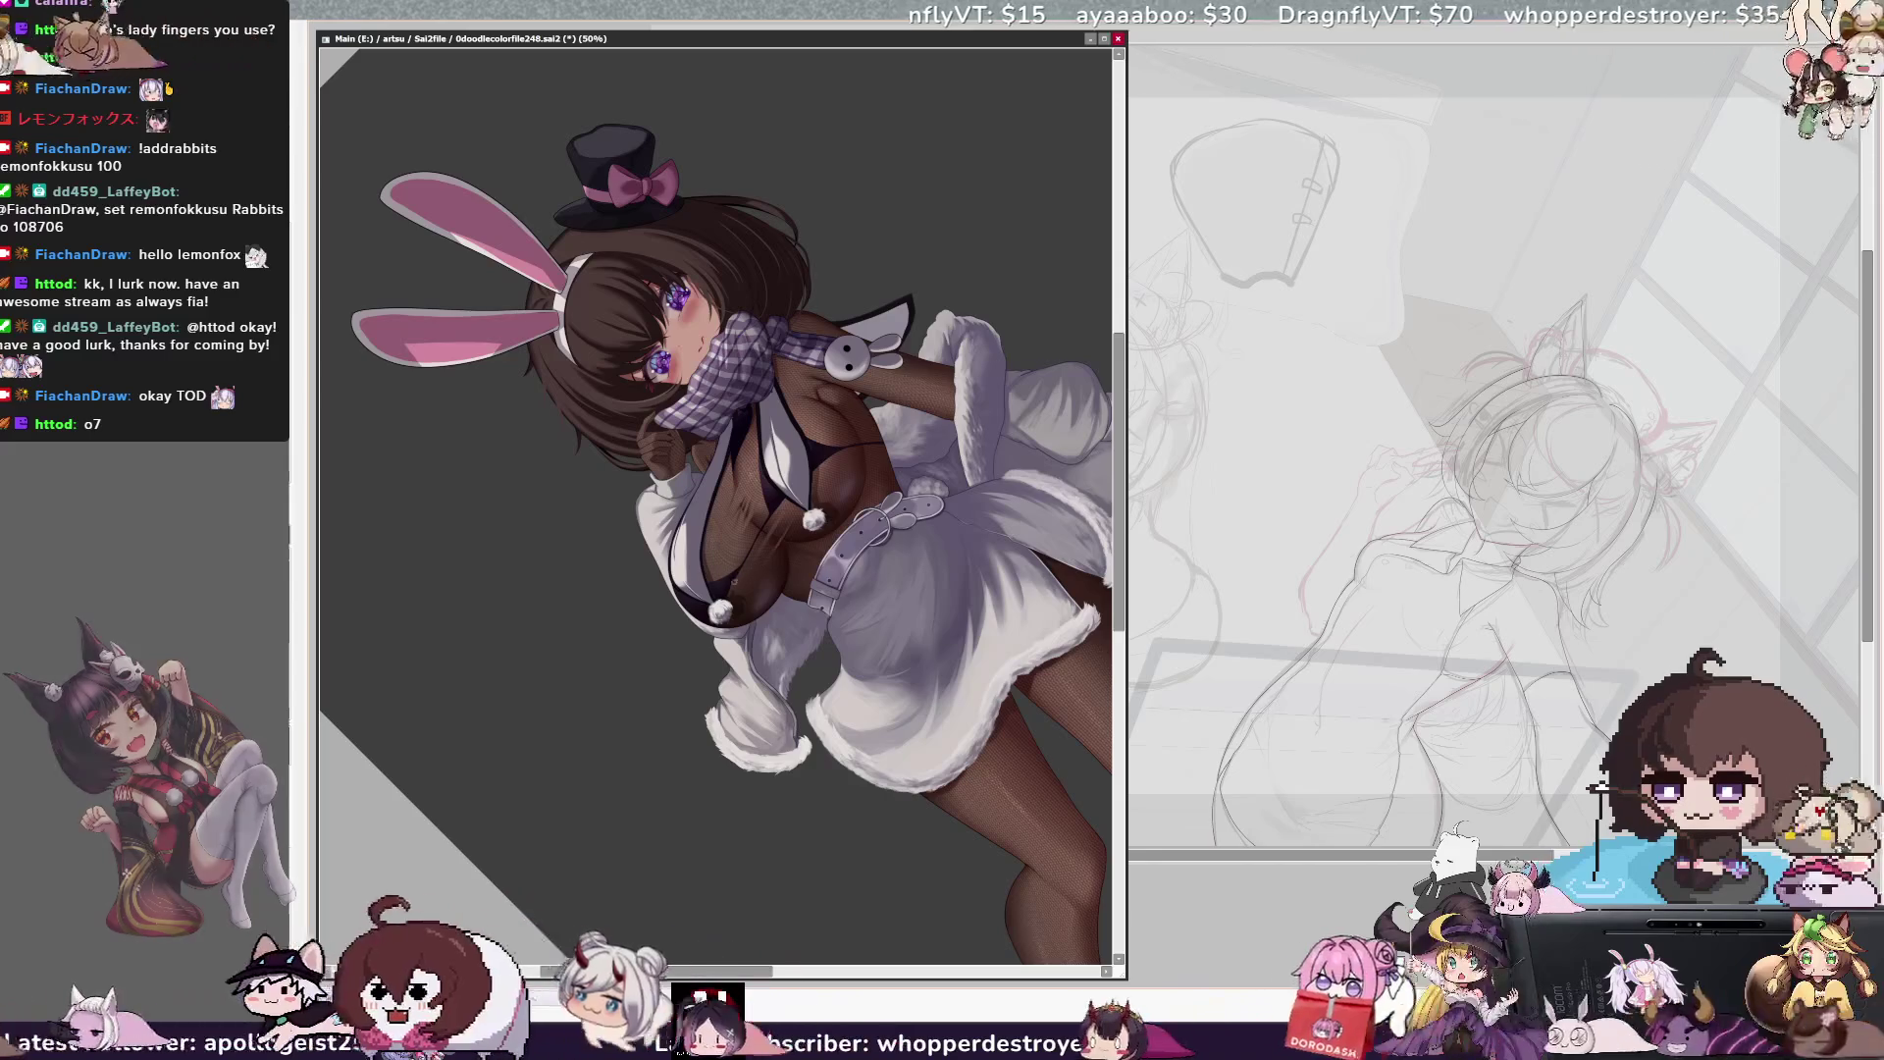
Set the brush size to 23, pick Layer 1 at the belt, straighten the view, and zoom out
key(bracketright)
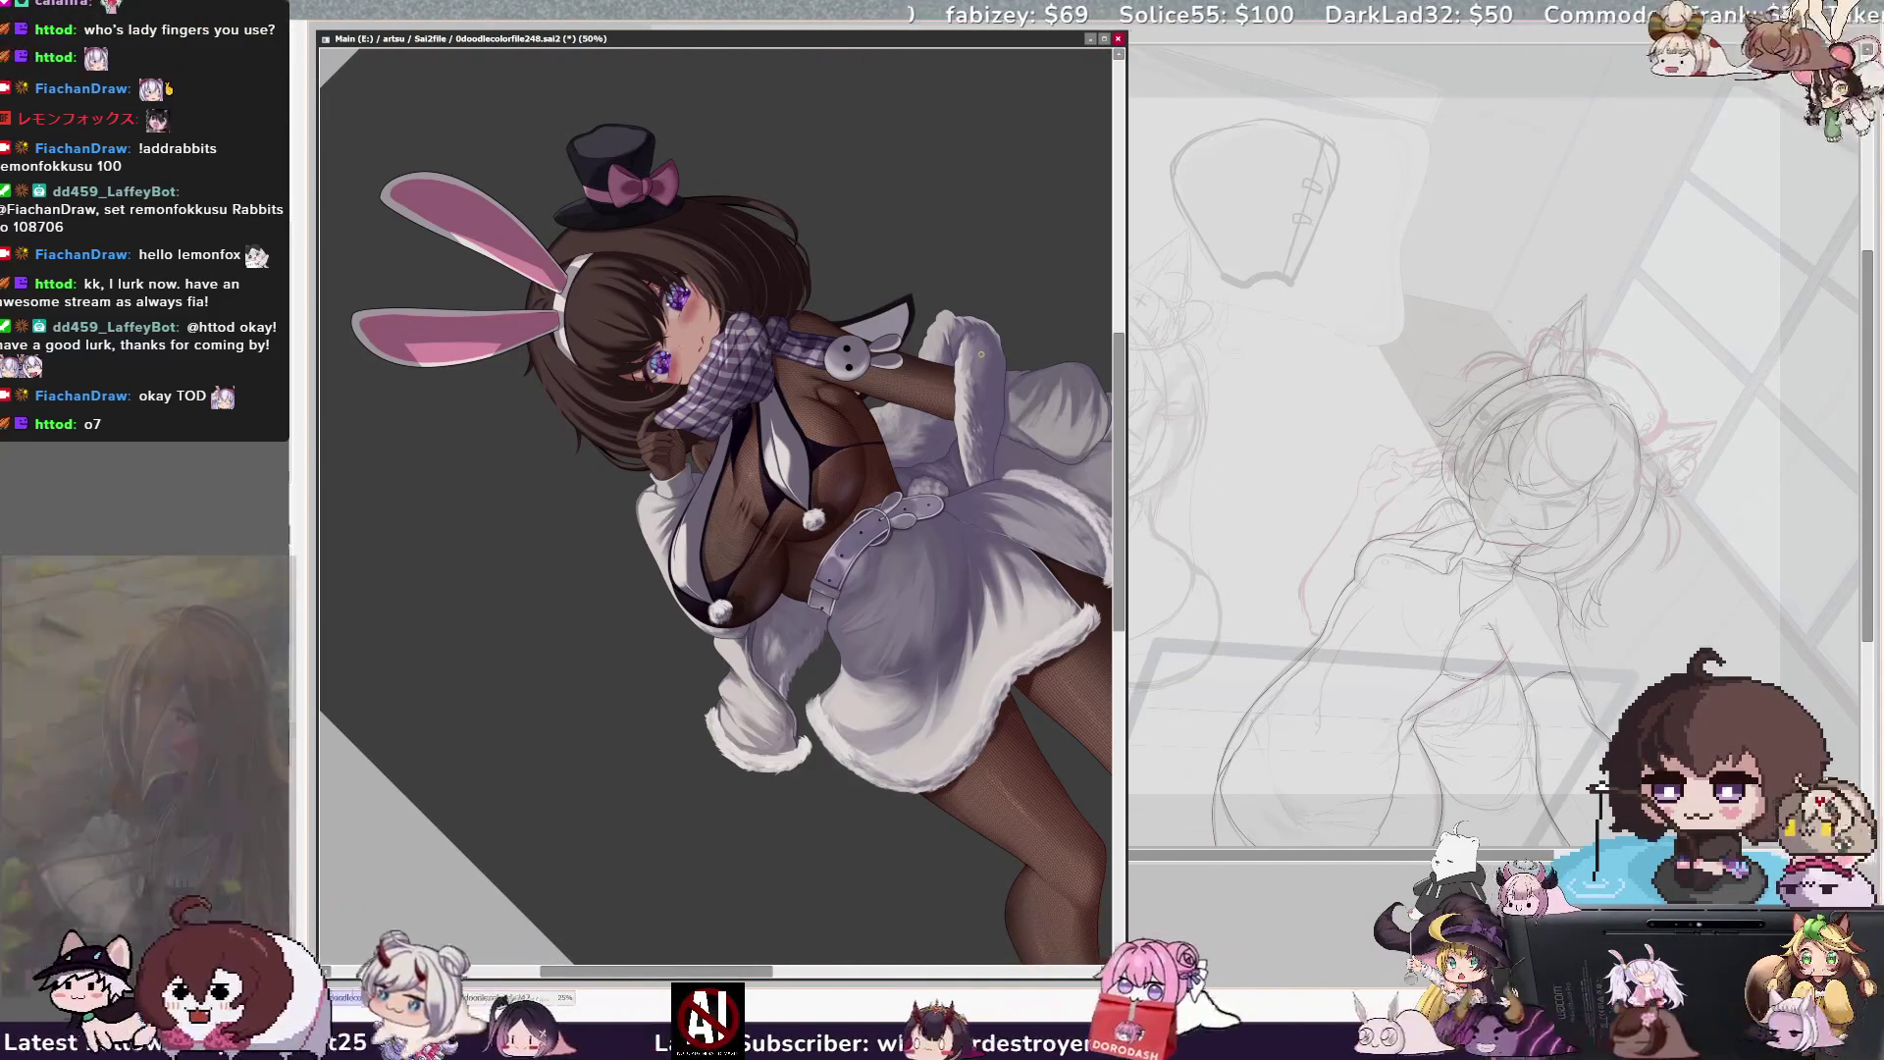
ctrl+shift+click(807, 535)
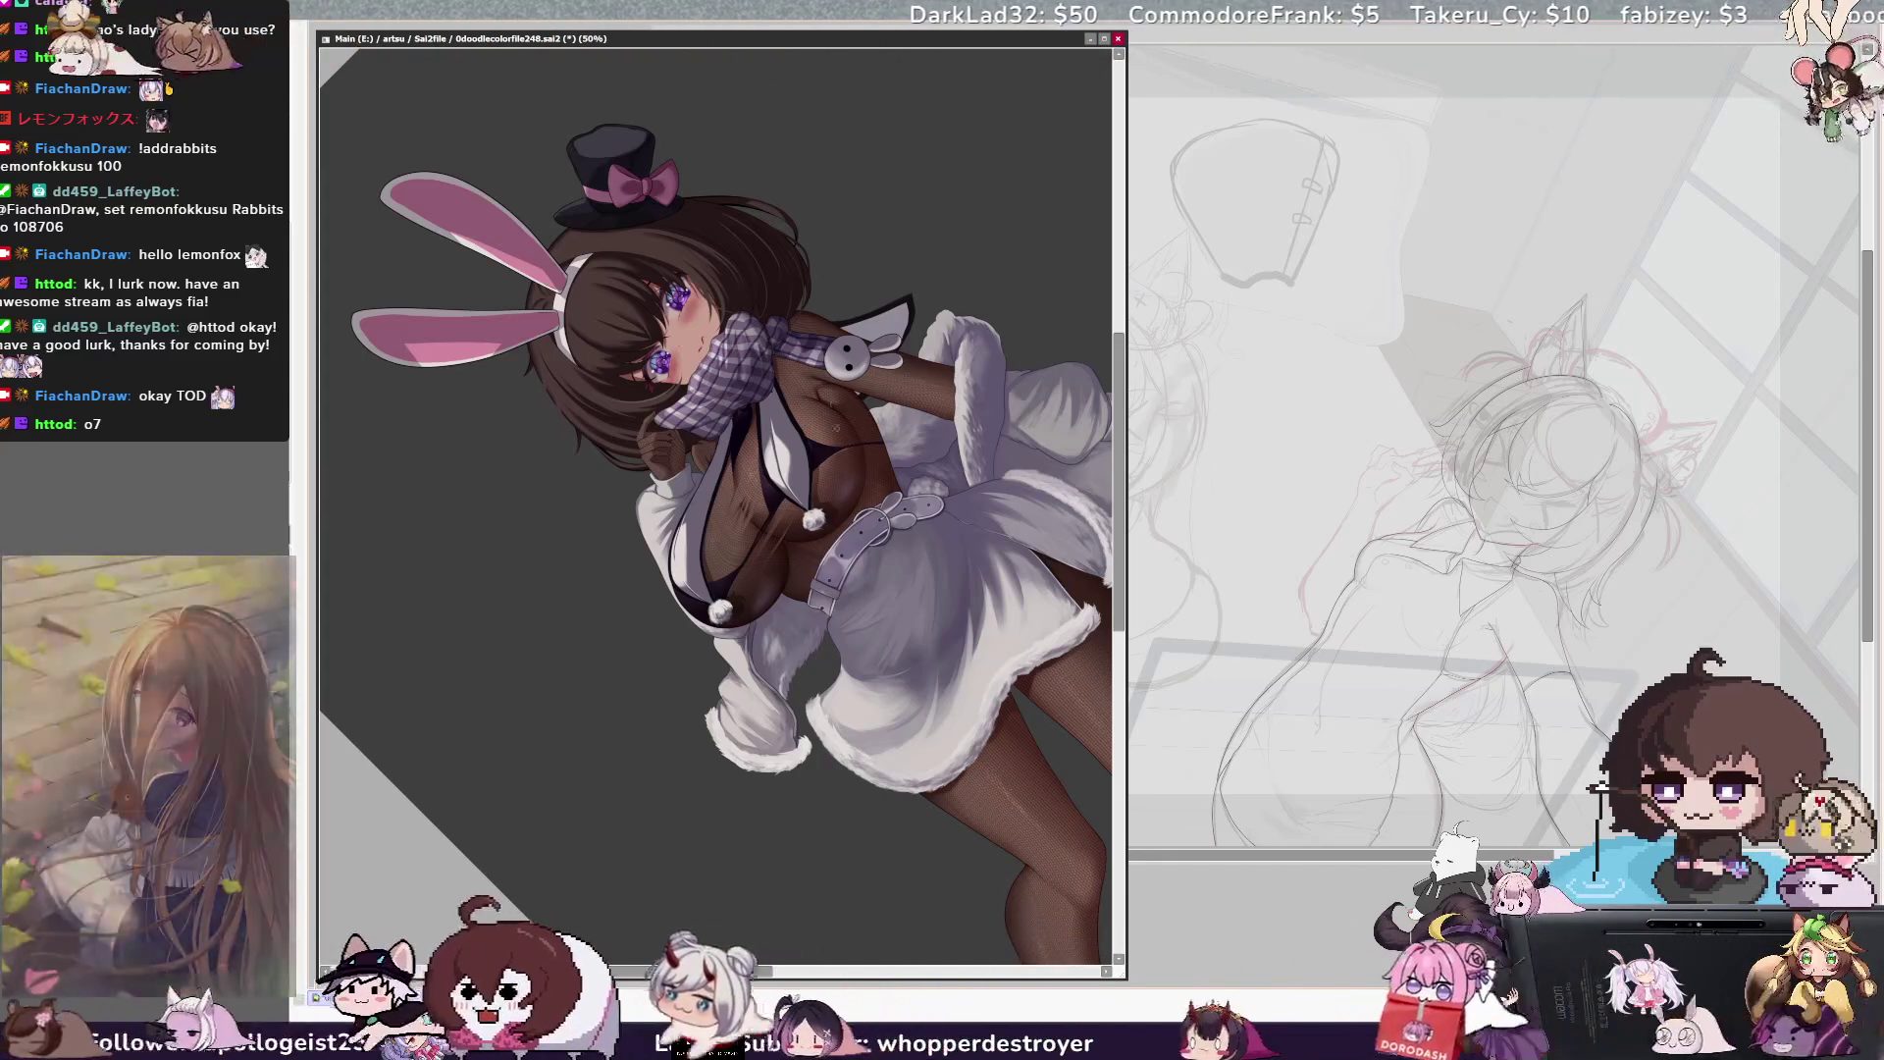
key(Home)
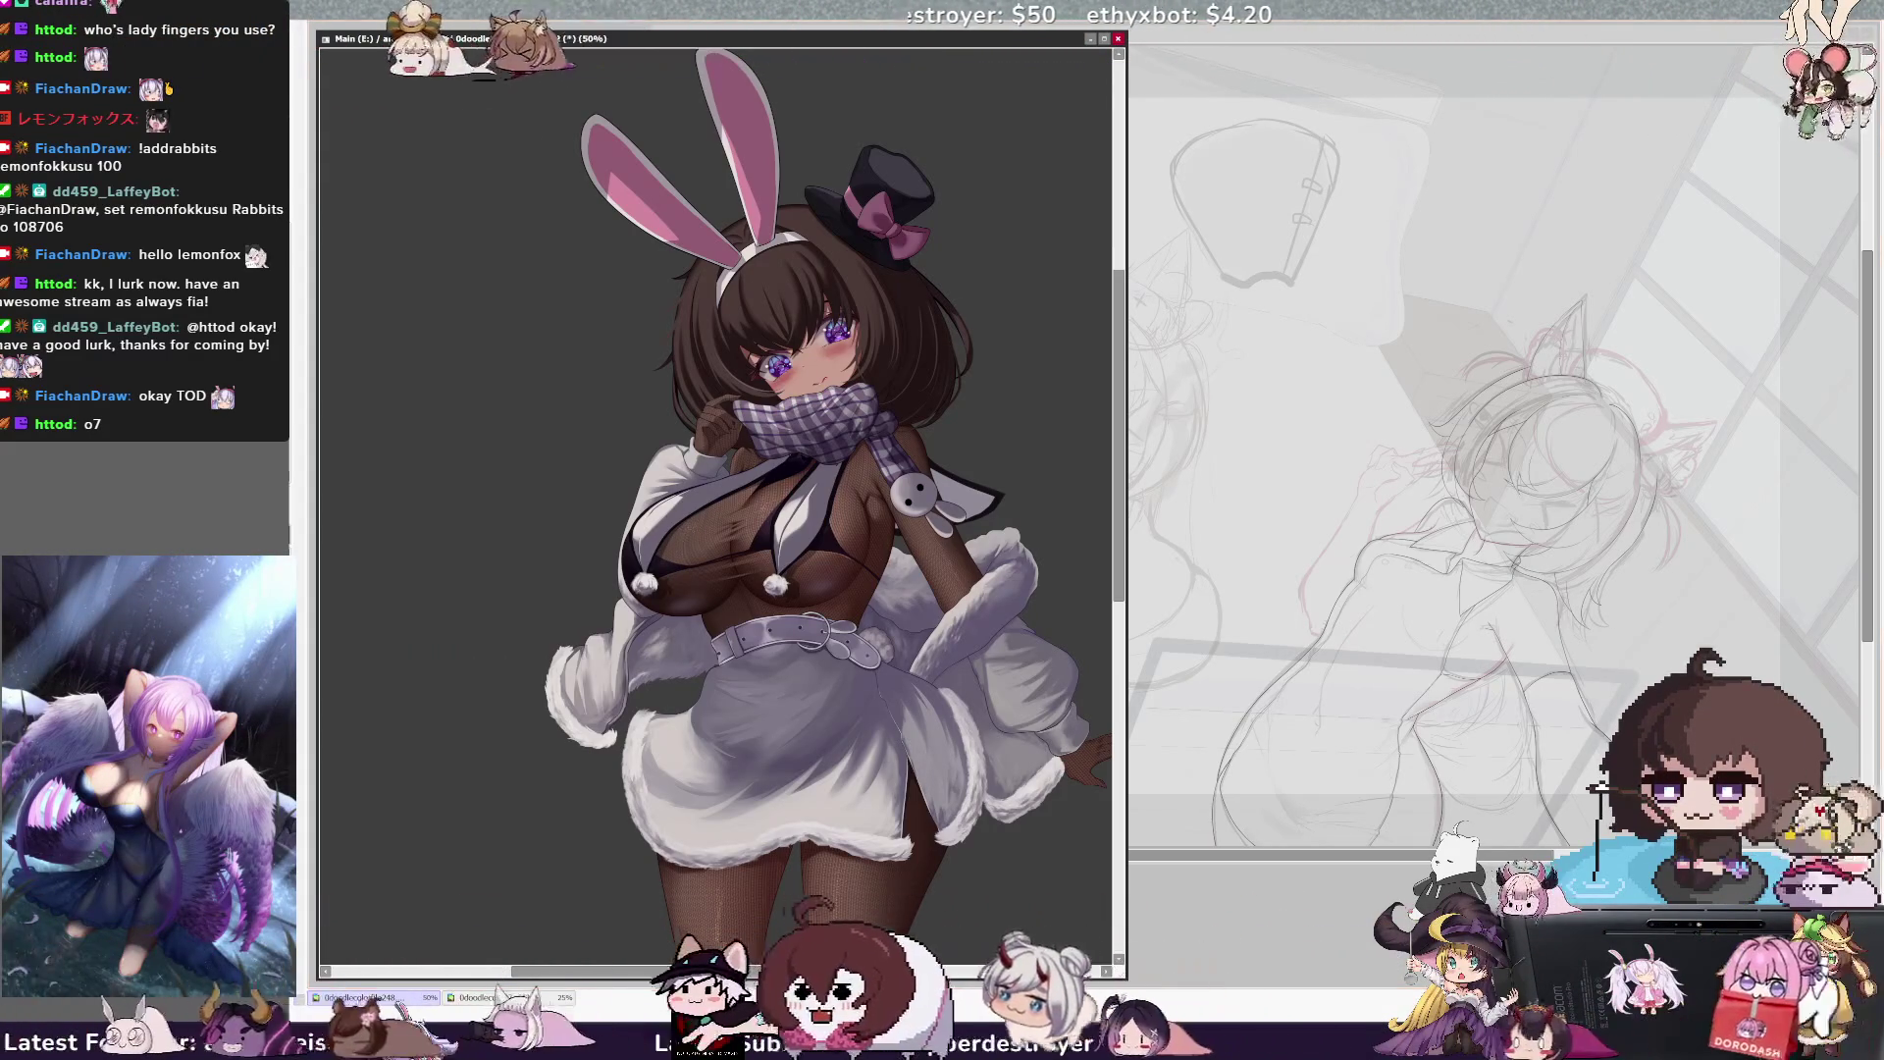
key(minus)
Zoom out to 25%, back in to 33.3%, and pan to centre the bunny girl
key(h)
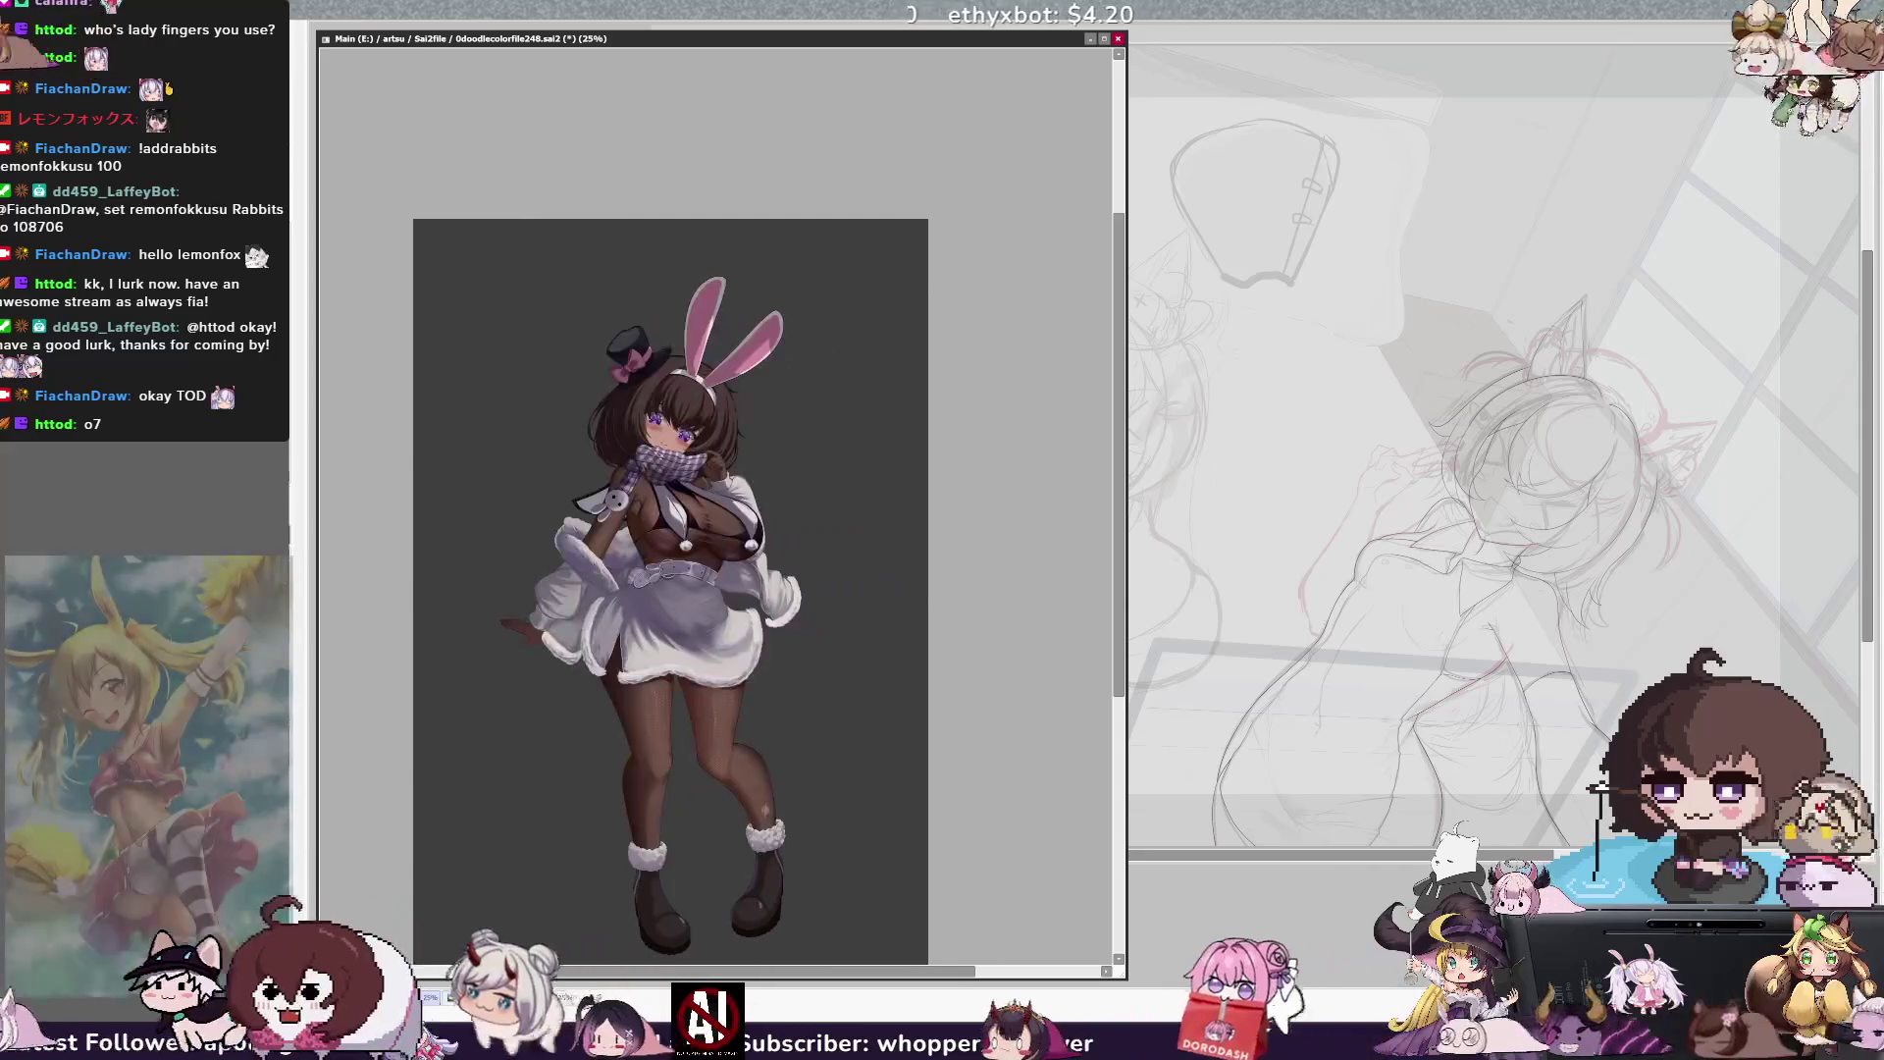
key(plus)
drag(687, 491, 736, 432)
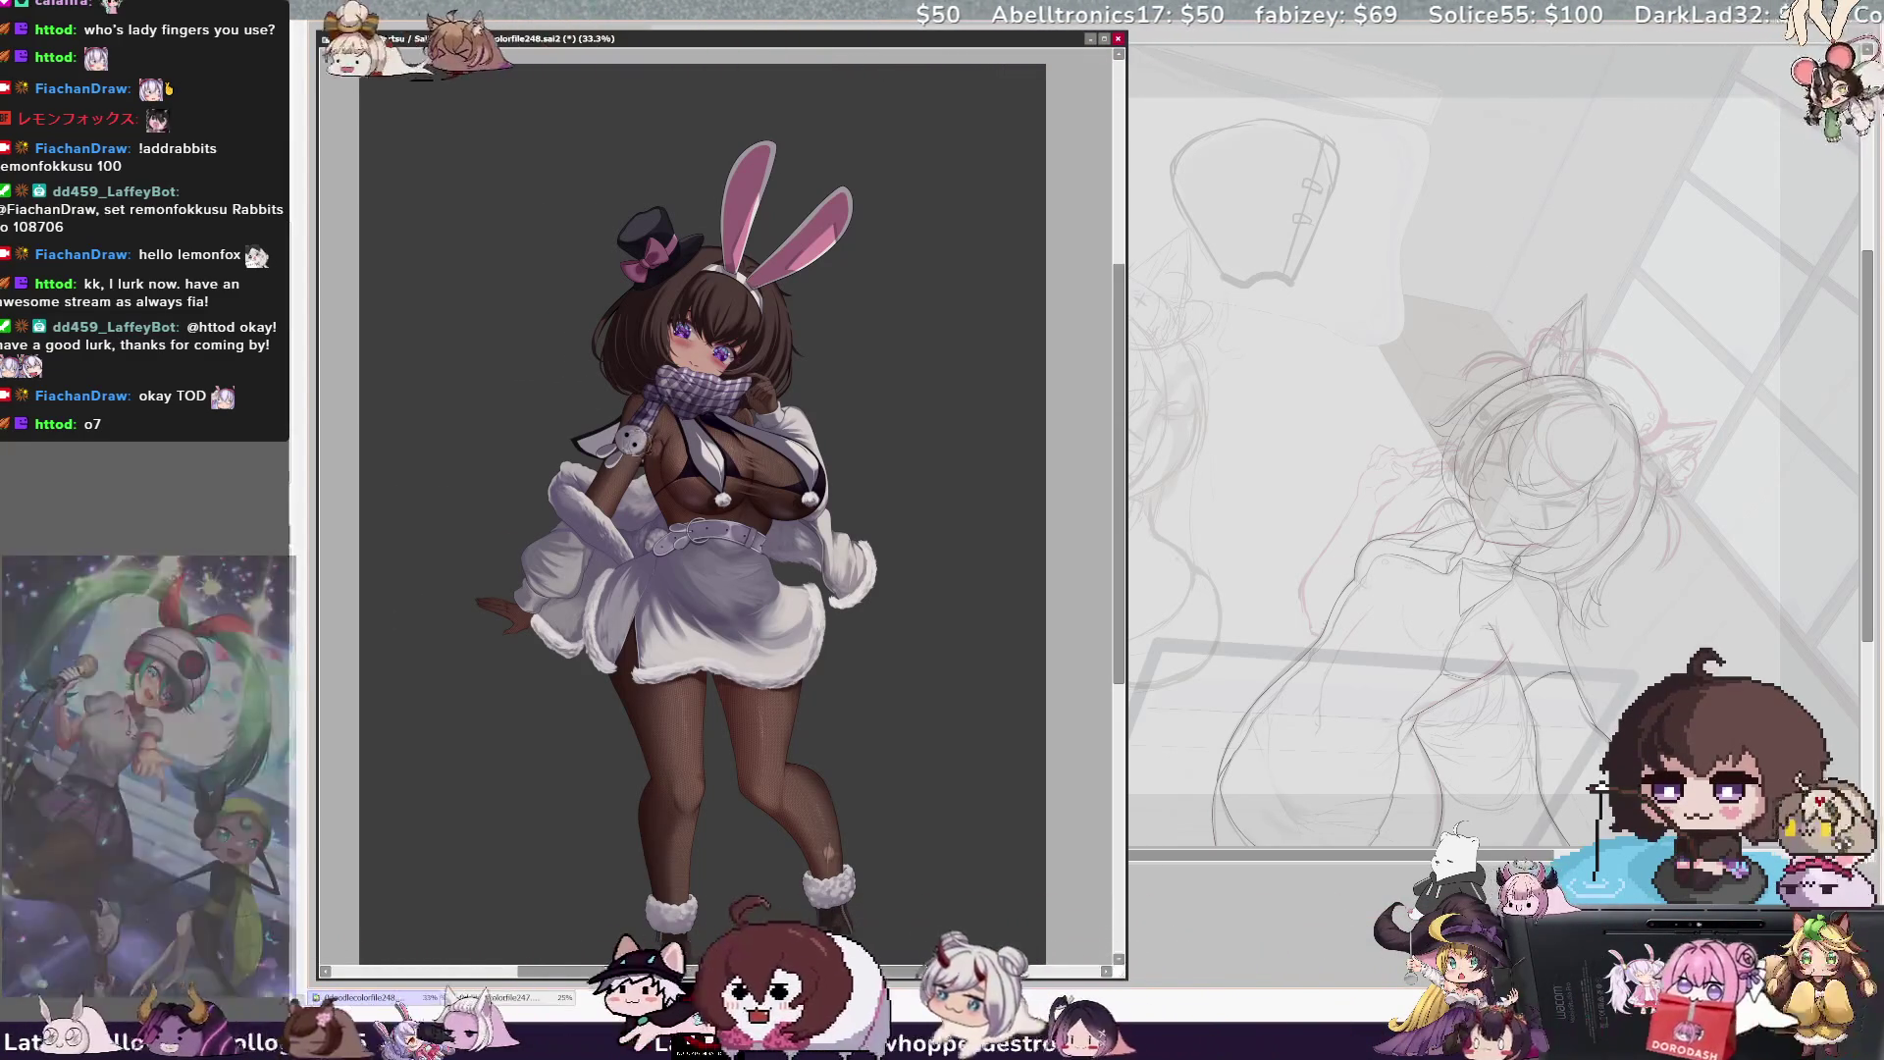
Tweak the brush size, scroll the canvas, then mirror the view horizontally to check balance
key(bracketright)
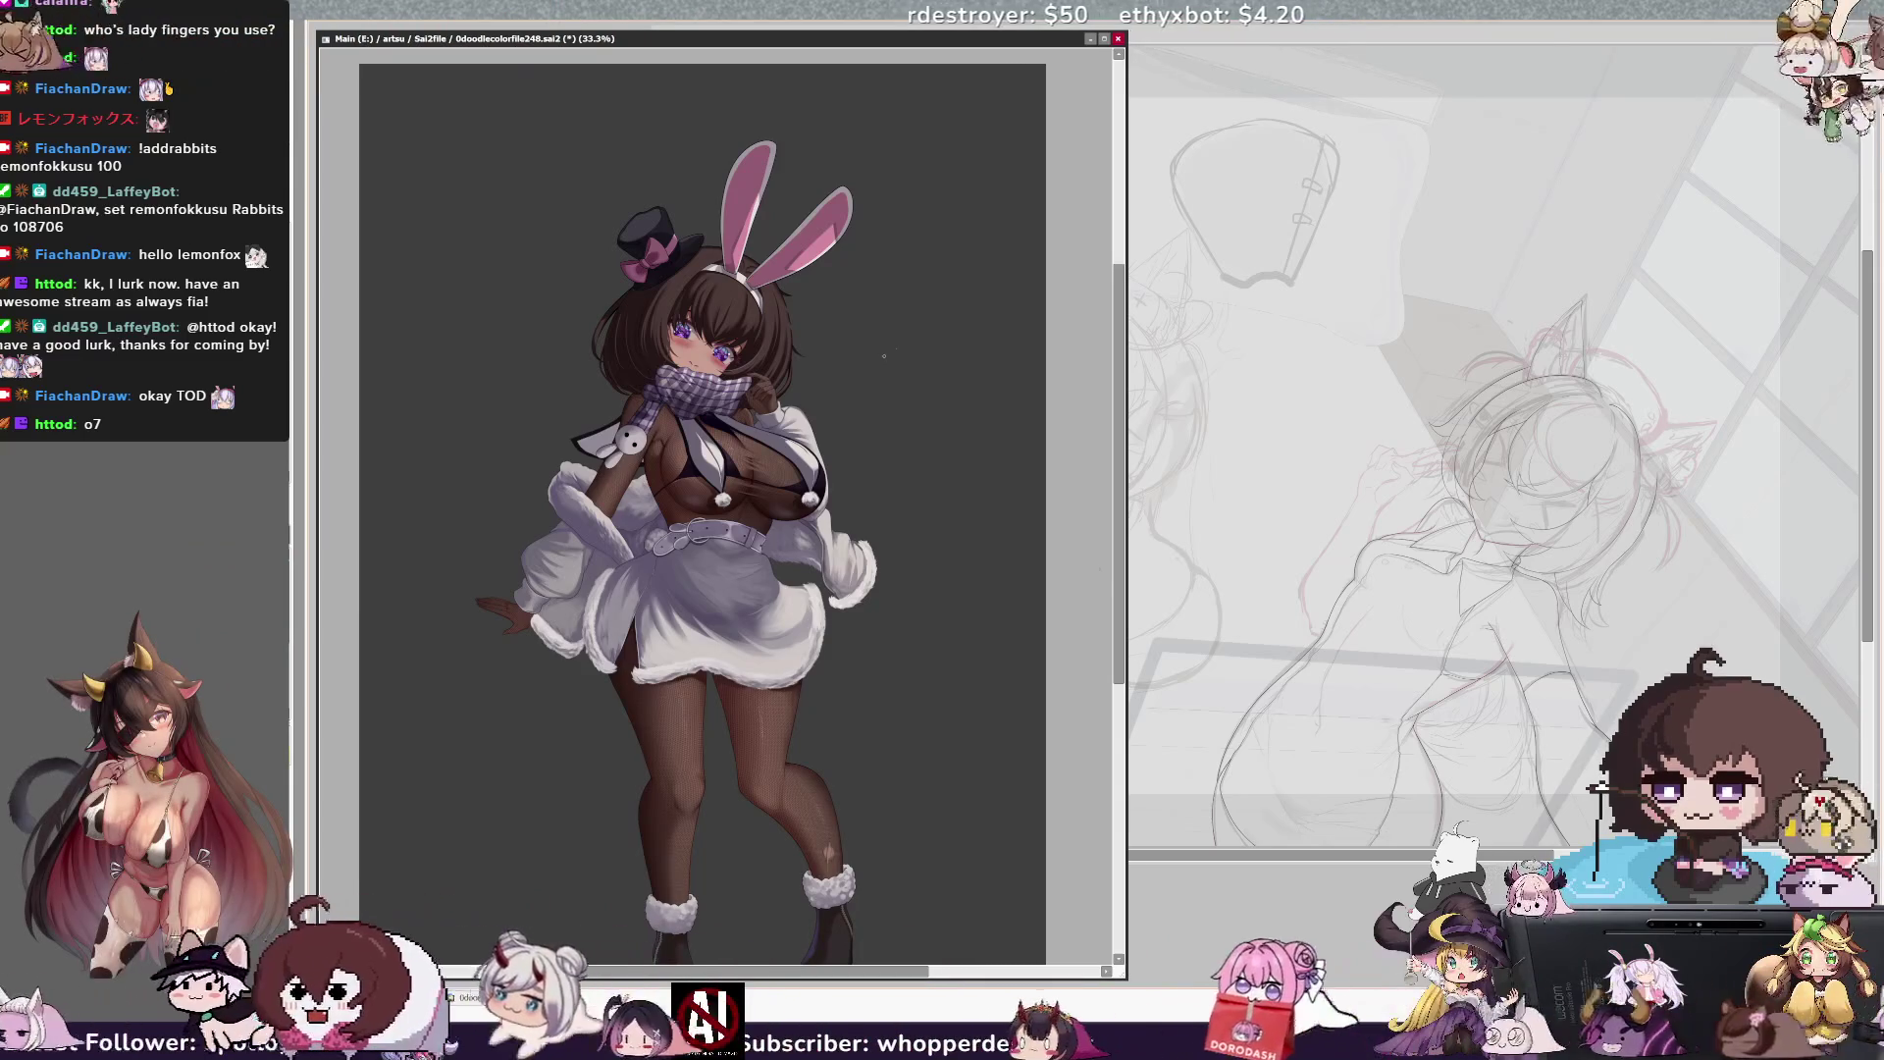
drag(1115, 578, 1114, 587)
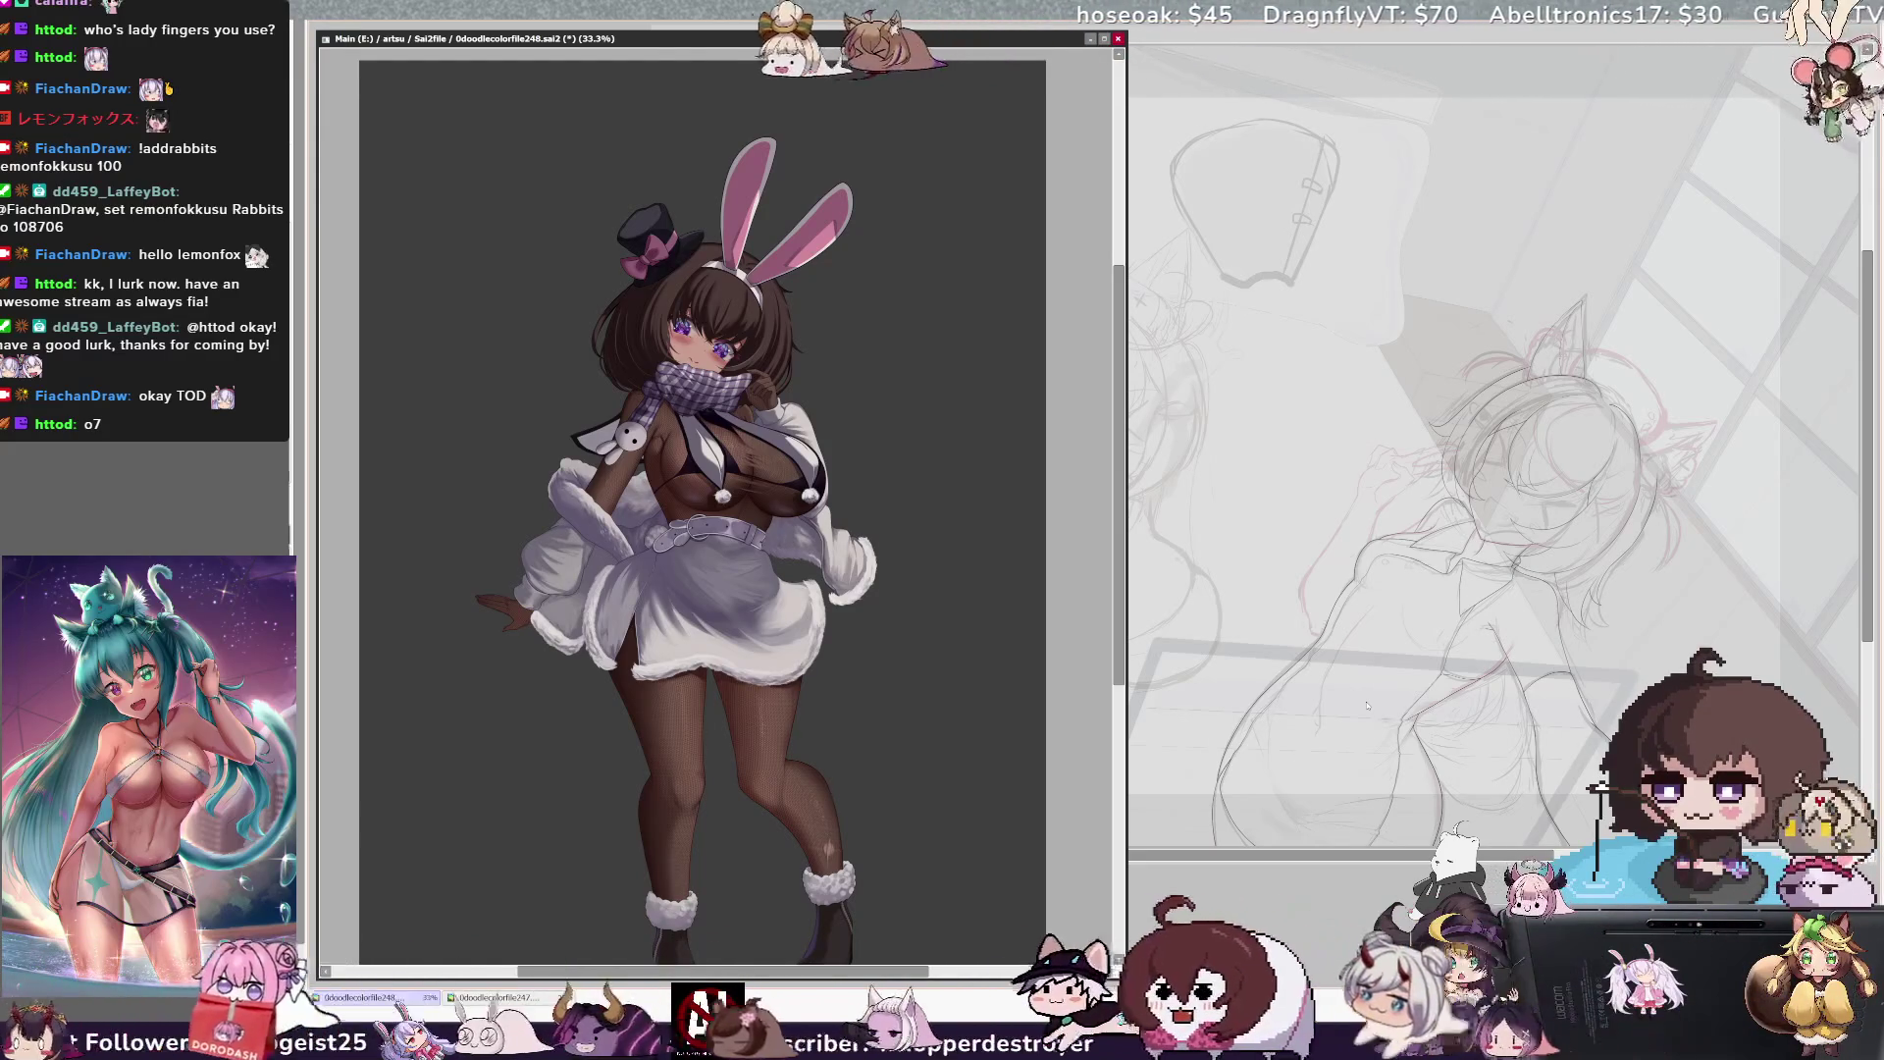
scroll(1121, 606, up, 1)
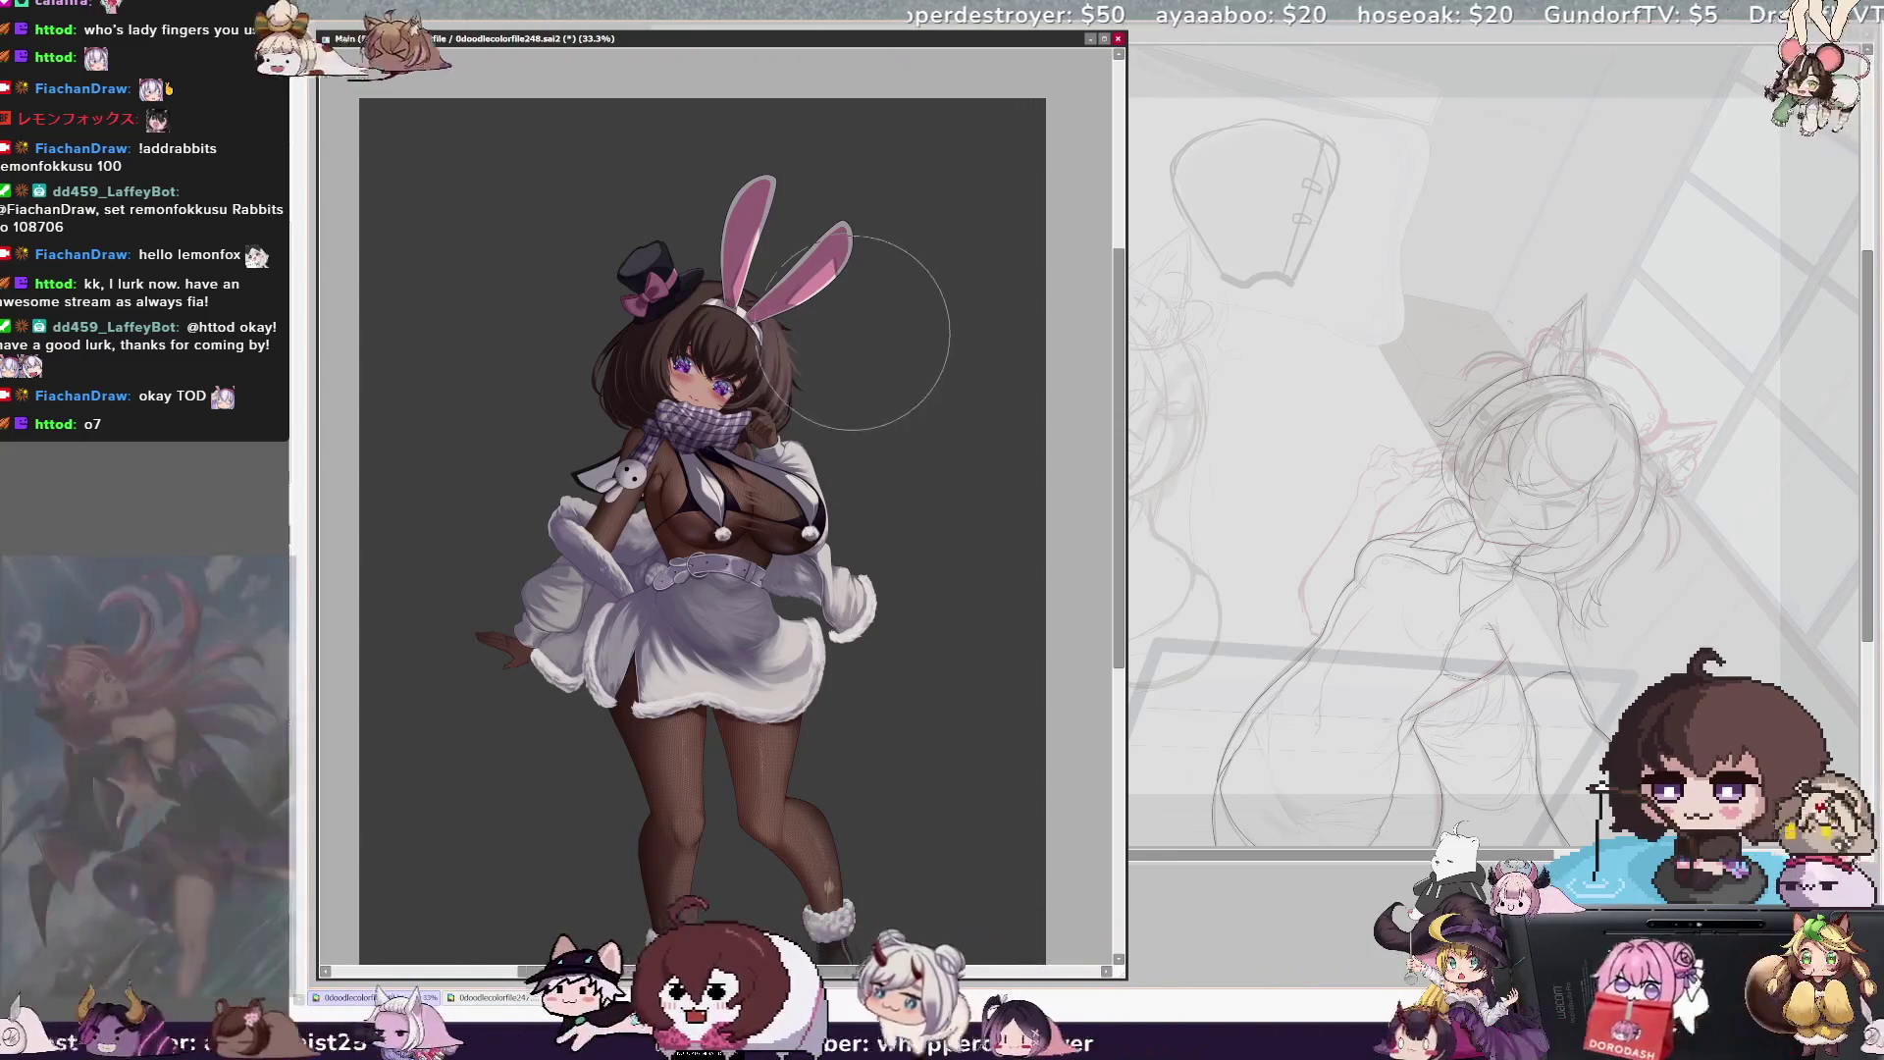
key(bracketleft)
key(bracketleft)
key(bracketleft)
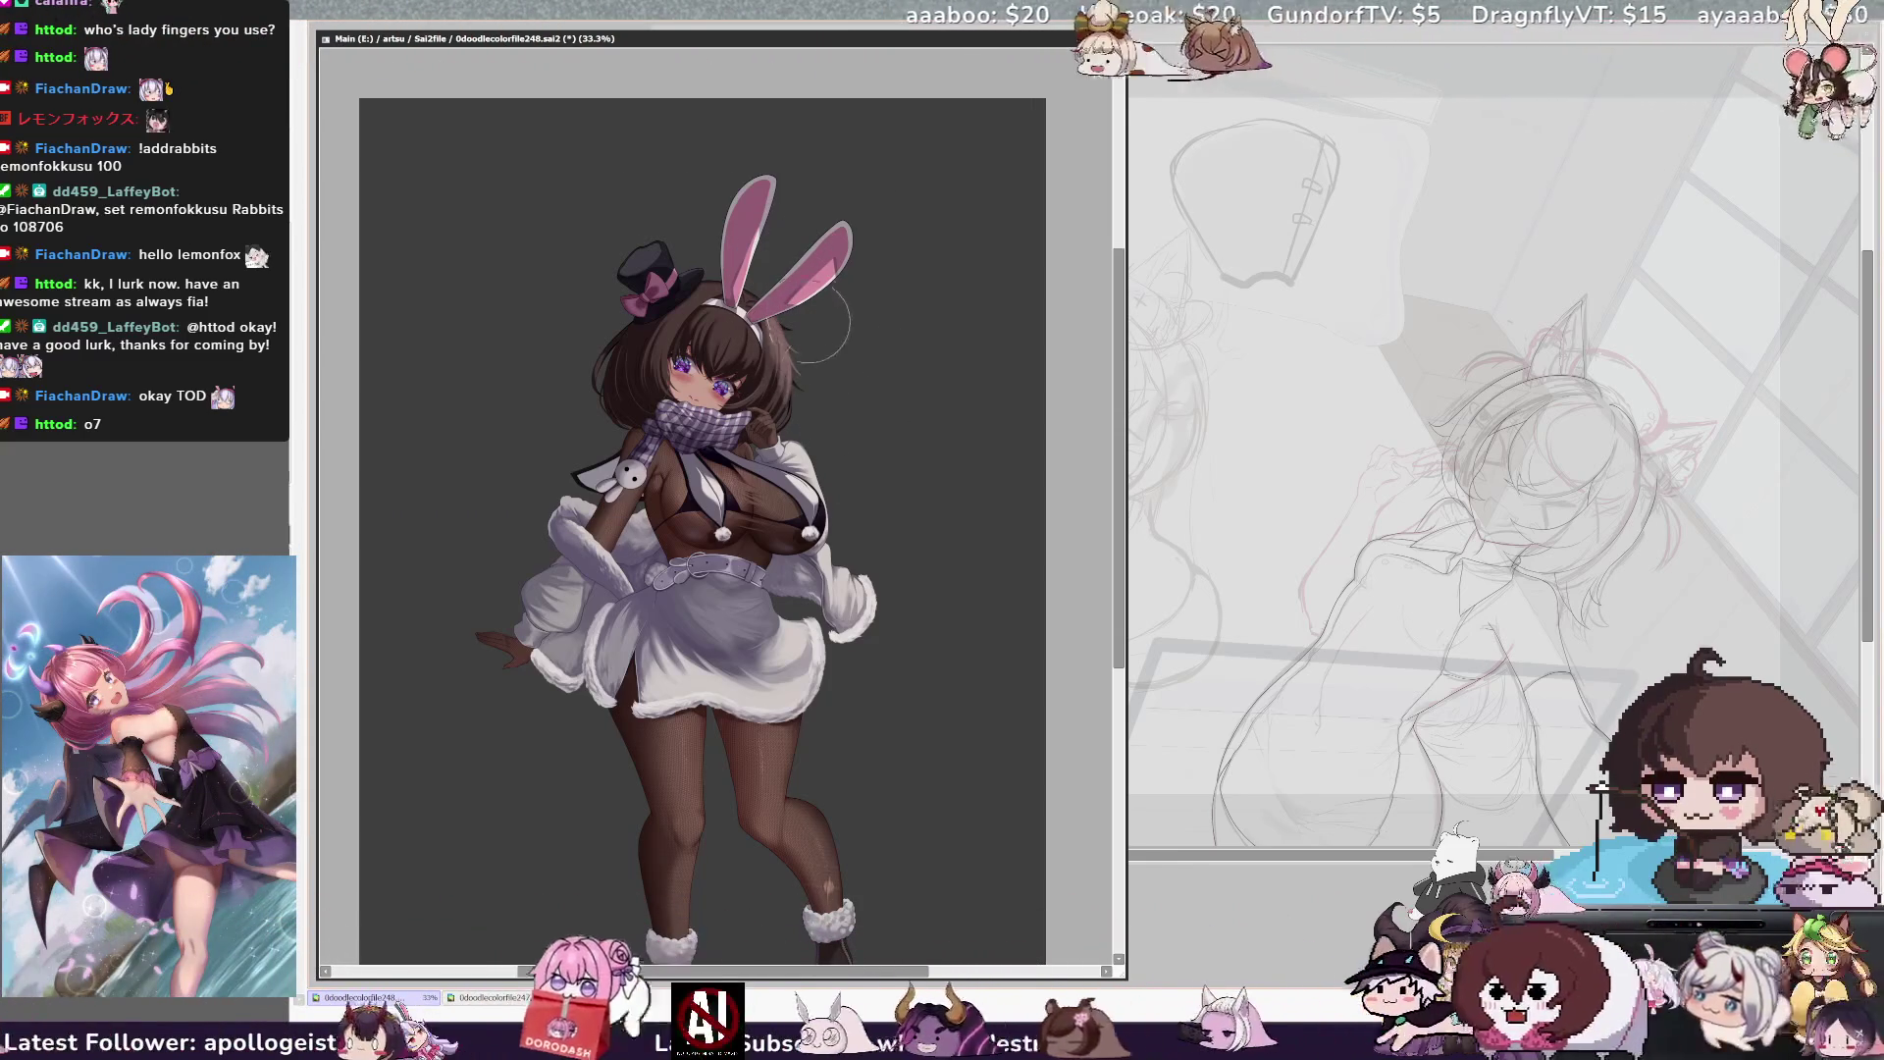
key(h)
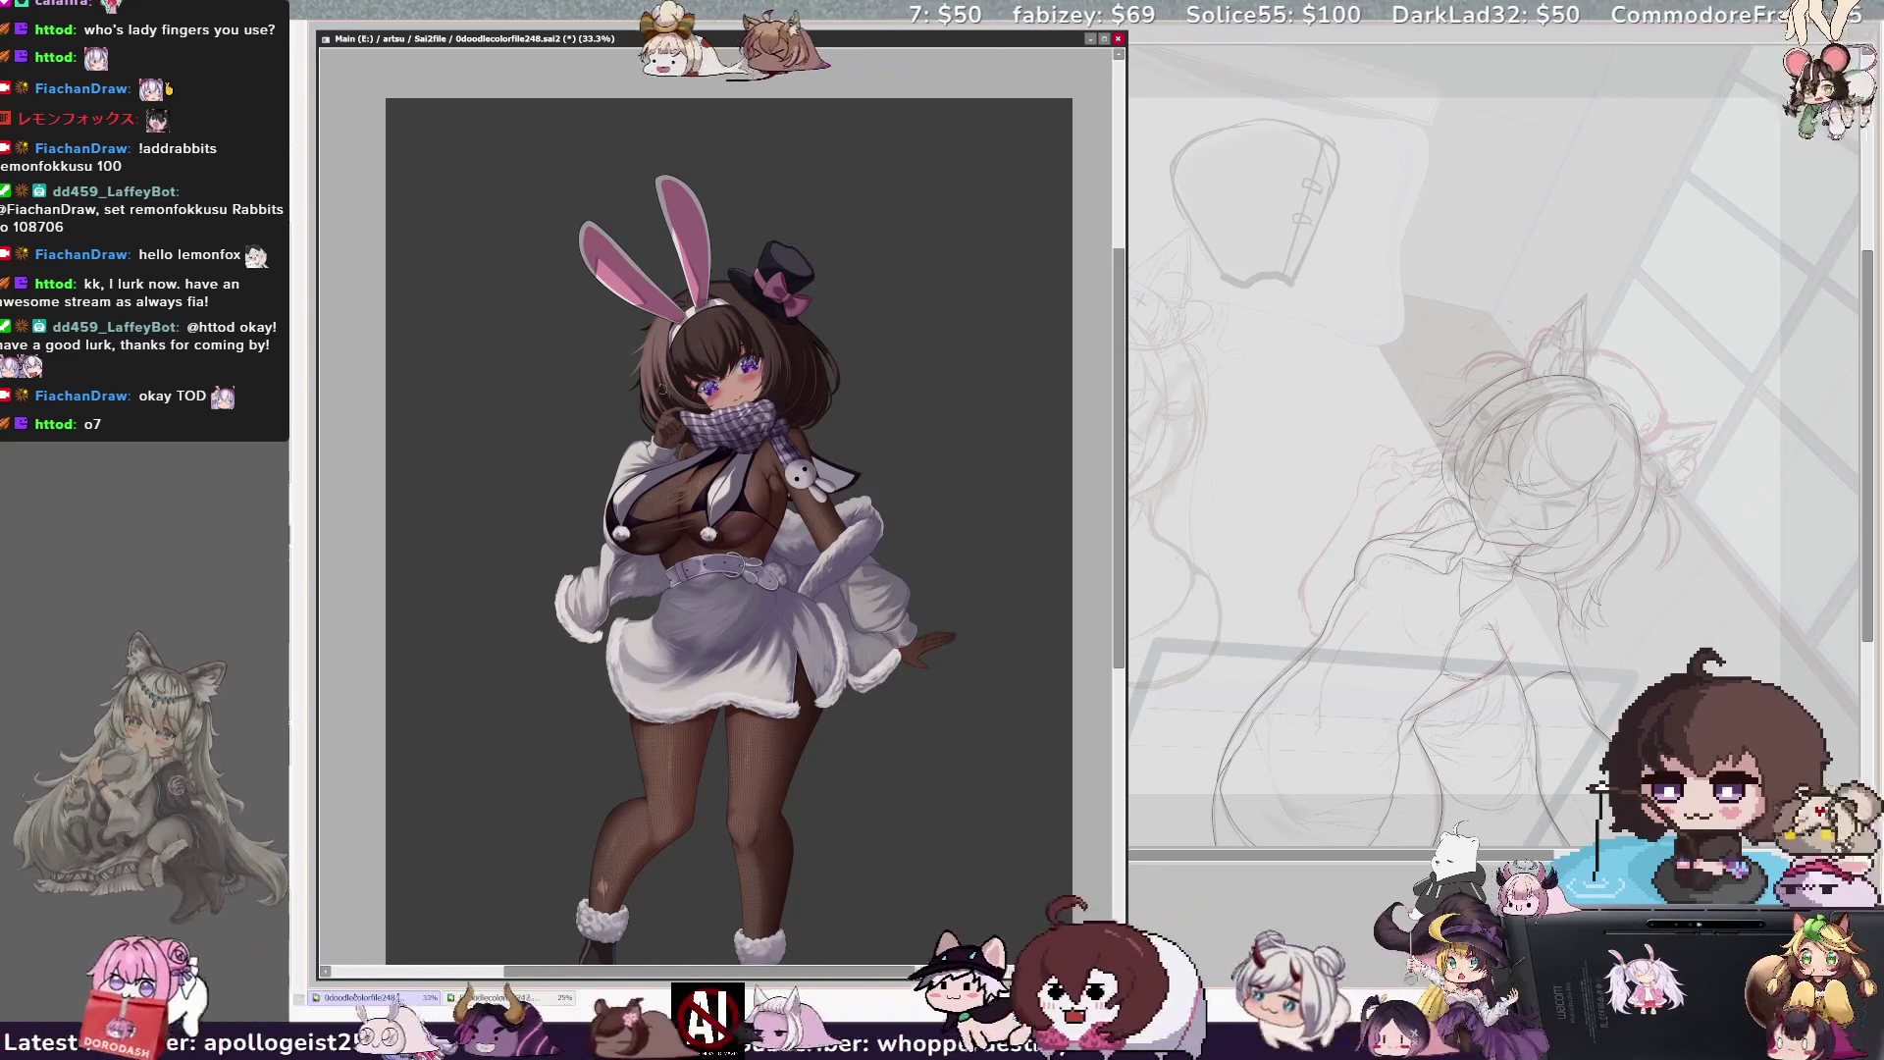
Unflip the view, rotate it, and zoom to 75% on the face, scarf and coat
key(h)
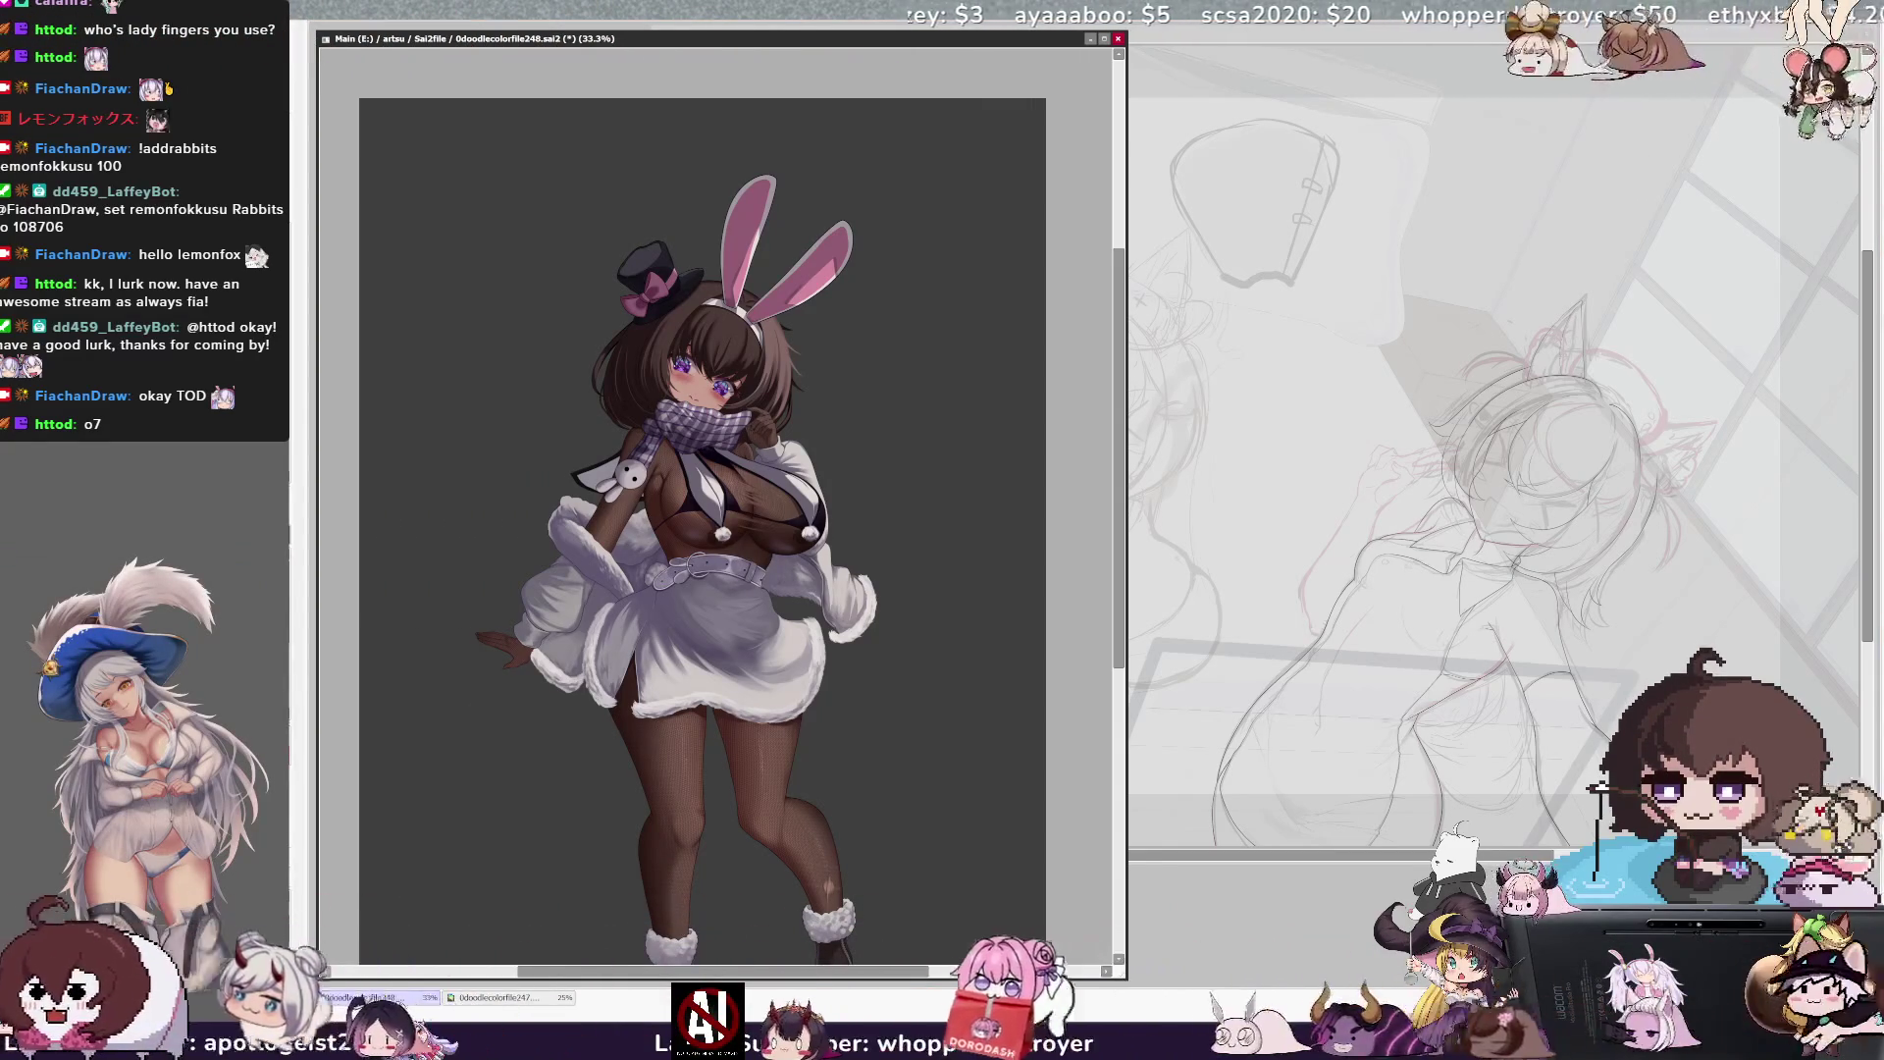
key(Delete)
key(Delete)
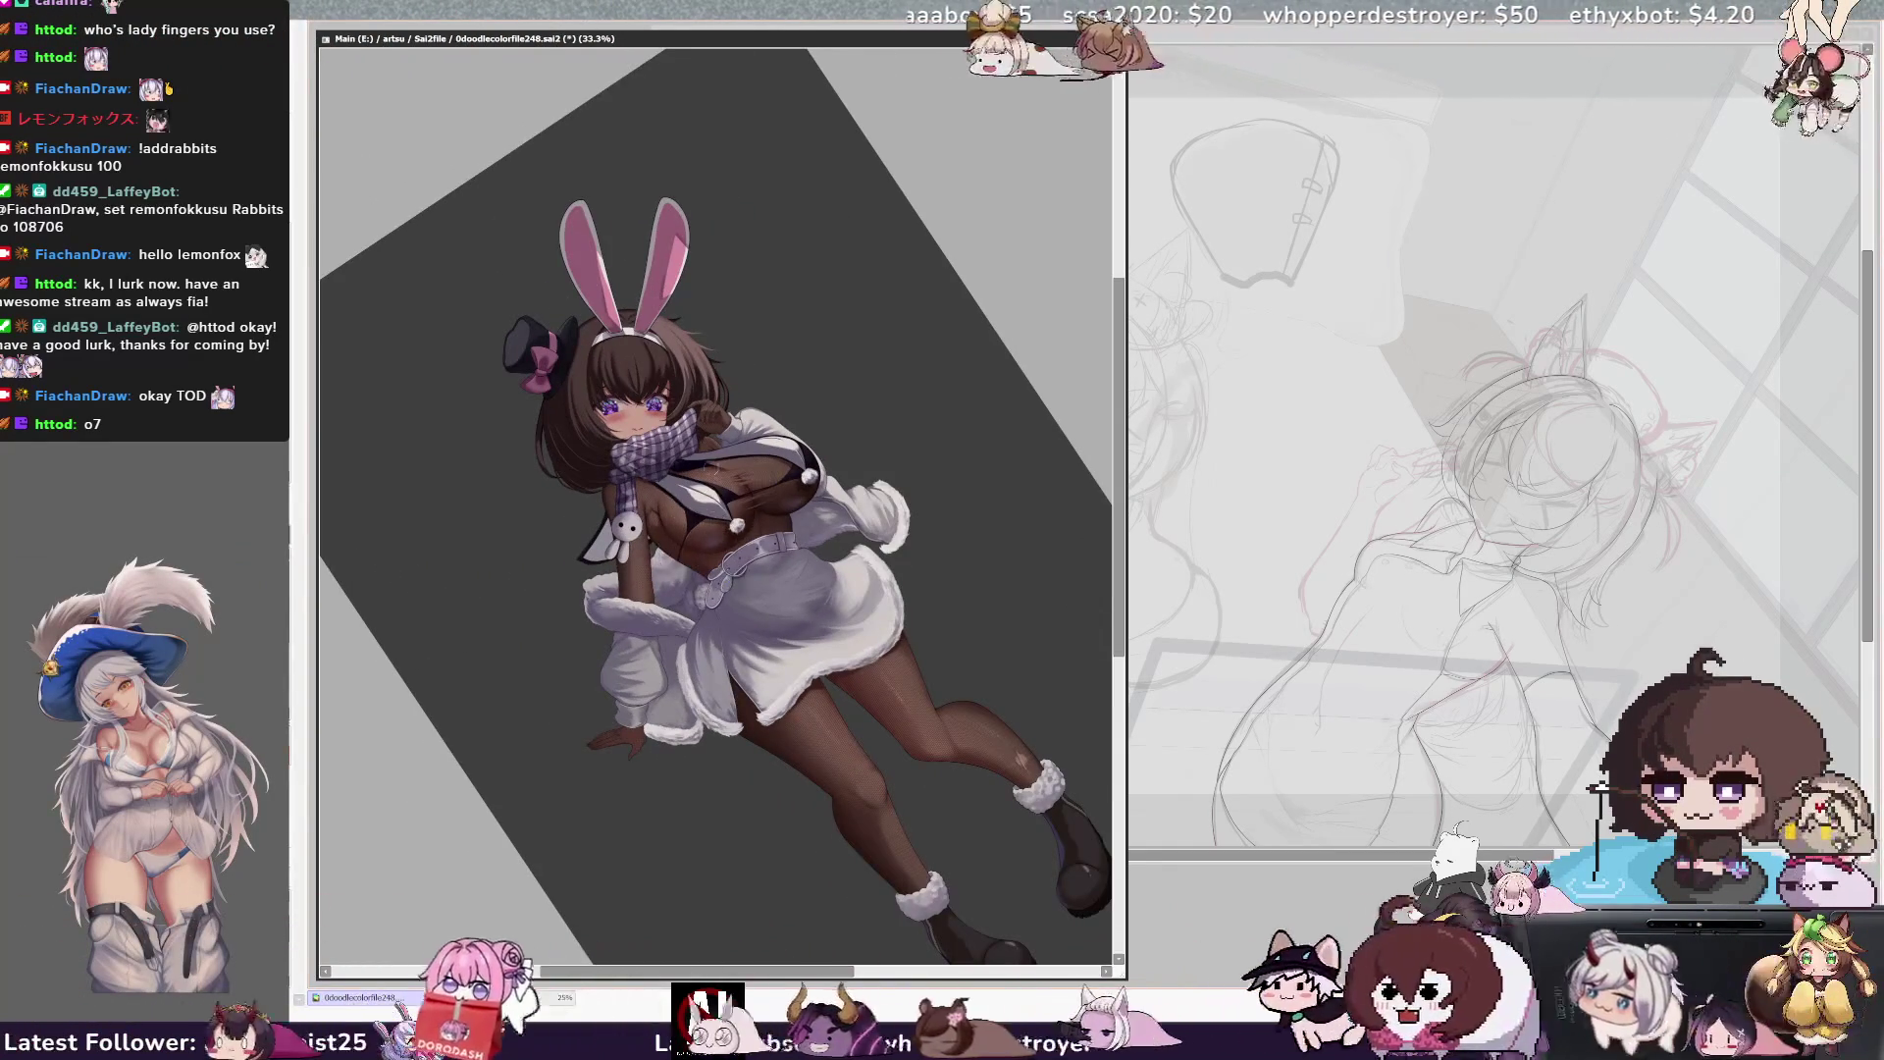
key(Home)
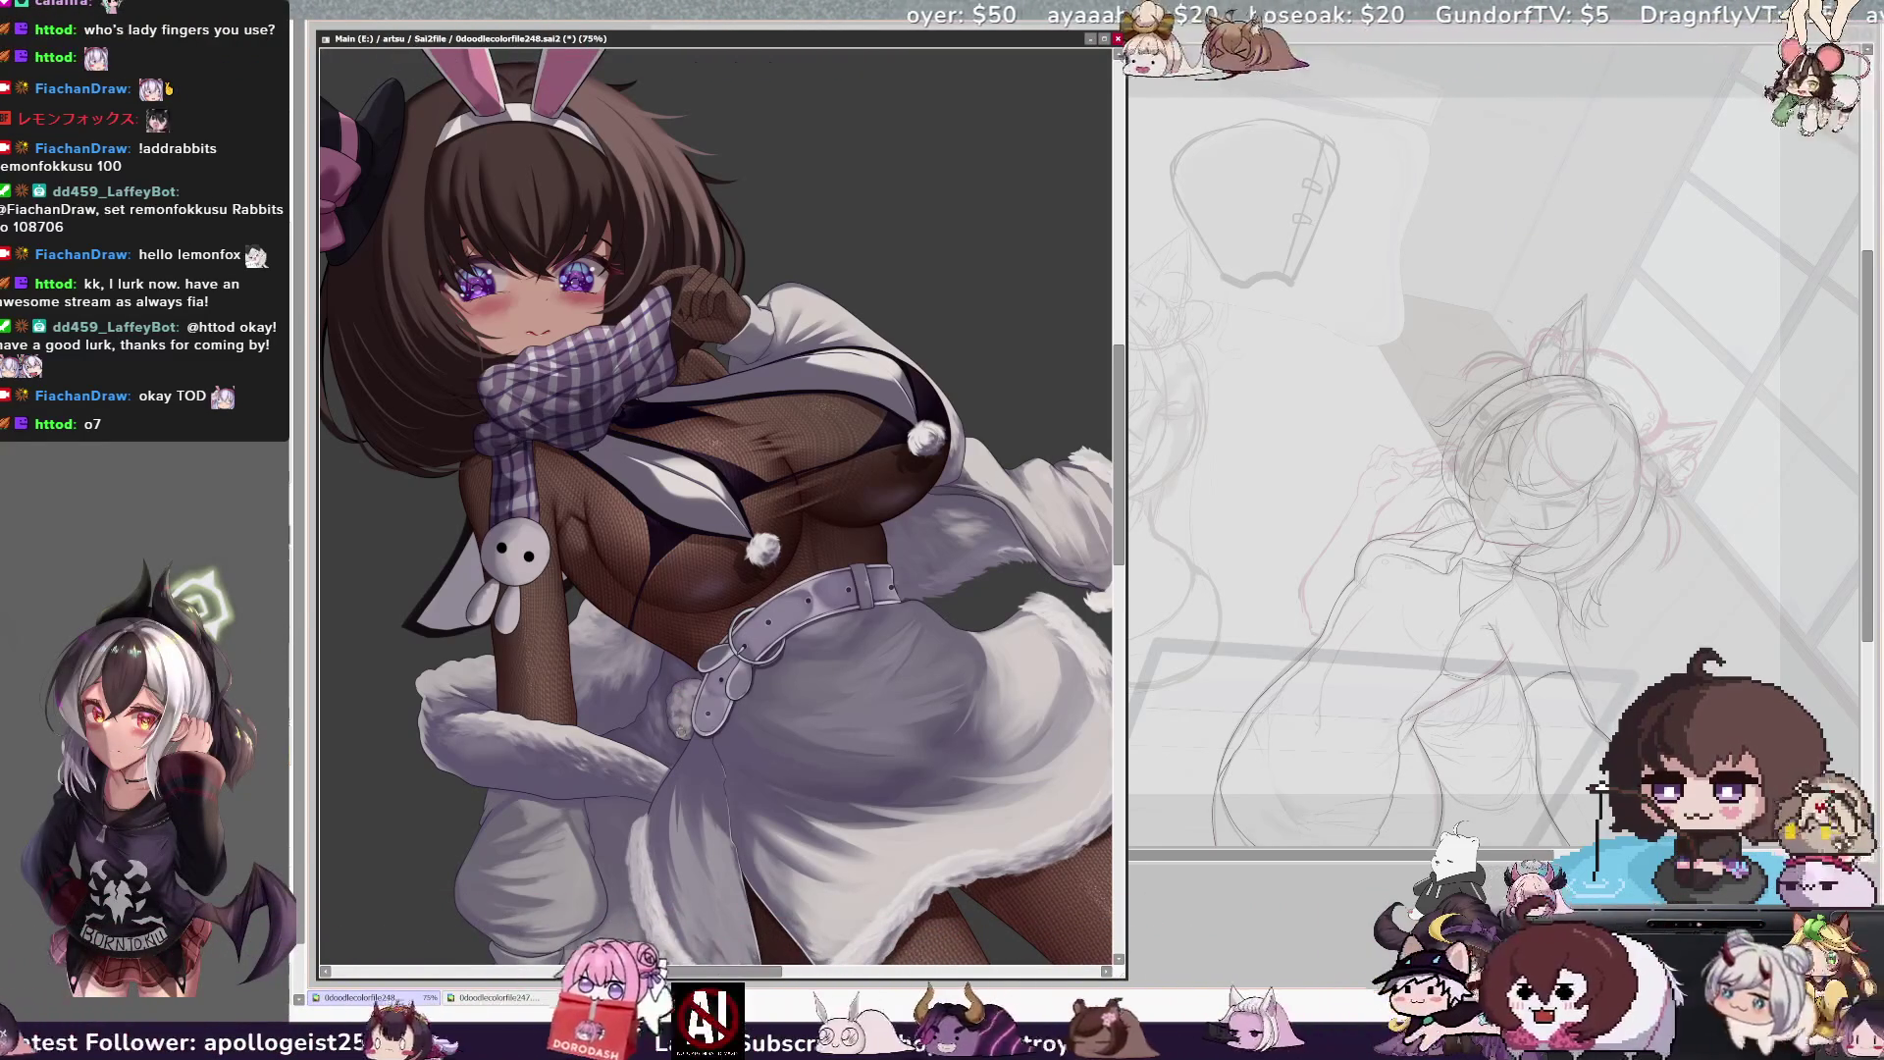
Zoom out to 33.3% and reset the rotation so the whole figure stands upright
key(Delete)
key(Delete)
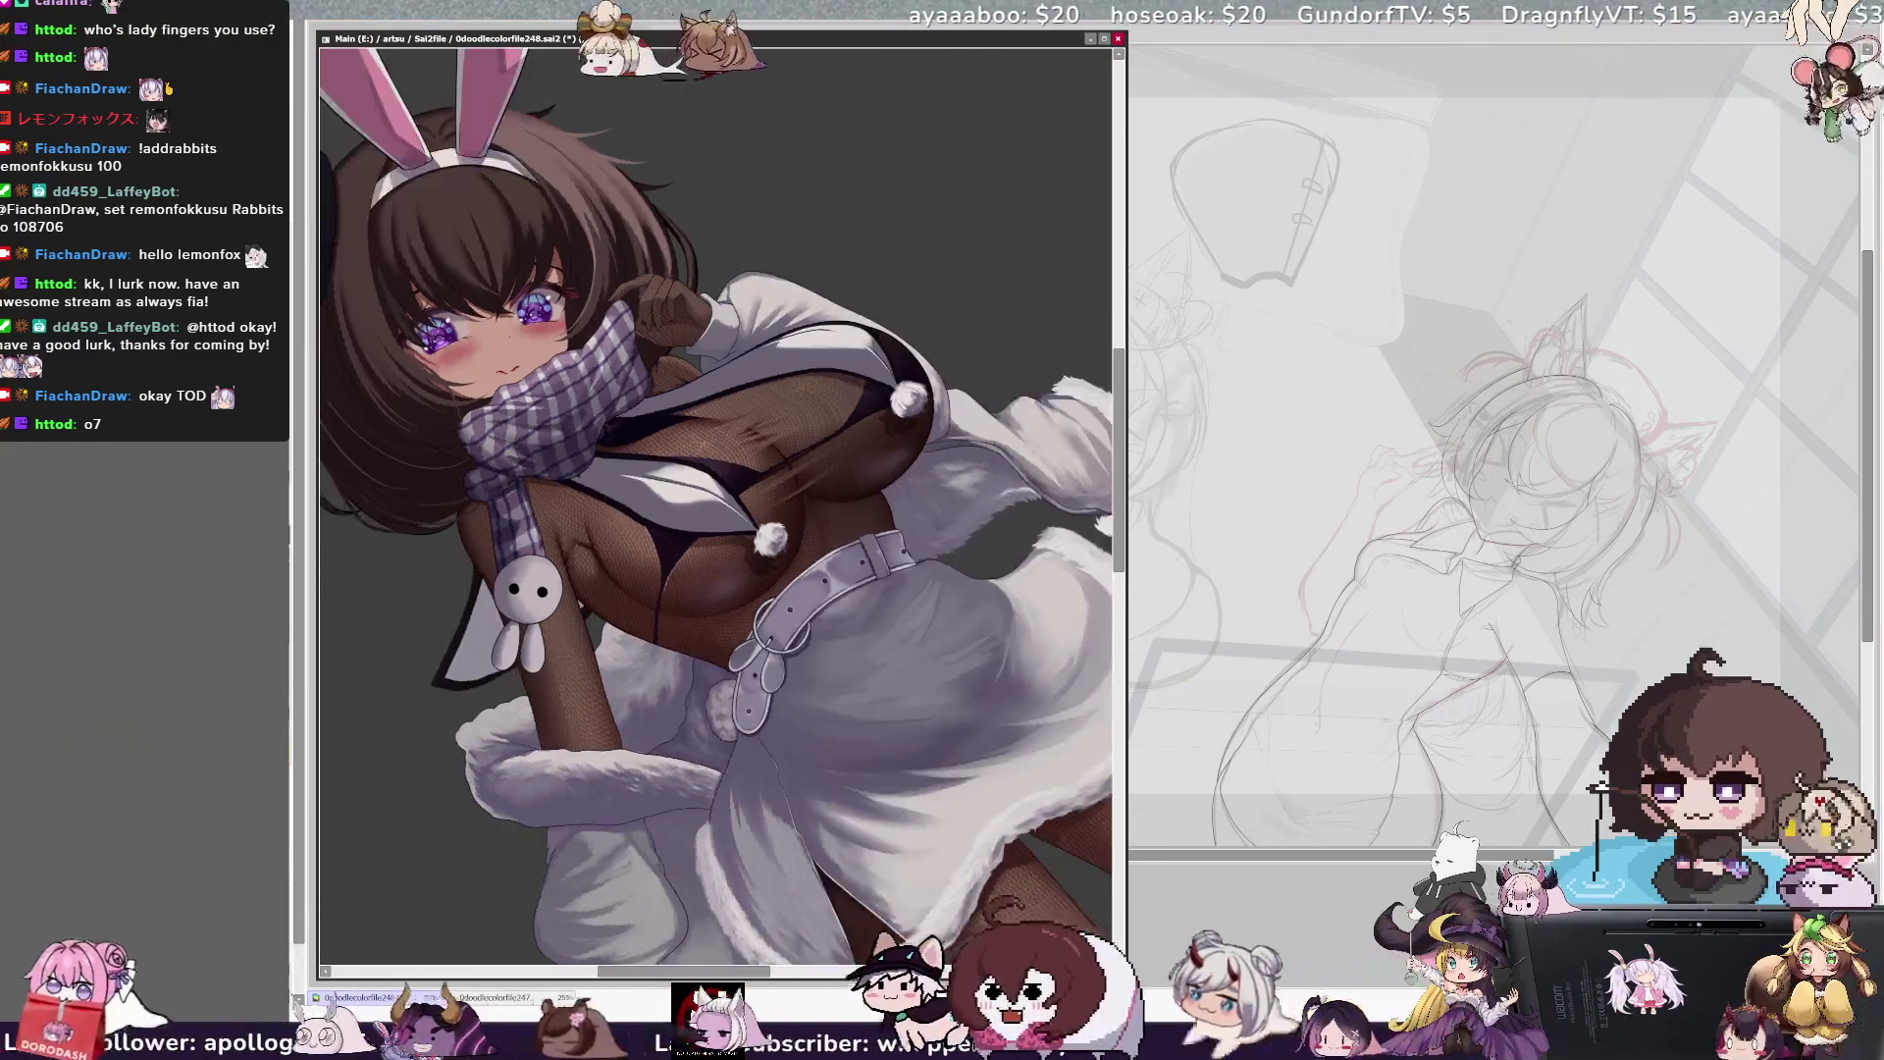
key(ctrl+minus)
key(ctrl+minus)
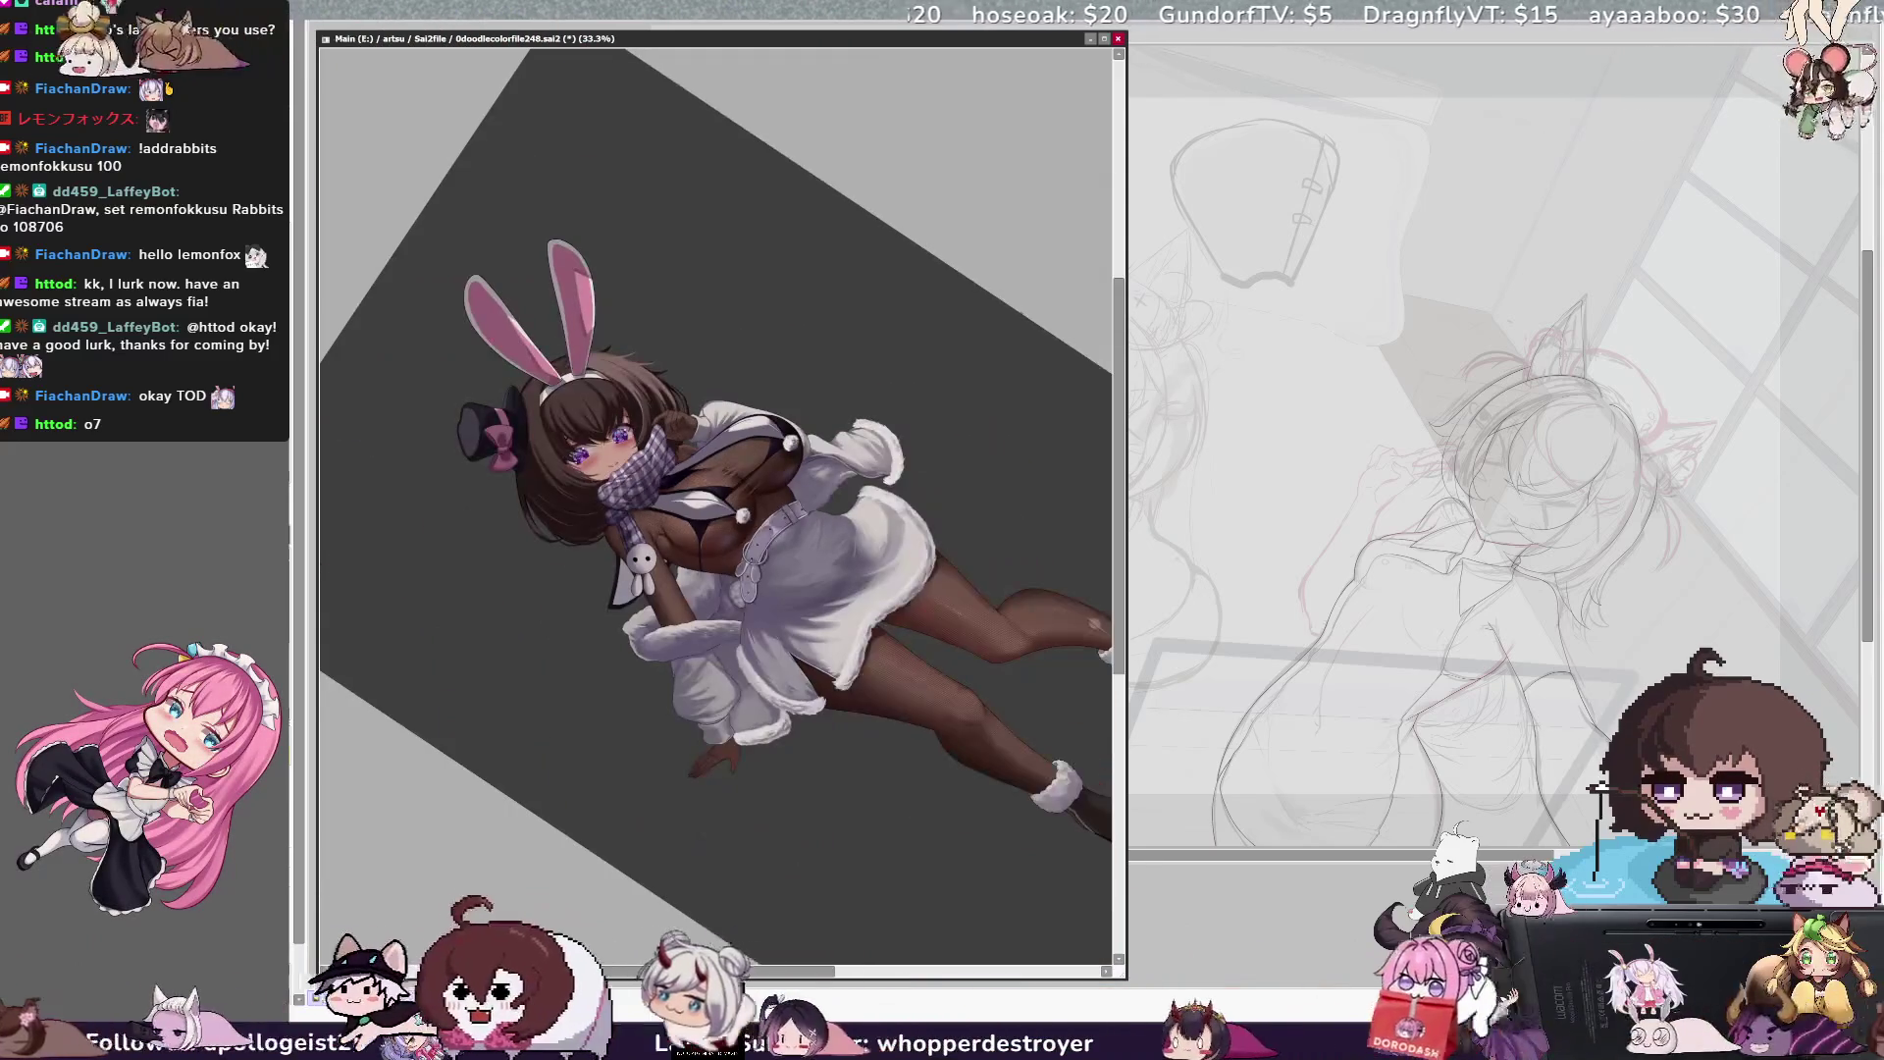
key(Home)
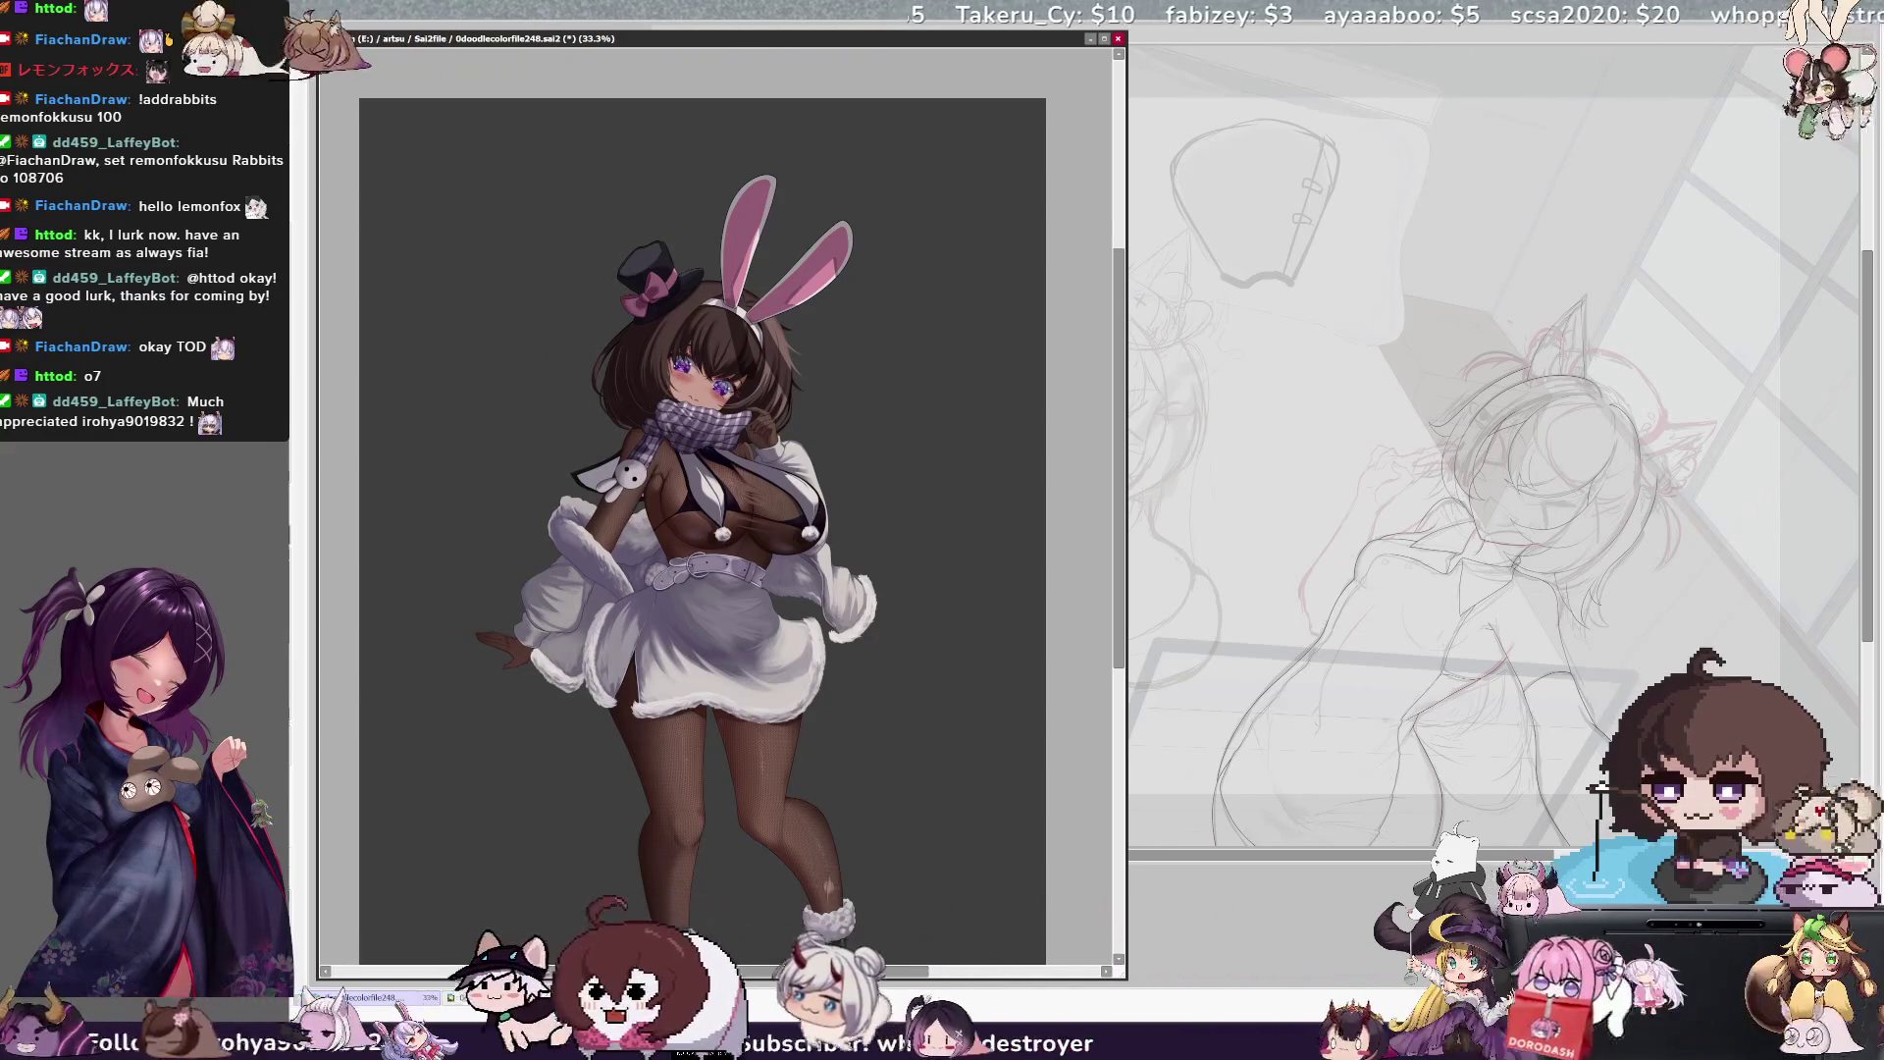
Refocus the SAI window and scroll-zoom to 75% around the face, top hat and scarf
key(alt+Tab)
key(alt+Tab)
scroll(702, 530, up, 1)
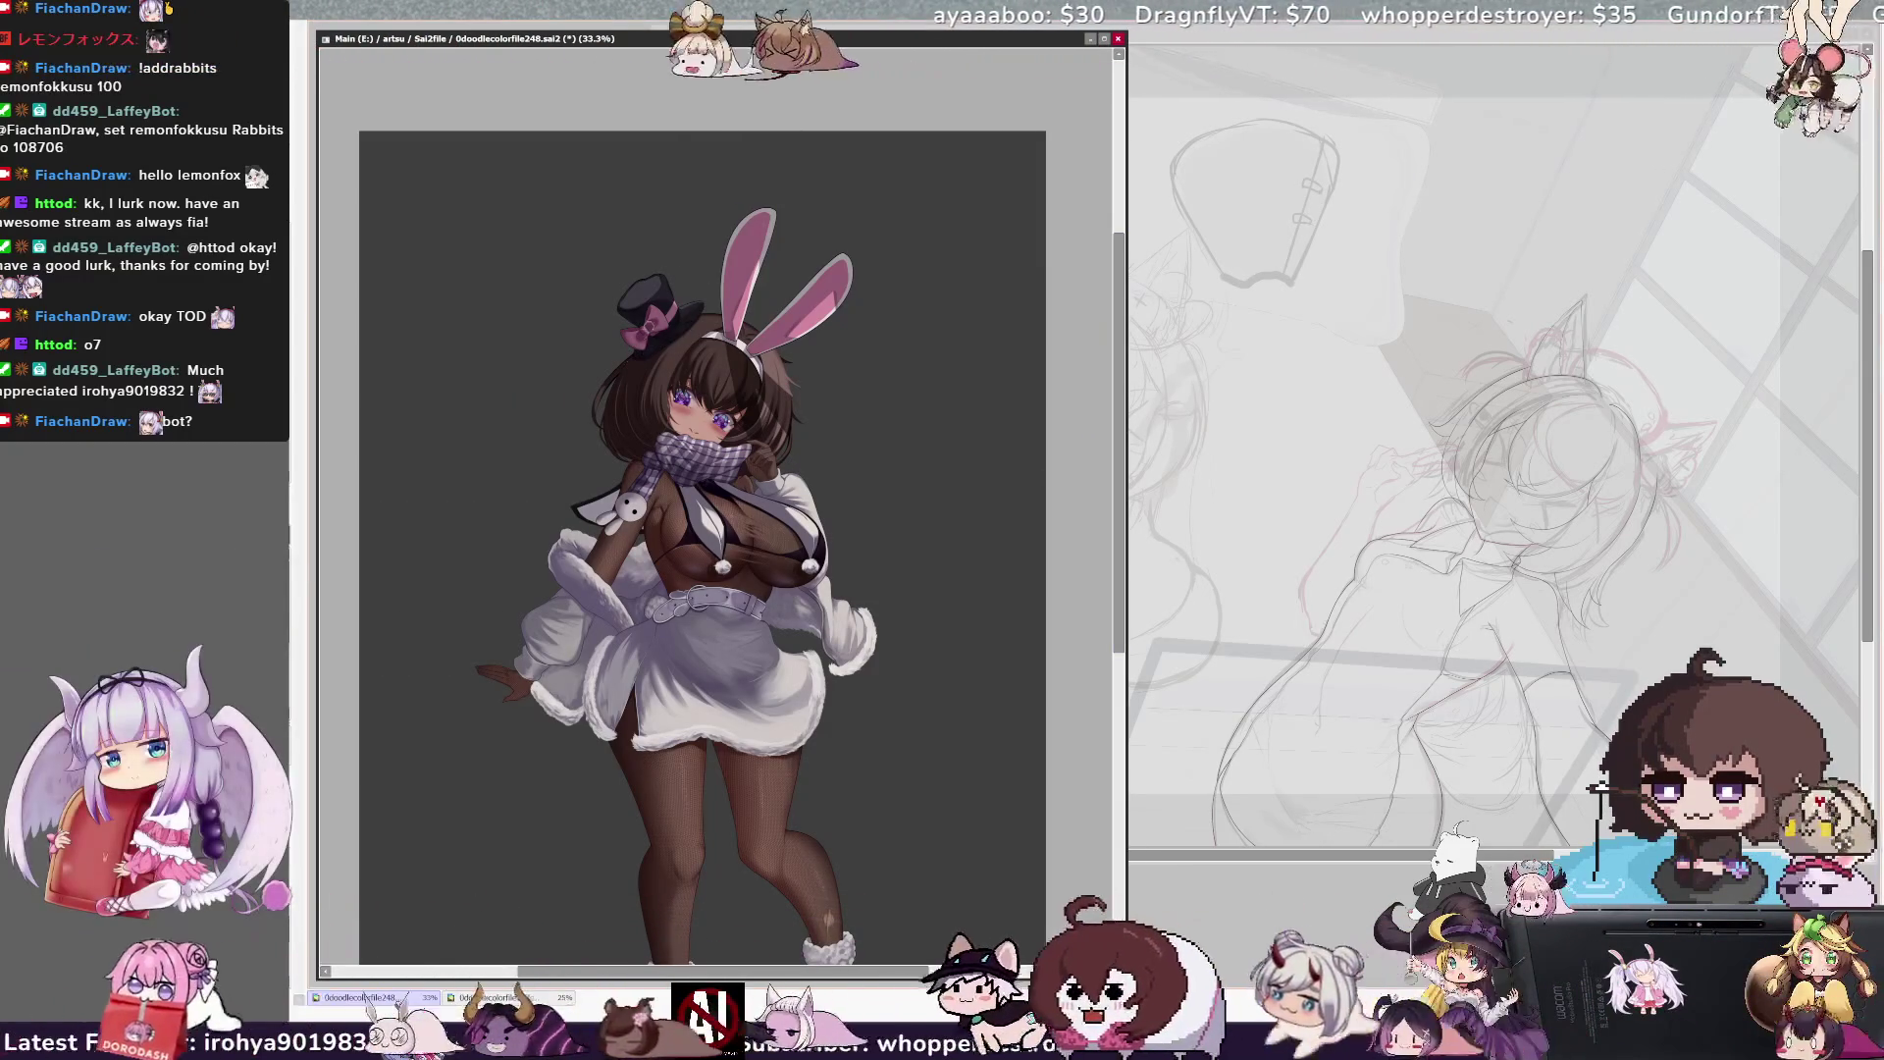
scroll(670, 358, up, 3)
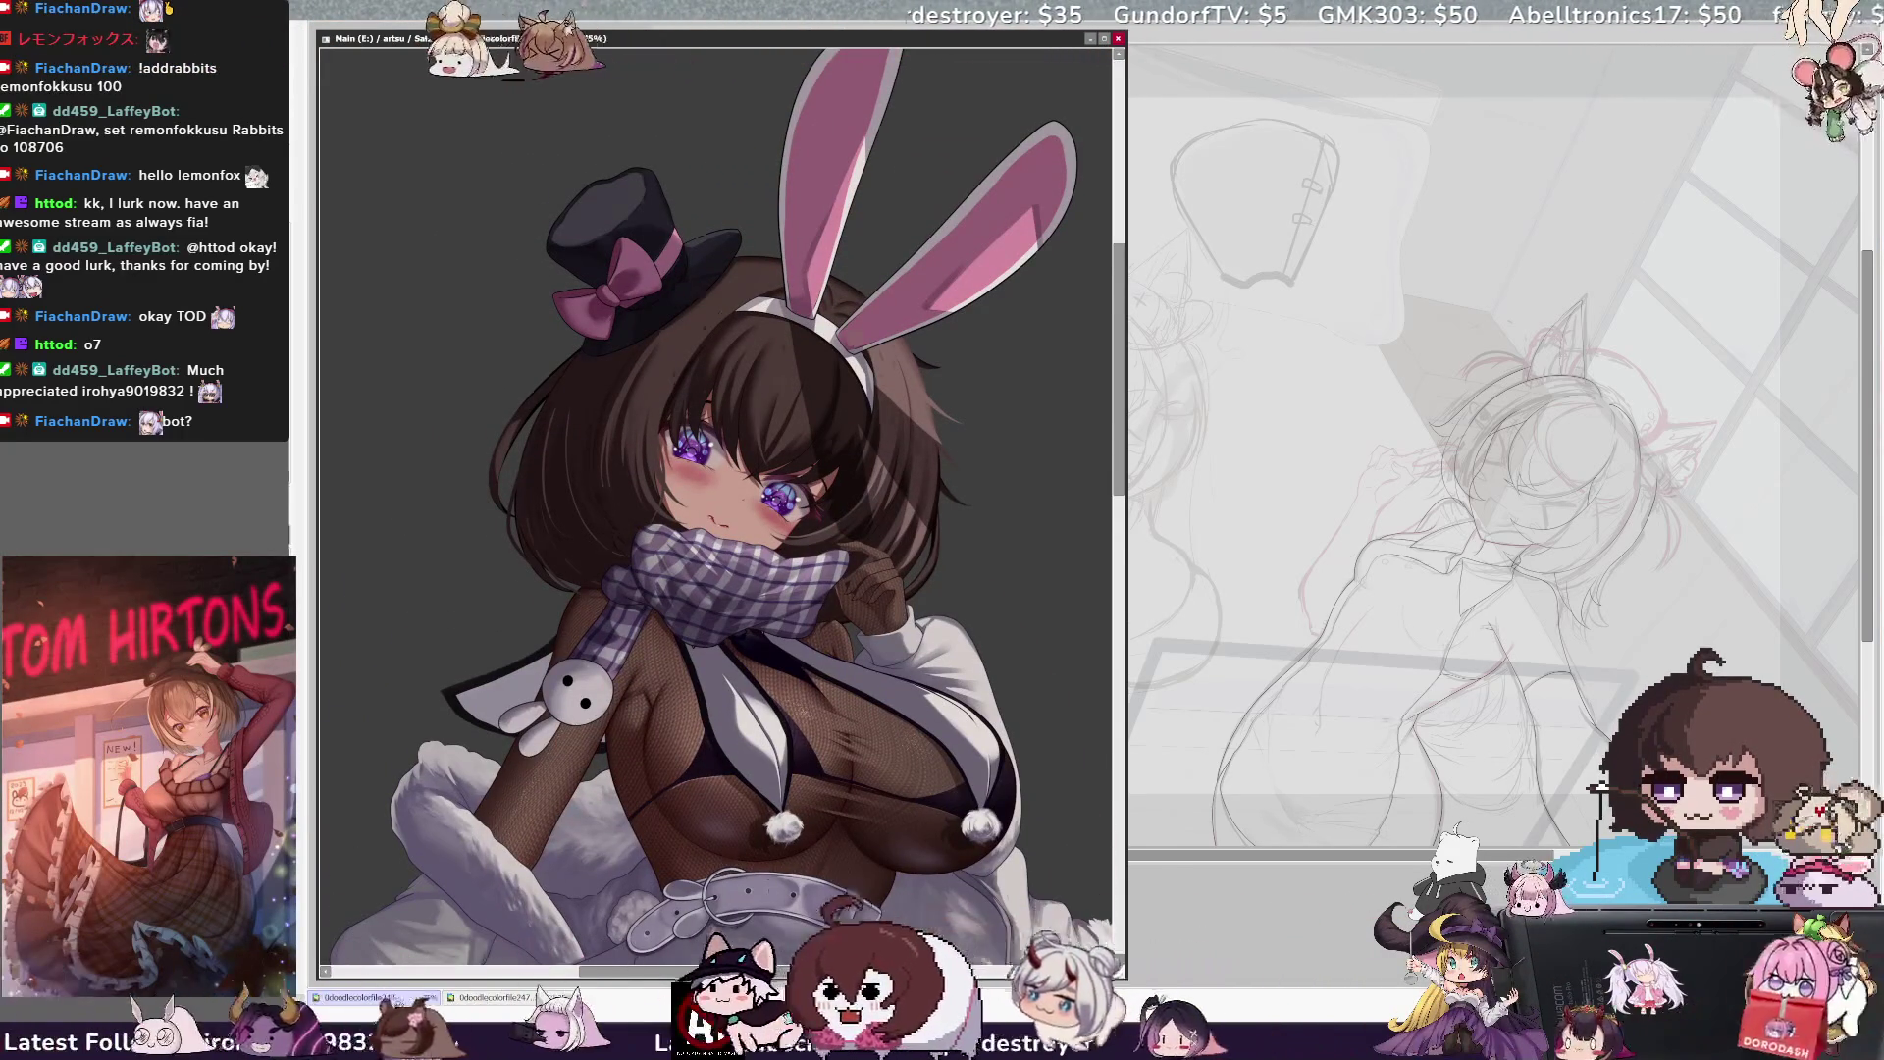
Tilt the view, undo the latest belt-strap edit, and zoom out to 50%
key(Delete)
key(Delete)
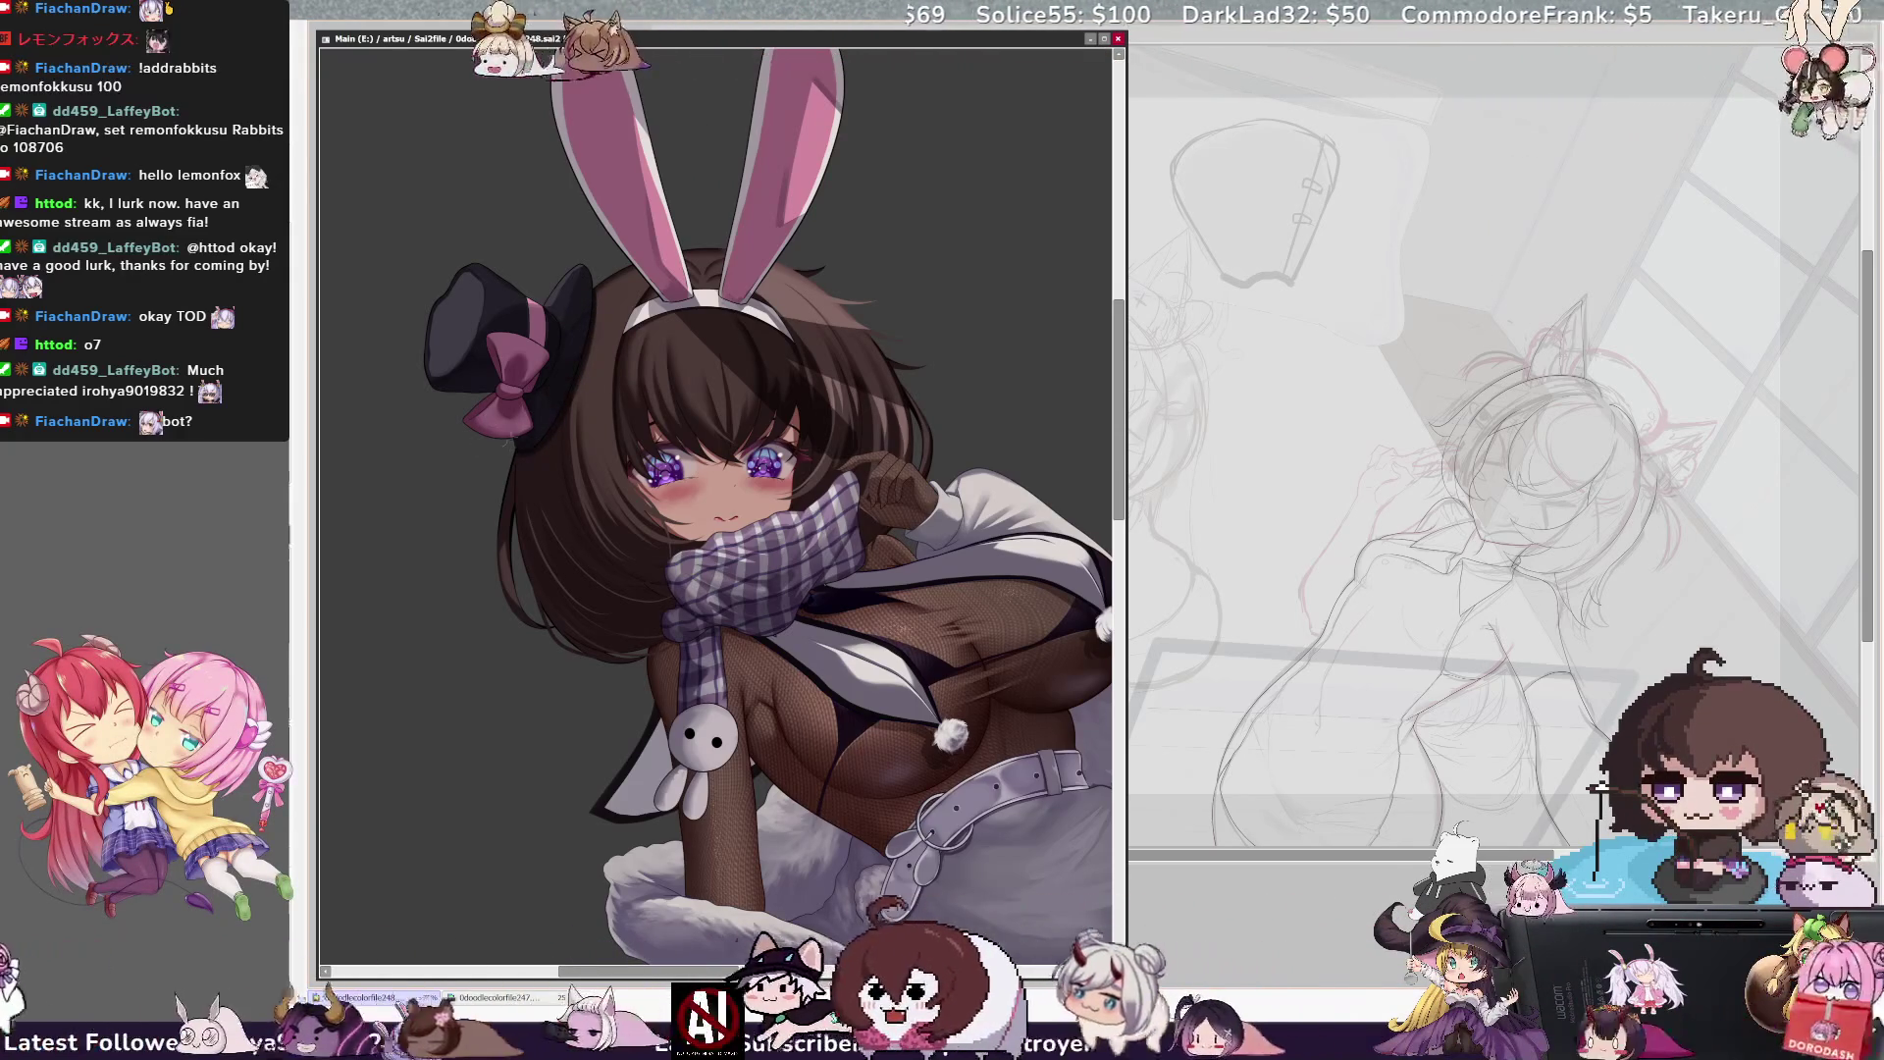
key(ctrl+z)
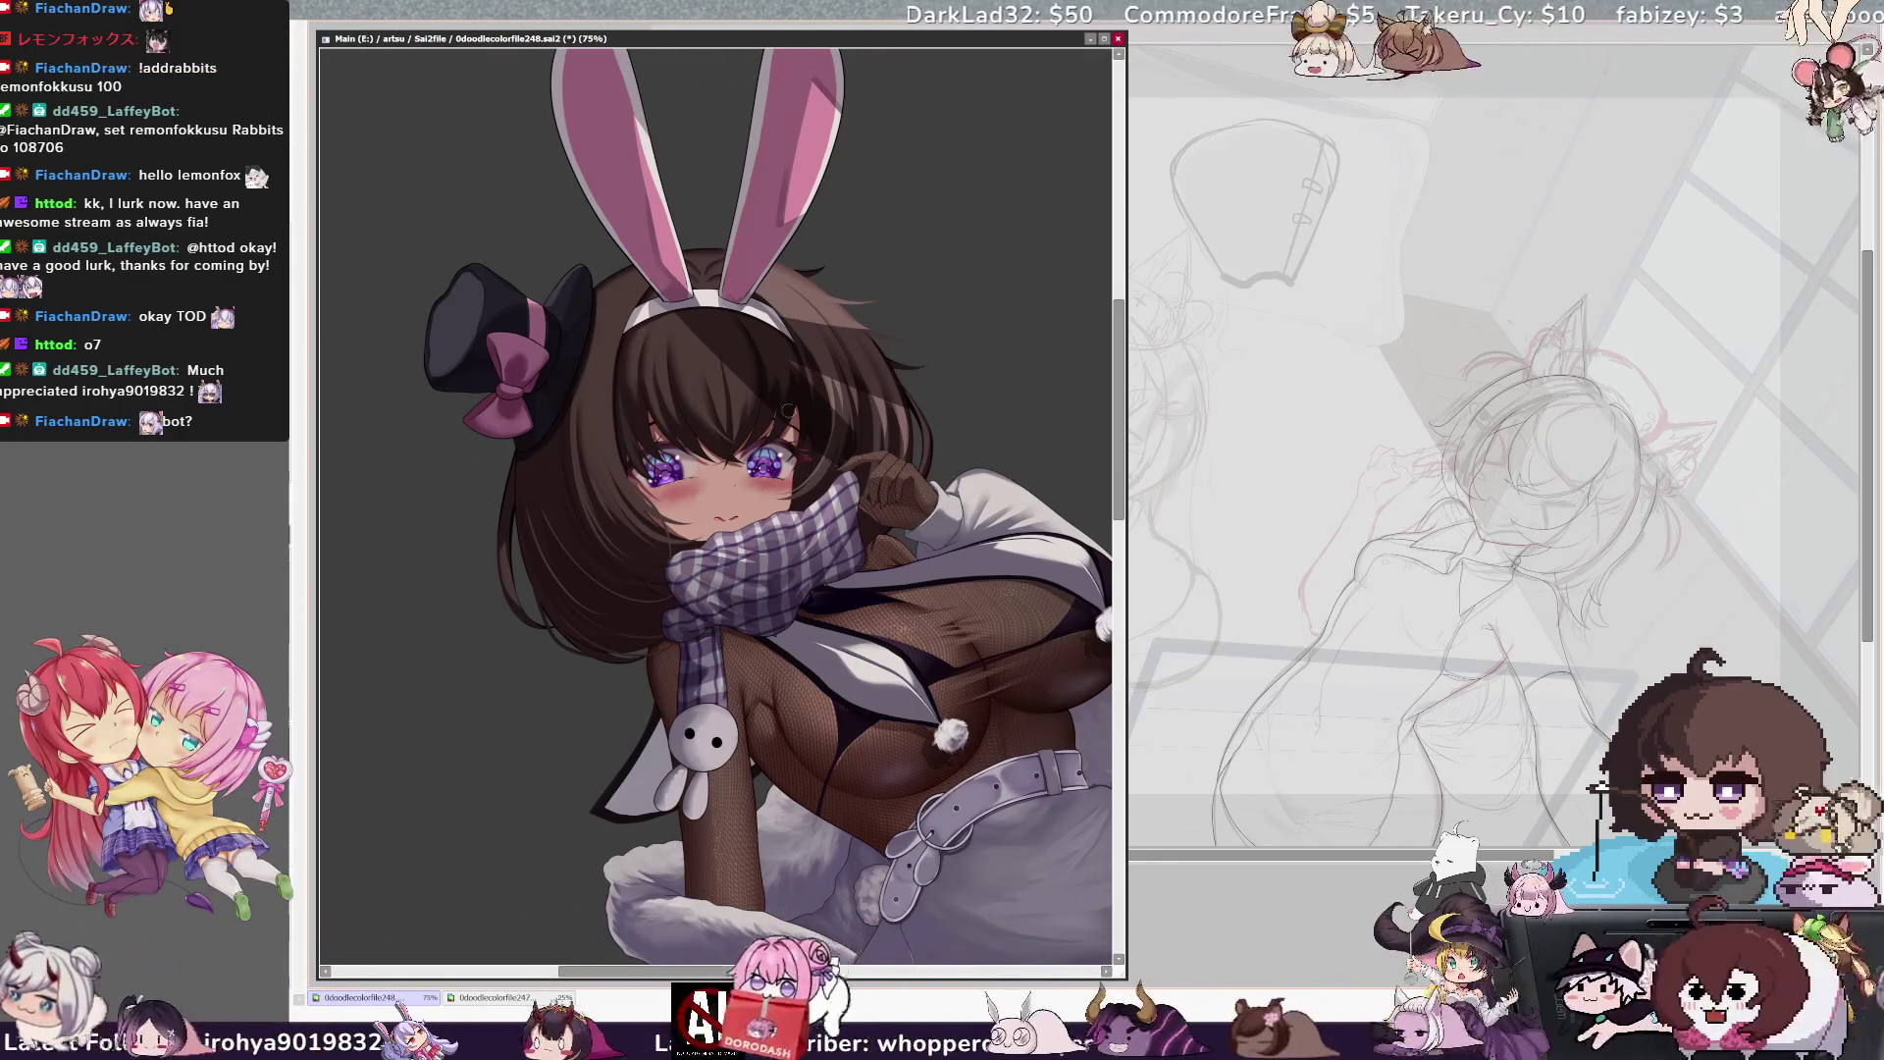
key(minus)
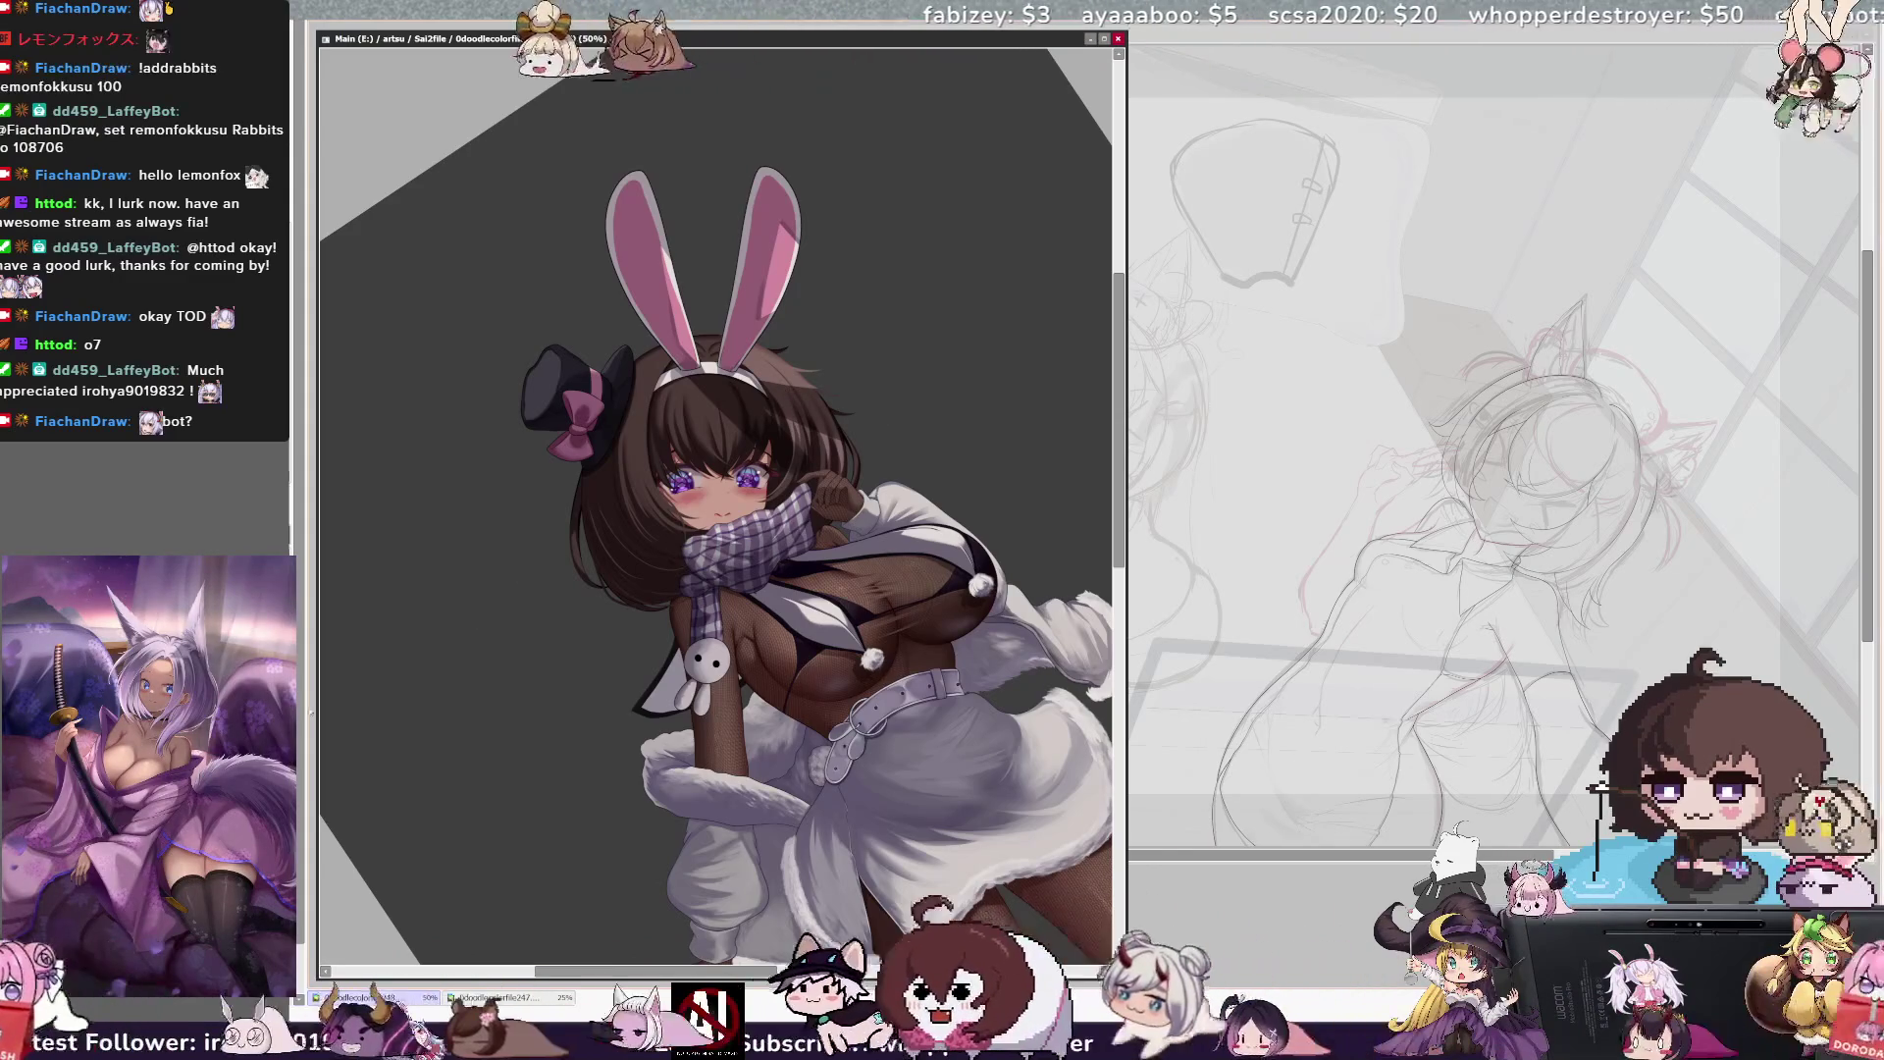
Reset rotation, scroll-zoom from 33.3% to 75% on the face, and pan sideways
key(bracketright)
key(bracketright)
key(bracketright)
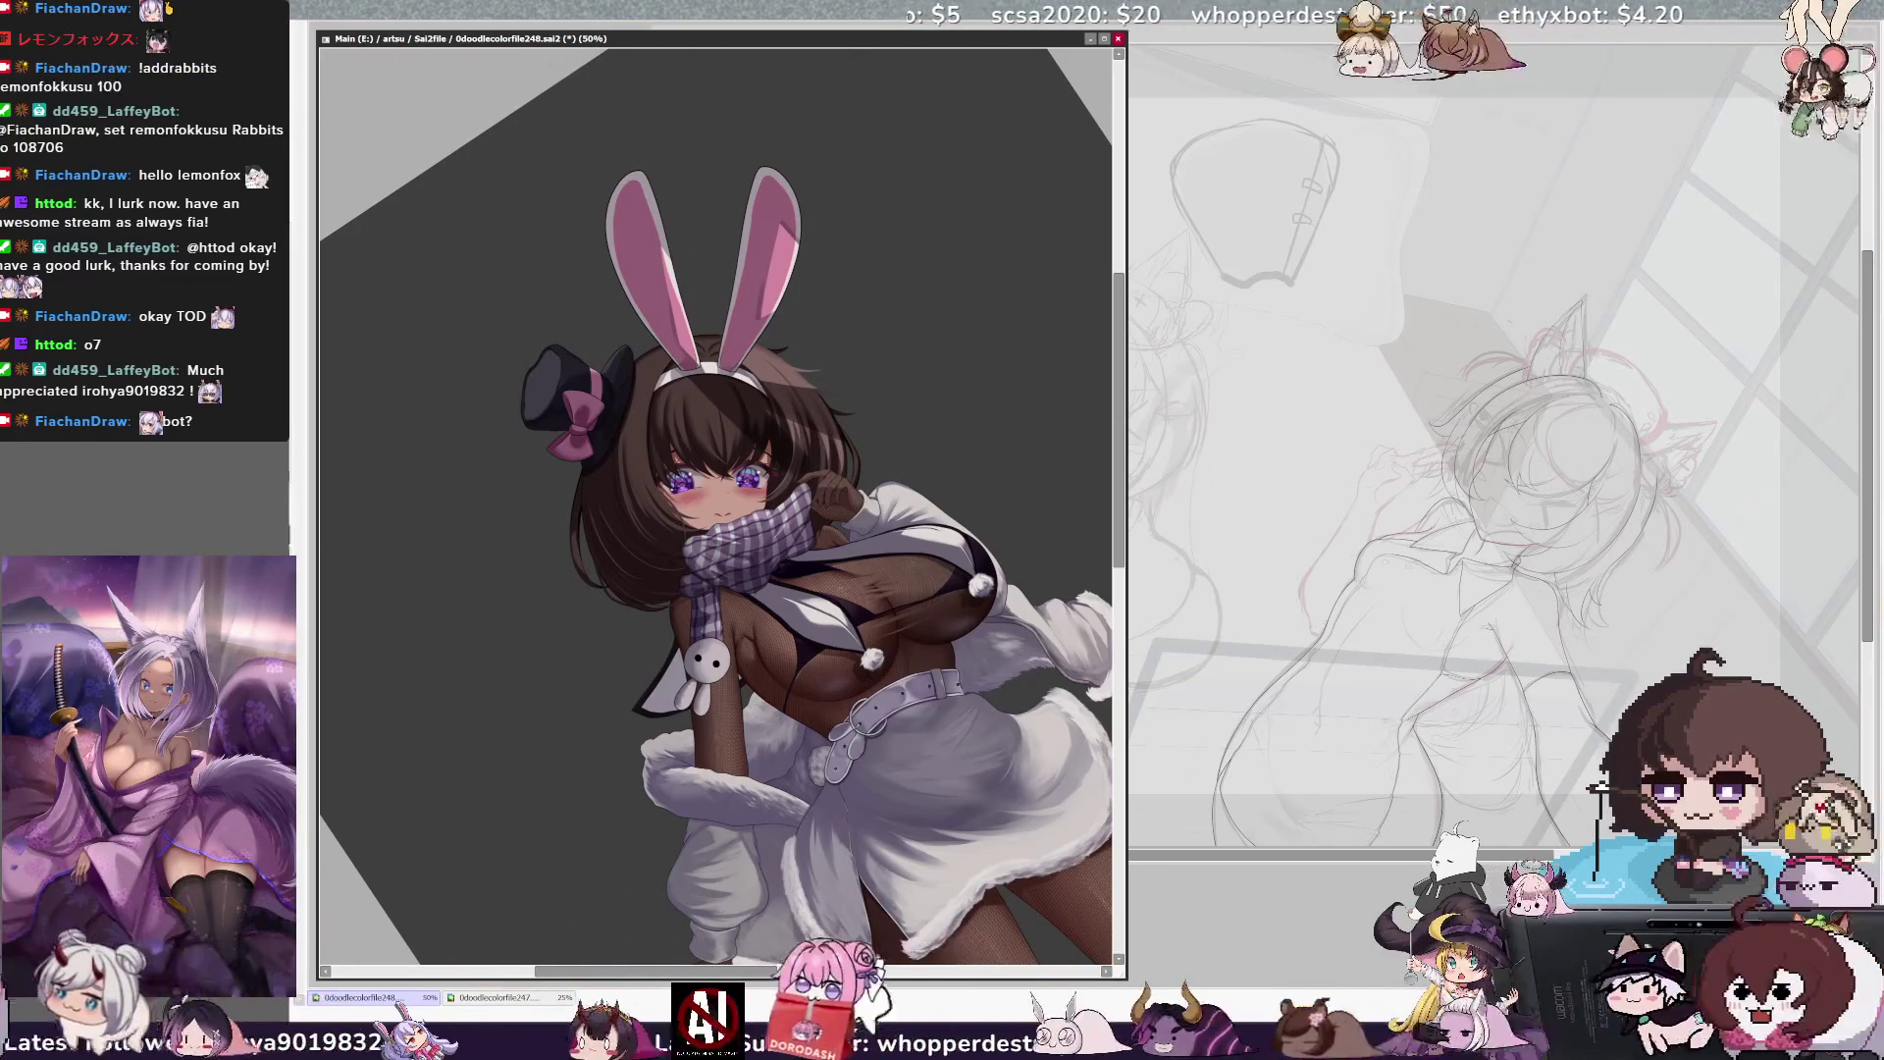
scroll(715, 506, down, 1)
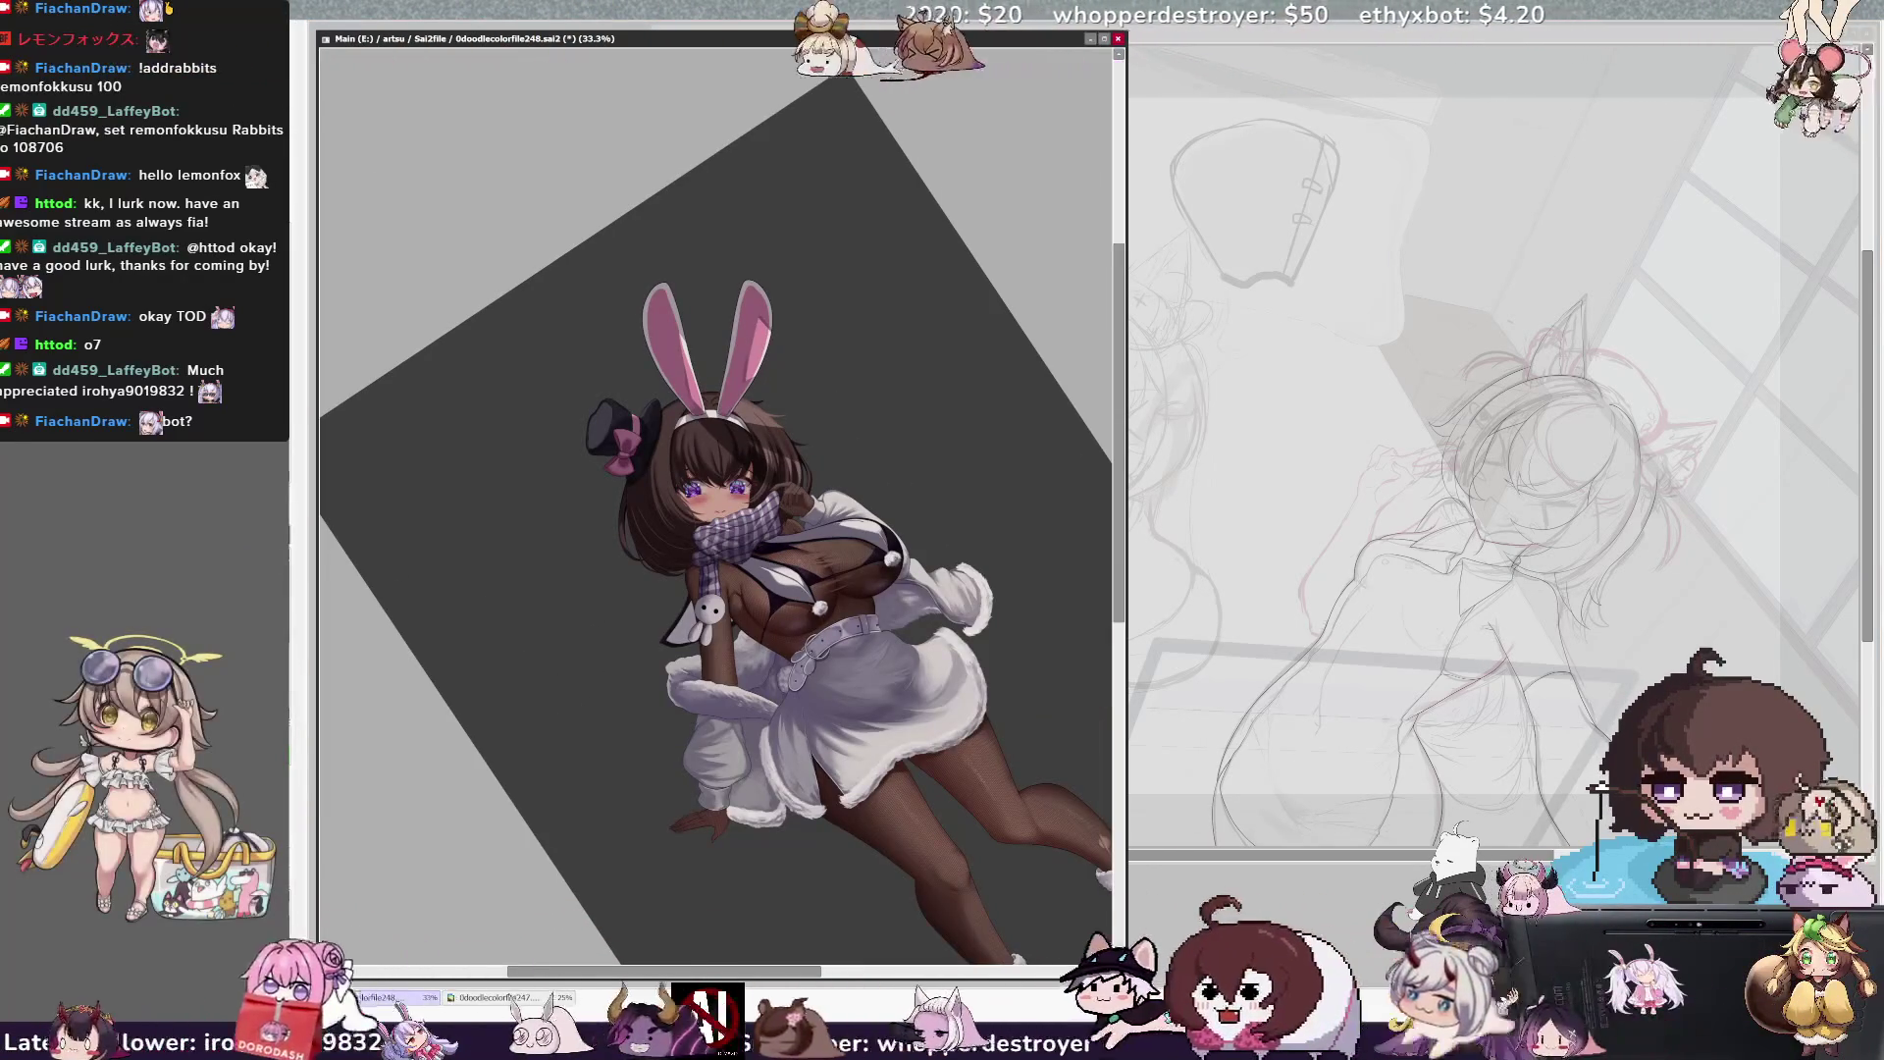
key(Home)
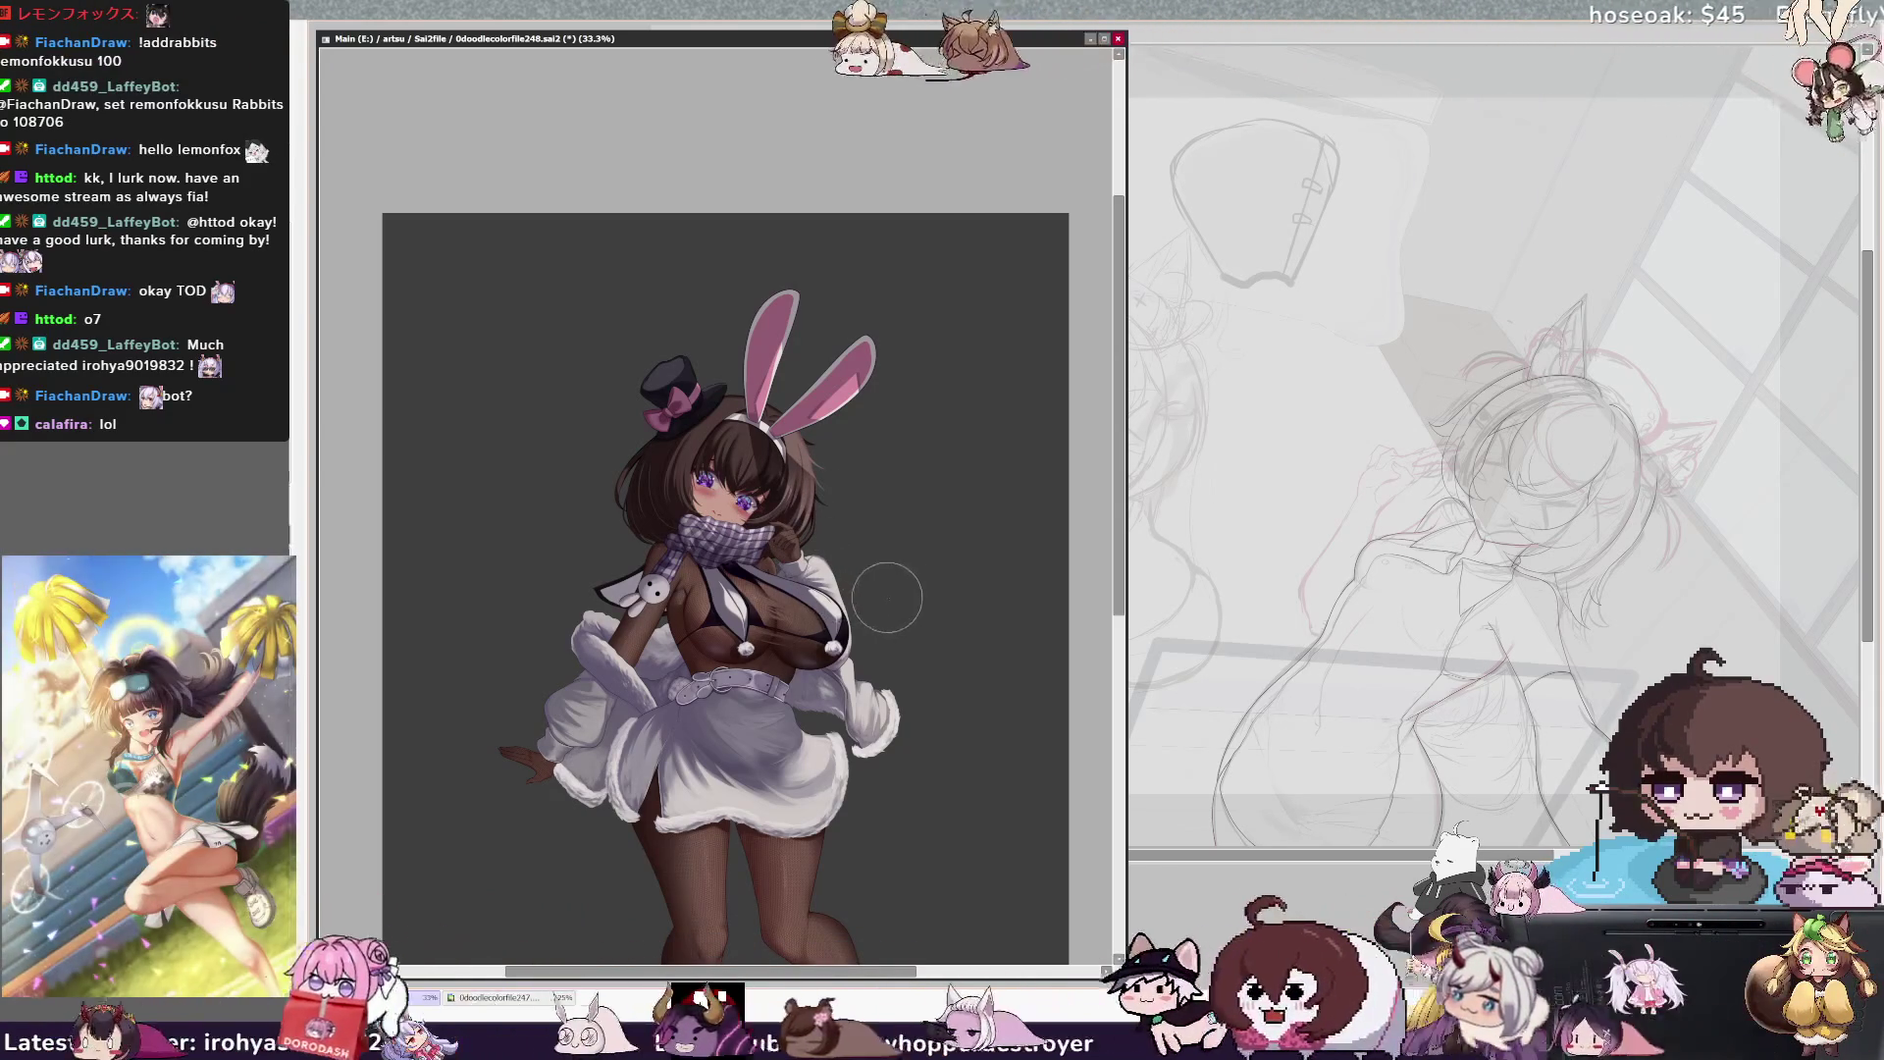
key([)
key([)
key([)
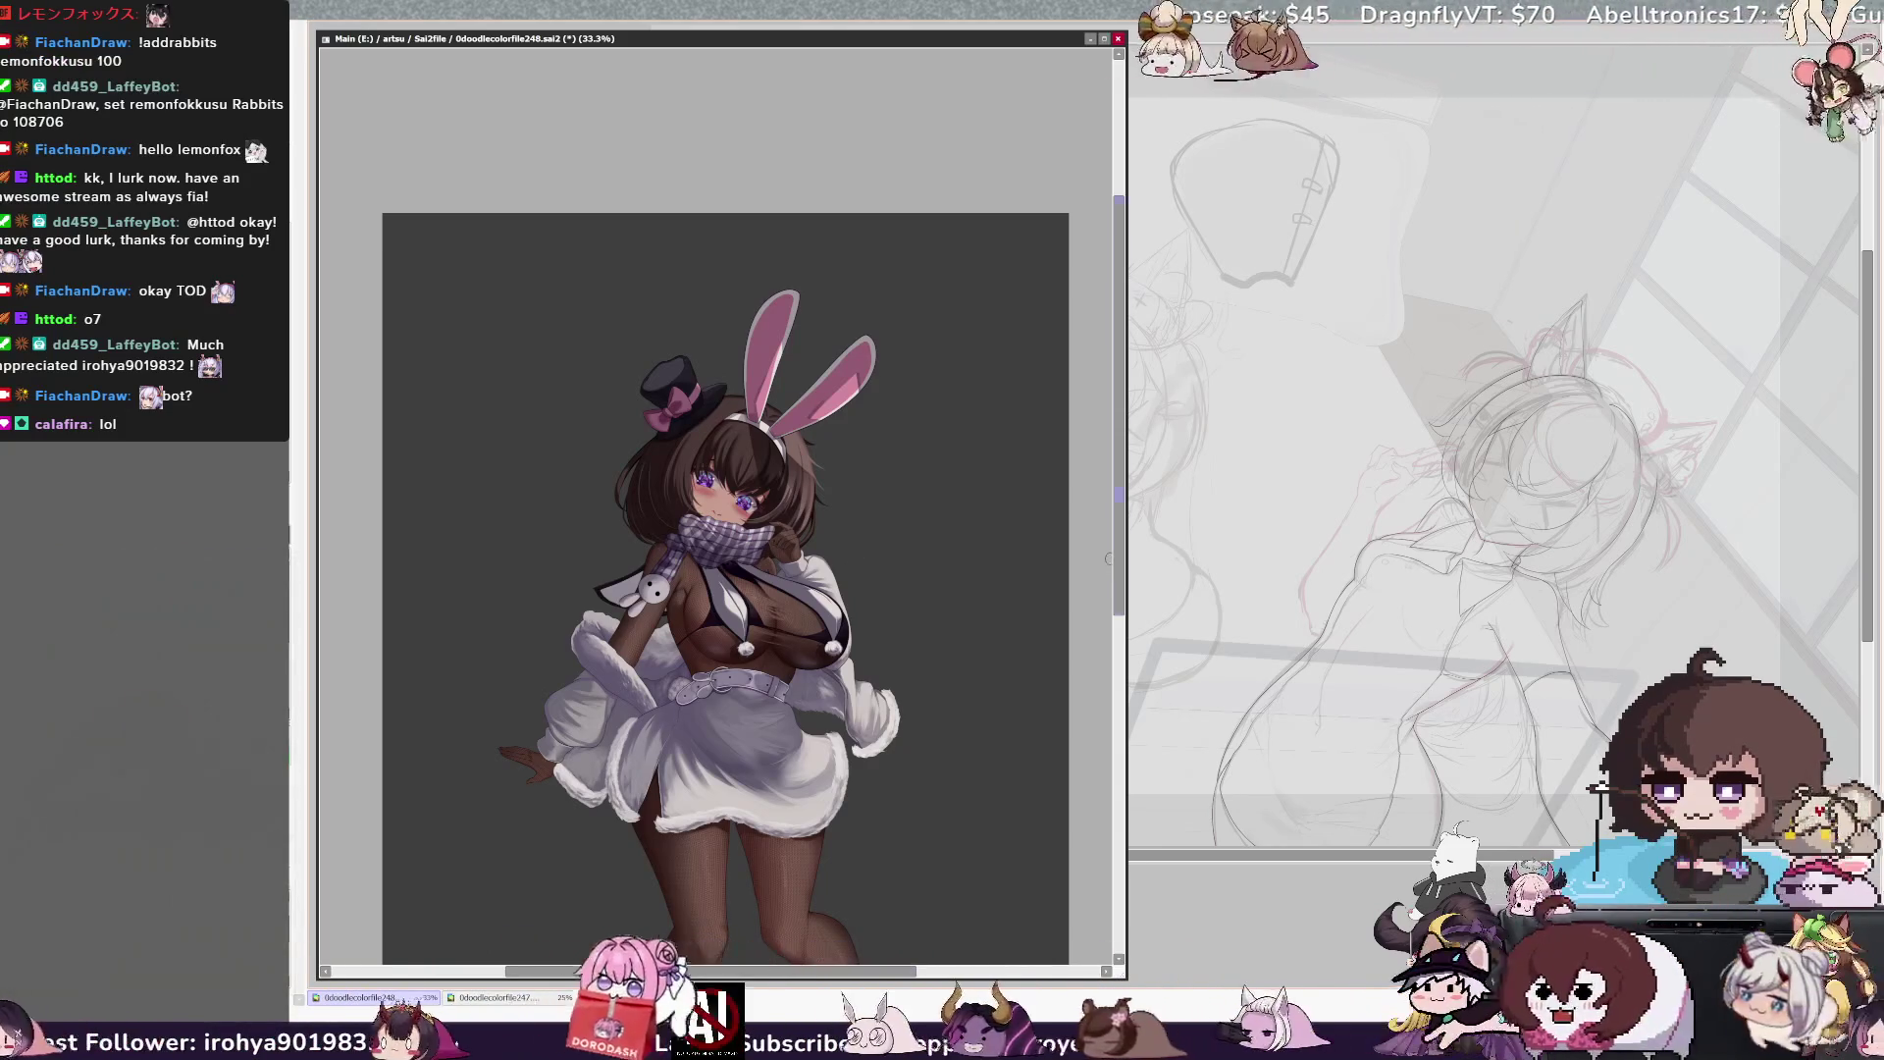
scroll(1109, 559, up, 1)
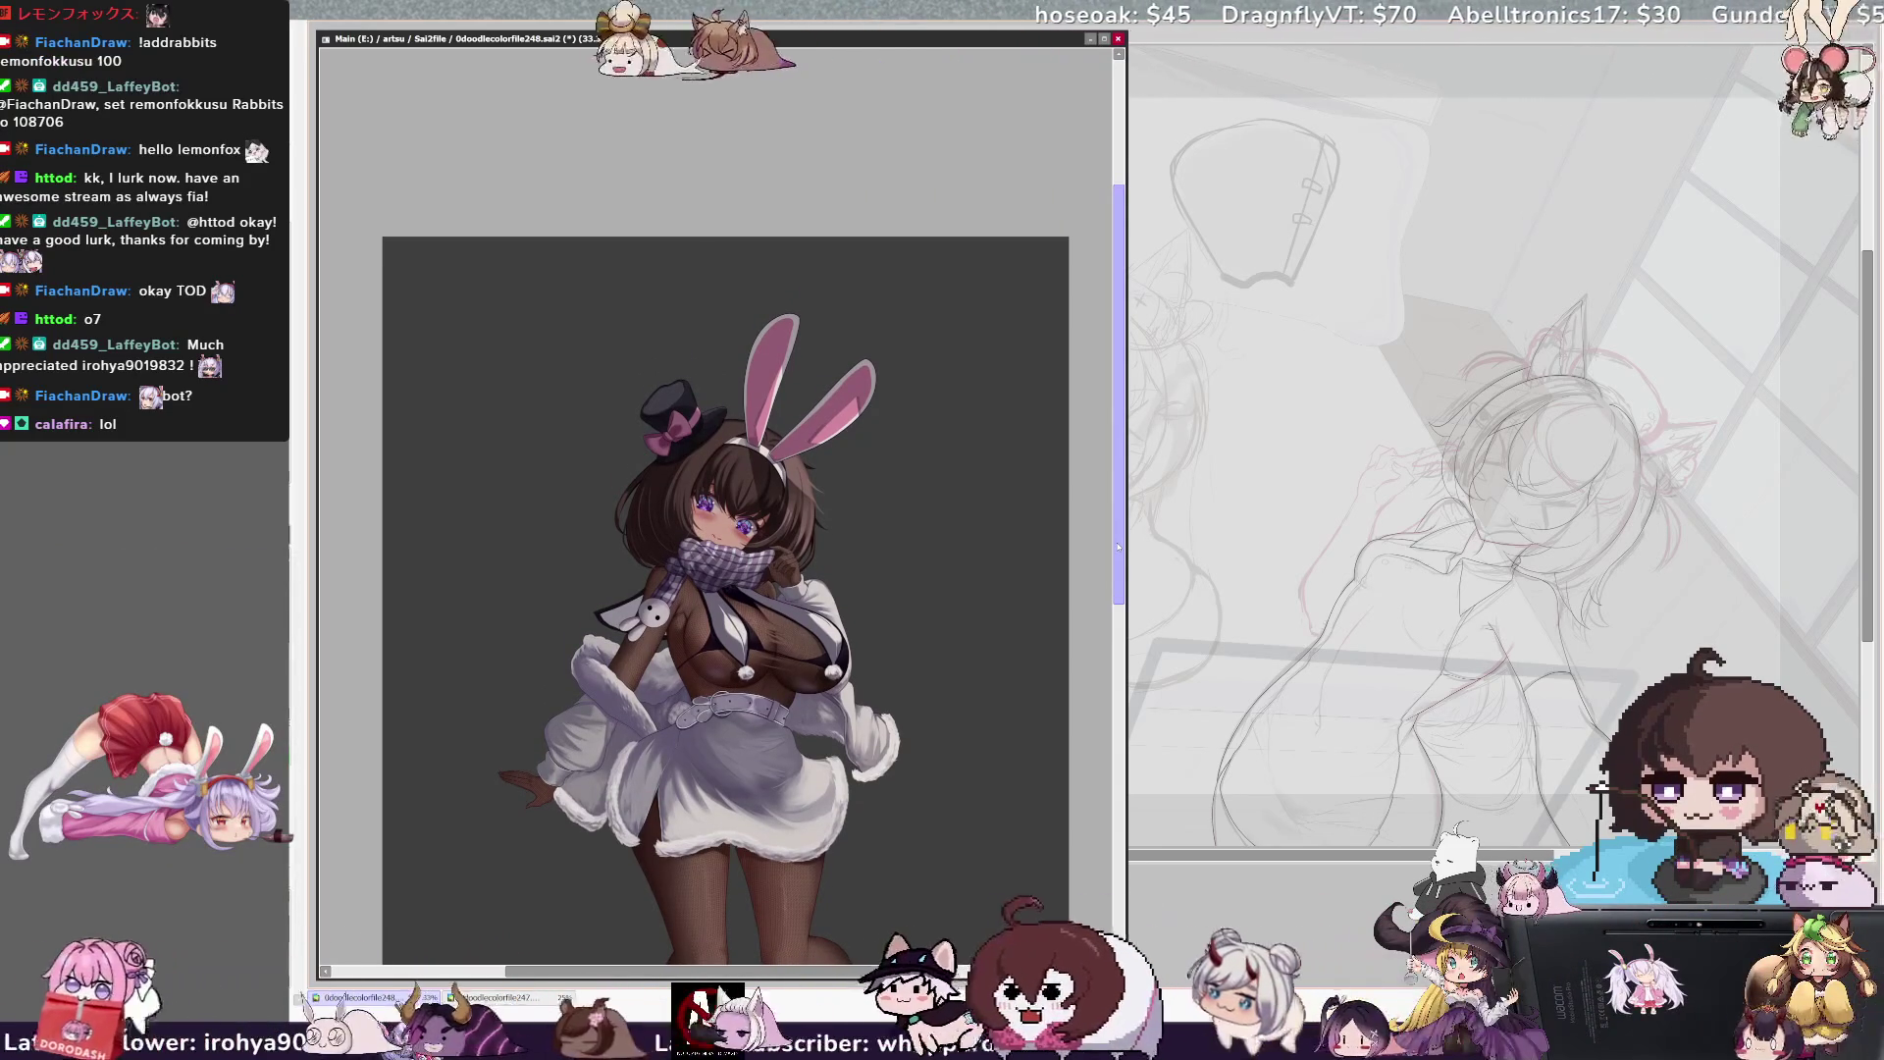
scroll(1118, 550, down, 1)
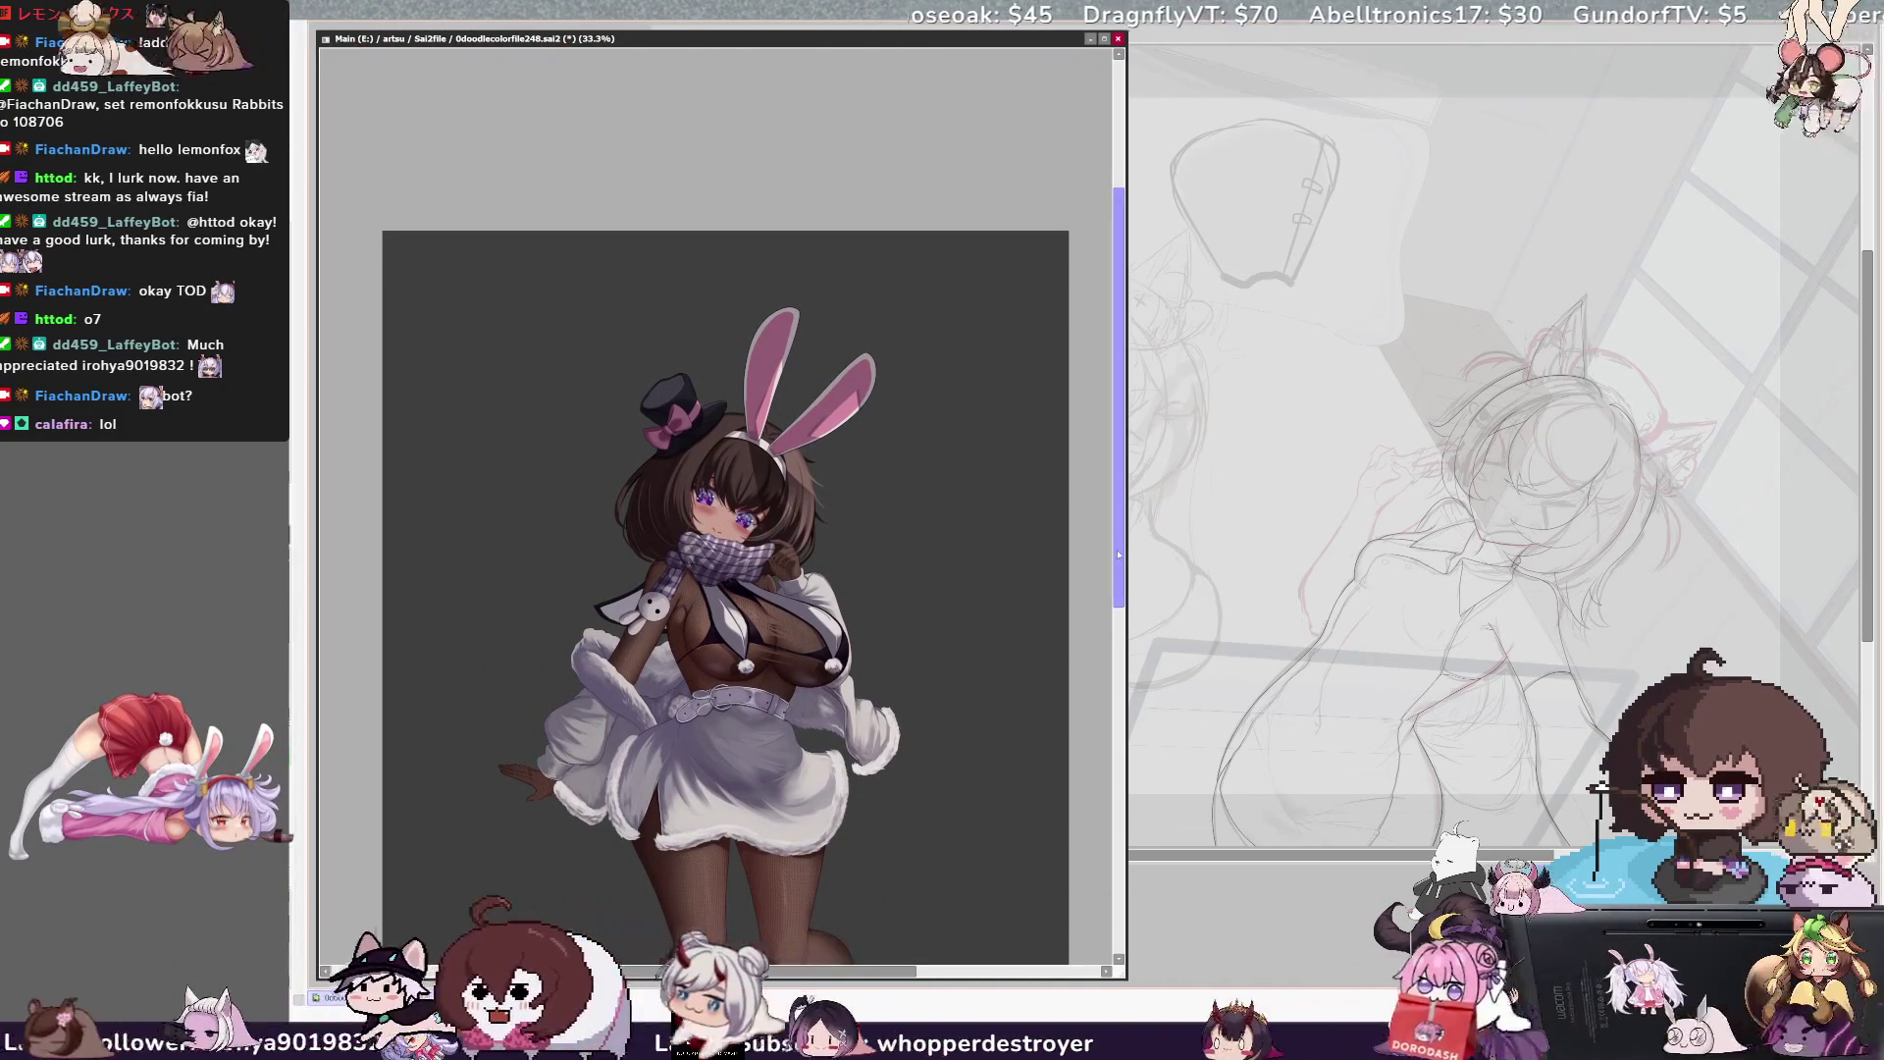
scroll(1118, 554, down, 1)
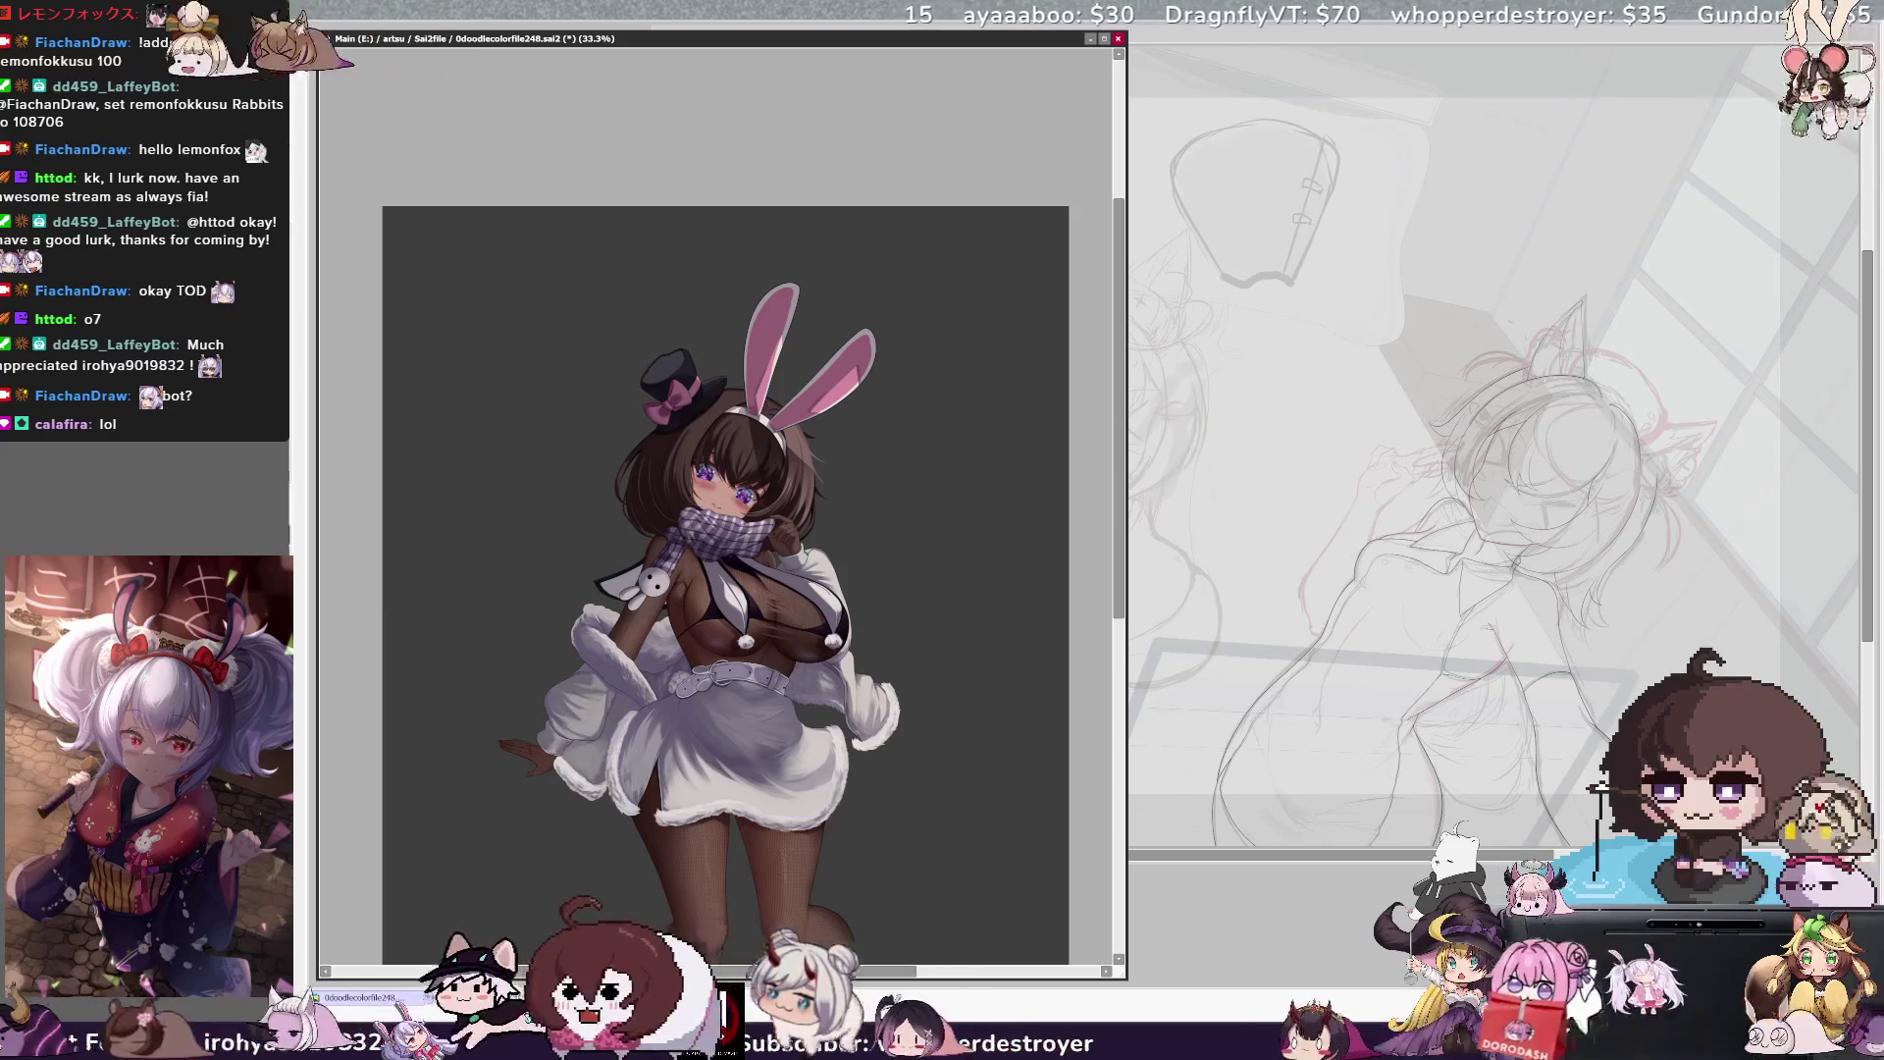
scroll(692, 339, up, 3)
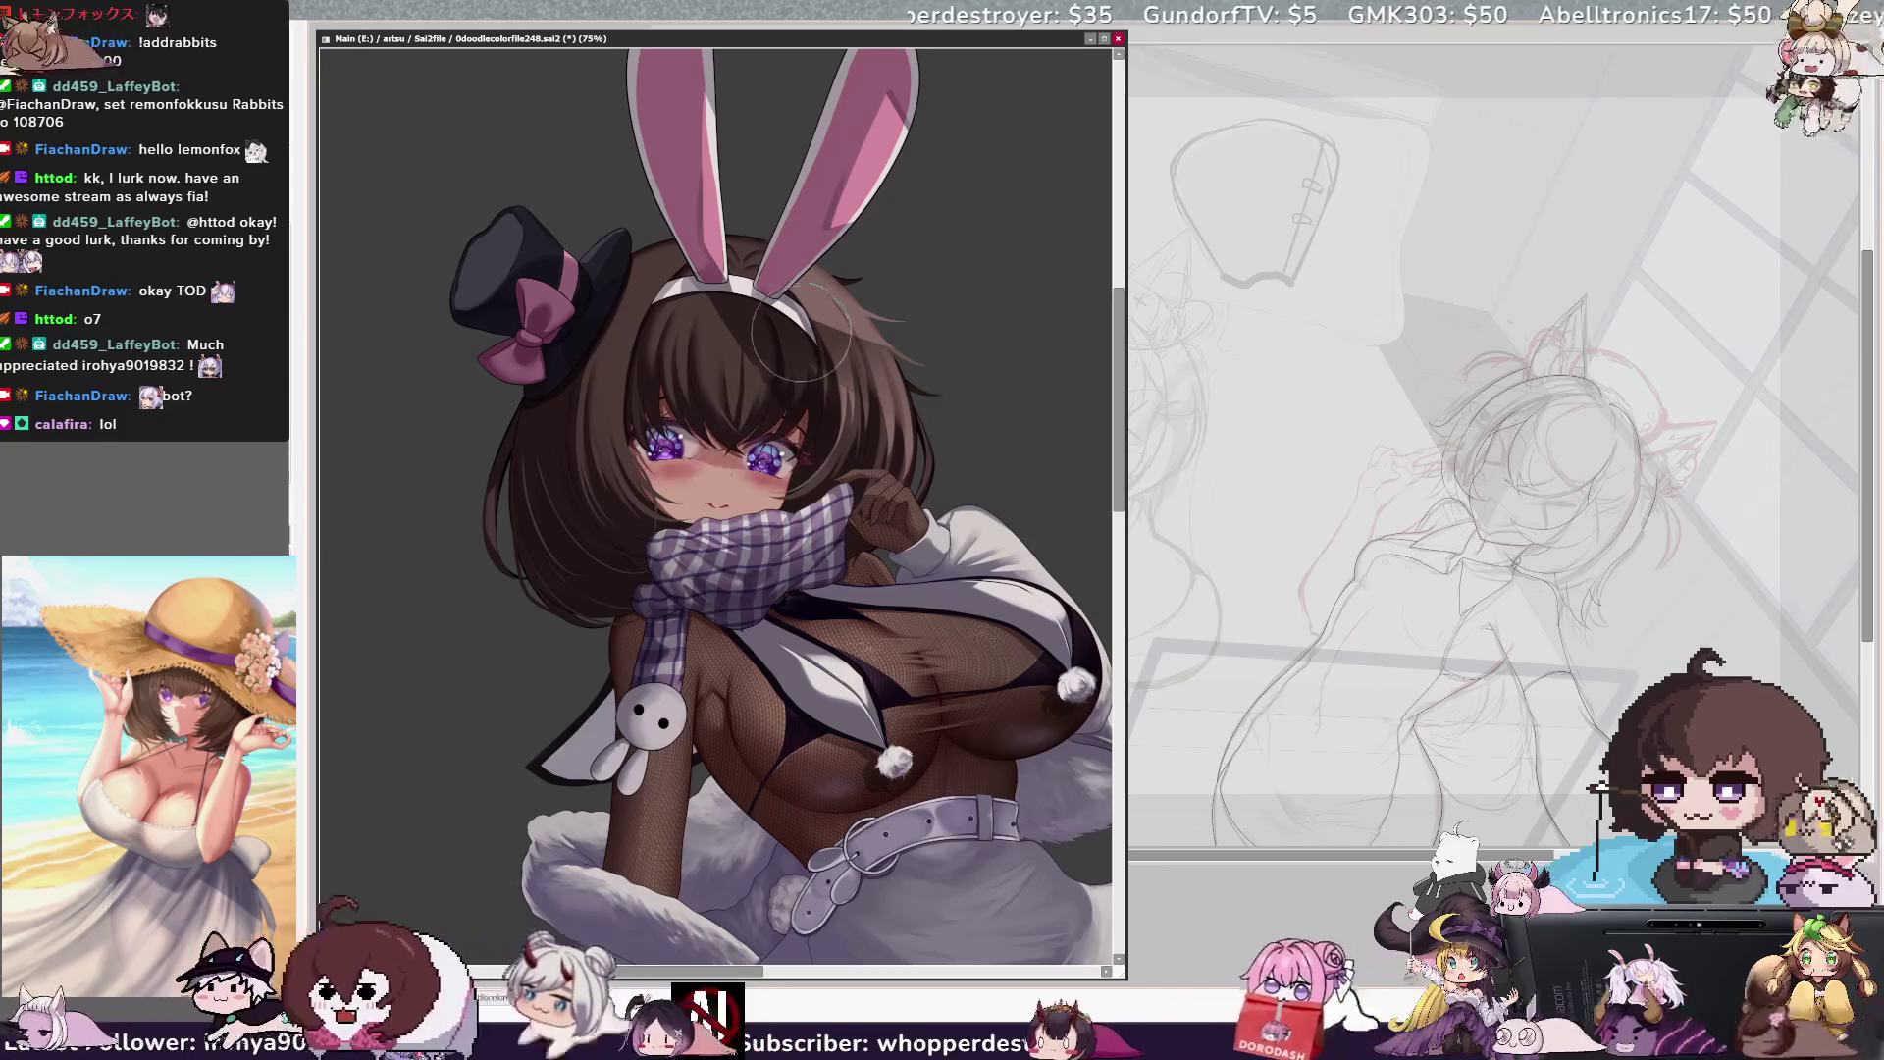
scroll(785, 442, right, 3)
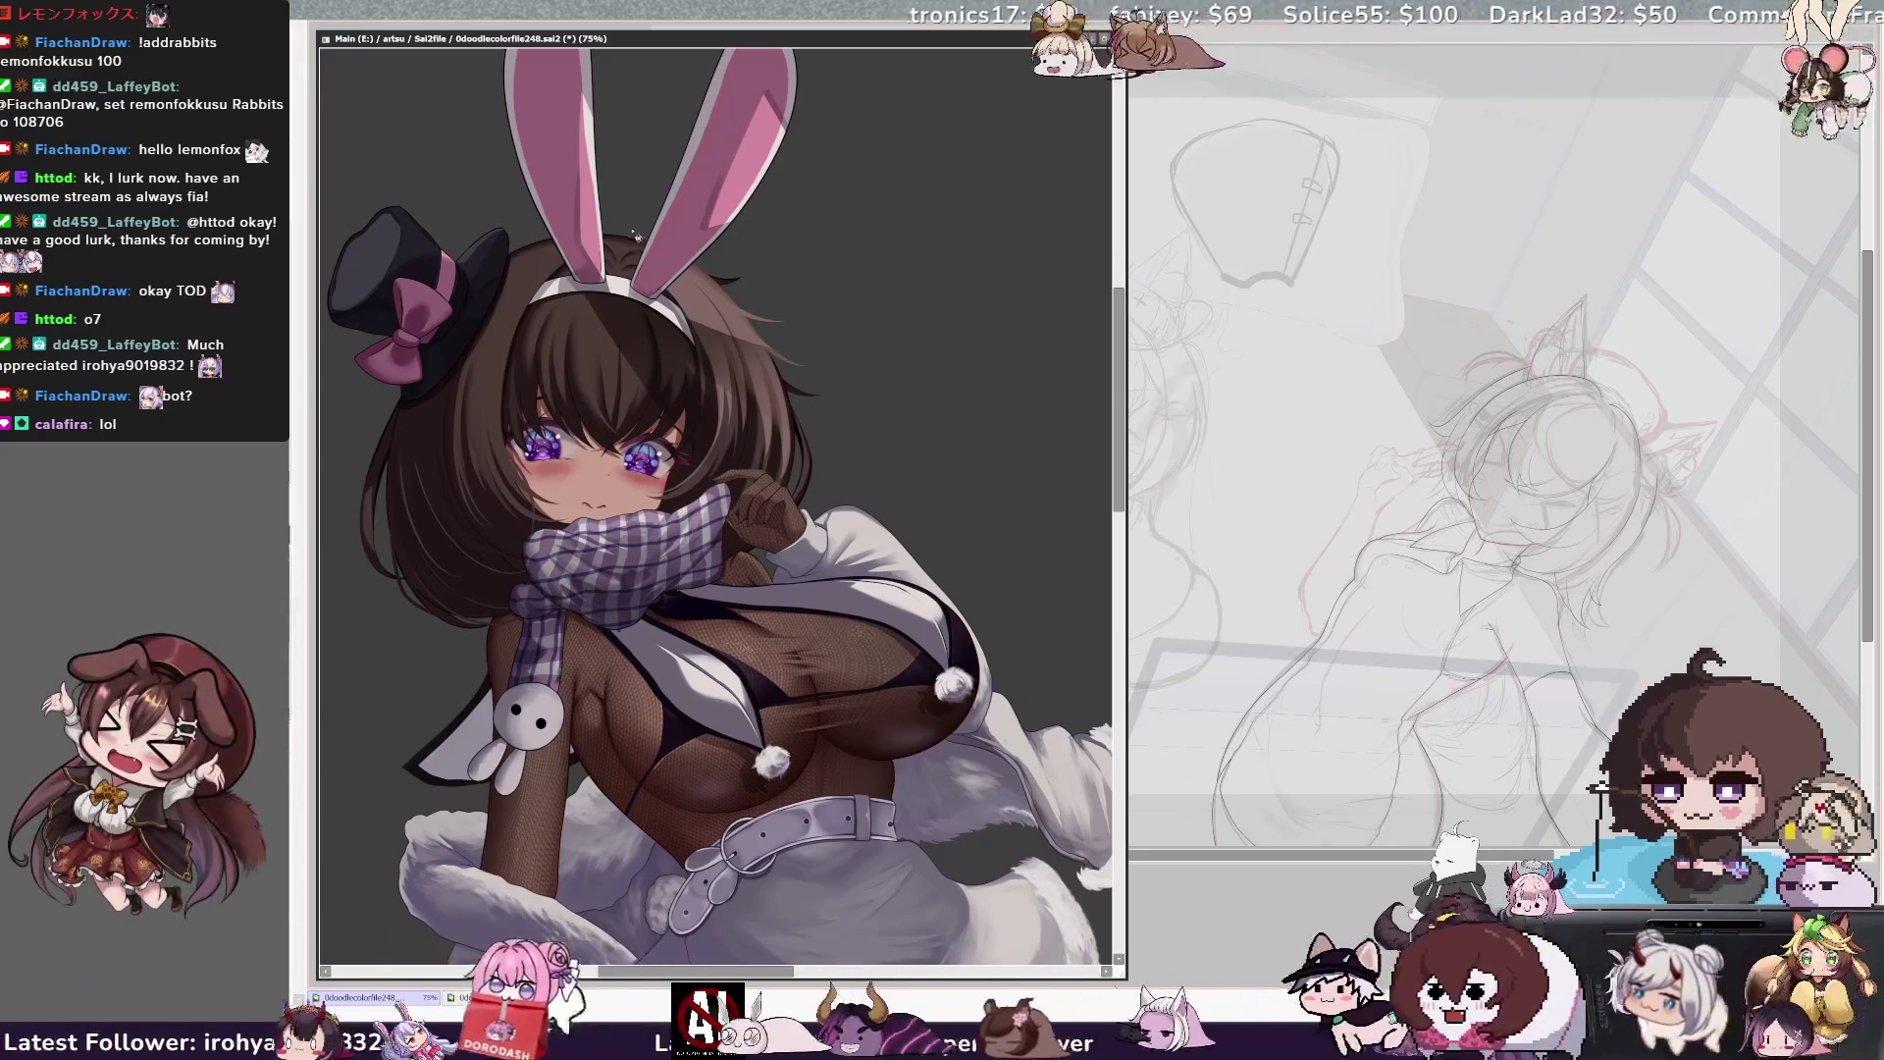
Transform-nudge the face and eyes upward, then straighten the view and zoom to 150%
key(ctrl+t)
drag(713, 424, 701, 391)
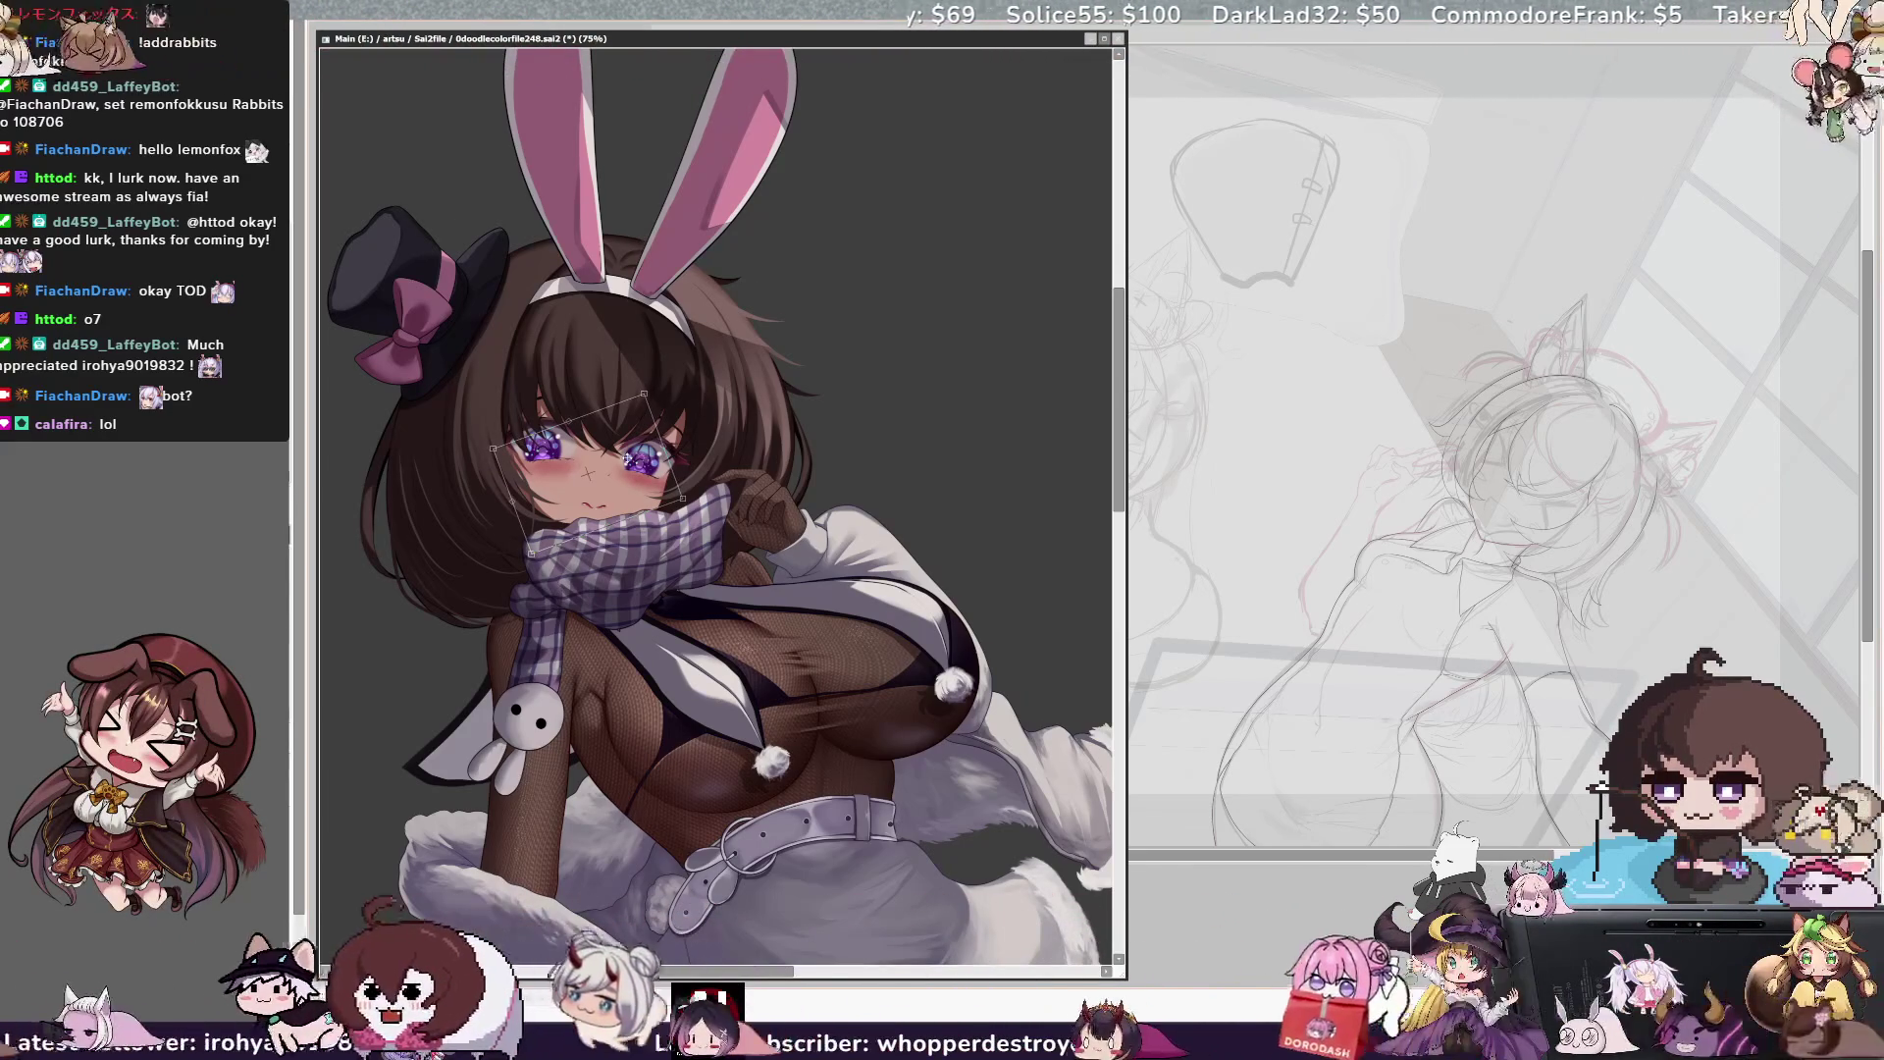
key(Return)
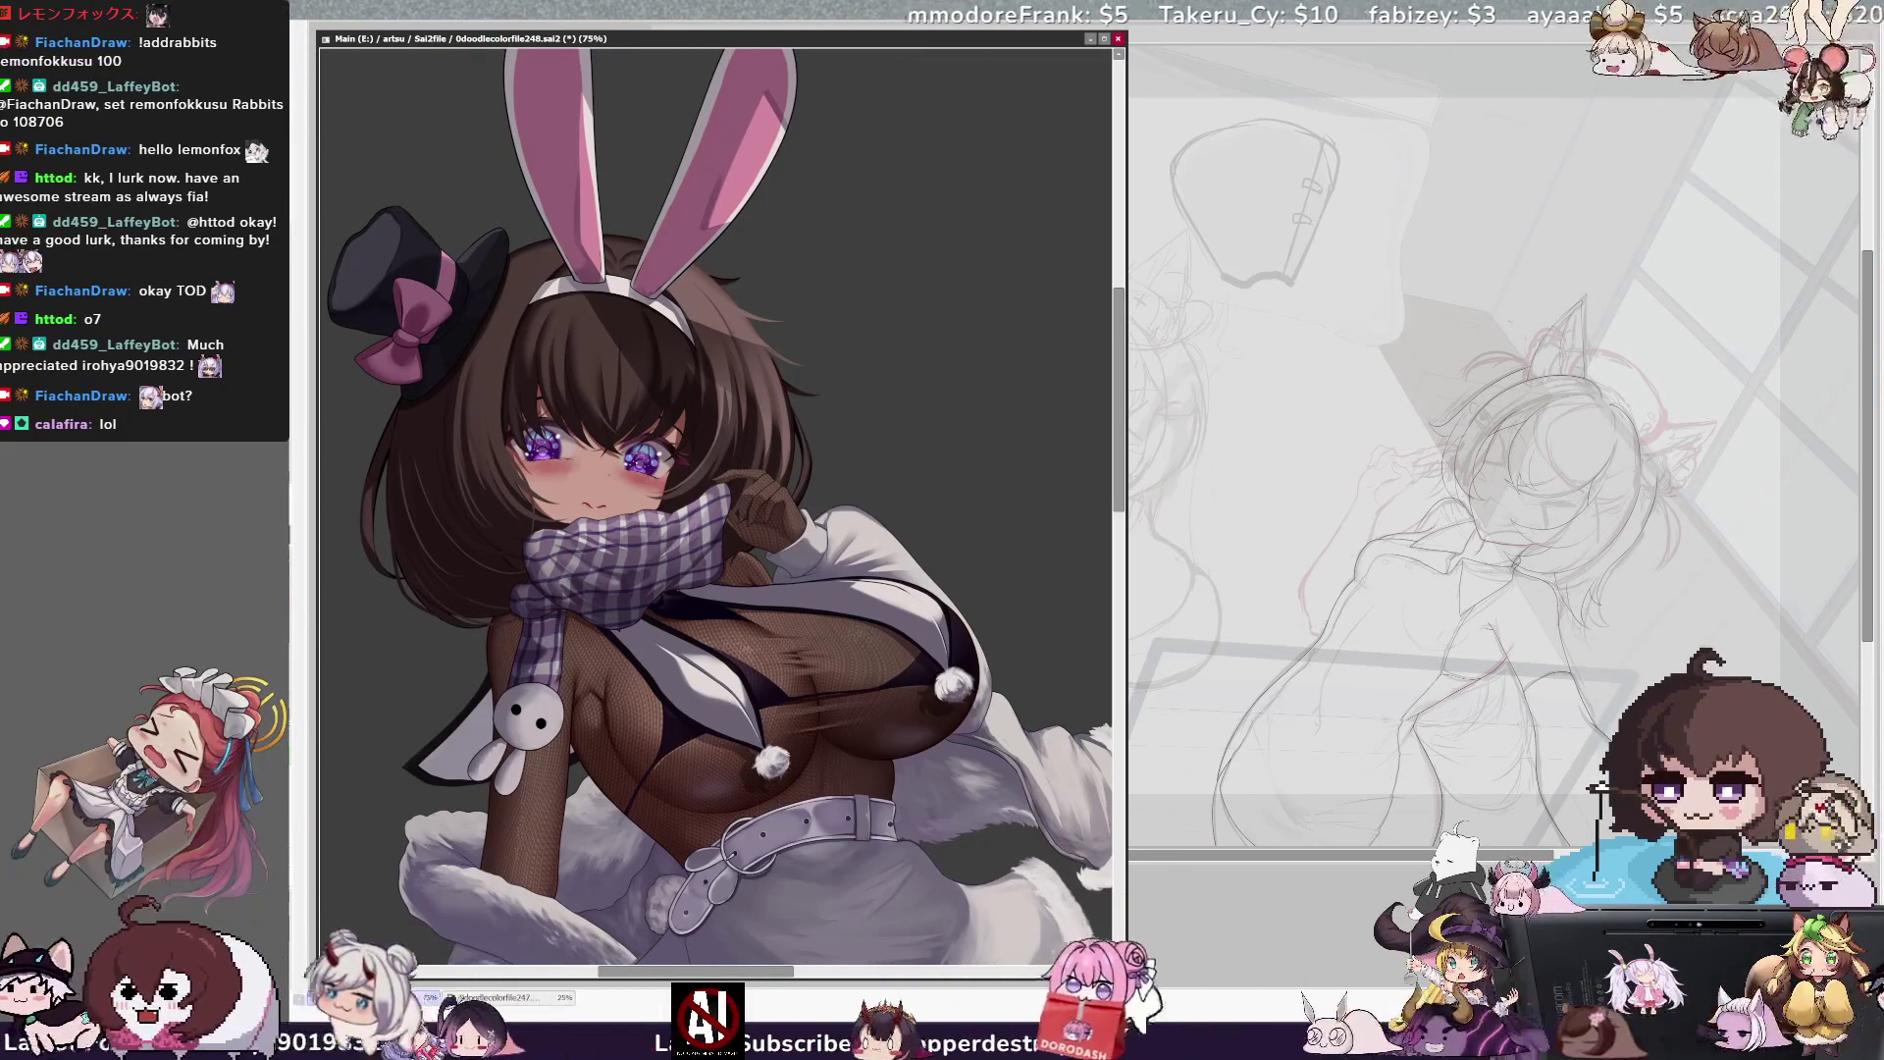
key(Home)
key(ctrl+plus)
key(ctrl+plus)
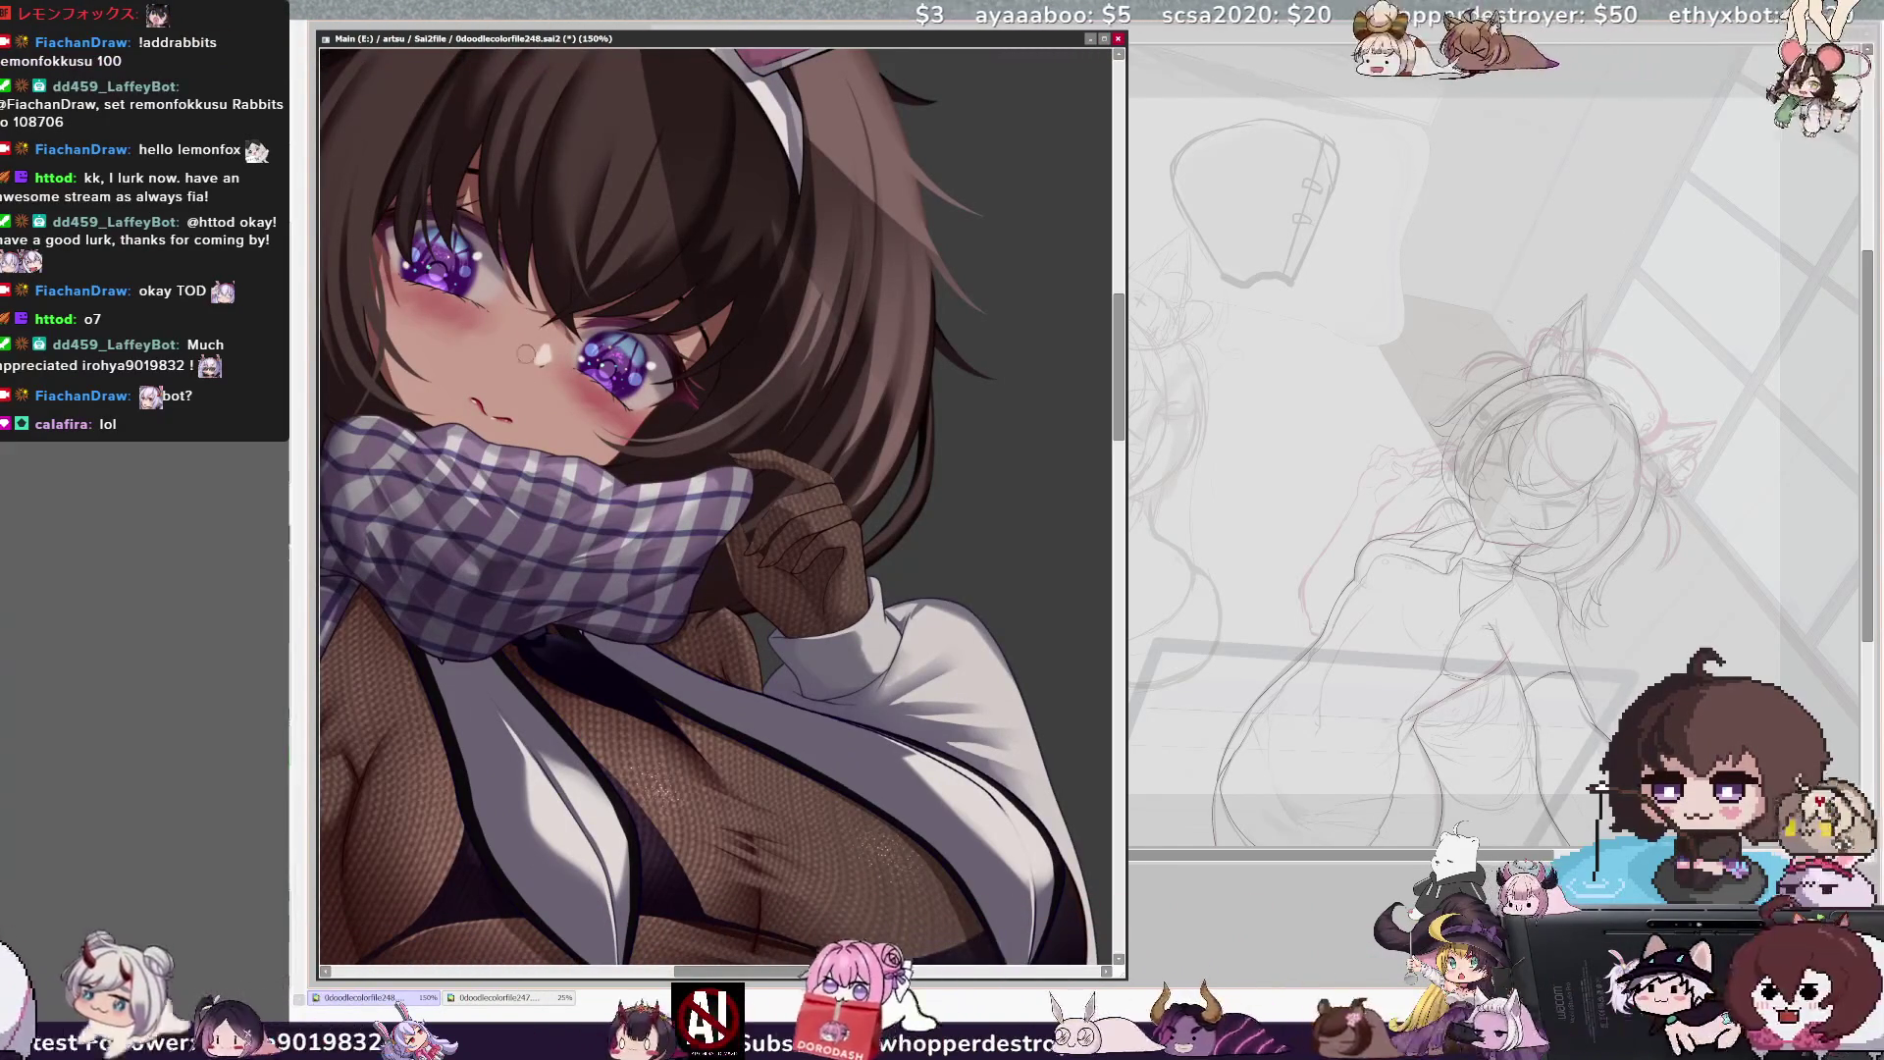
Mirror the view, shrink the brush two steps, flip back, and scroll out to 75%
key(Insert)
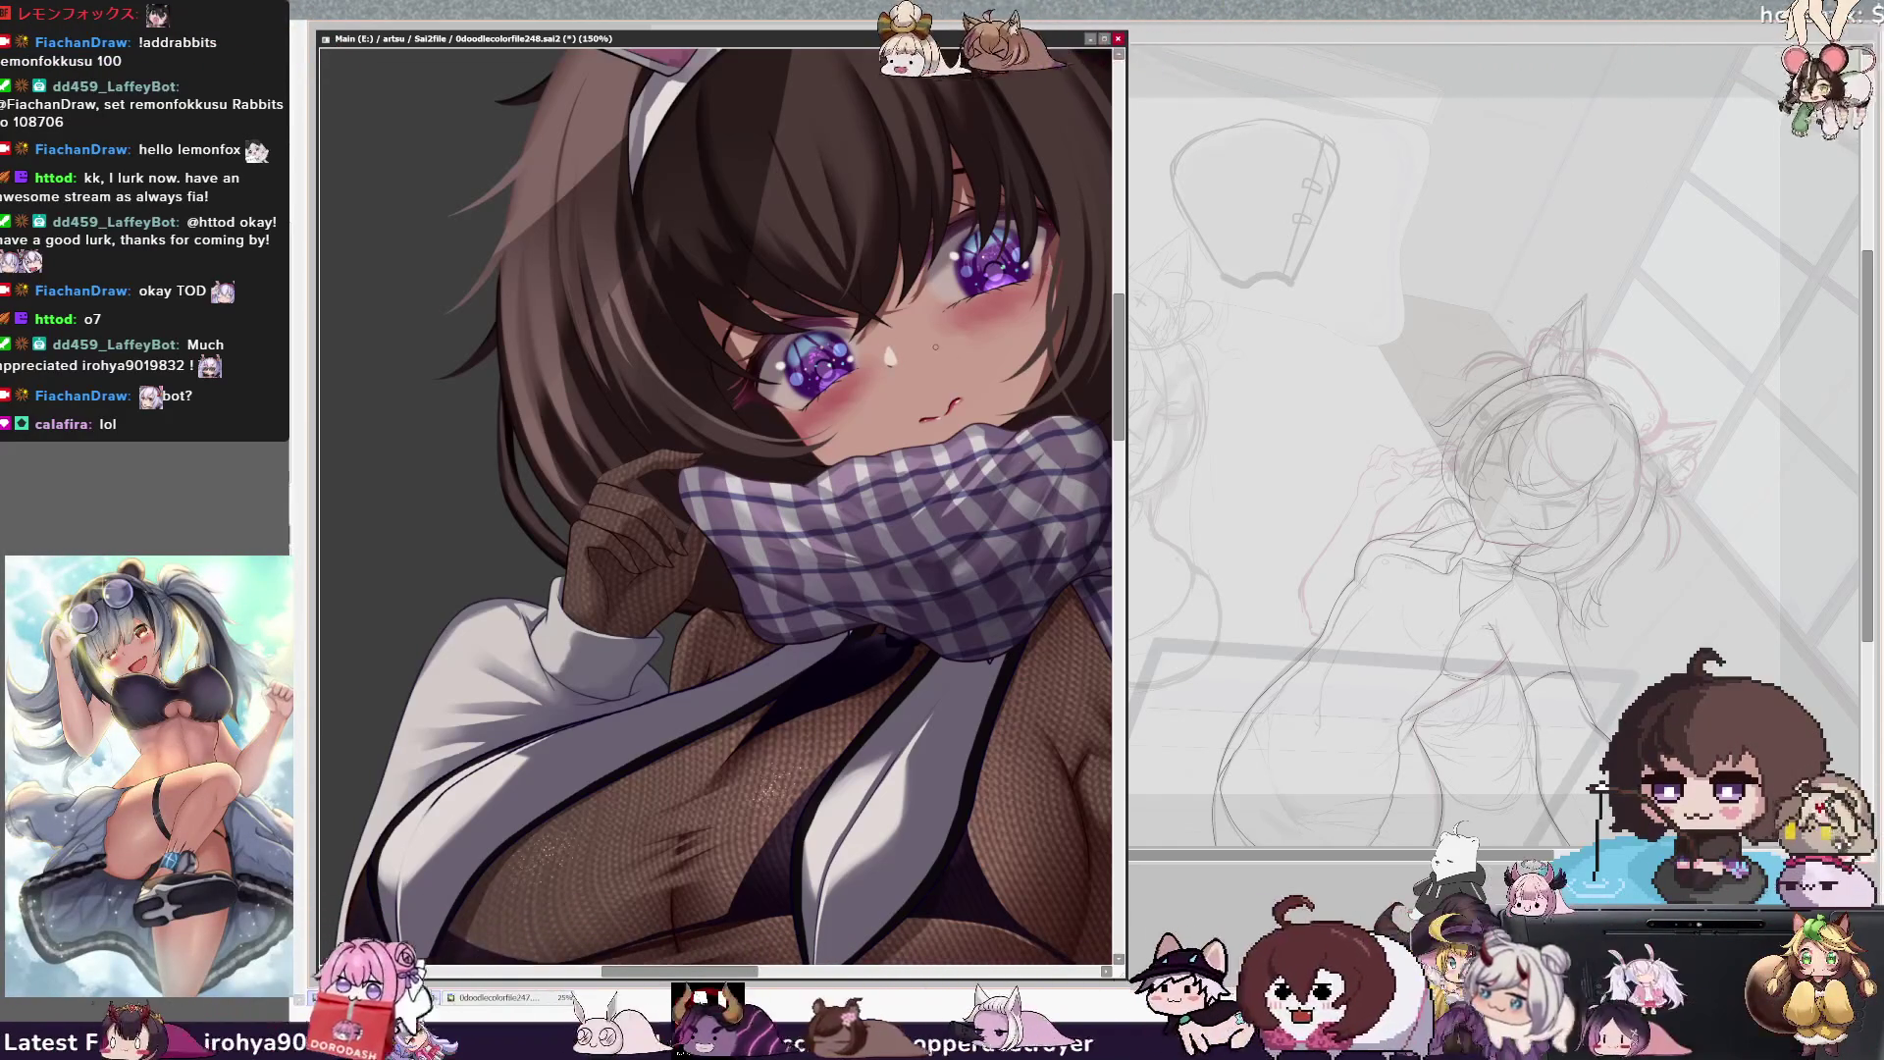
key(bracketleft)
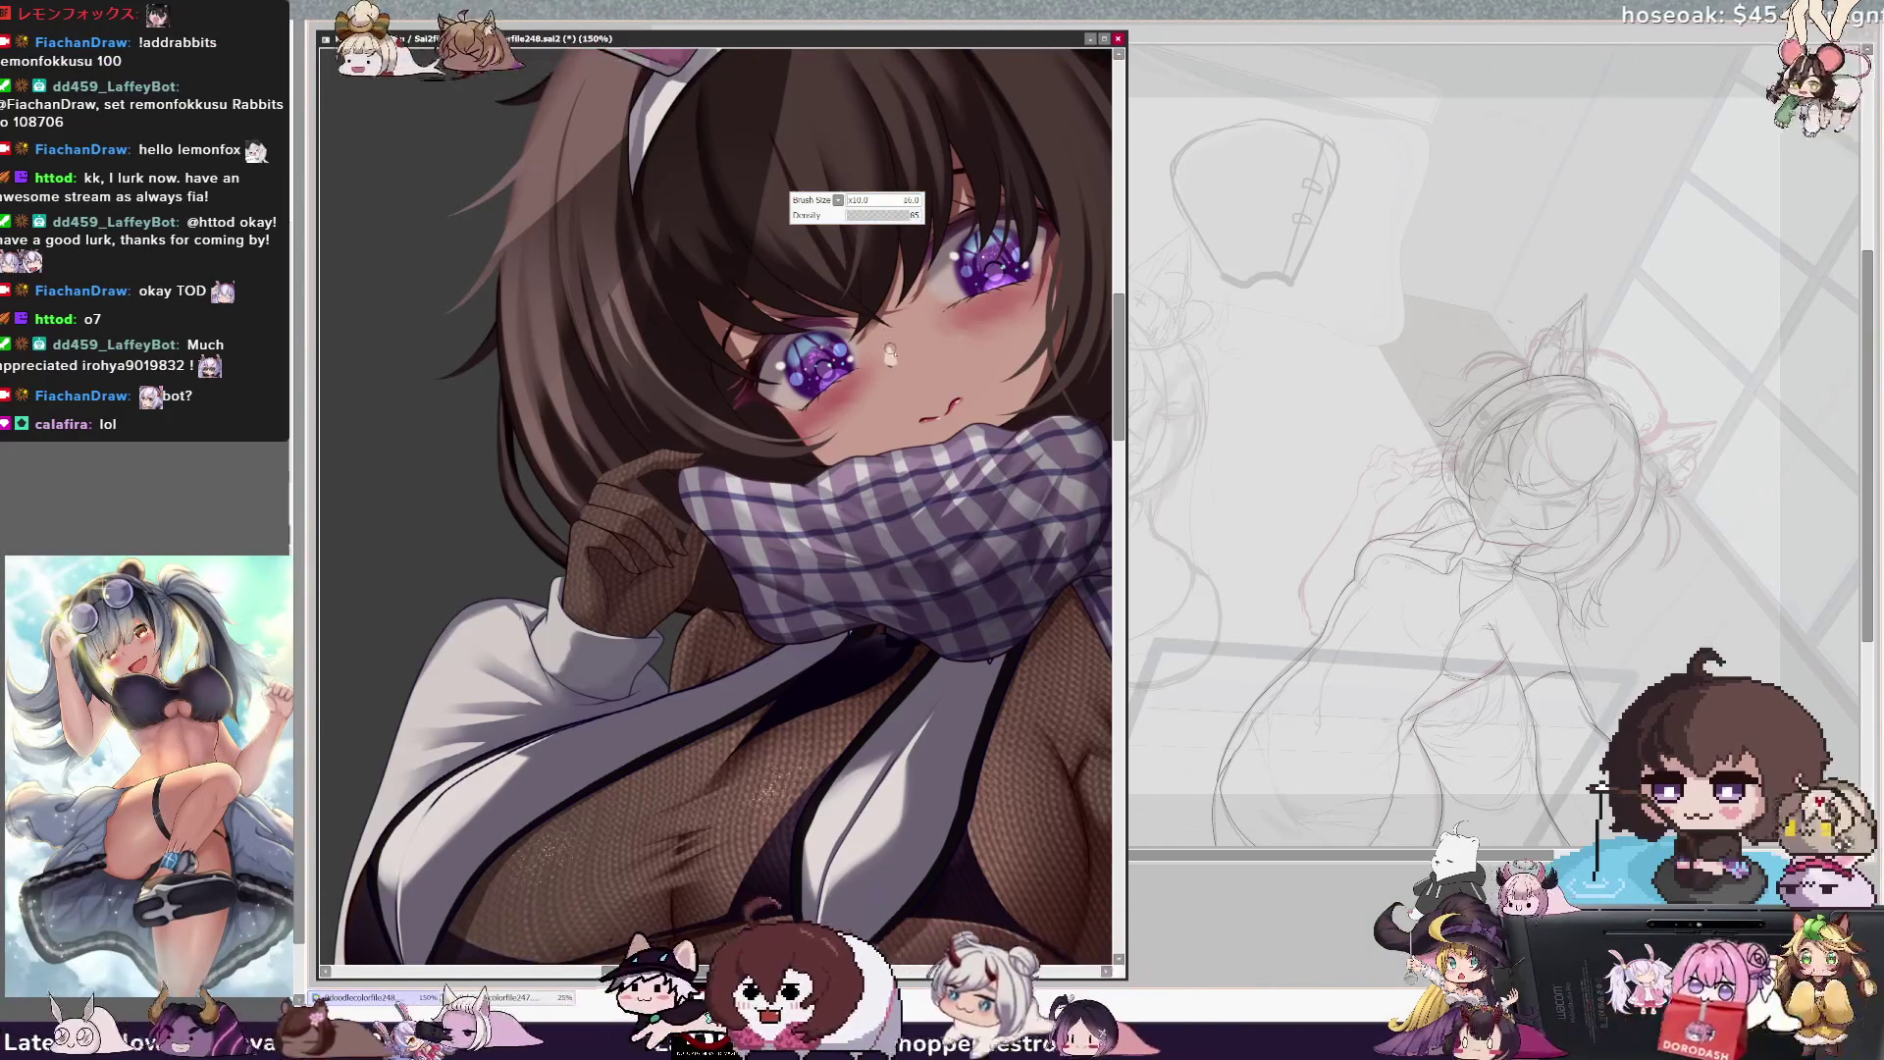
key(bracketleft)
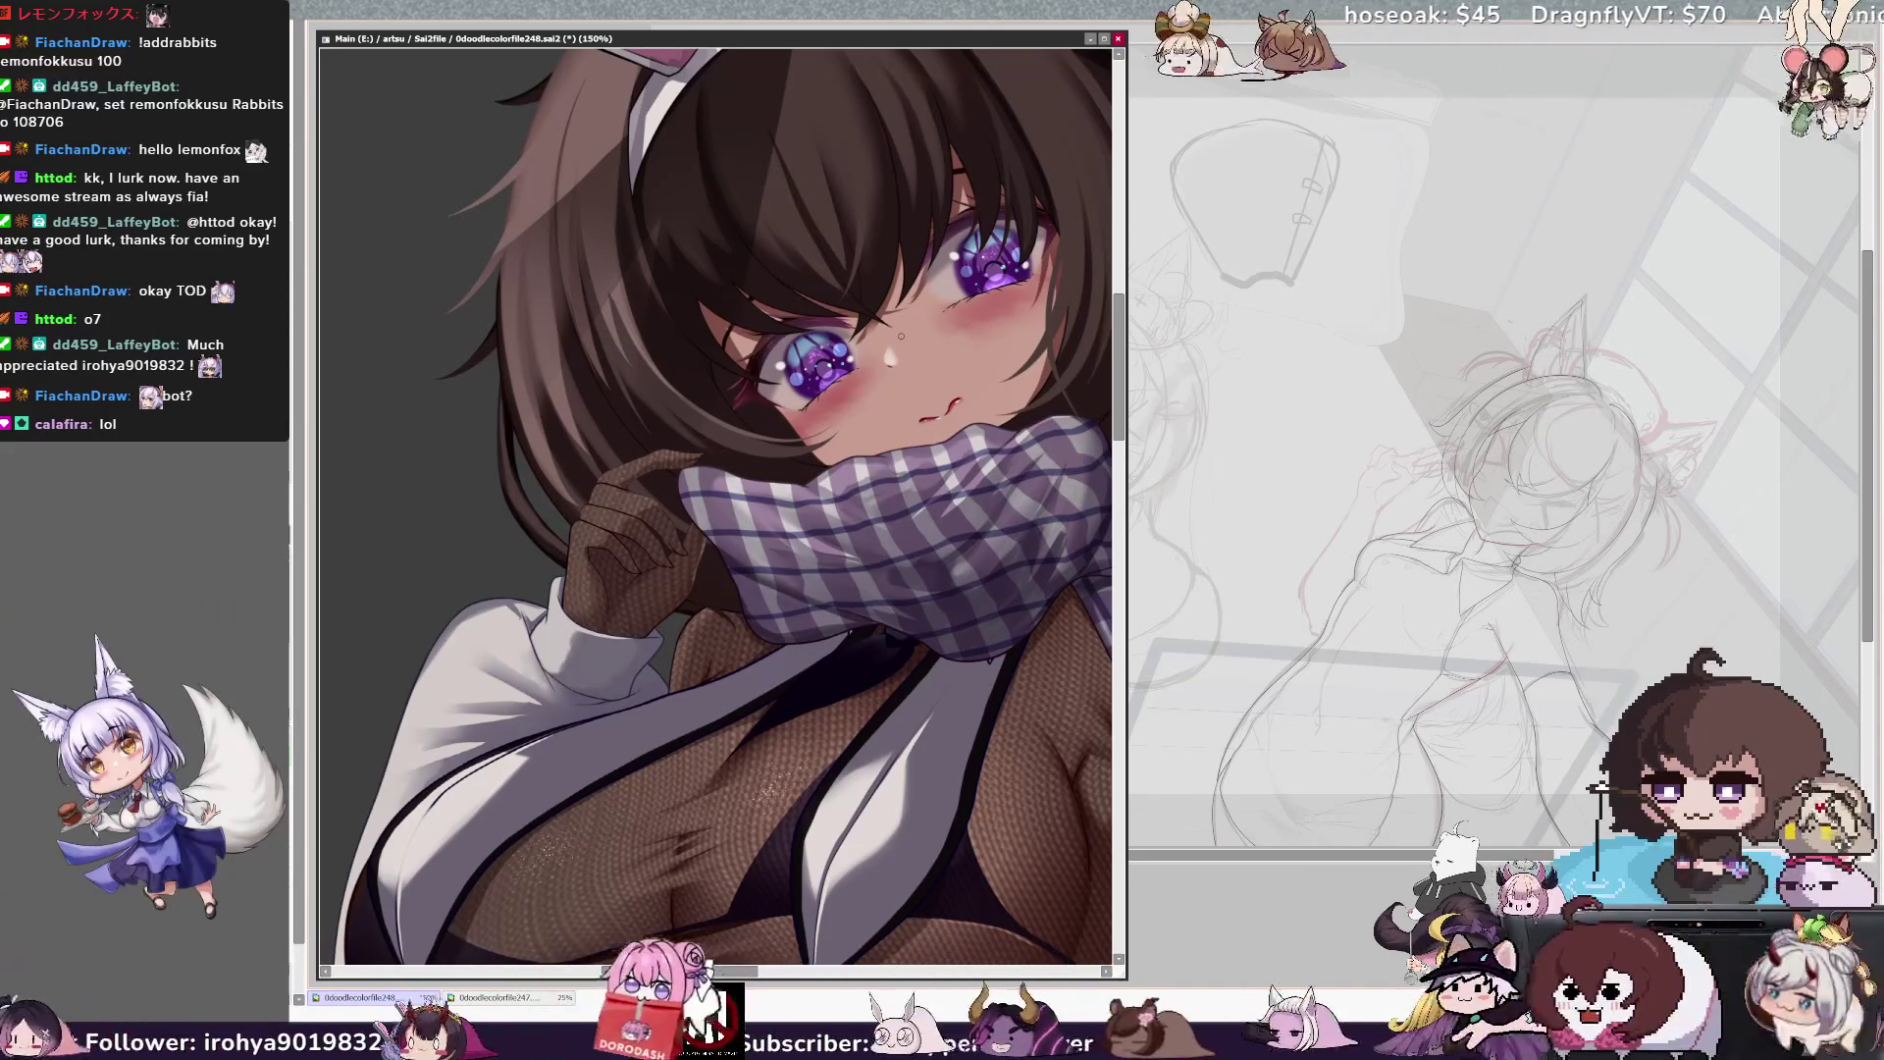
key(h)
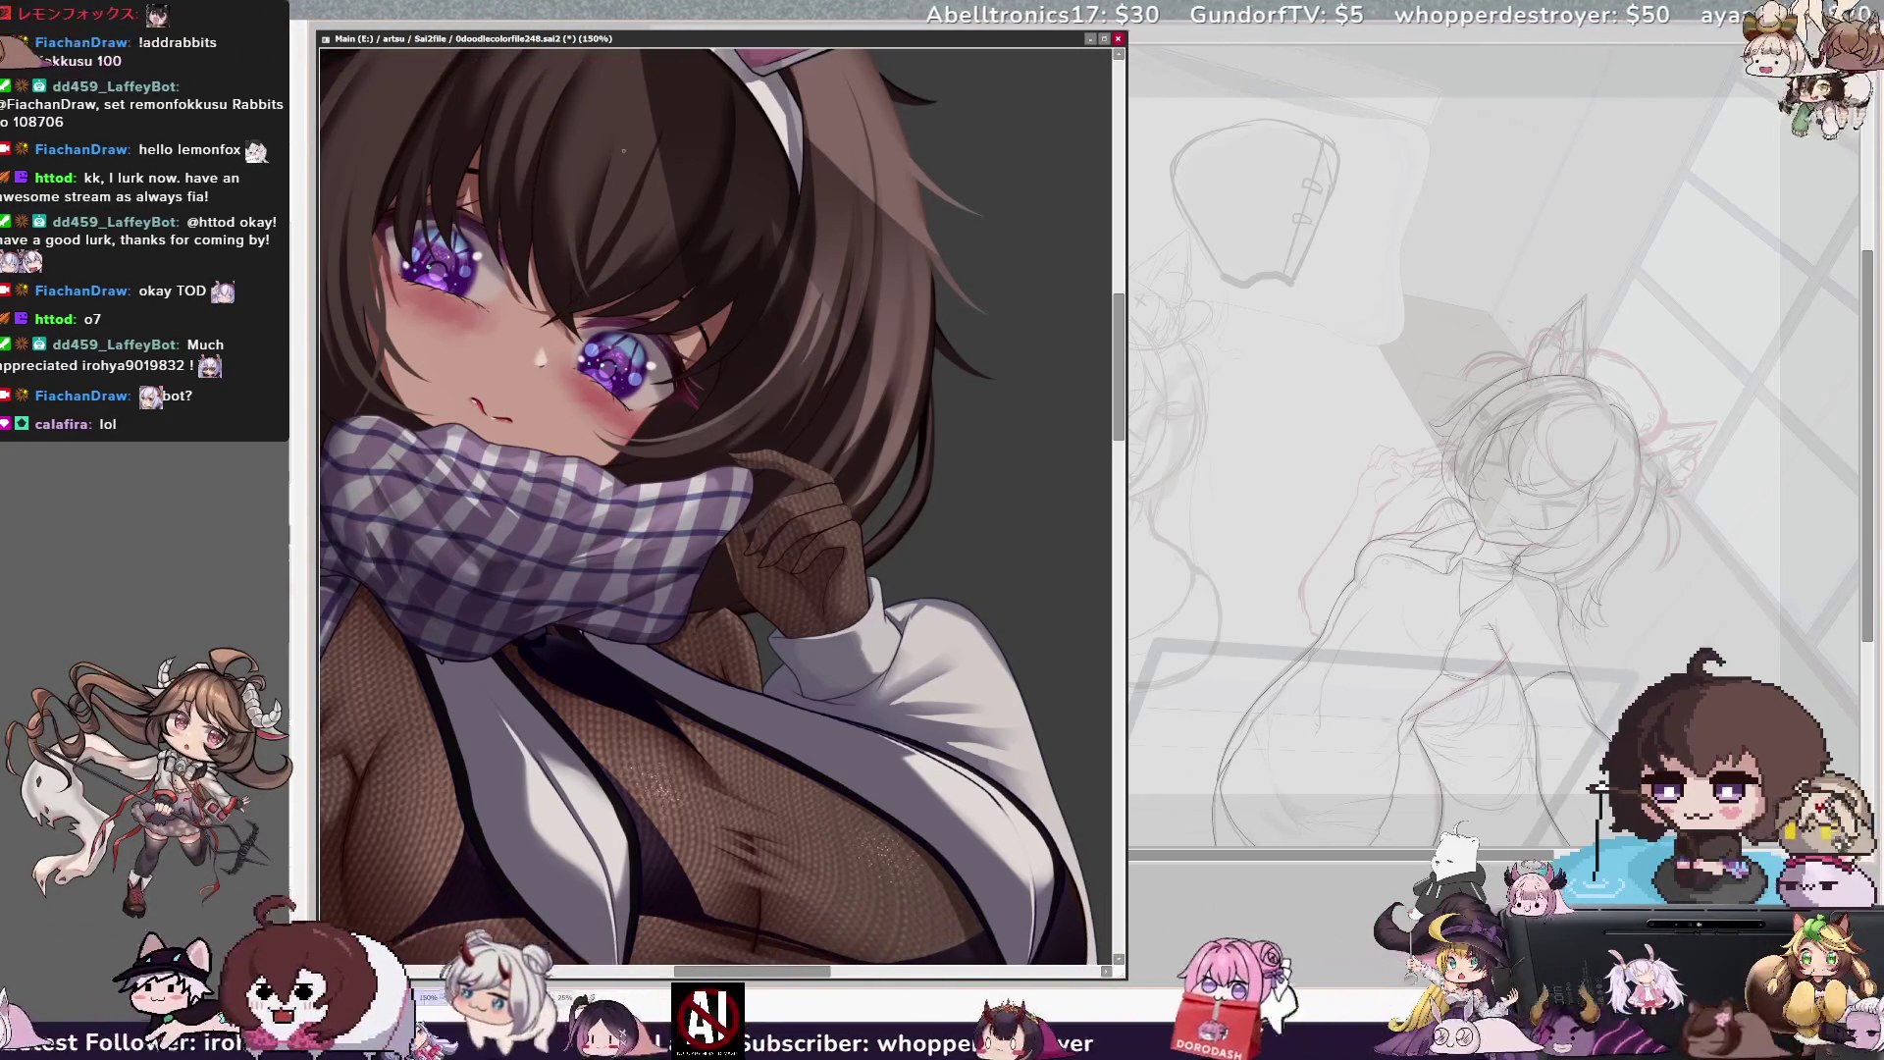
scroll(606, 135, down, 3)
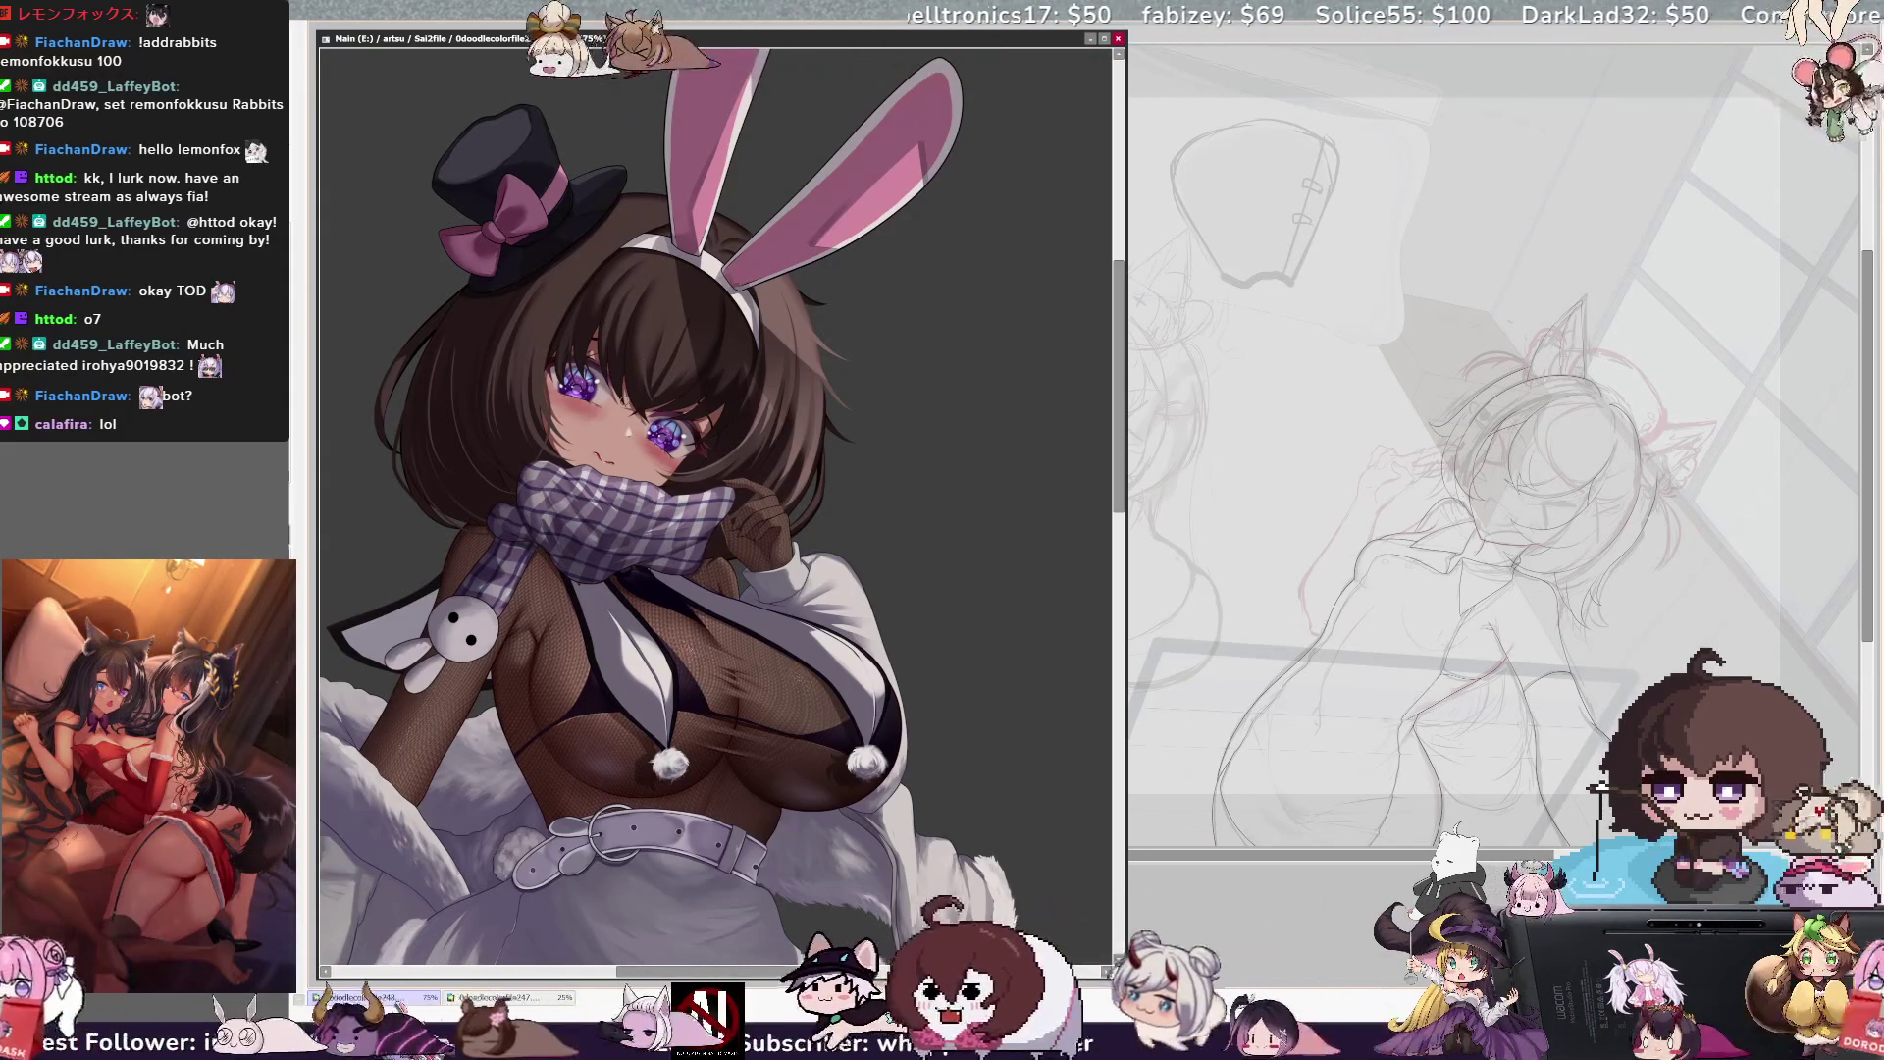
Zoom to 33.3%, mirror and unmirror the figure, then pan down to show ears to boots
key(ctrl+minus)
key(ctrl+minus)
key(ctrl+minus)
key(ctrl+plus)
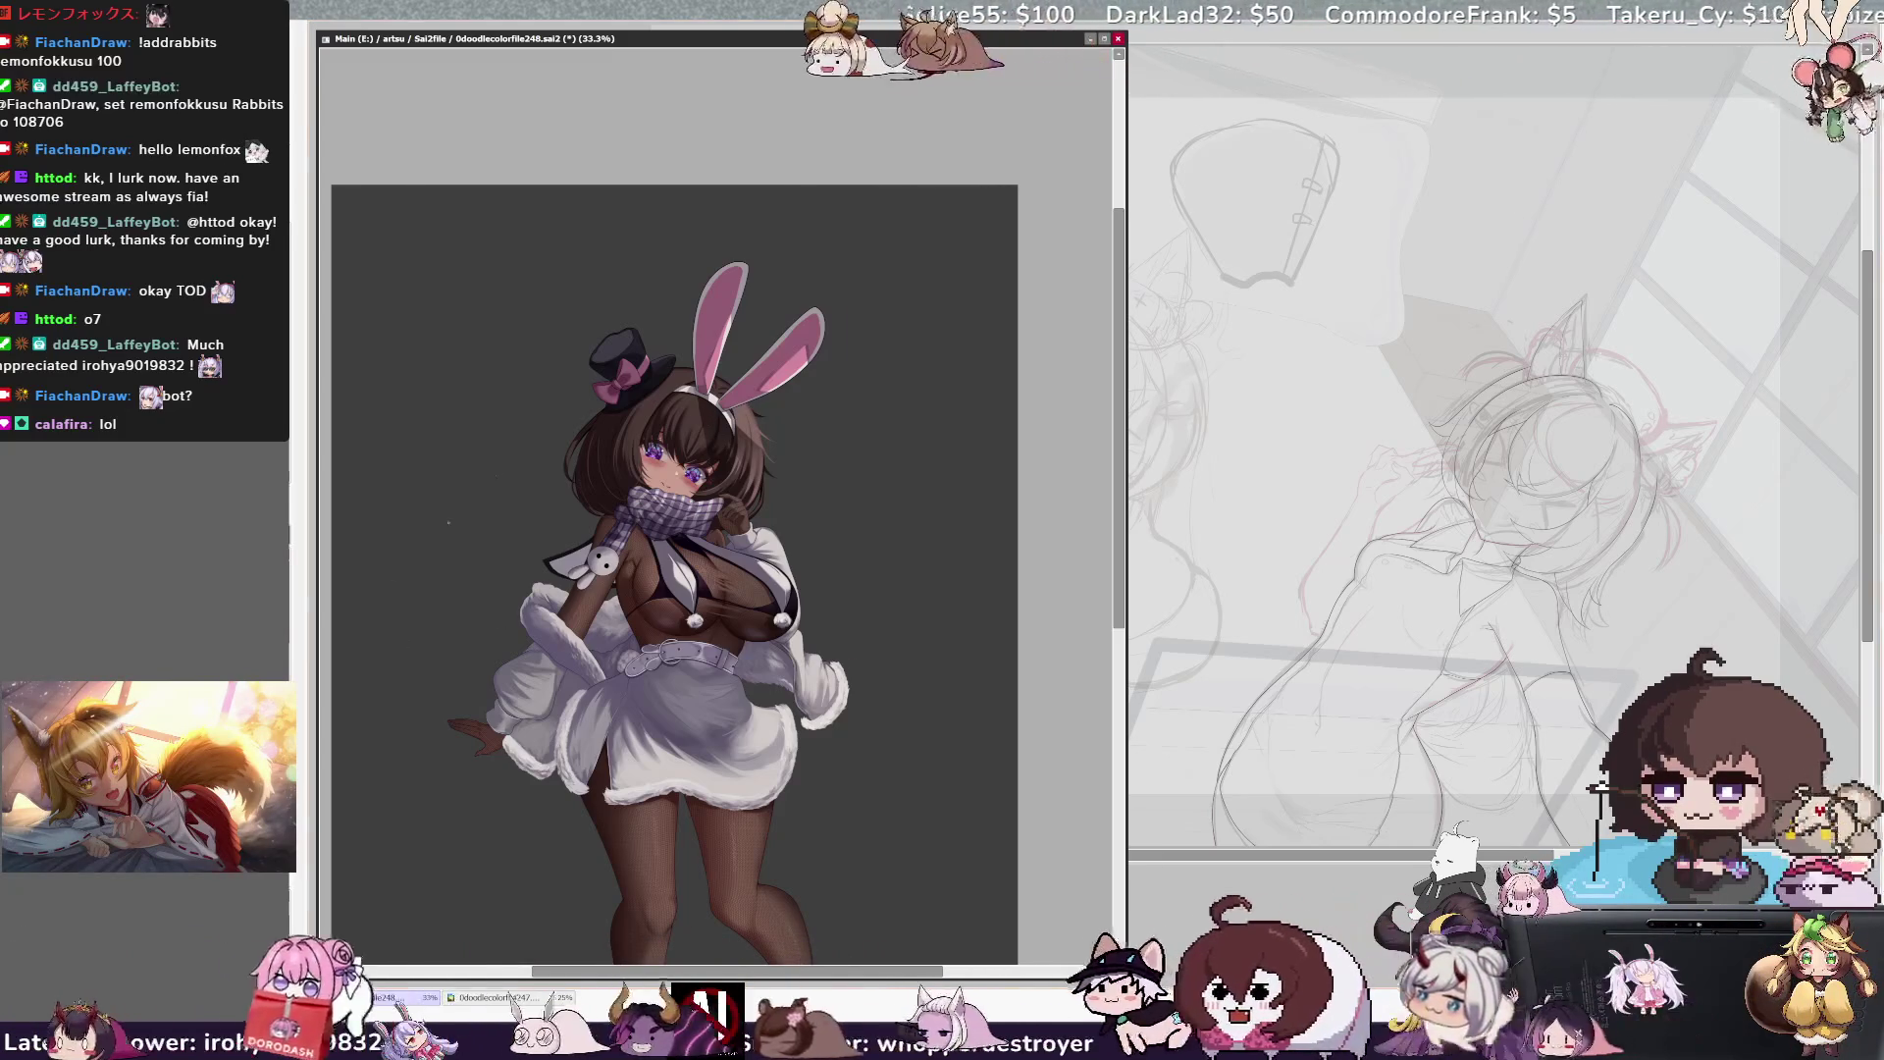
key(h)
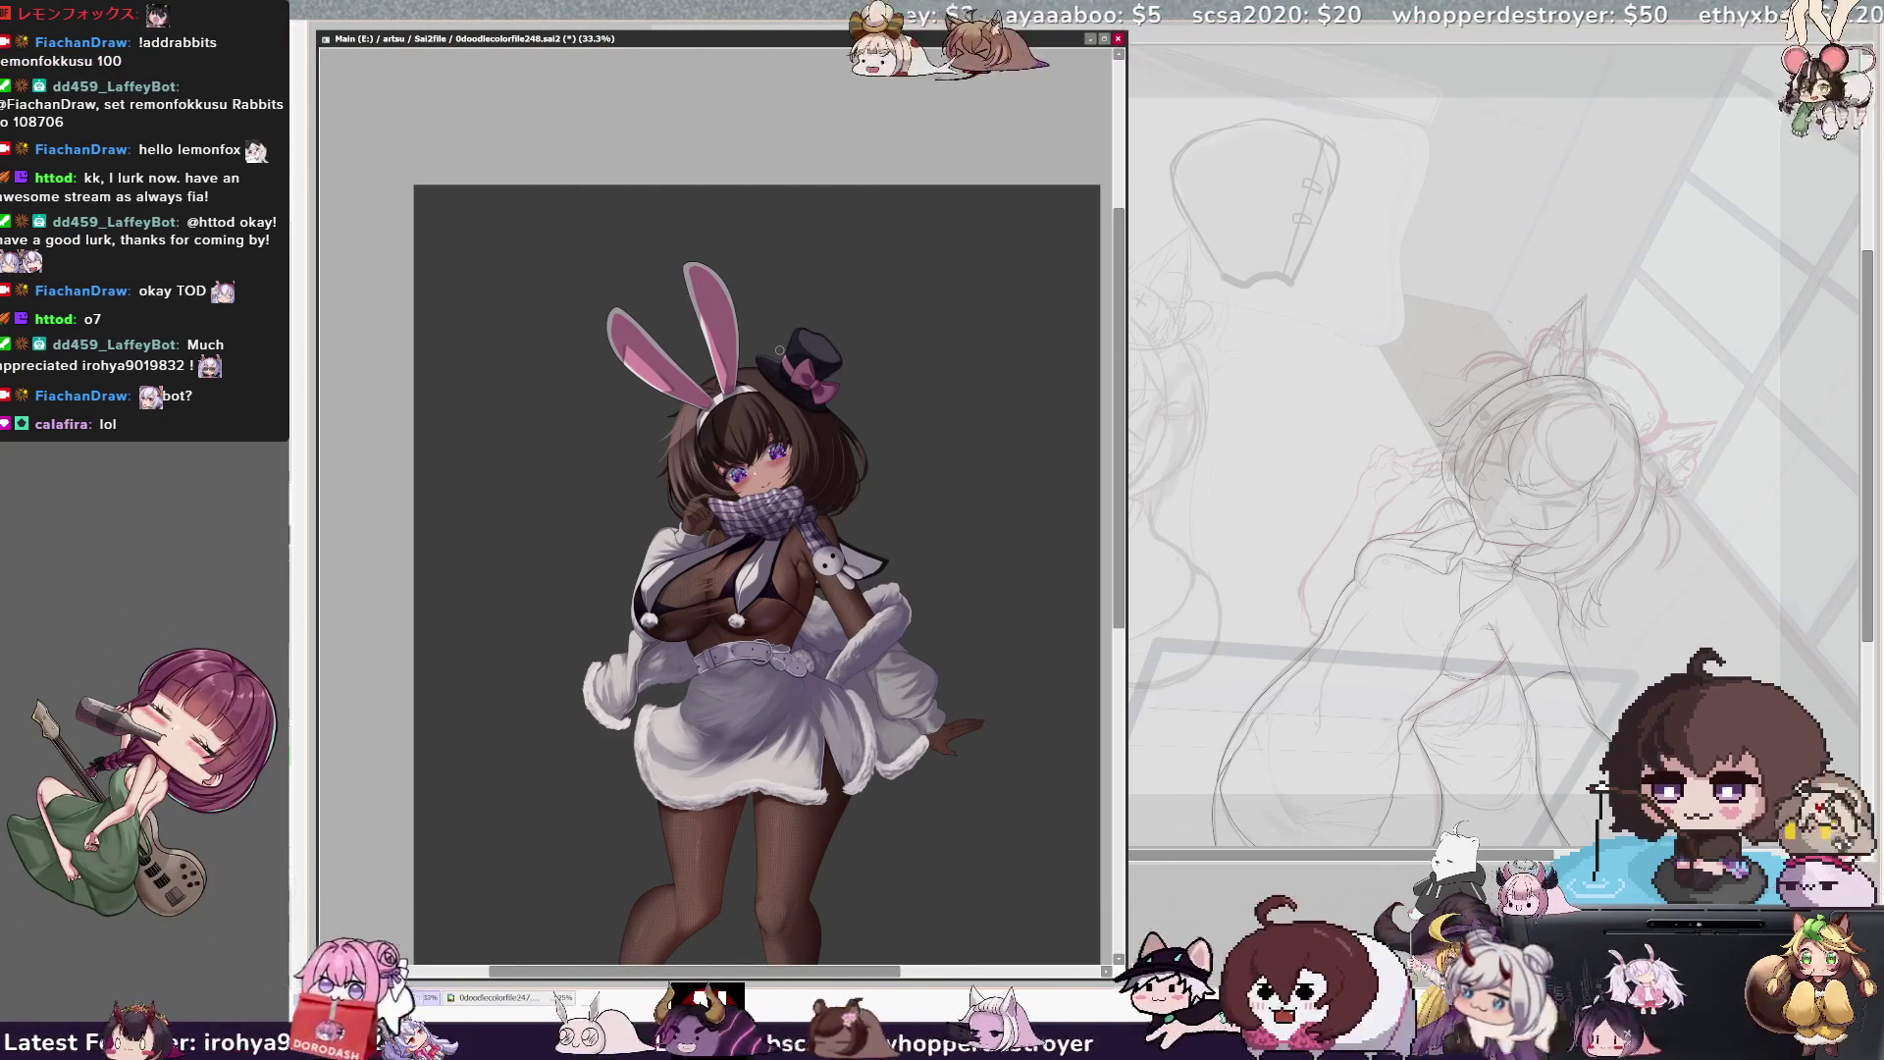
key(h)
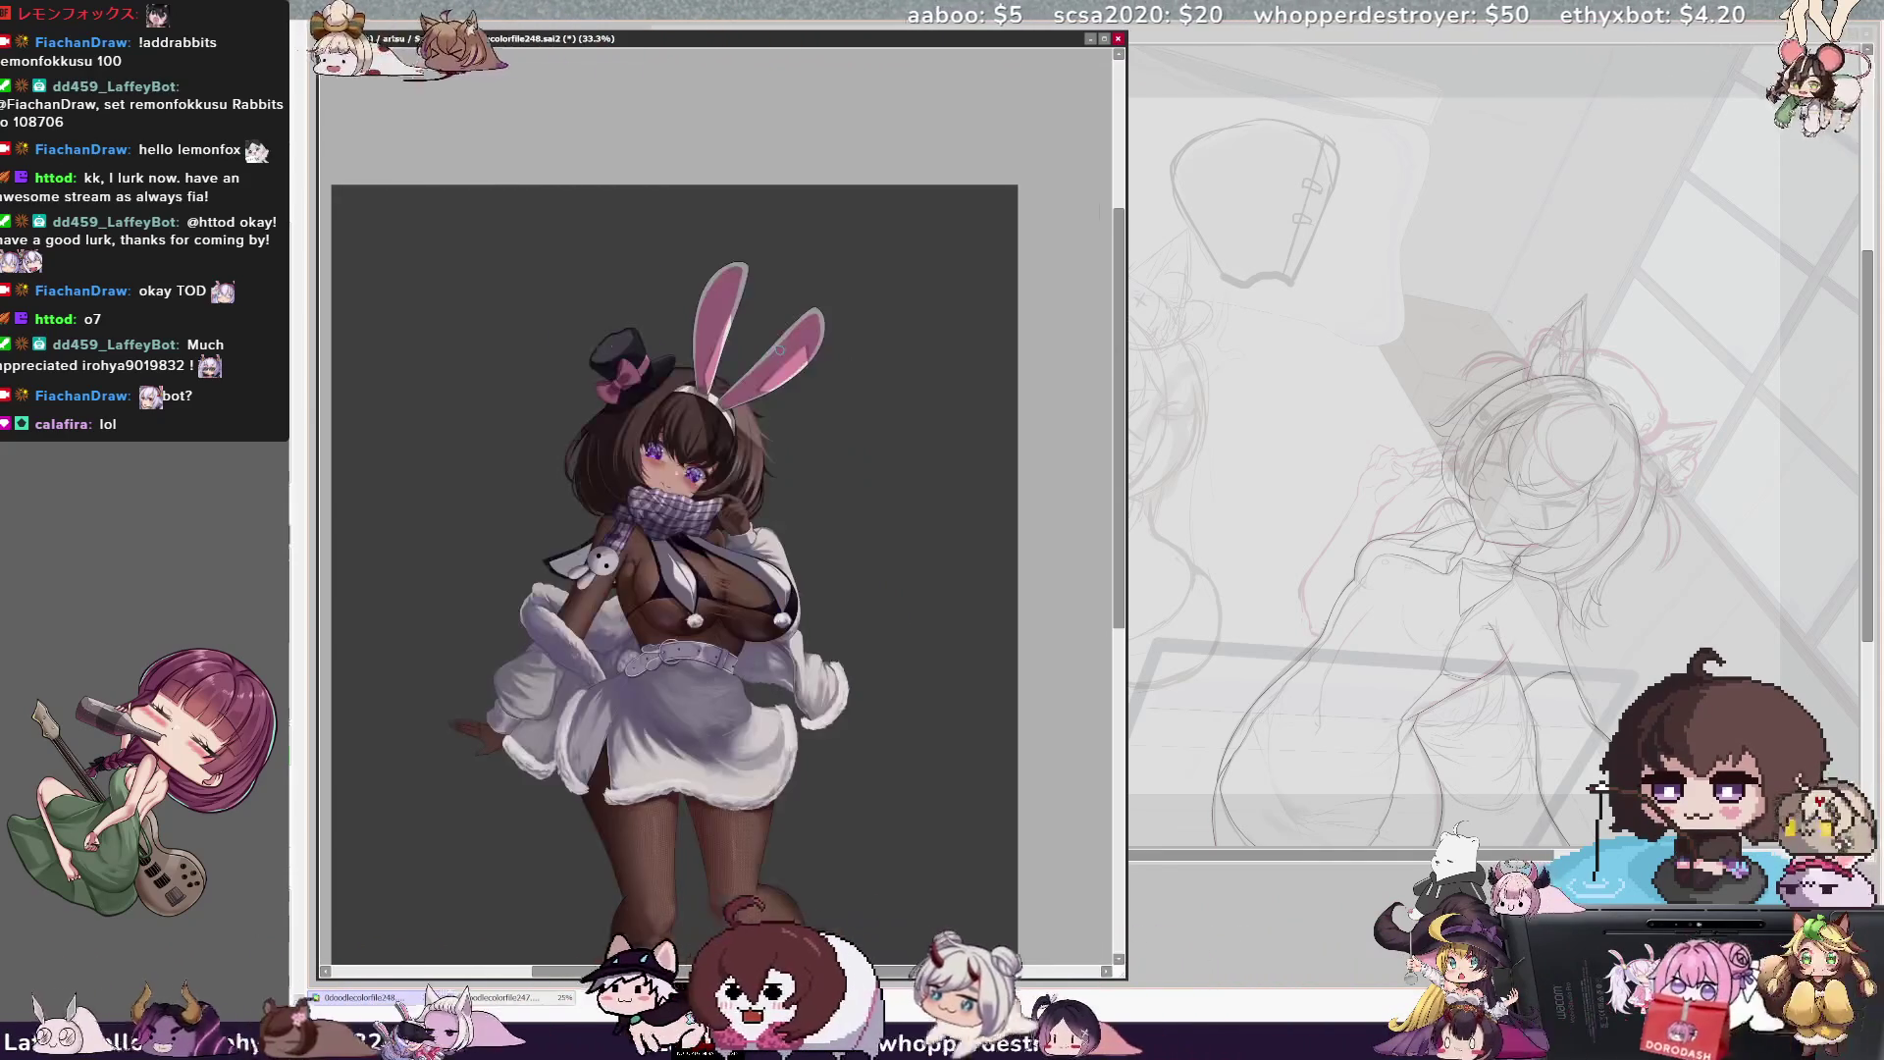
scroll(1093, 370, down, 3)
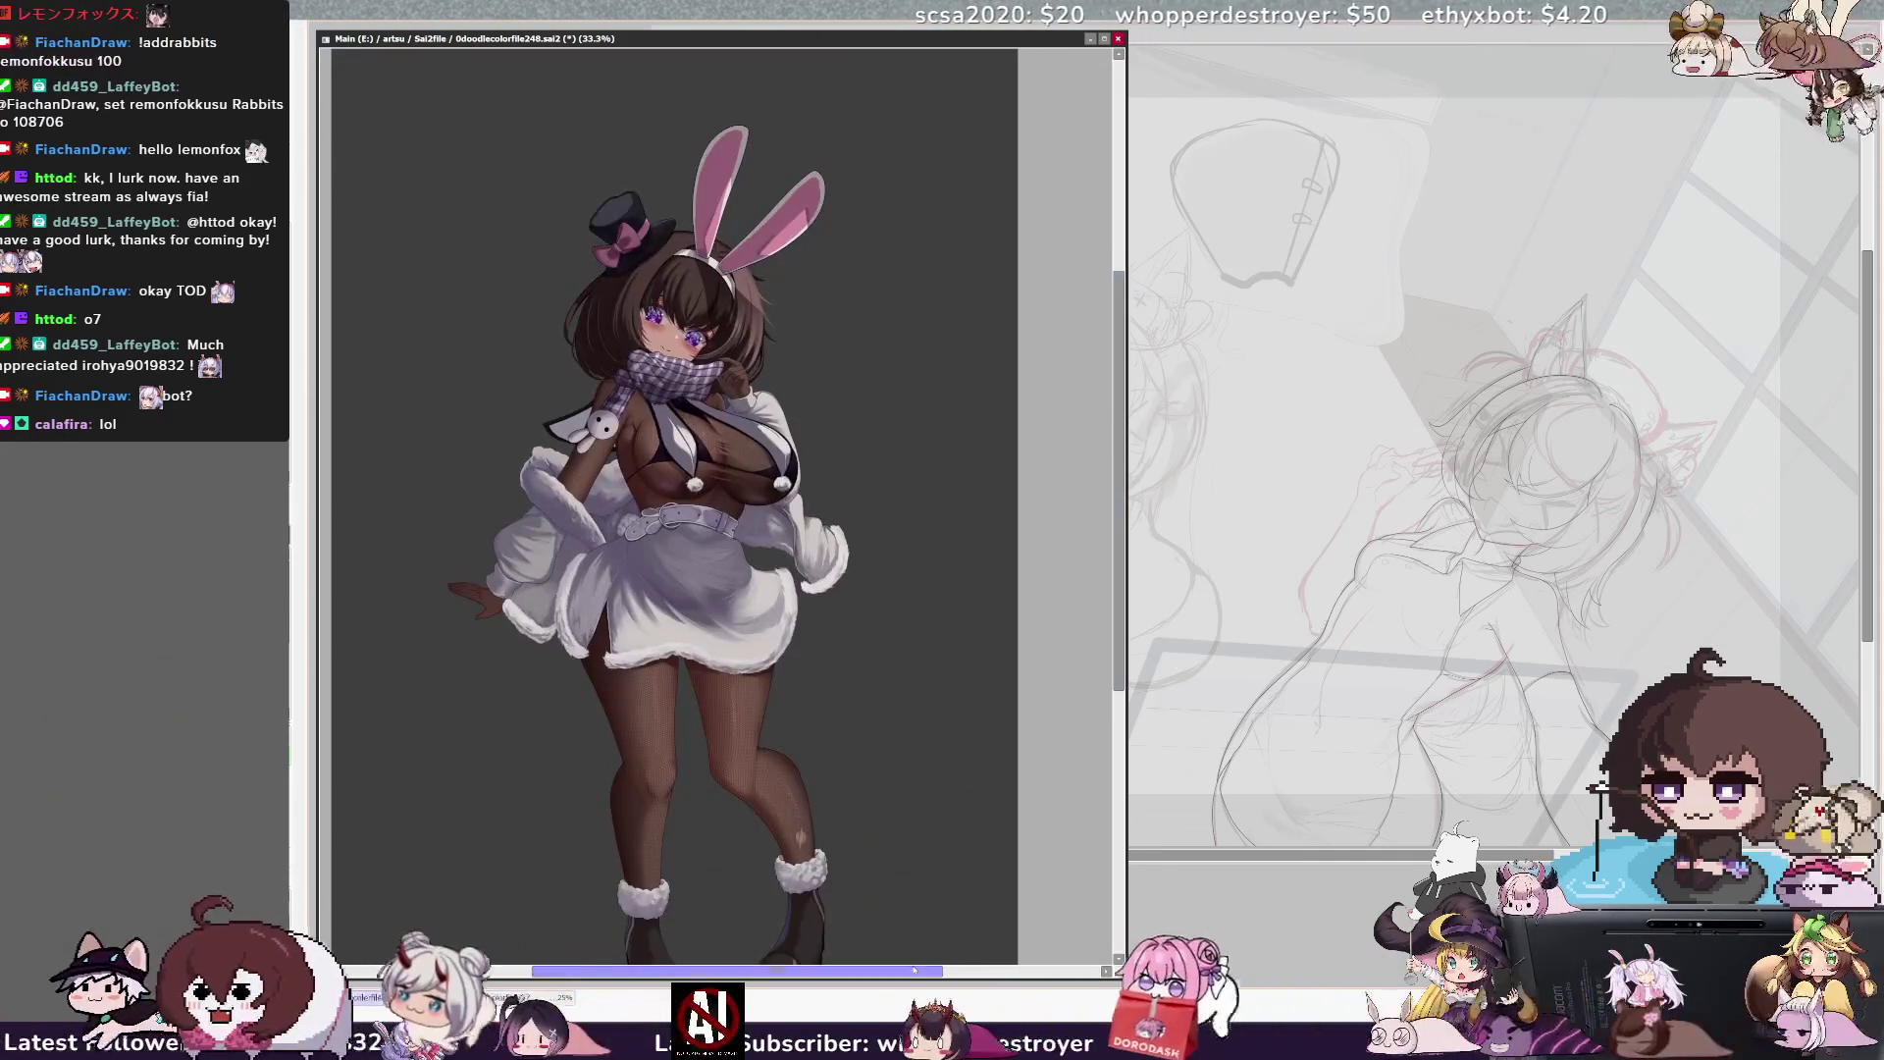
drag(916, 966, 895, 966)
scroll(1121, 633, down, 1)
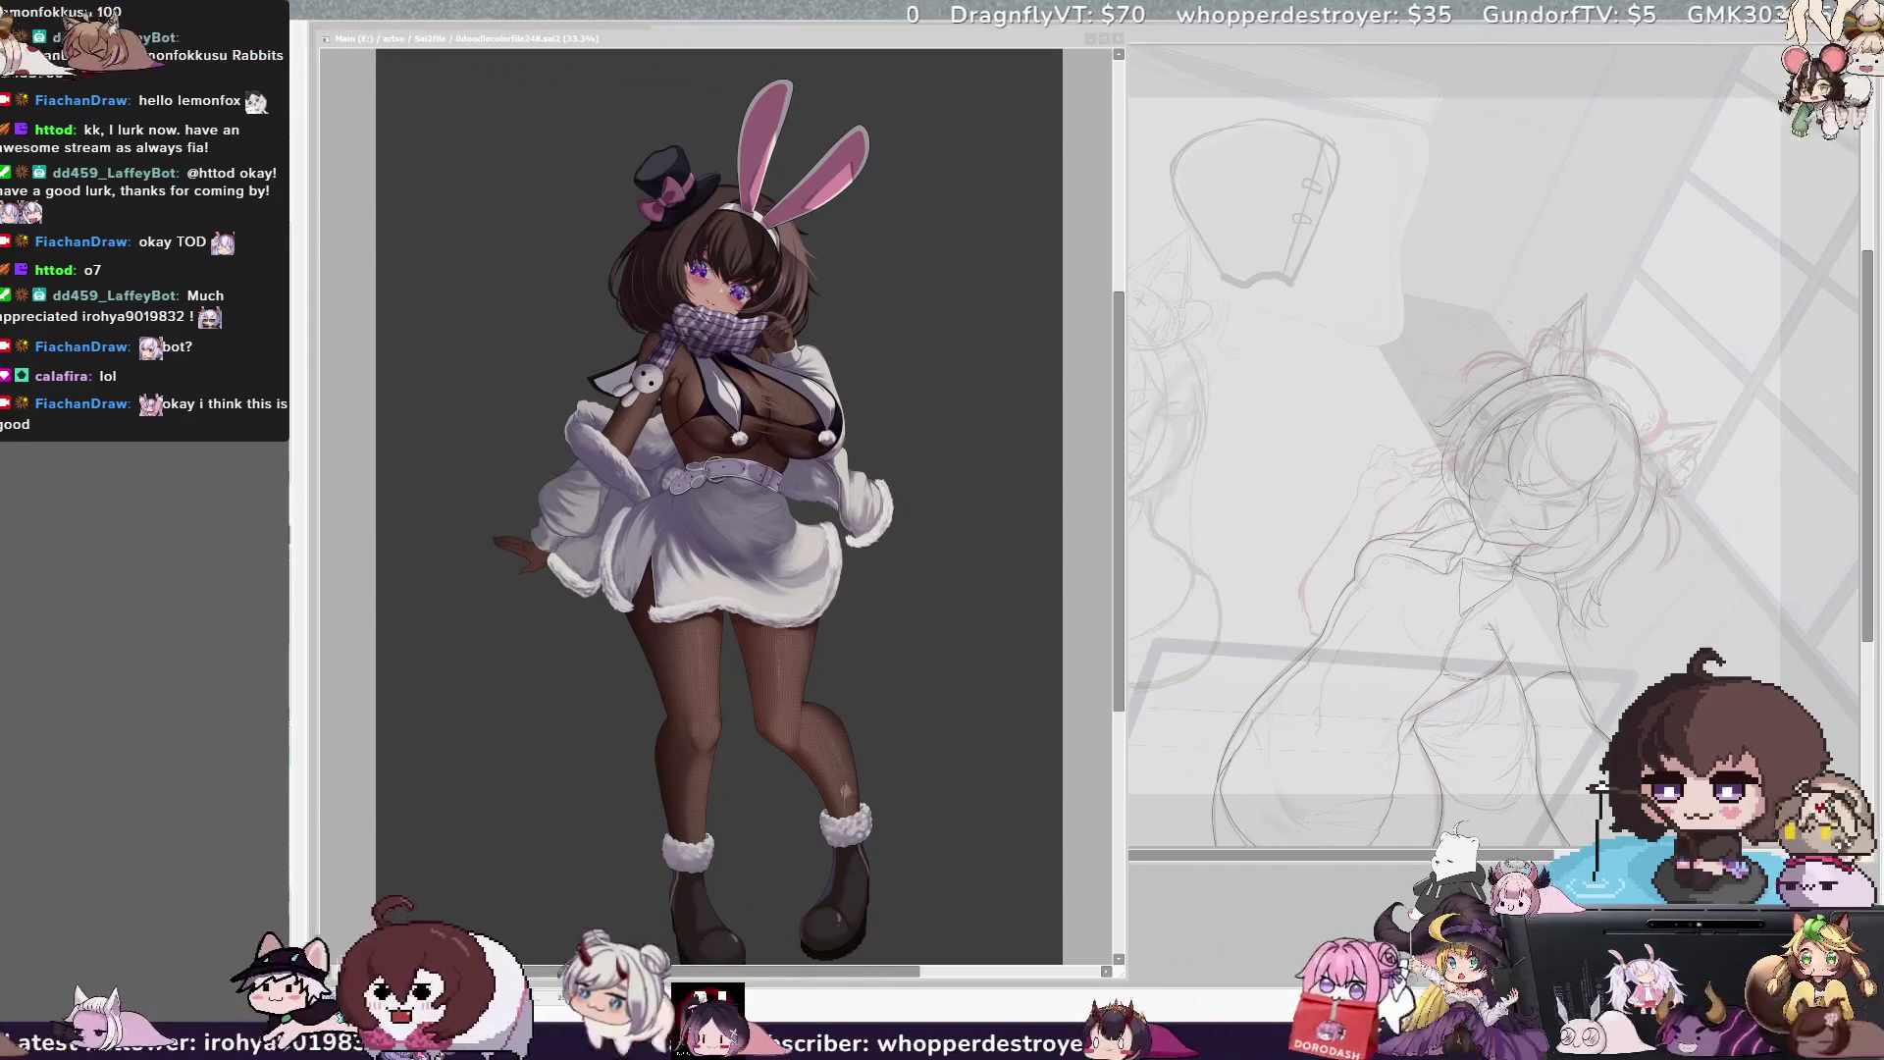
Save the current bunny-girl illustration with Ctrl+S
click(1080, 506)
drag(1116, 479, 1117, 453)
scroll(772, 471, down, 4)
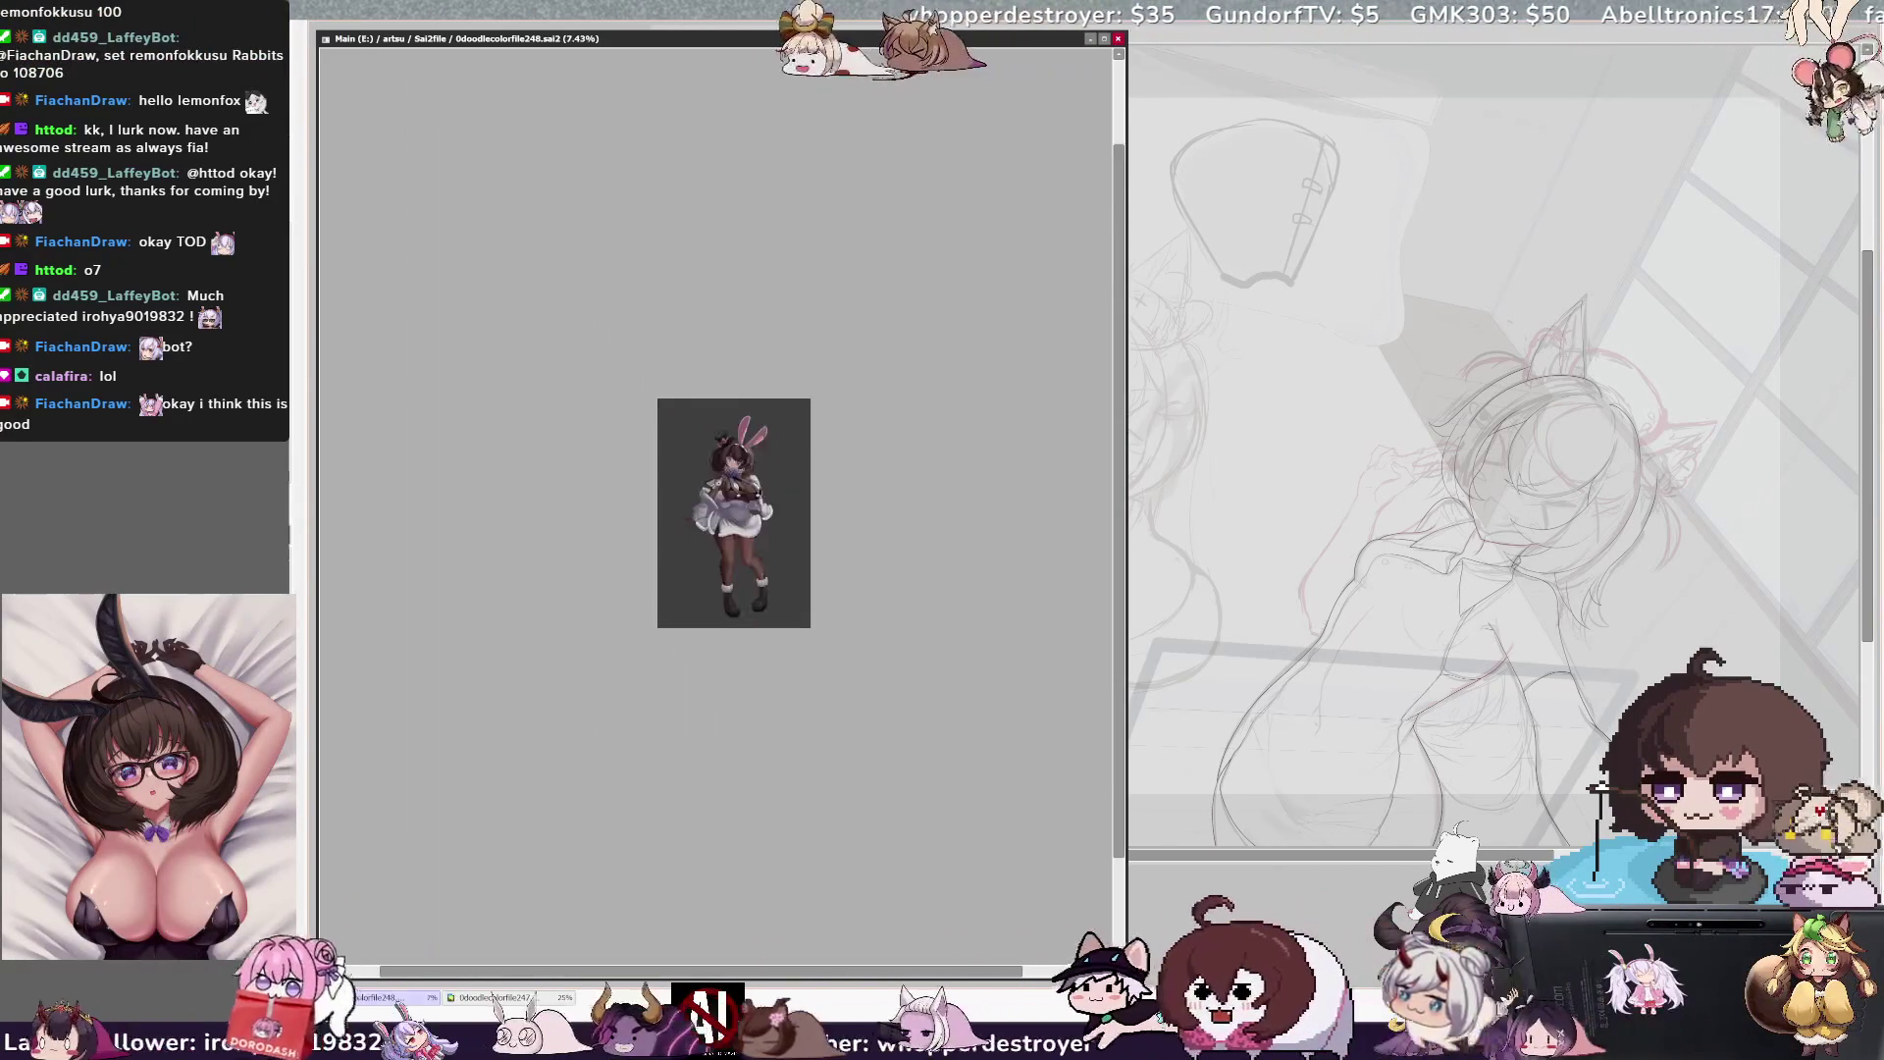
scroll(704, 426, up, 2)
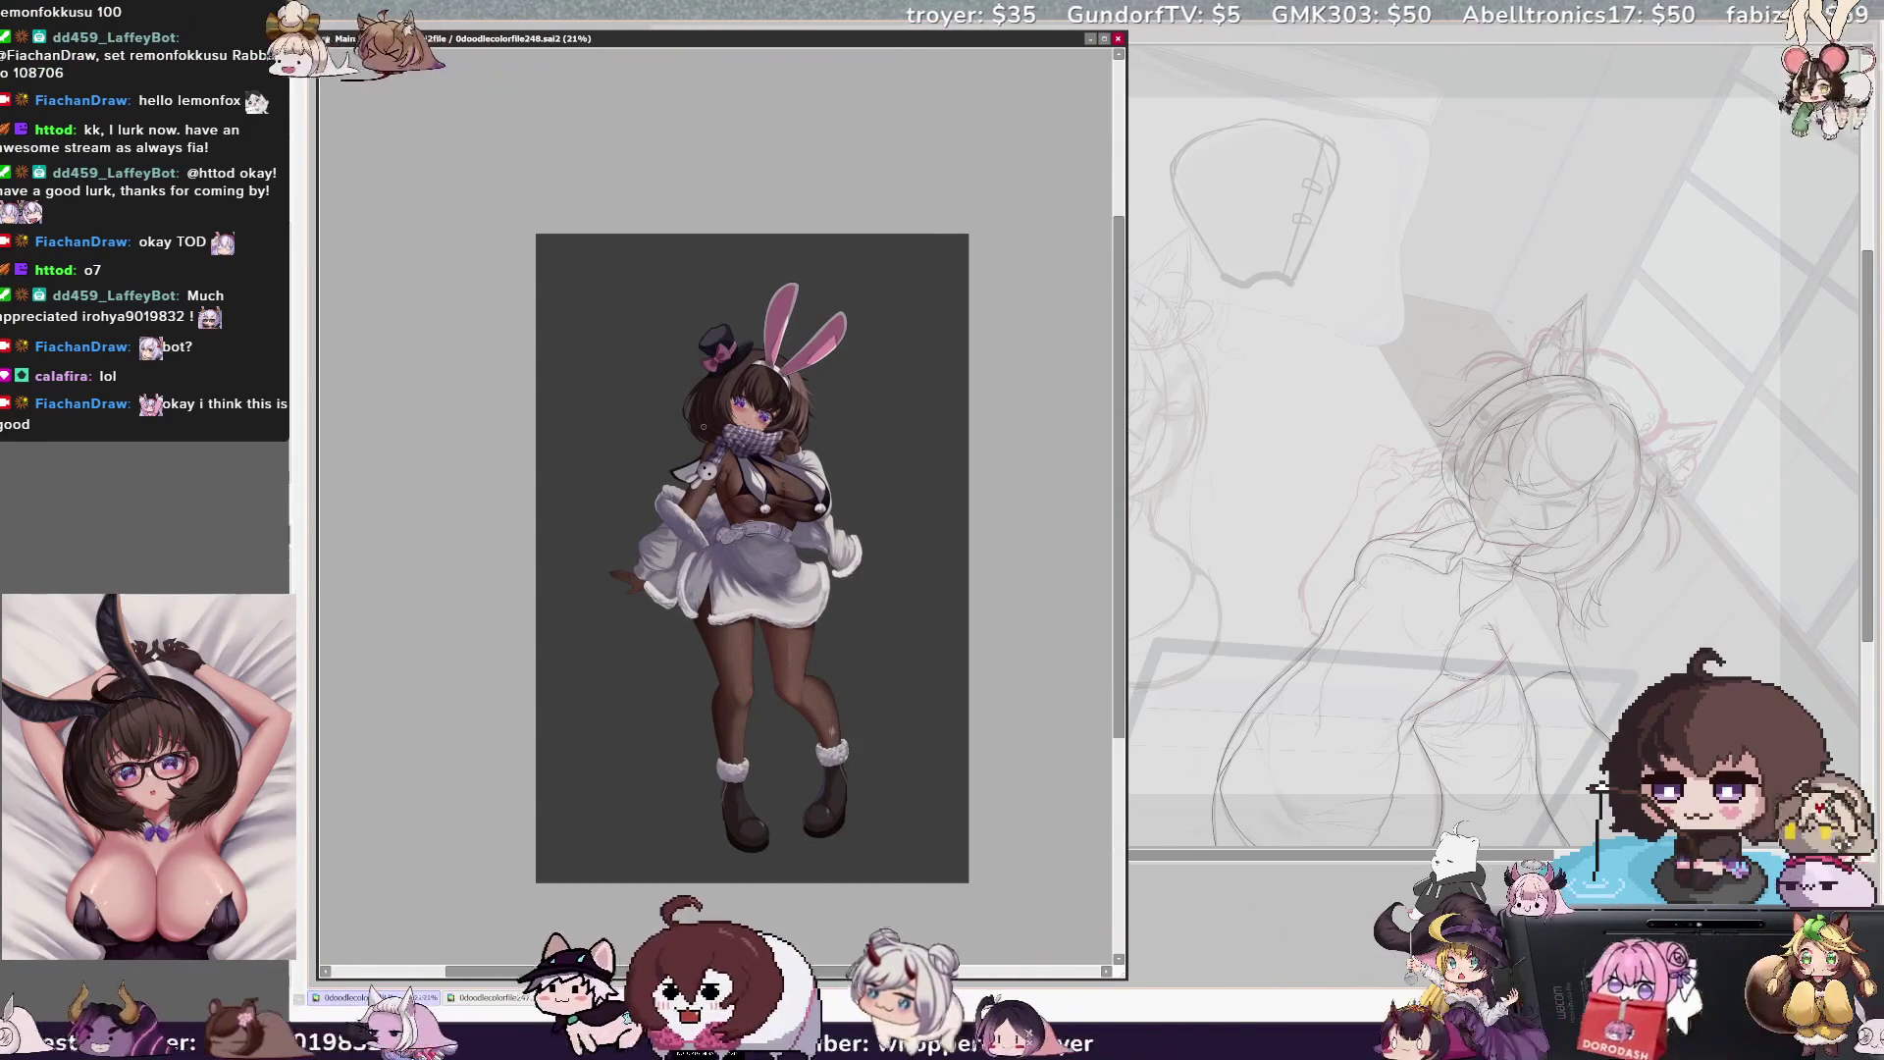
key(ctrl+s)
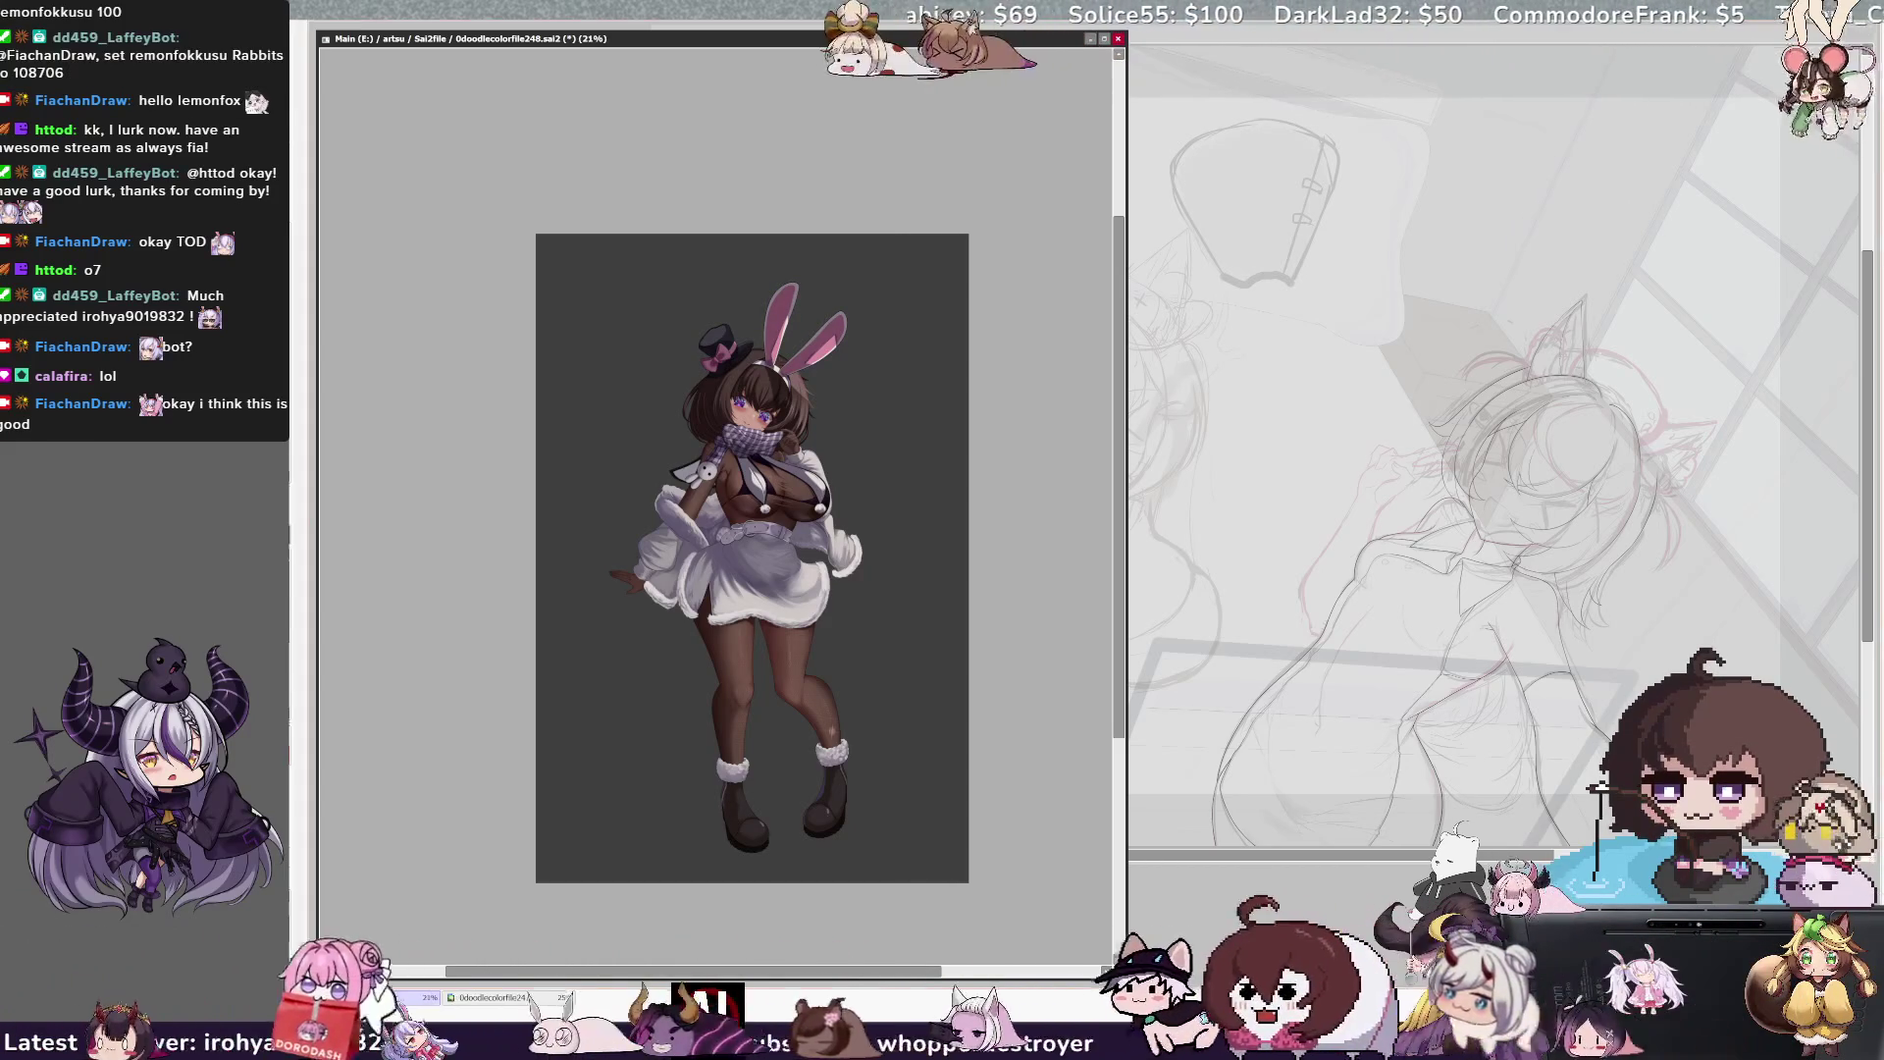
Zoom in to 50% to inspect the figure, then zoom back out to 35.3%
key(ctrl+plus)
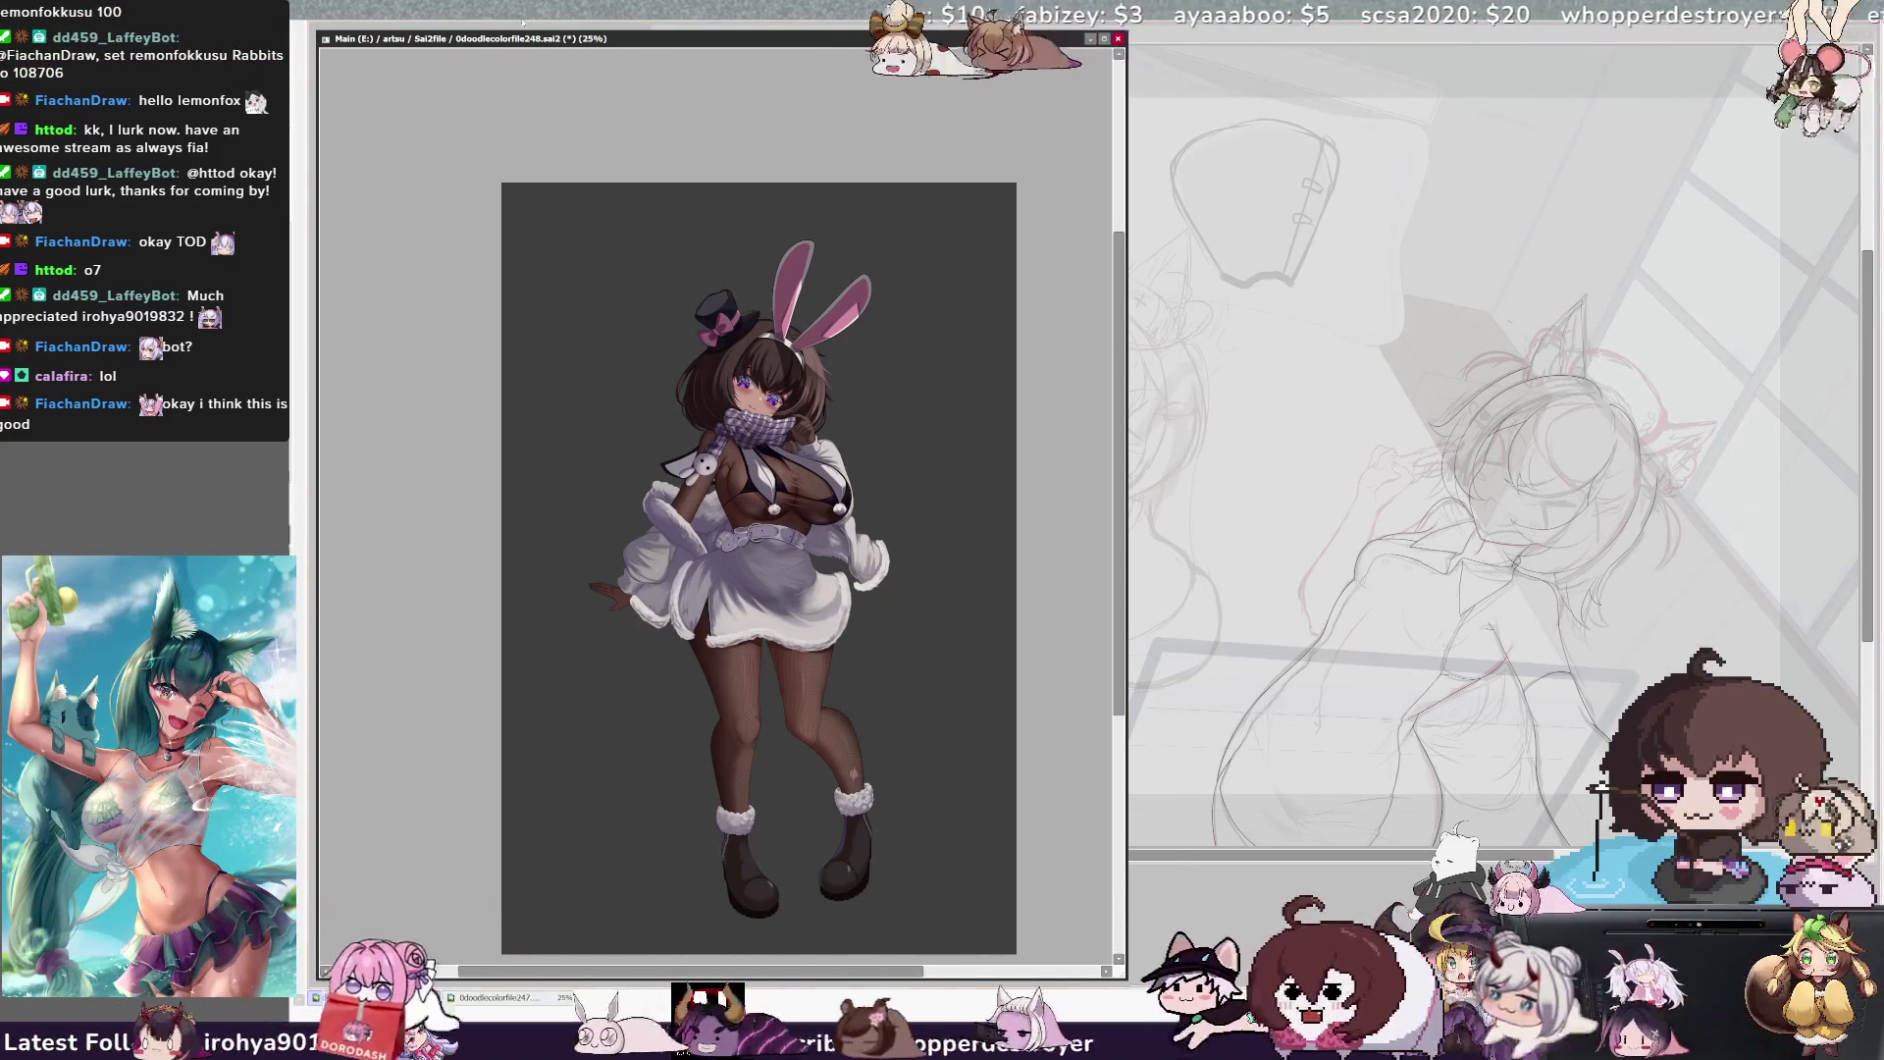
key(ctrl+plus)
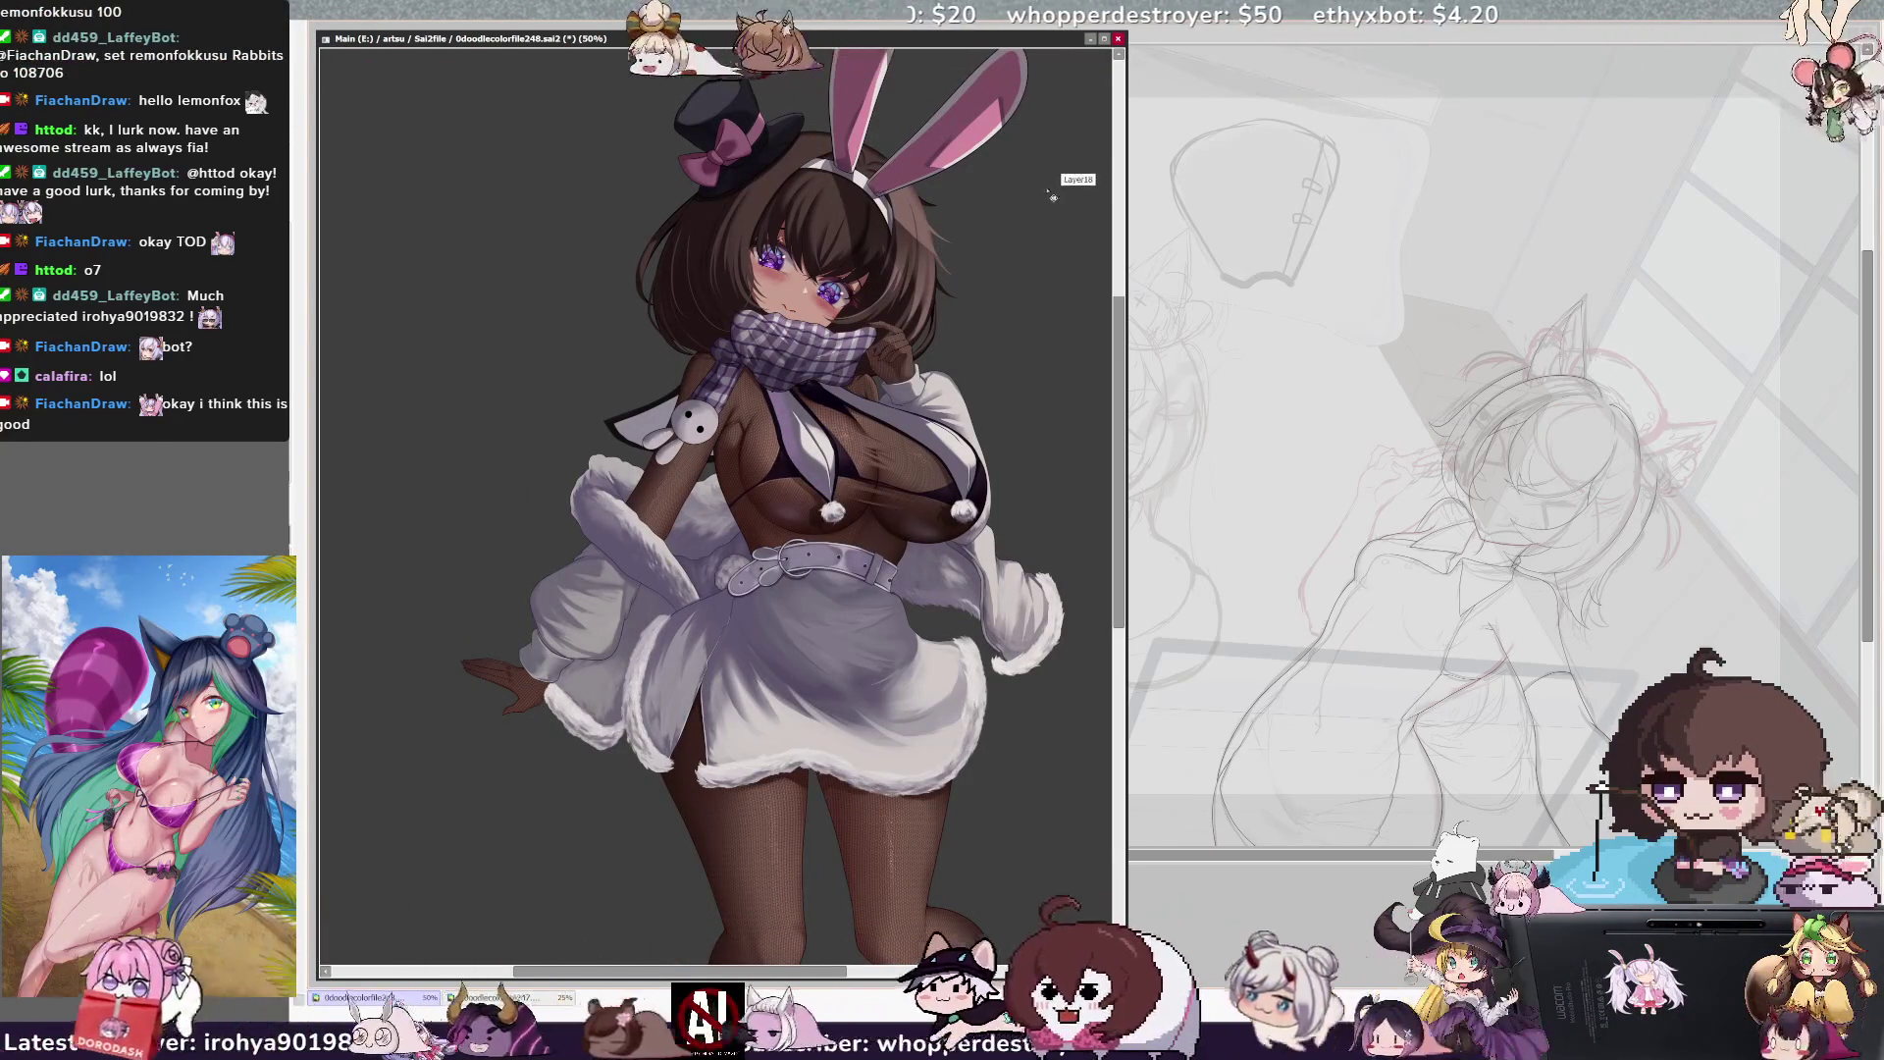
scroll(717, 510, right, 2)
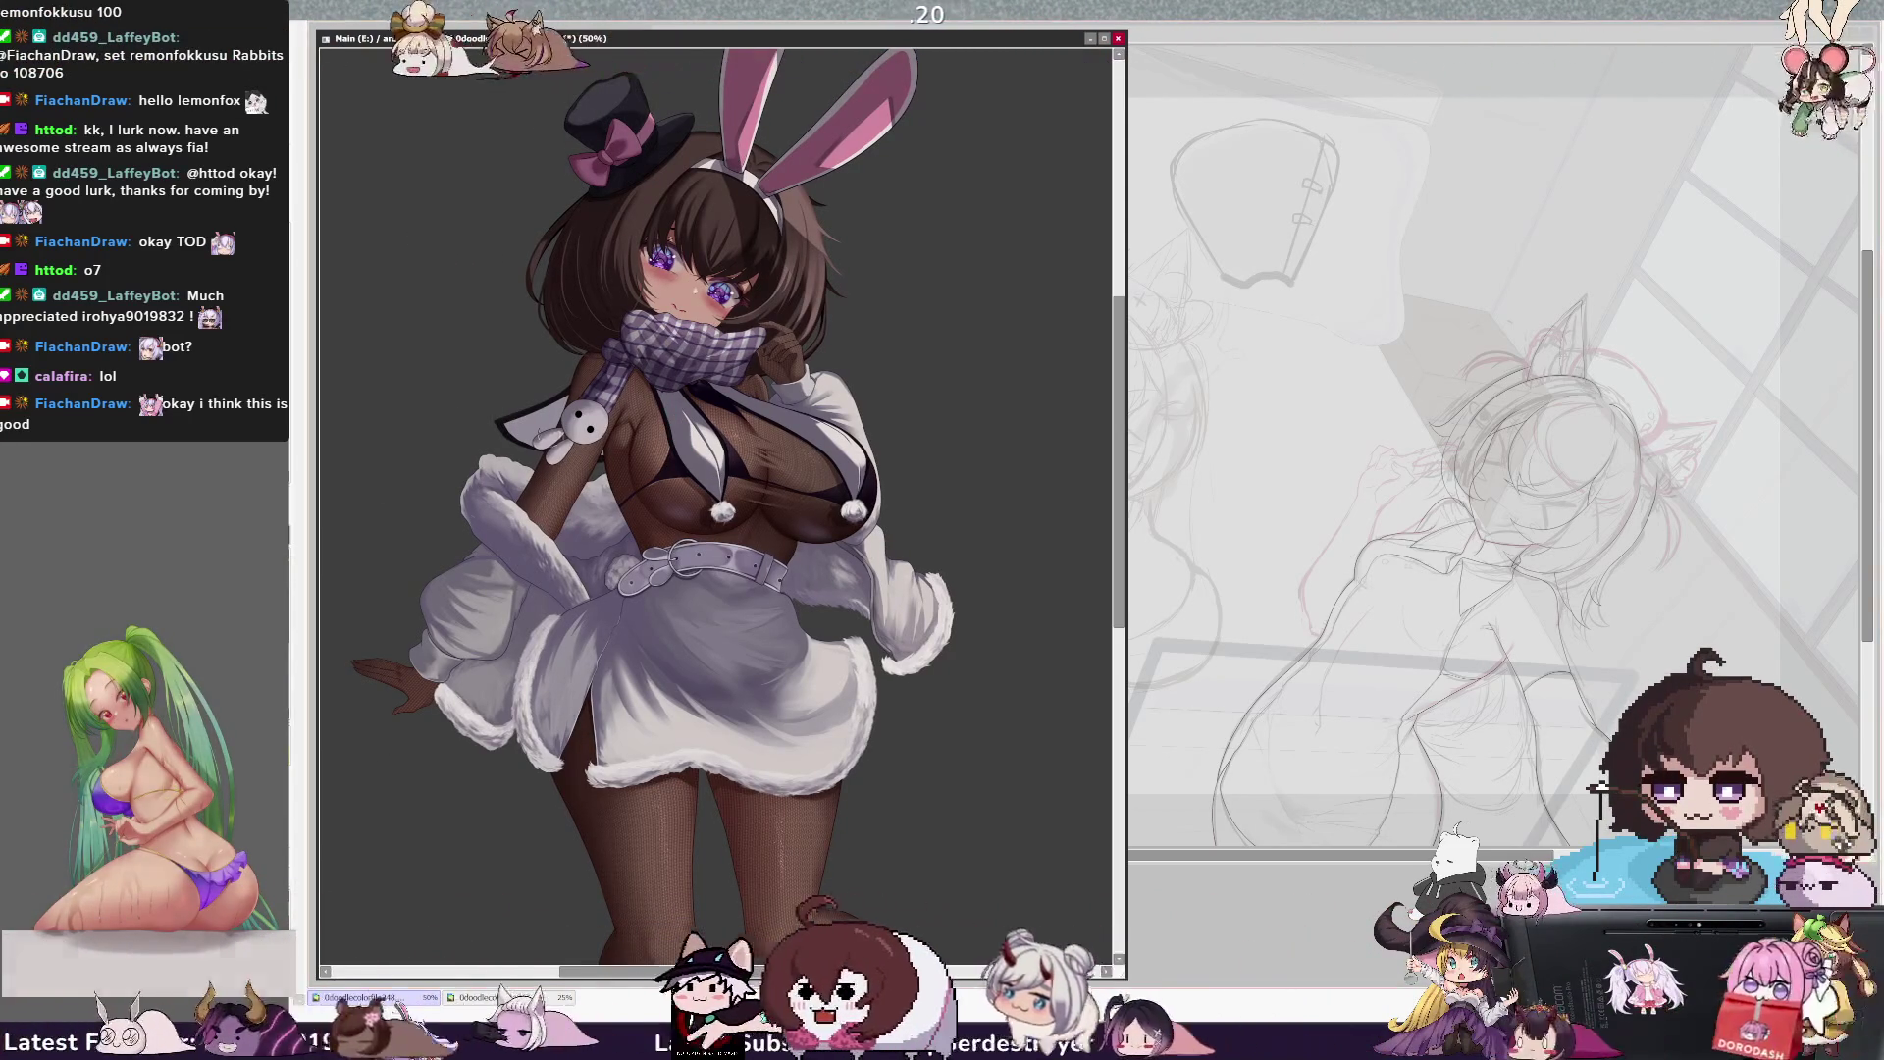
key(bracketright)
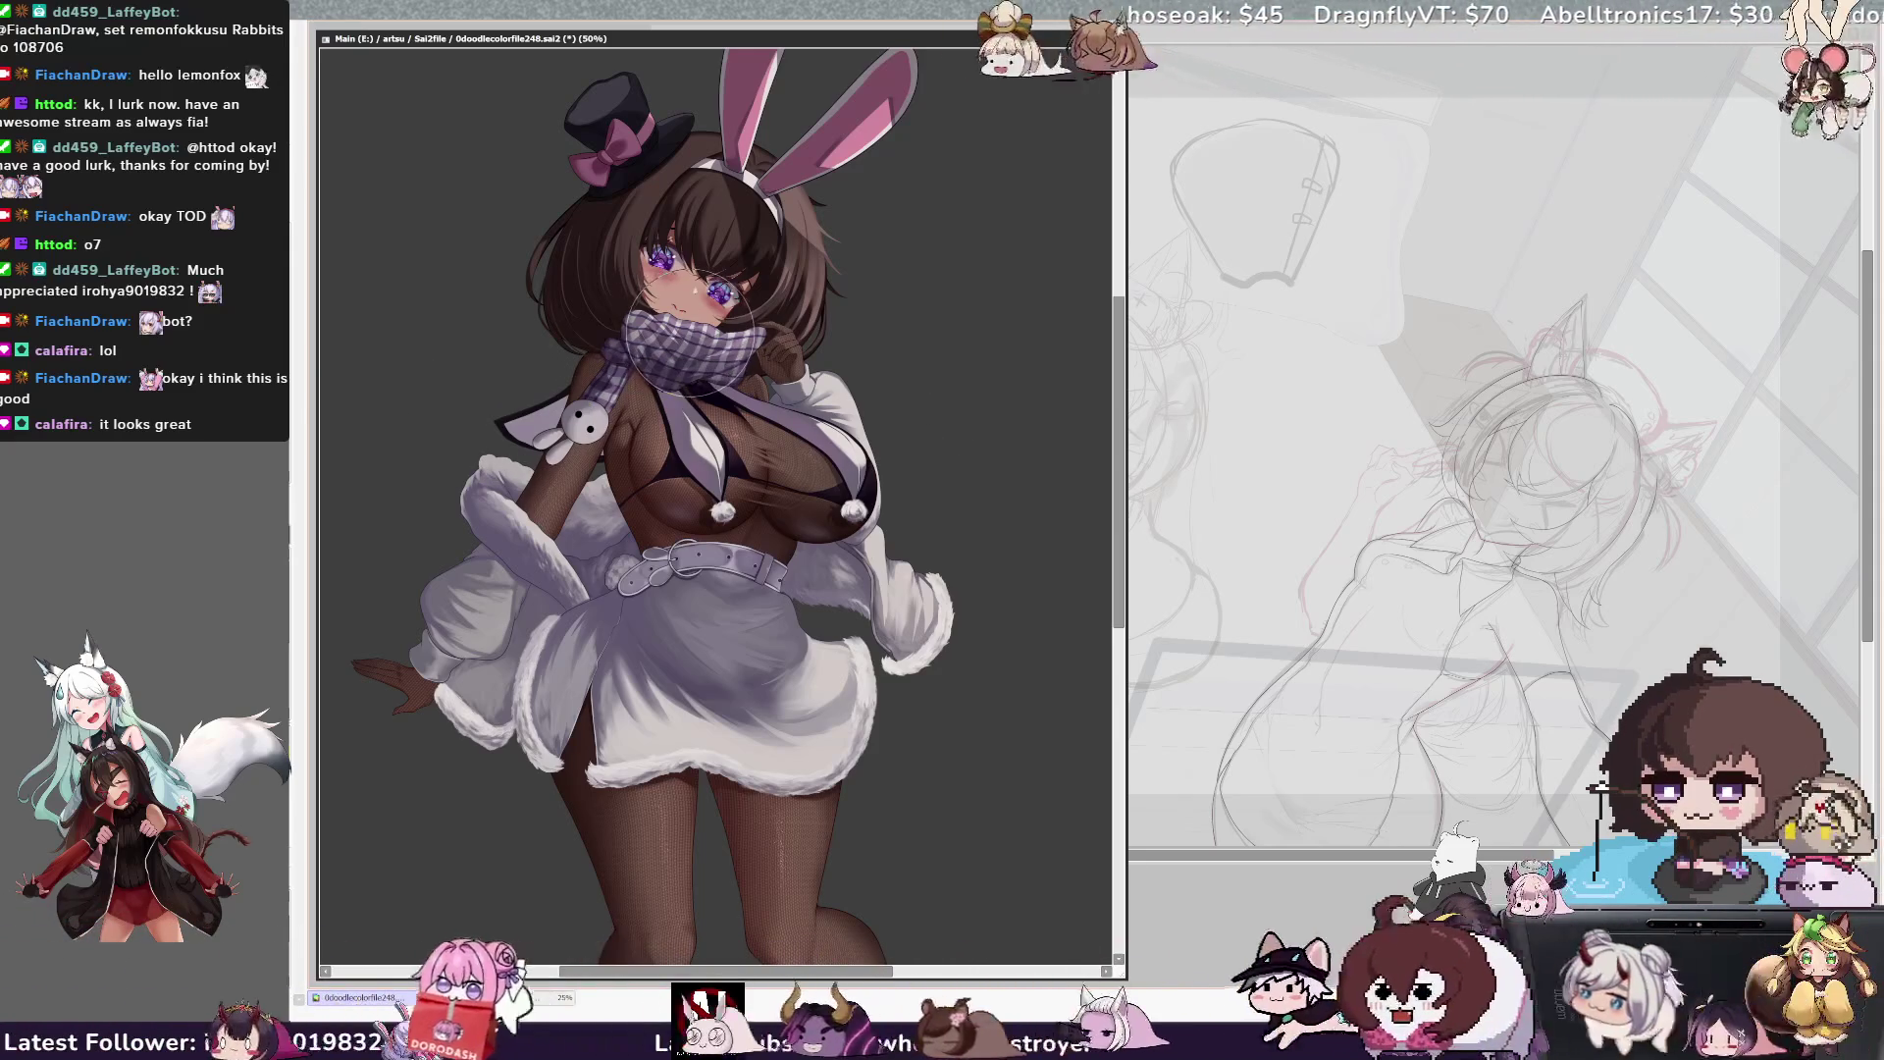
scroll(690, 324, down, 3)
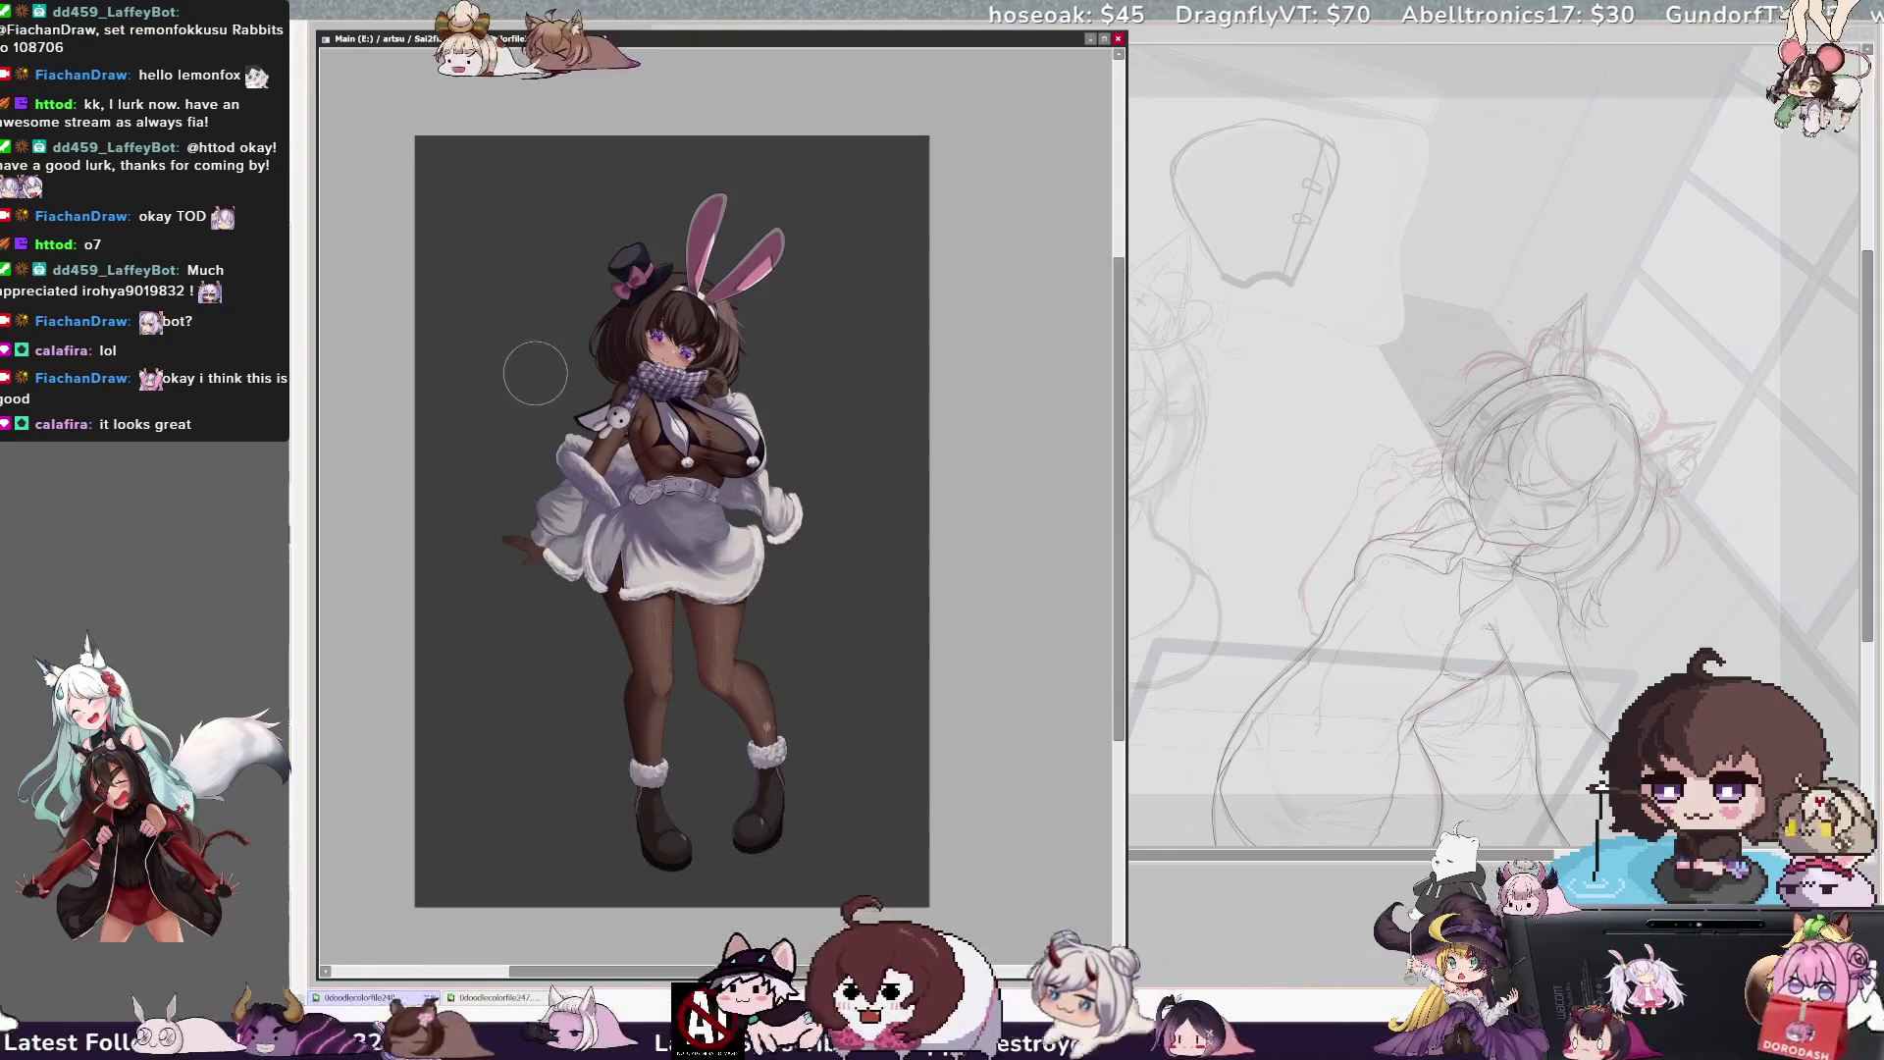
Preview a pink-to-purple gradient over the figure with the Gradient tool
scroll(550, 363, up, 1)
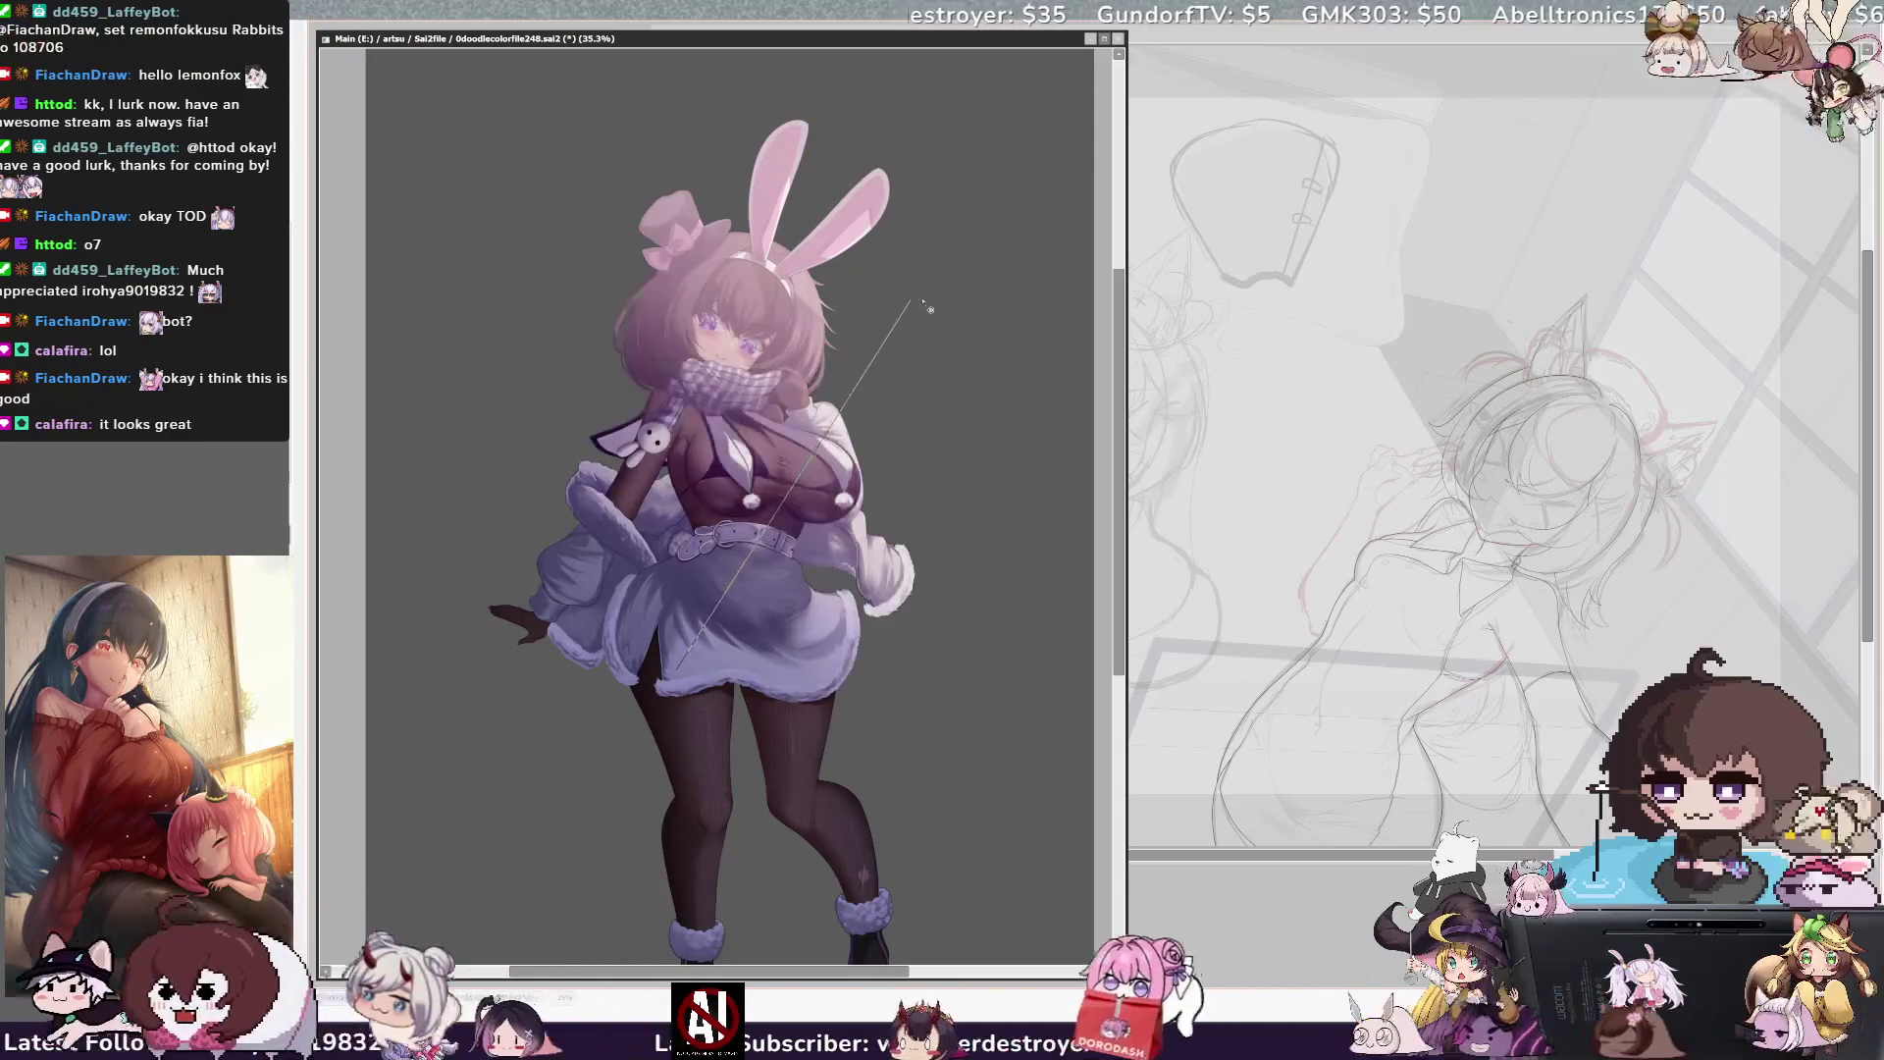
Try two gradient directions across the figure, then undo the tint and zoom out to 25%
drag(923, 260, 672, 913)
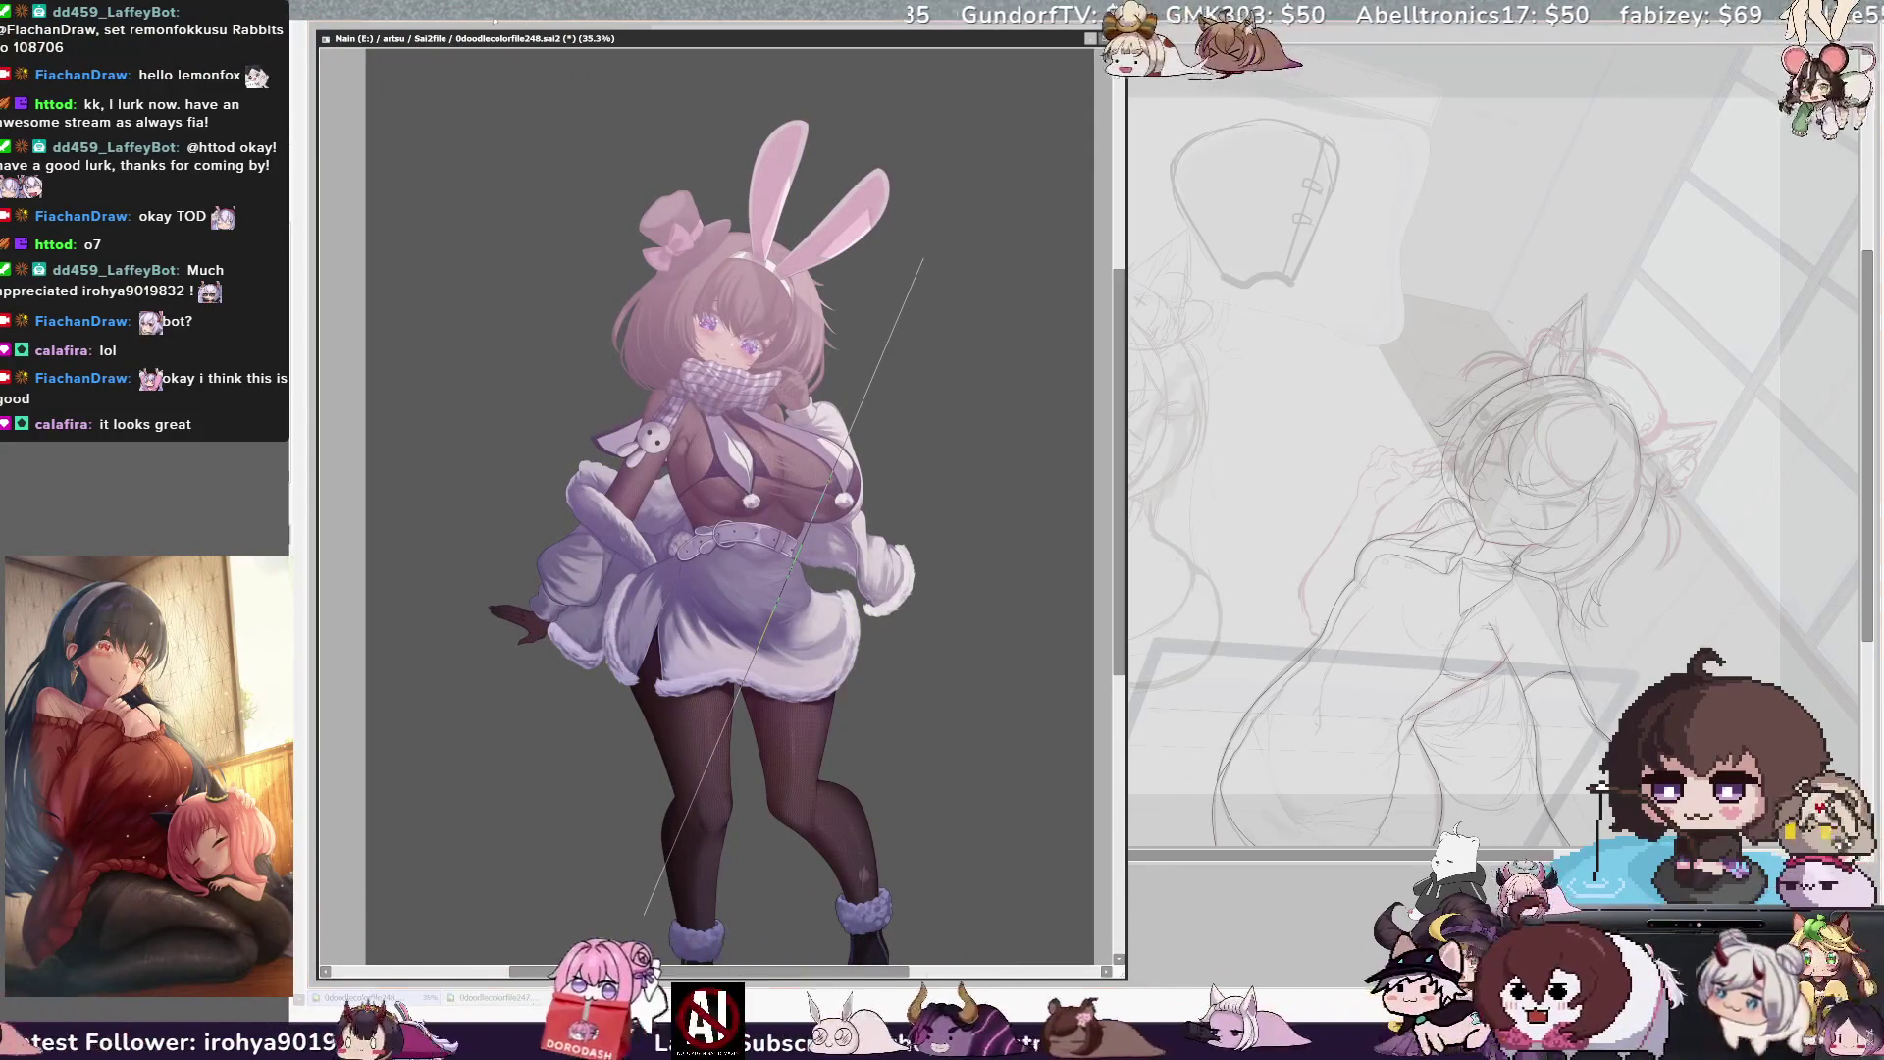
key(minus)
mouse_move(848, 161)
mouse_down()
mouse_move(748, 793)
mouse_move(770, 628)
mouse_move(876, 333)
mouse_up()
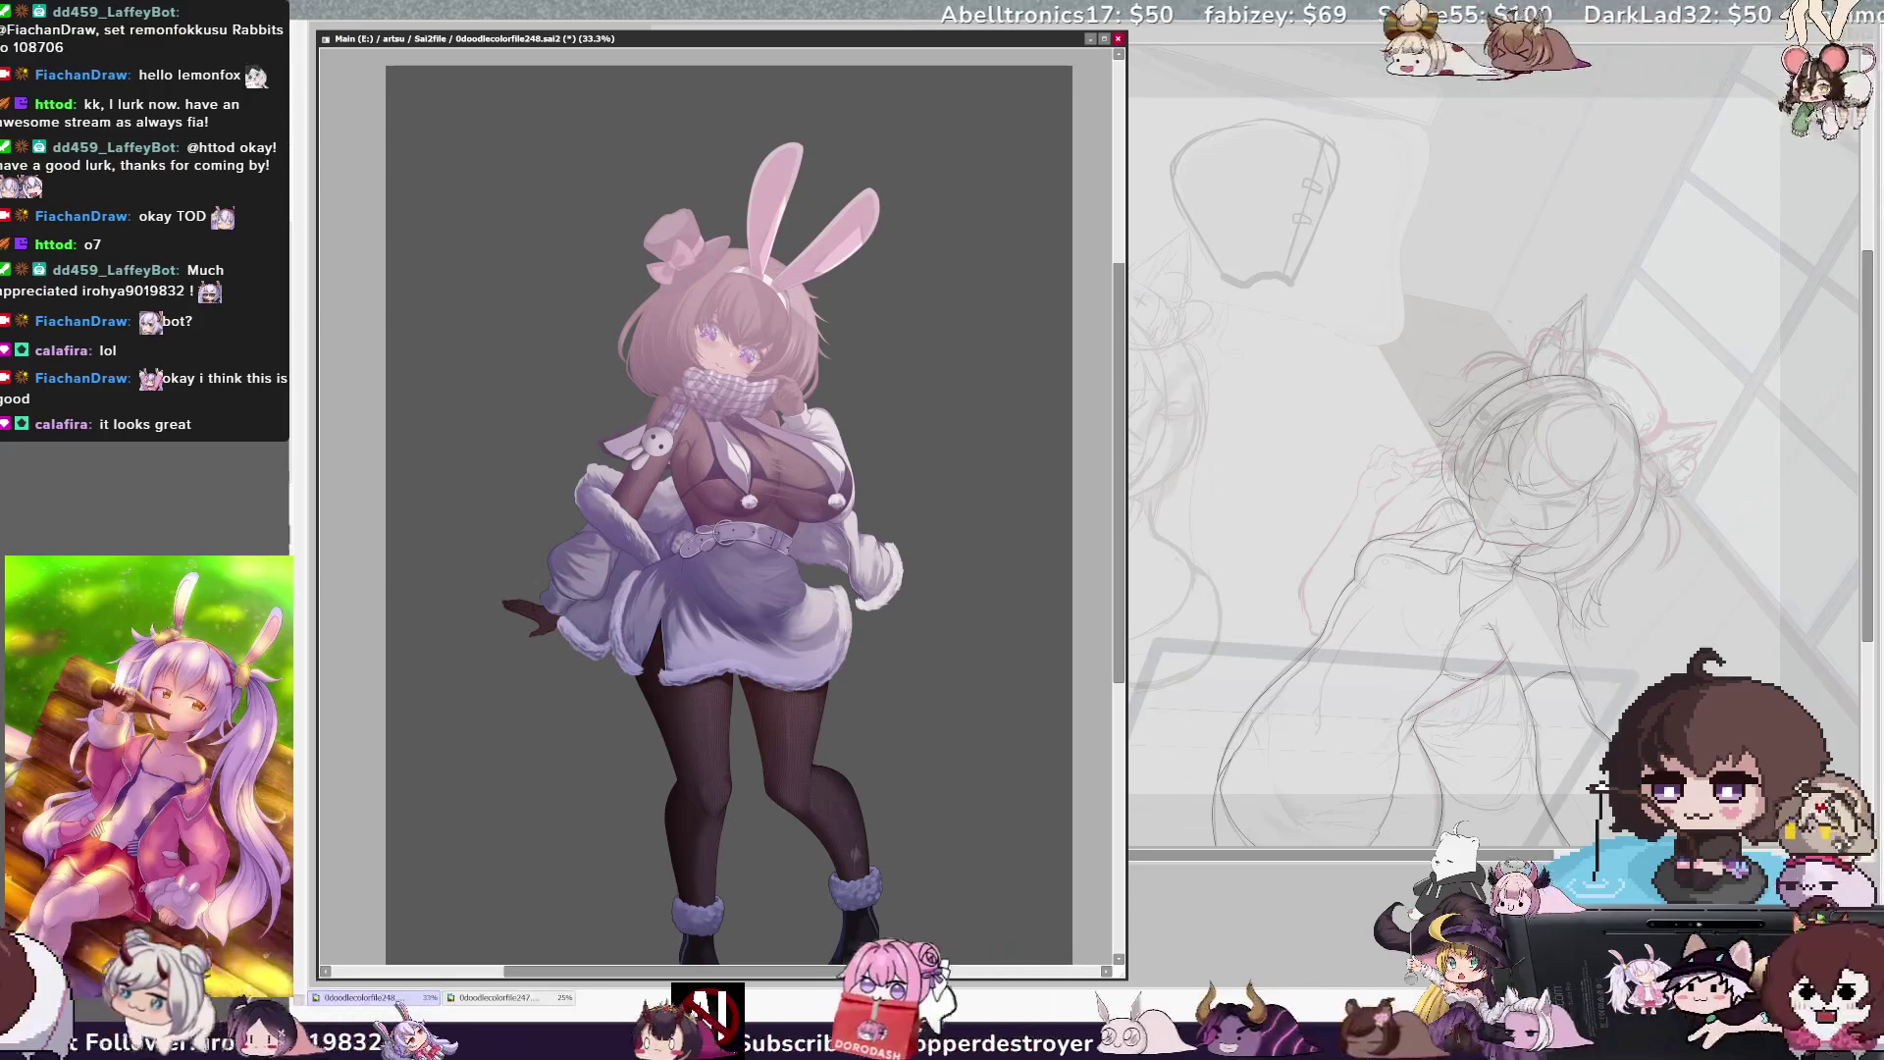
key(ctrl+z)
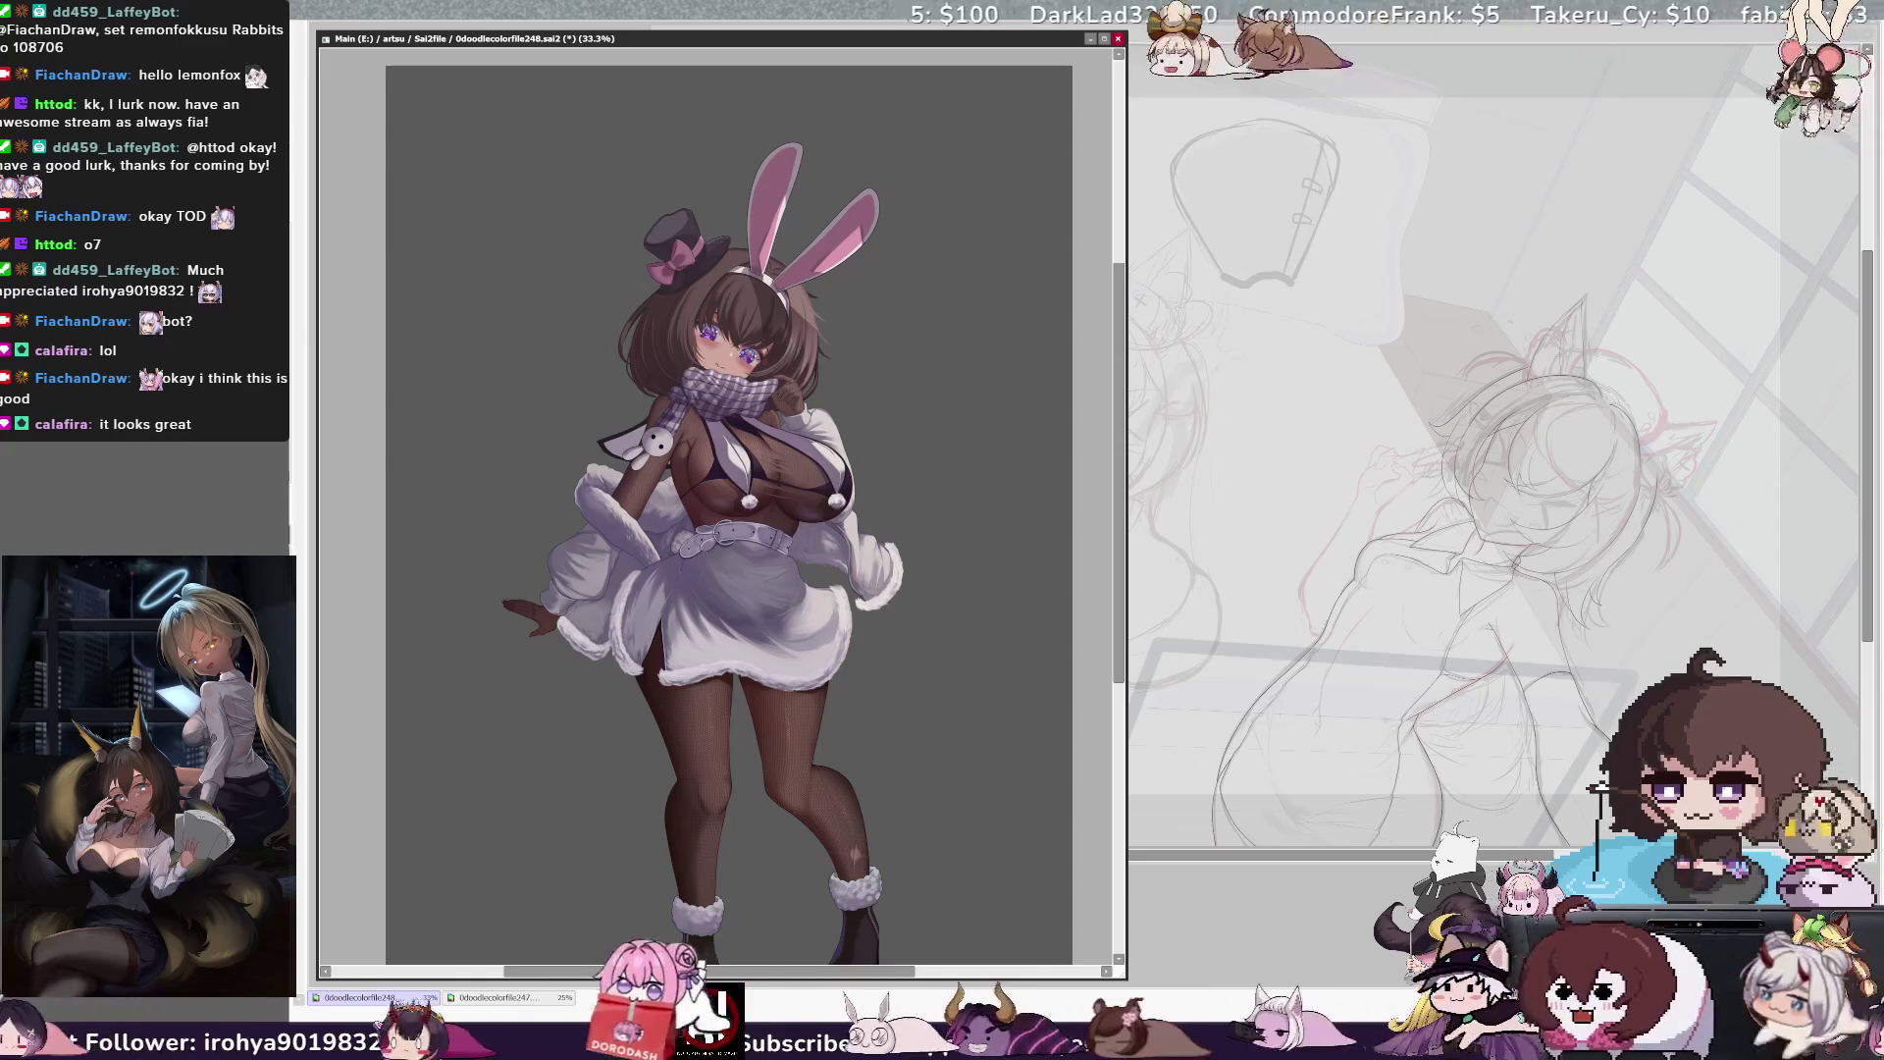
key(ctrl+minus)
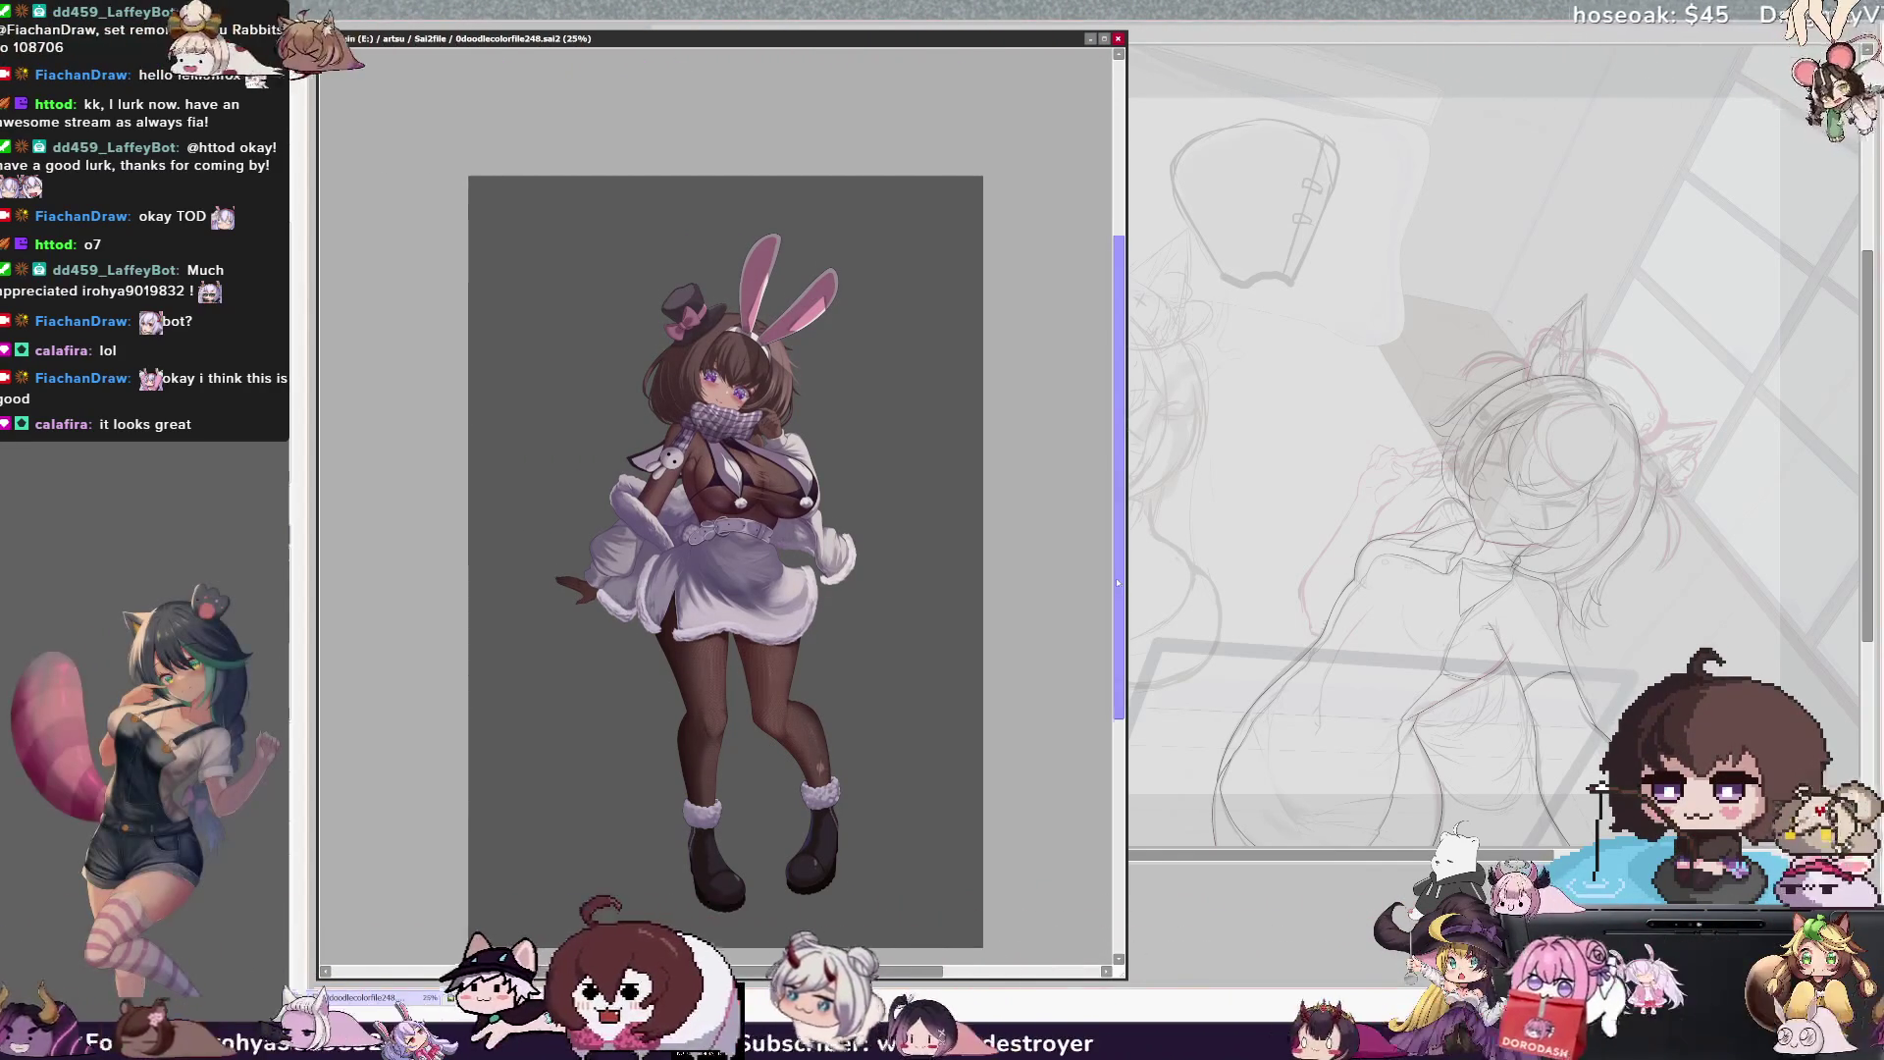
Zoom to 75% and centre the view on the girl's face, top hat and scarf
scroll(1116, 592, up, 2)
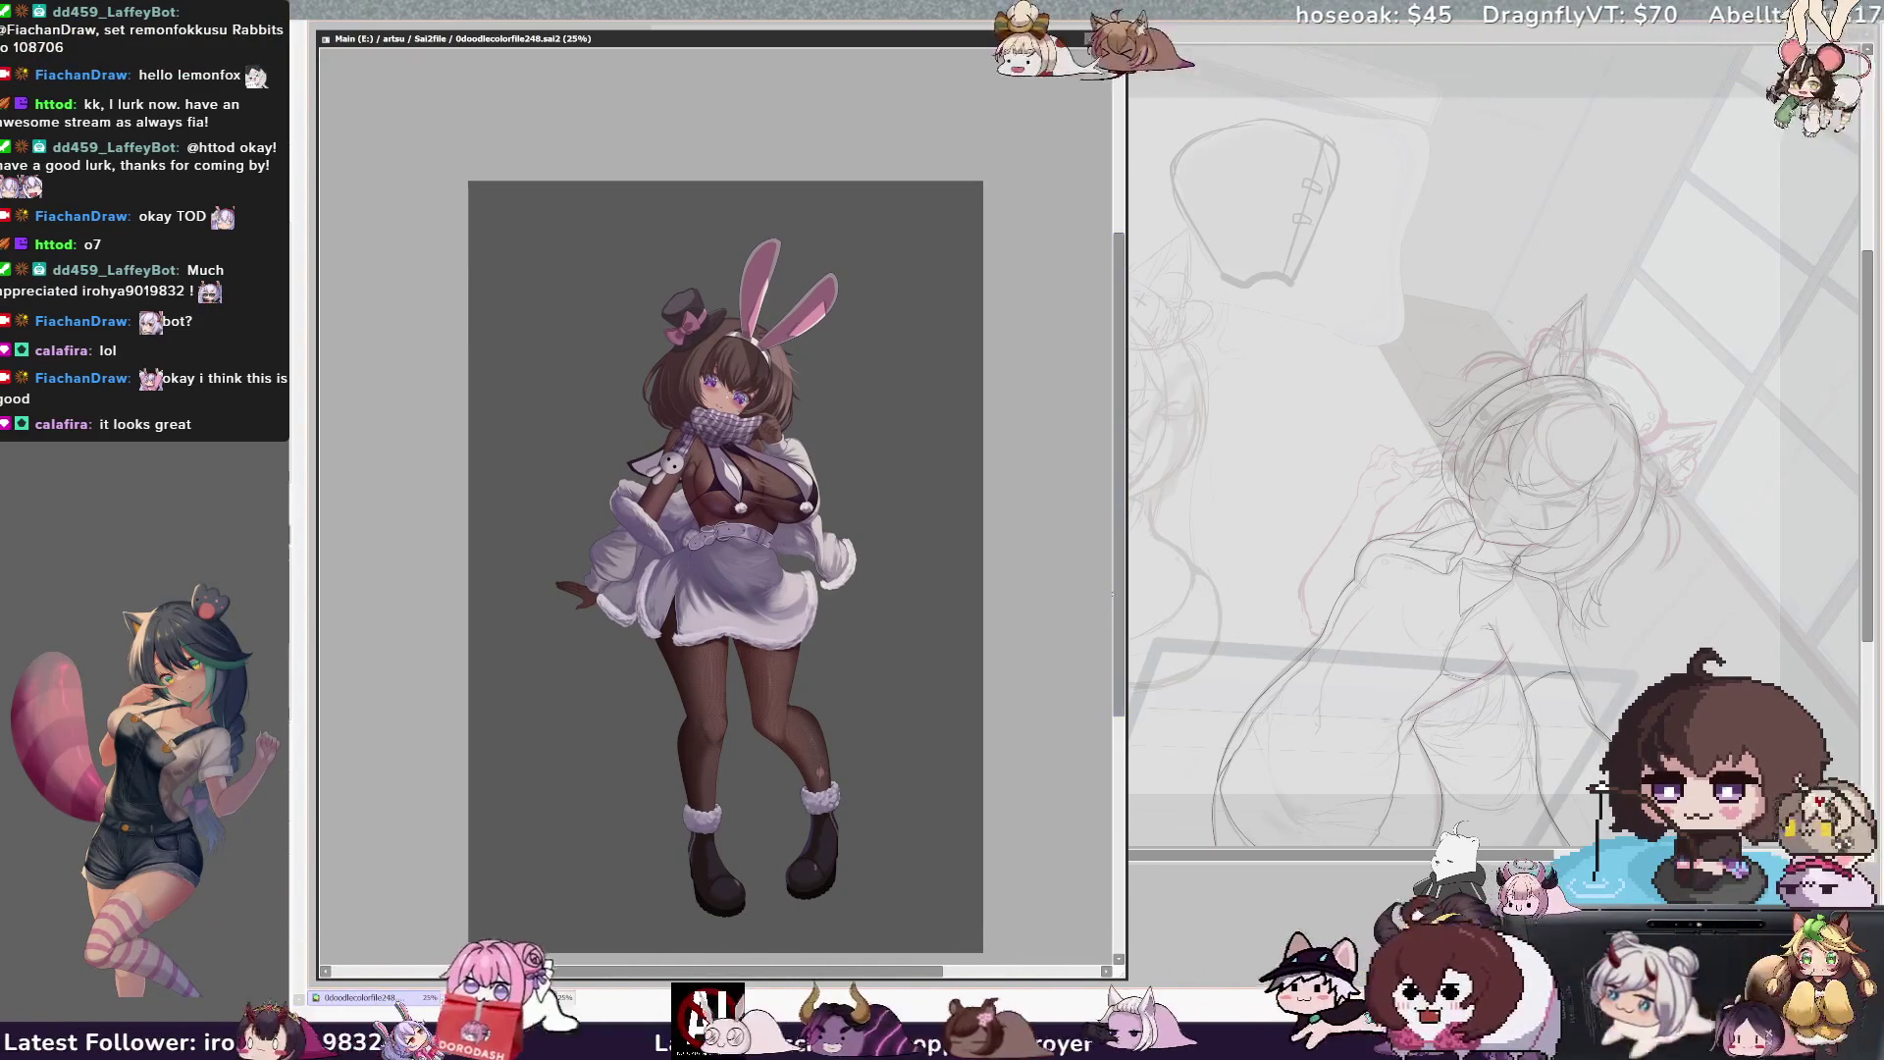
scroll(1116, 591, up, 3)
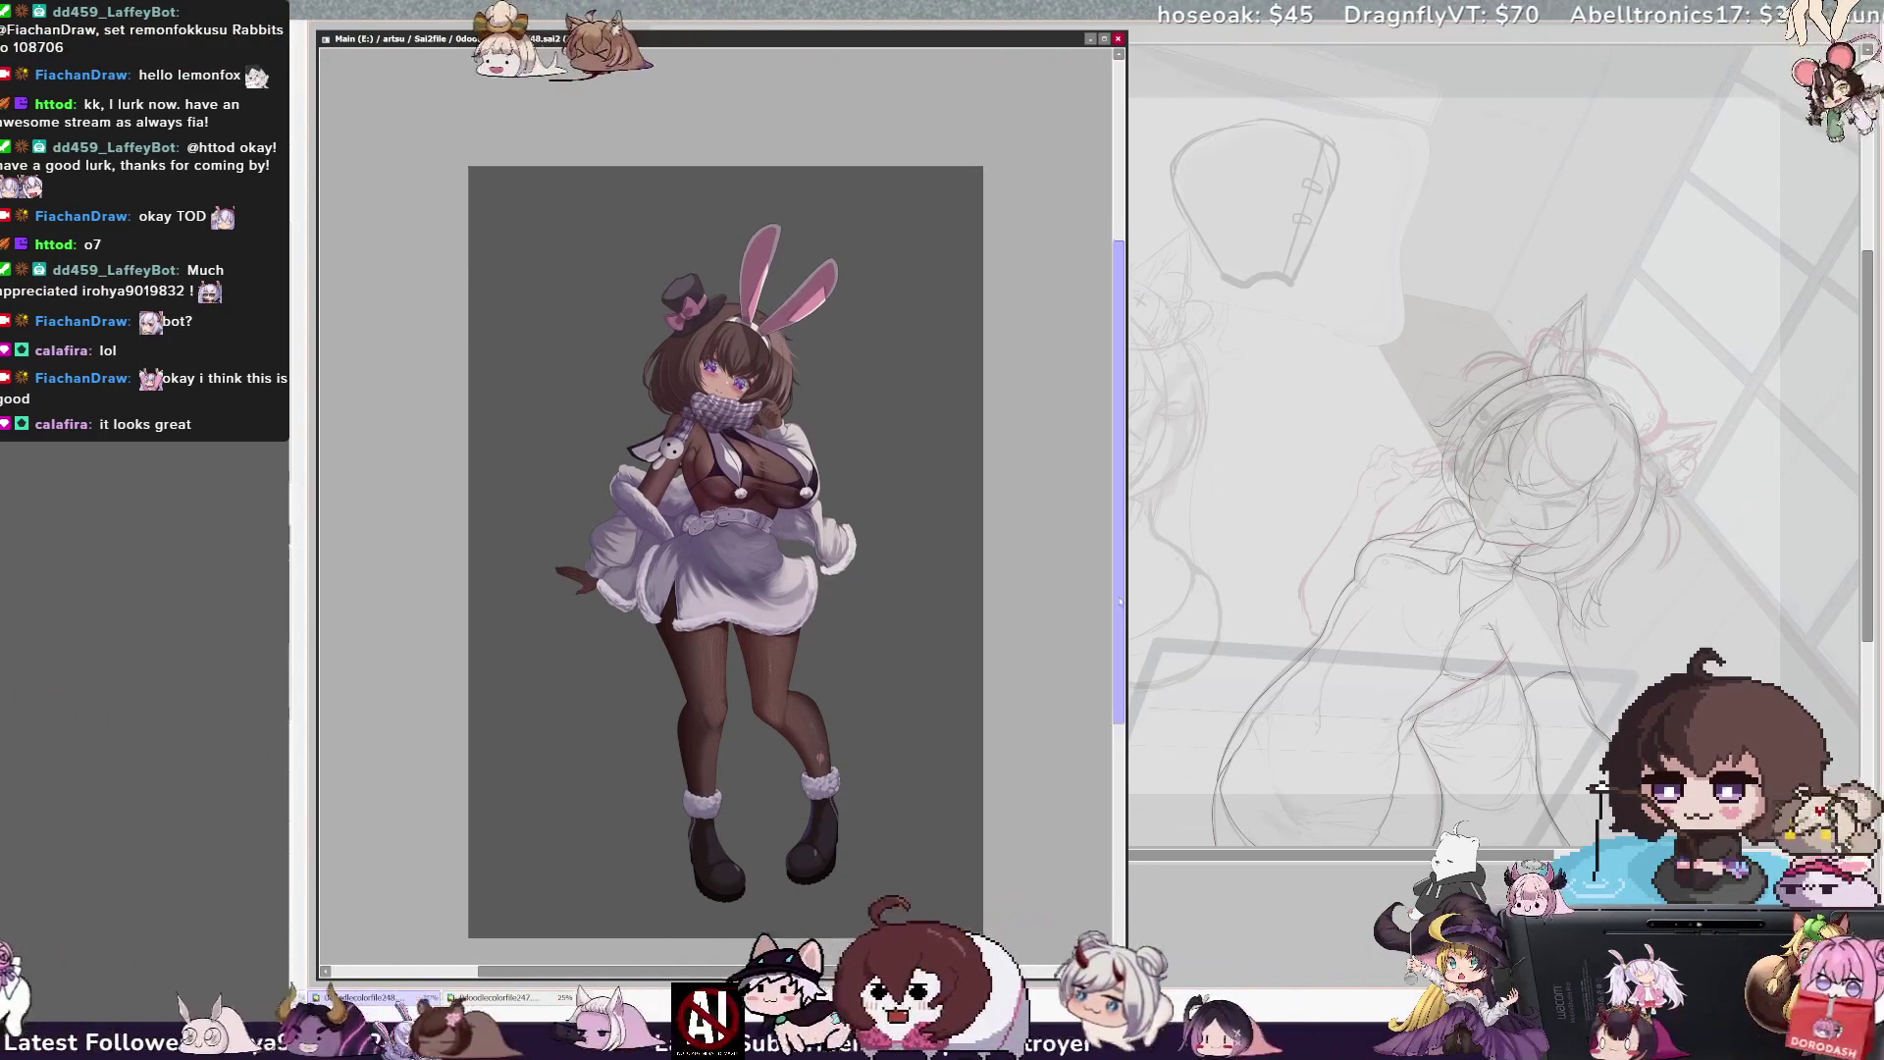
mouse_move(1127, 574)
mouse_down()
mouse_move(1121, 593)
mouse_move(1116, 558)
mouse_up()
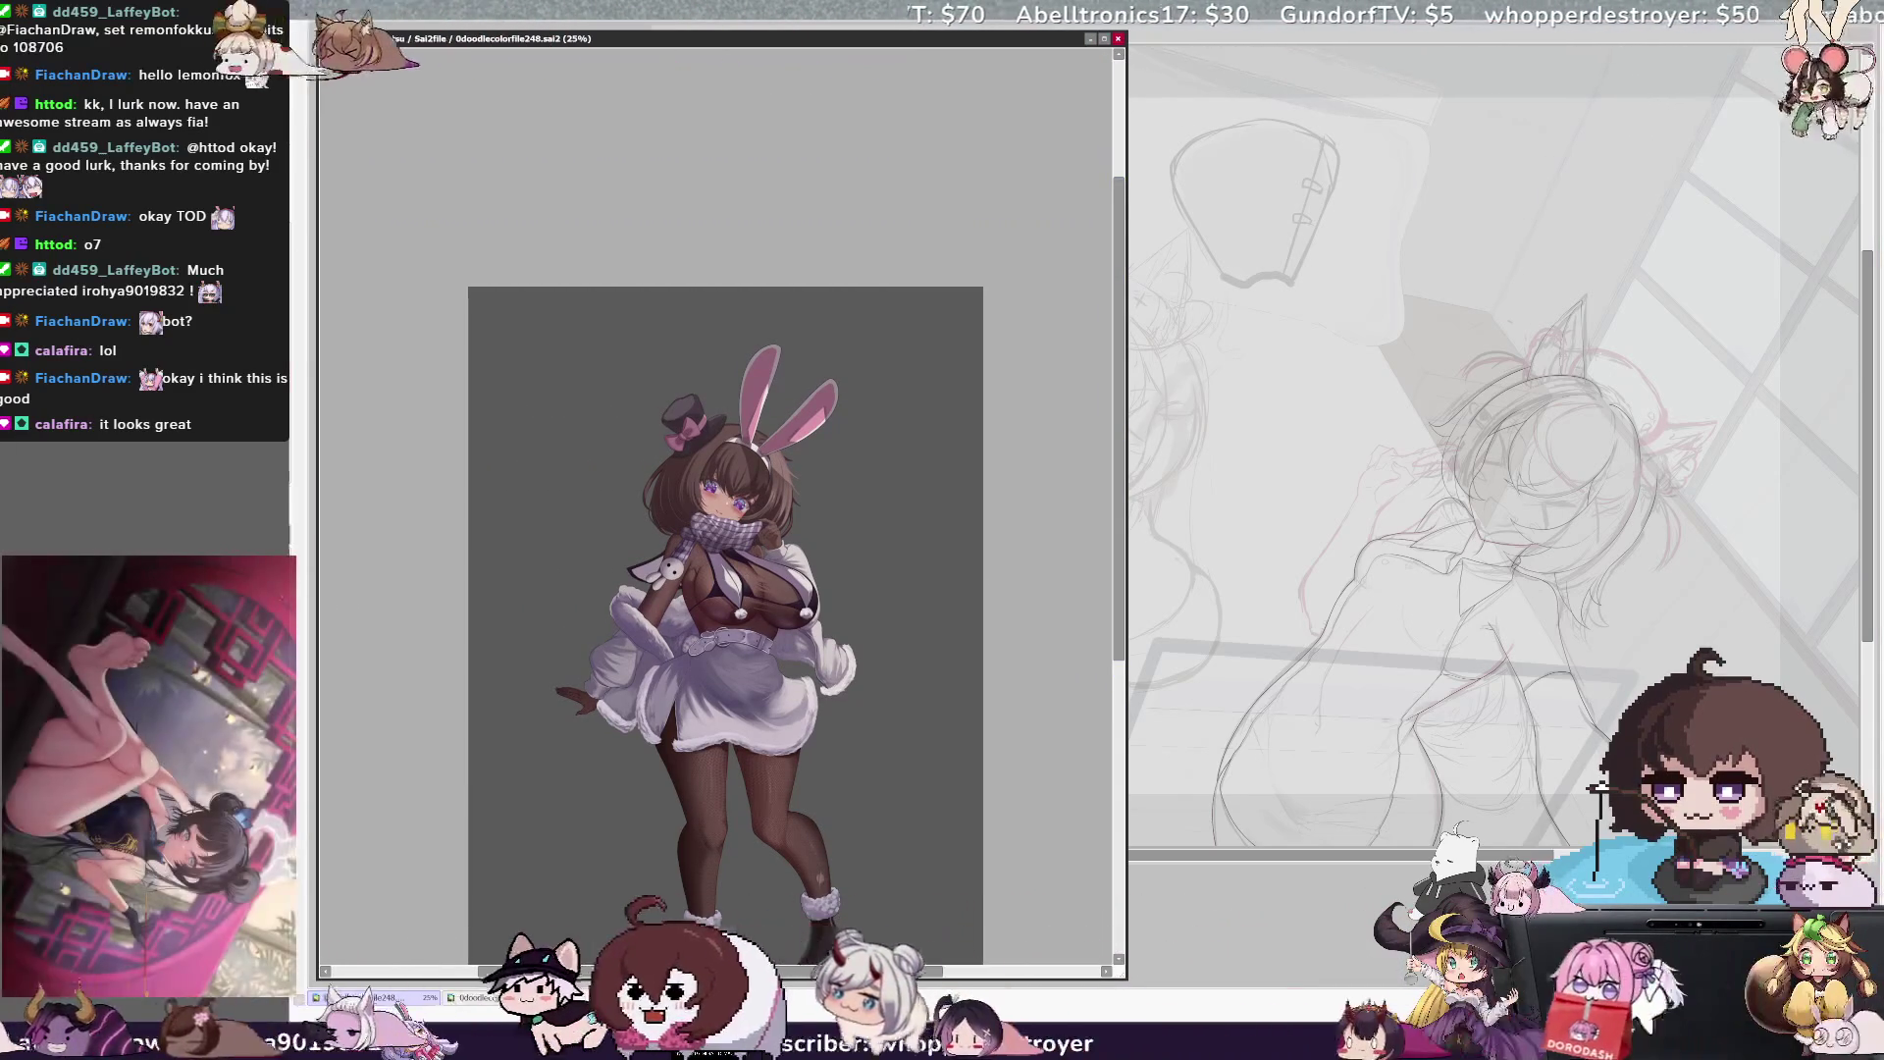
key(ctrl+plus)
key(ctrl+plus)
drag(717, 490, 550, 571)
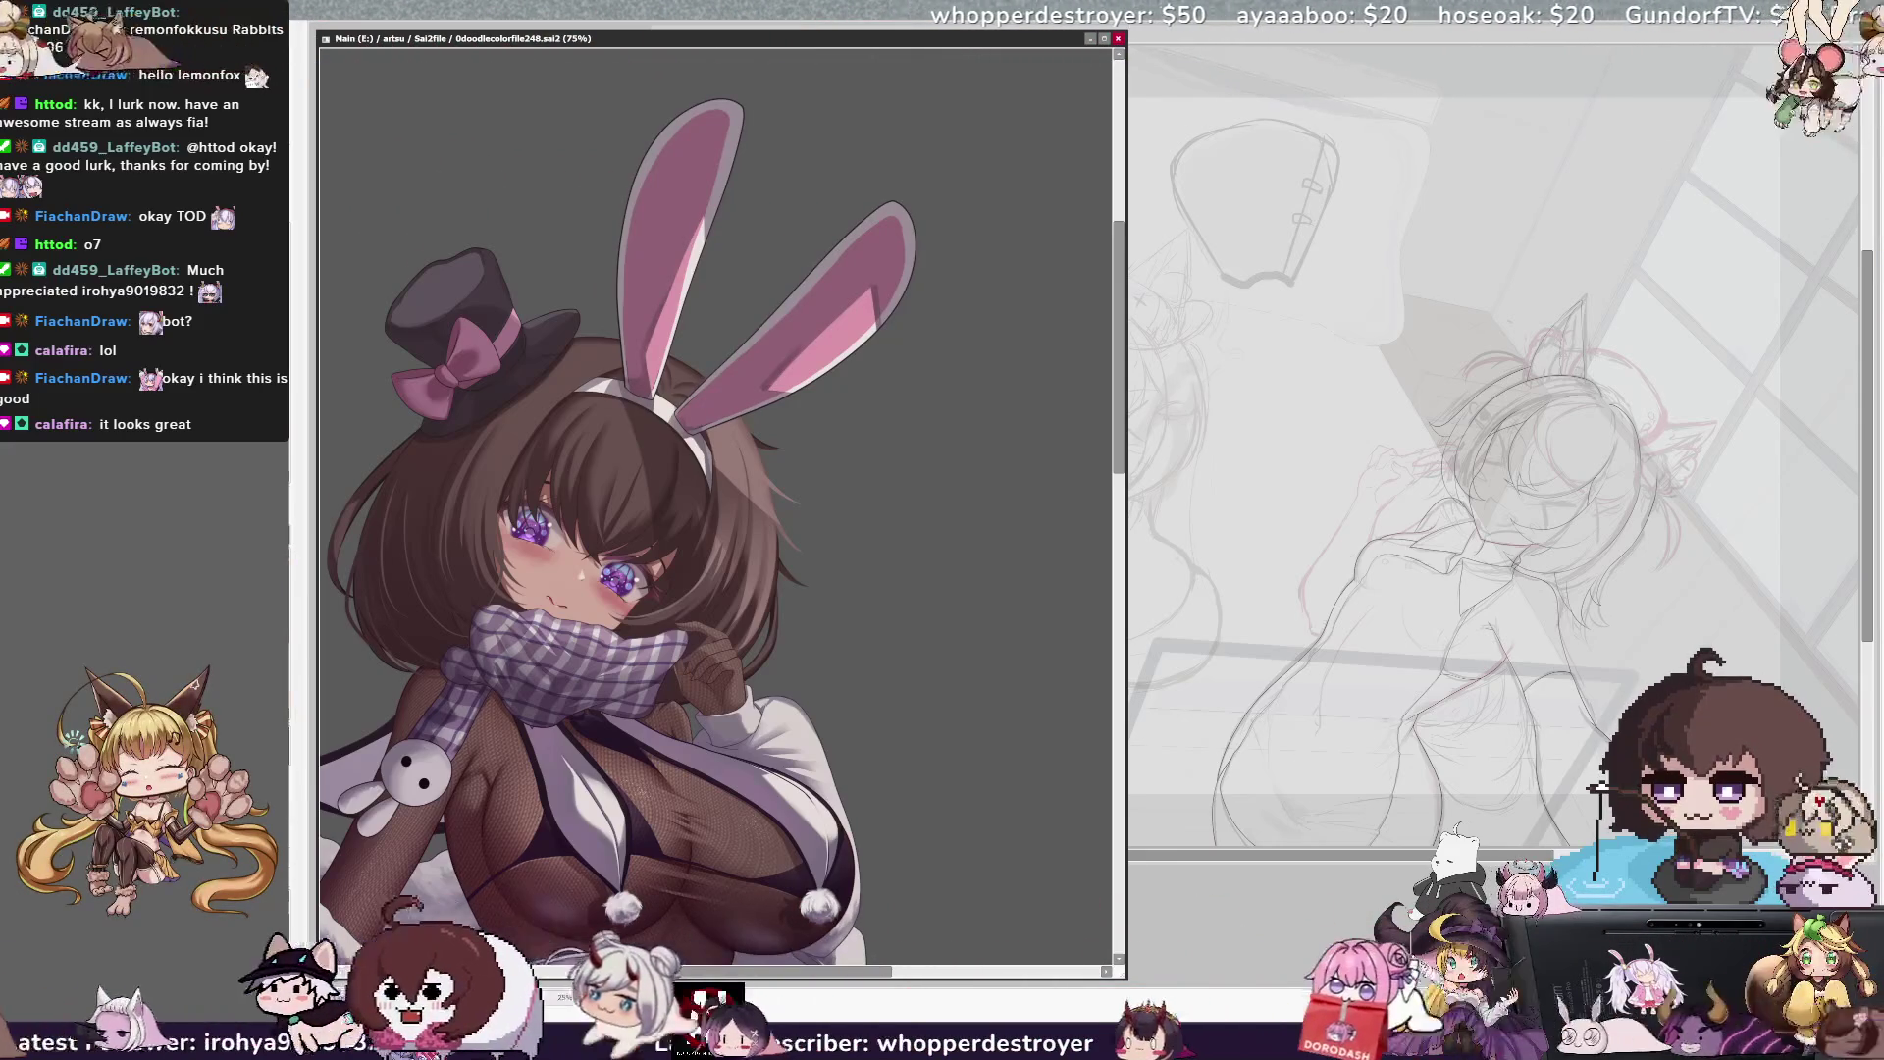
At 100% in a rotated view, shade the ears darker purplish pink, then zoom to 200%
drag(628, 491, 638, 623)
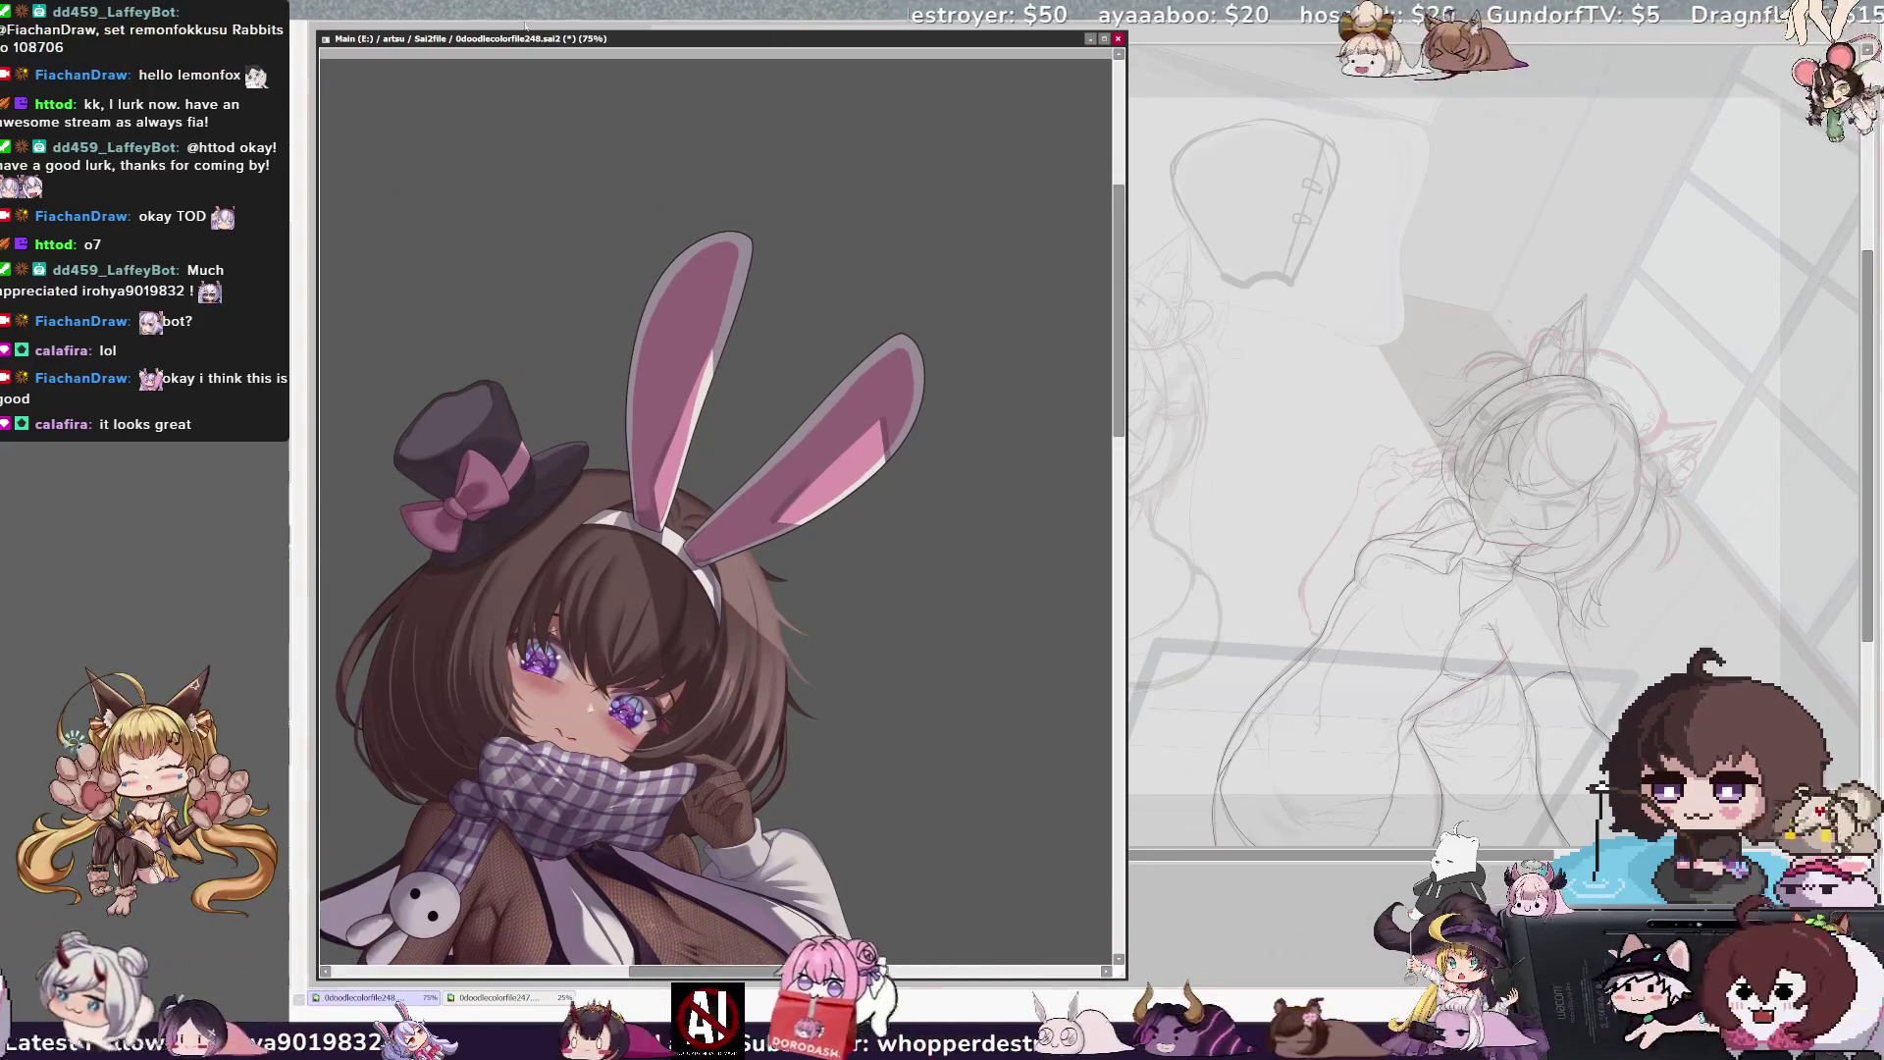
key(ctrl+plus)
scroll(1054, 378, up, 2)
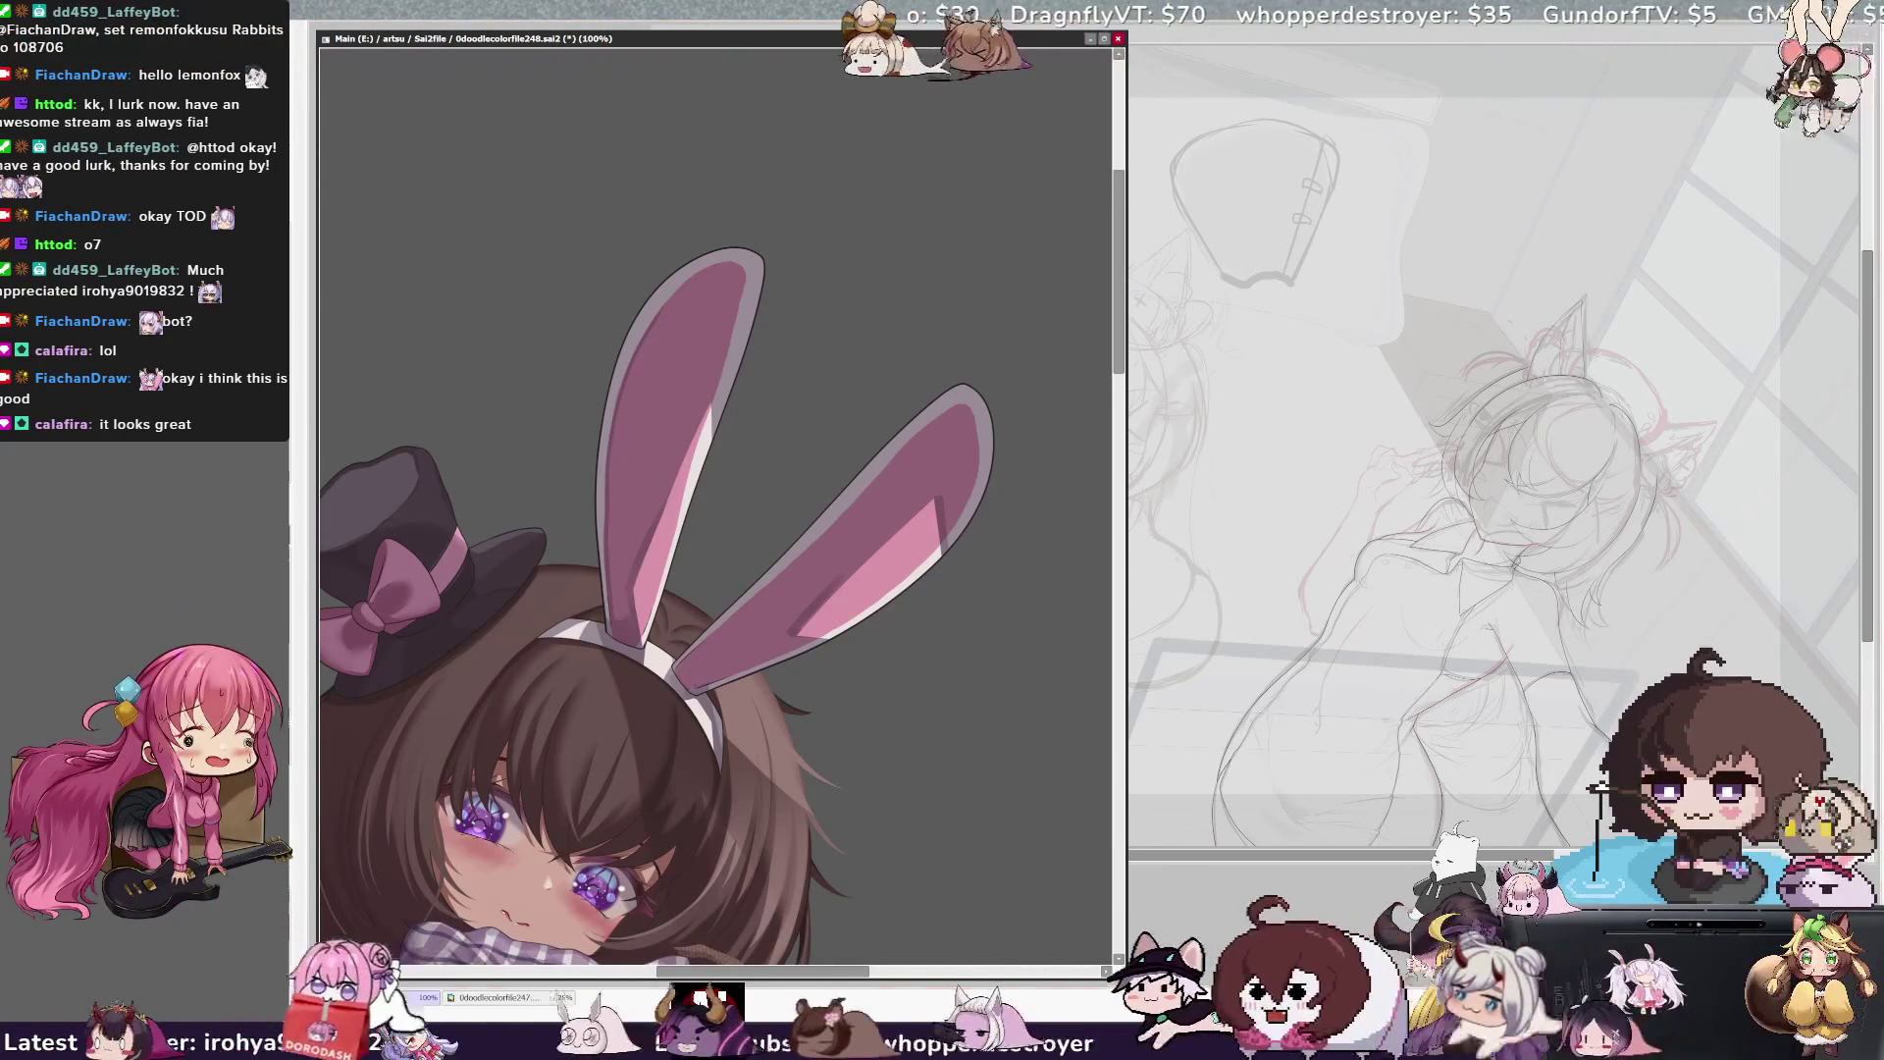
key(Home)
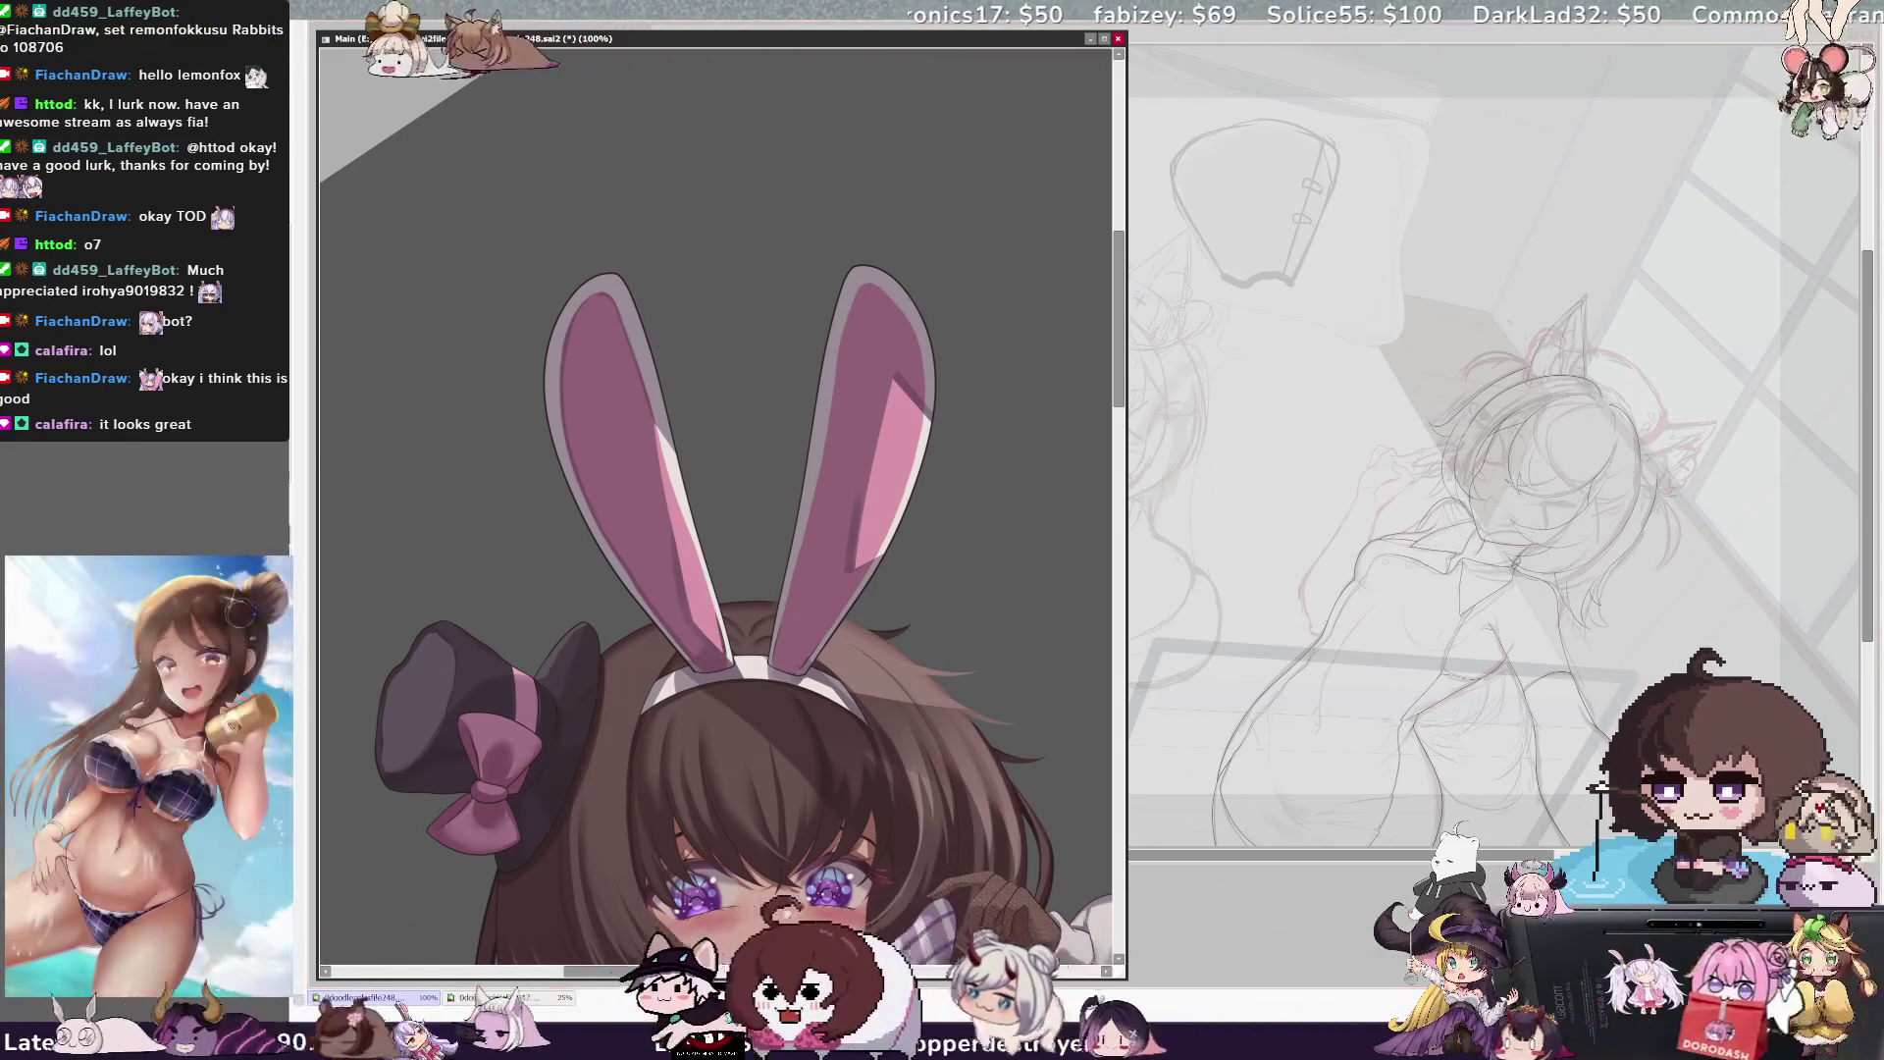
key(End)
key(End)
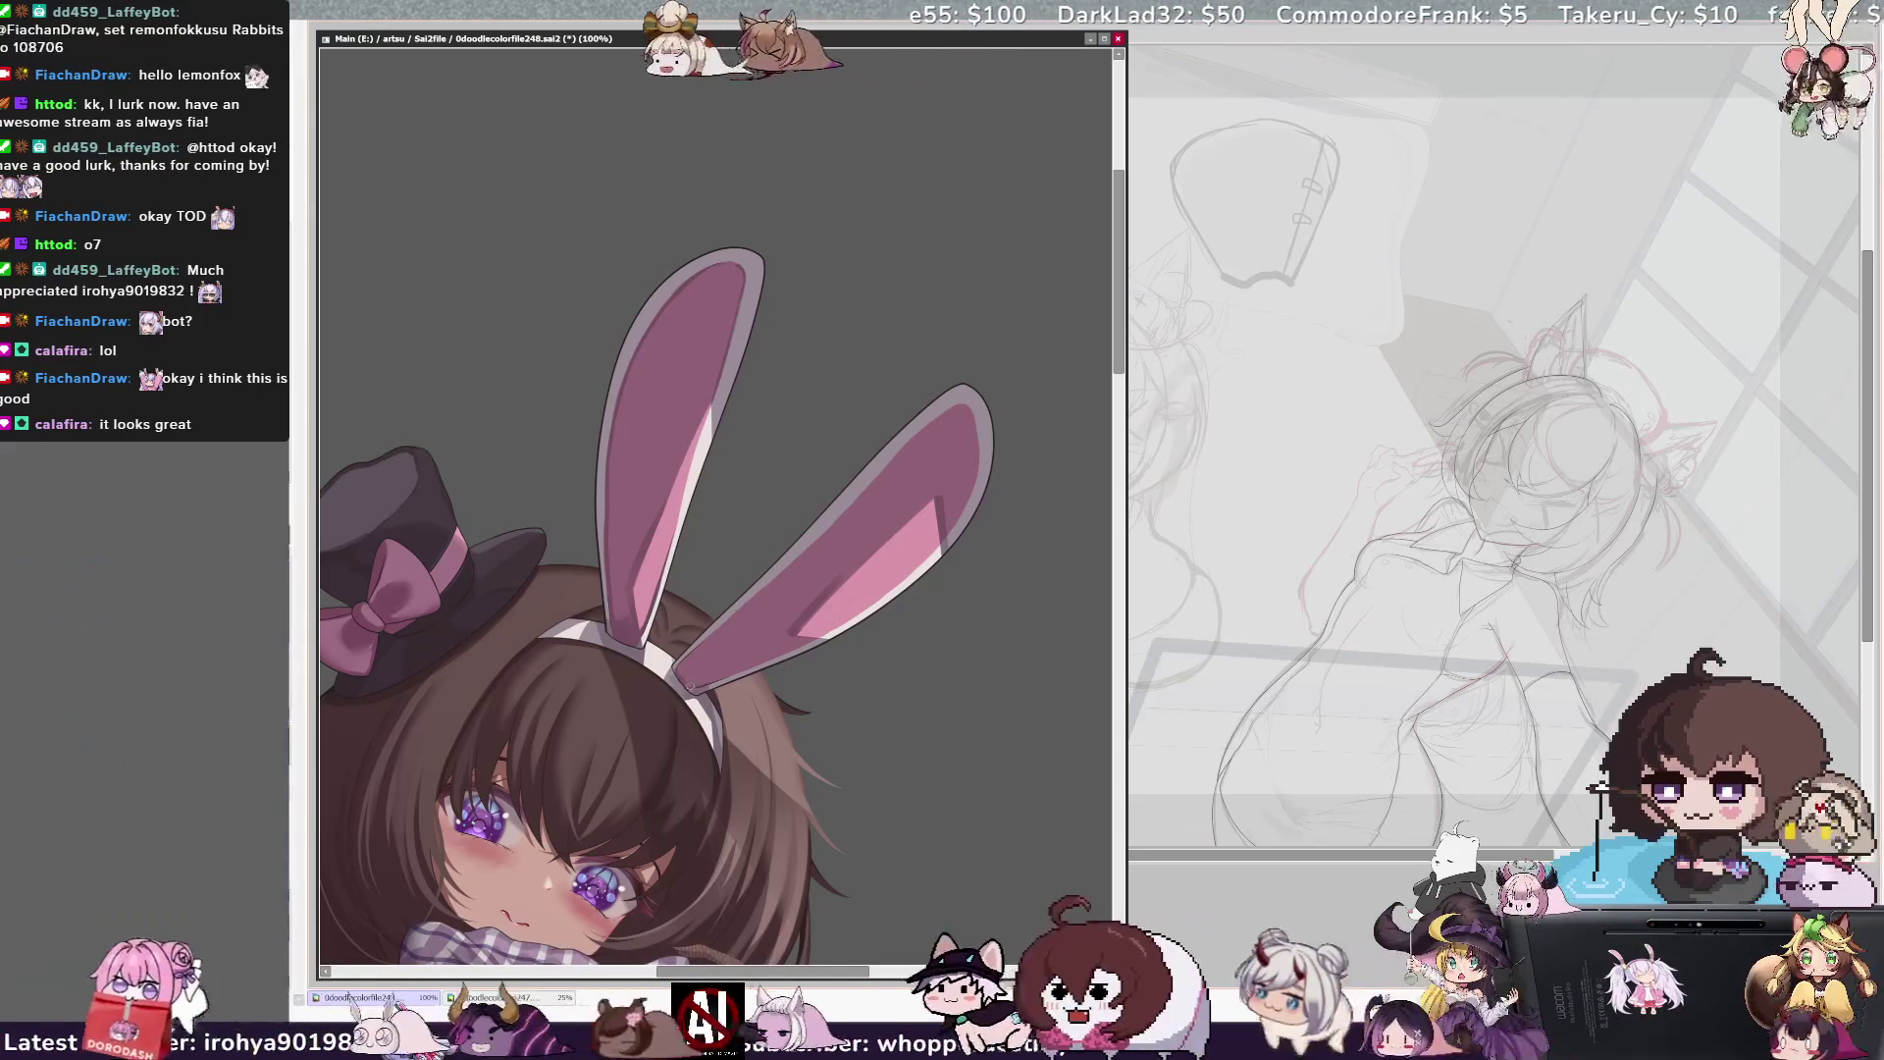
key(Home)
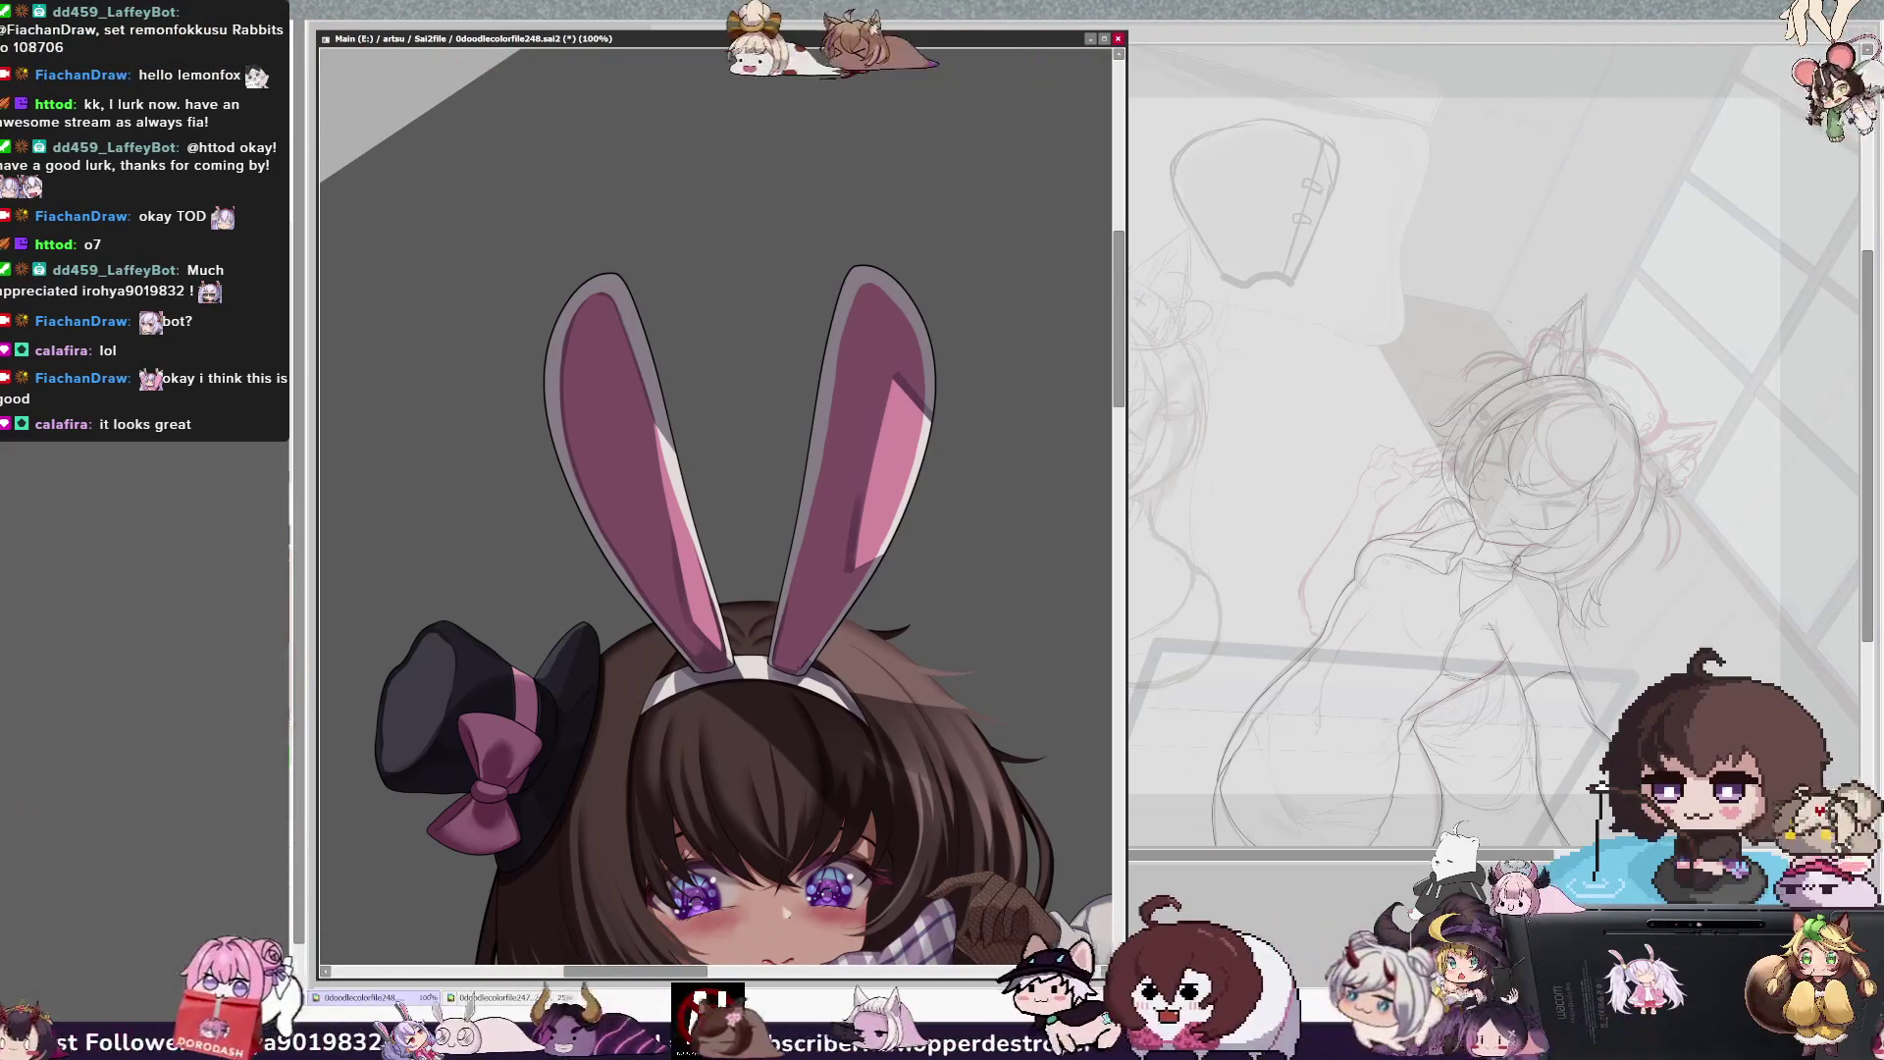
key(ctrl+plus)
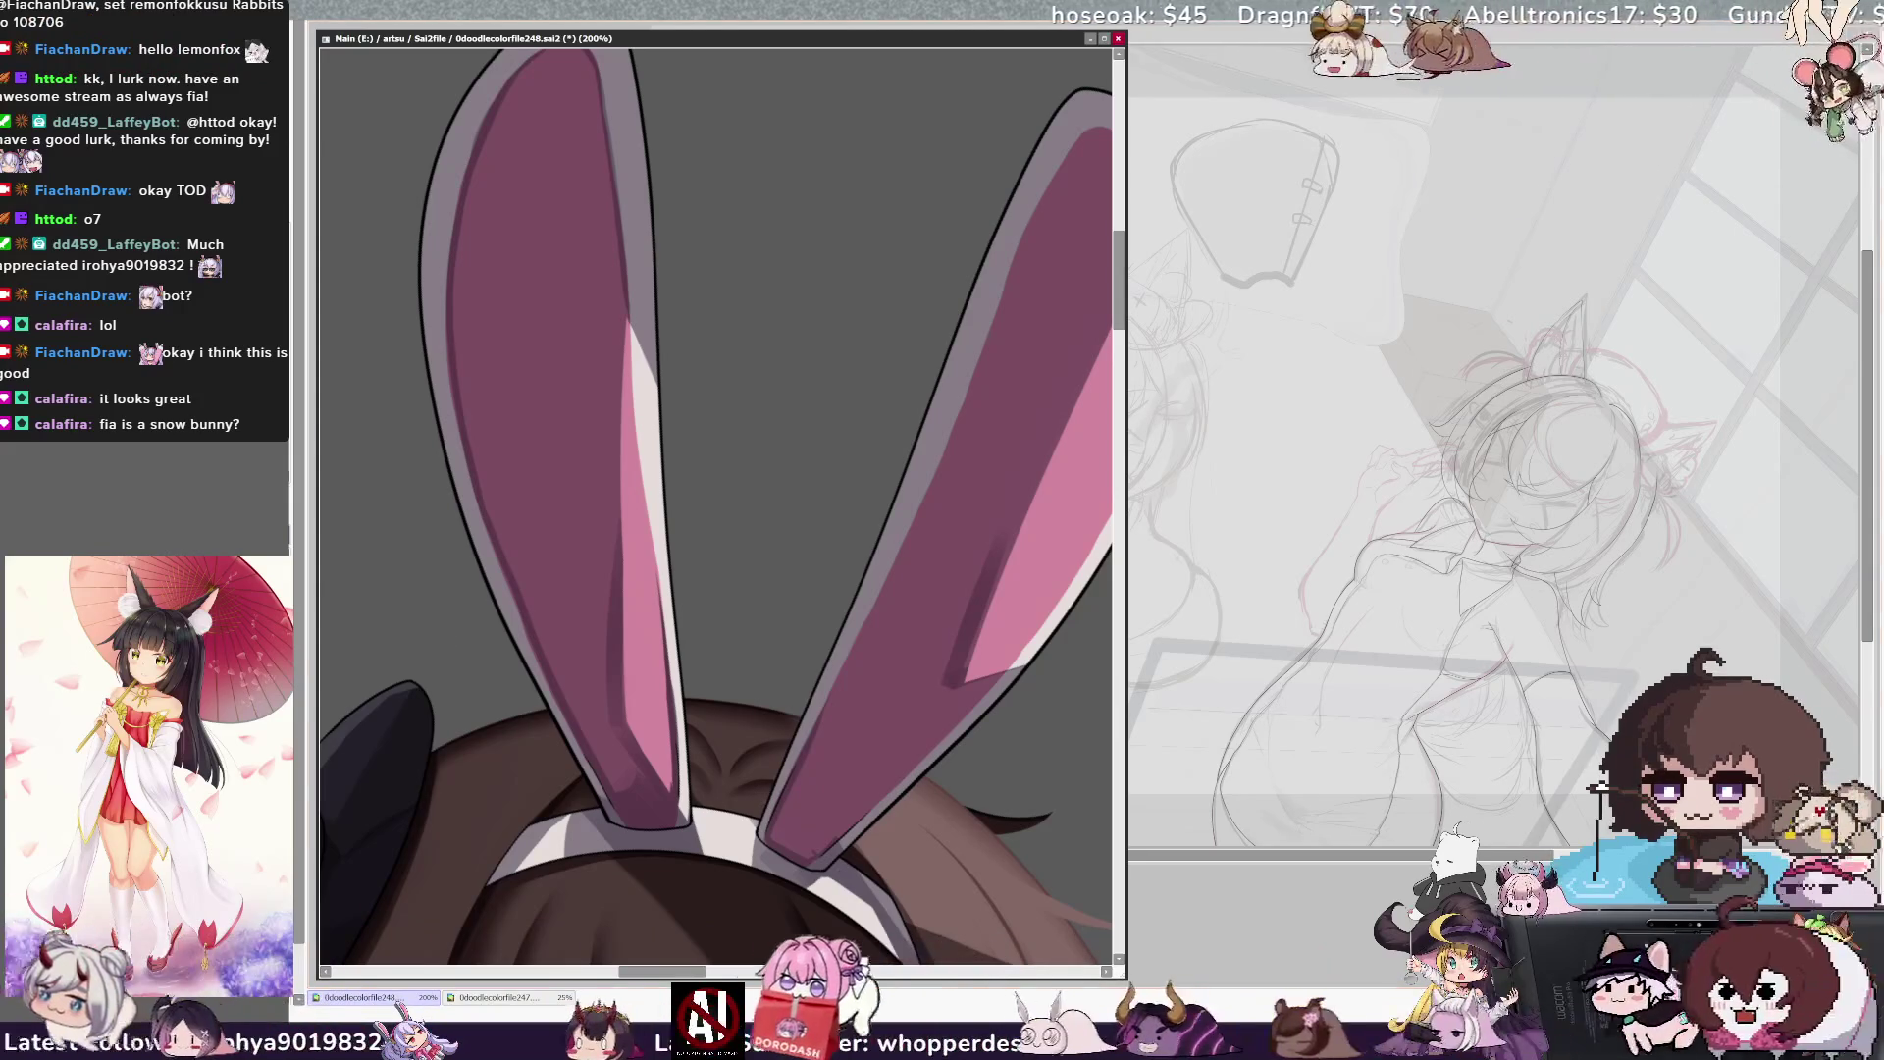
Compare the ears with and without their darker shading, keep it, and zoom out to 75%
key(Delete)
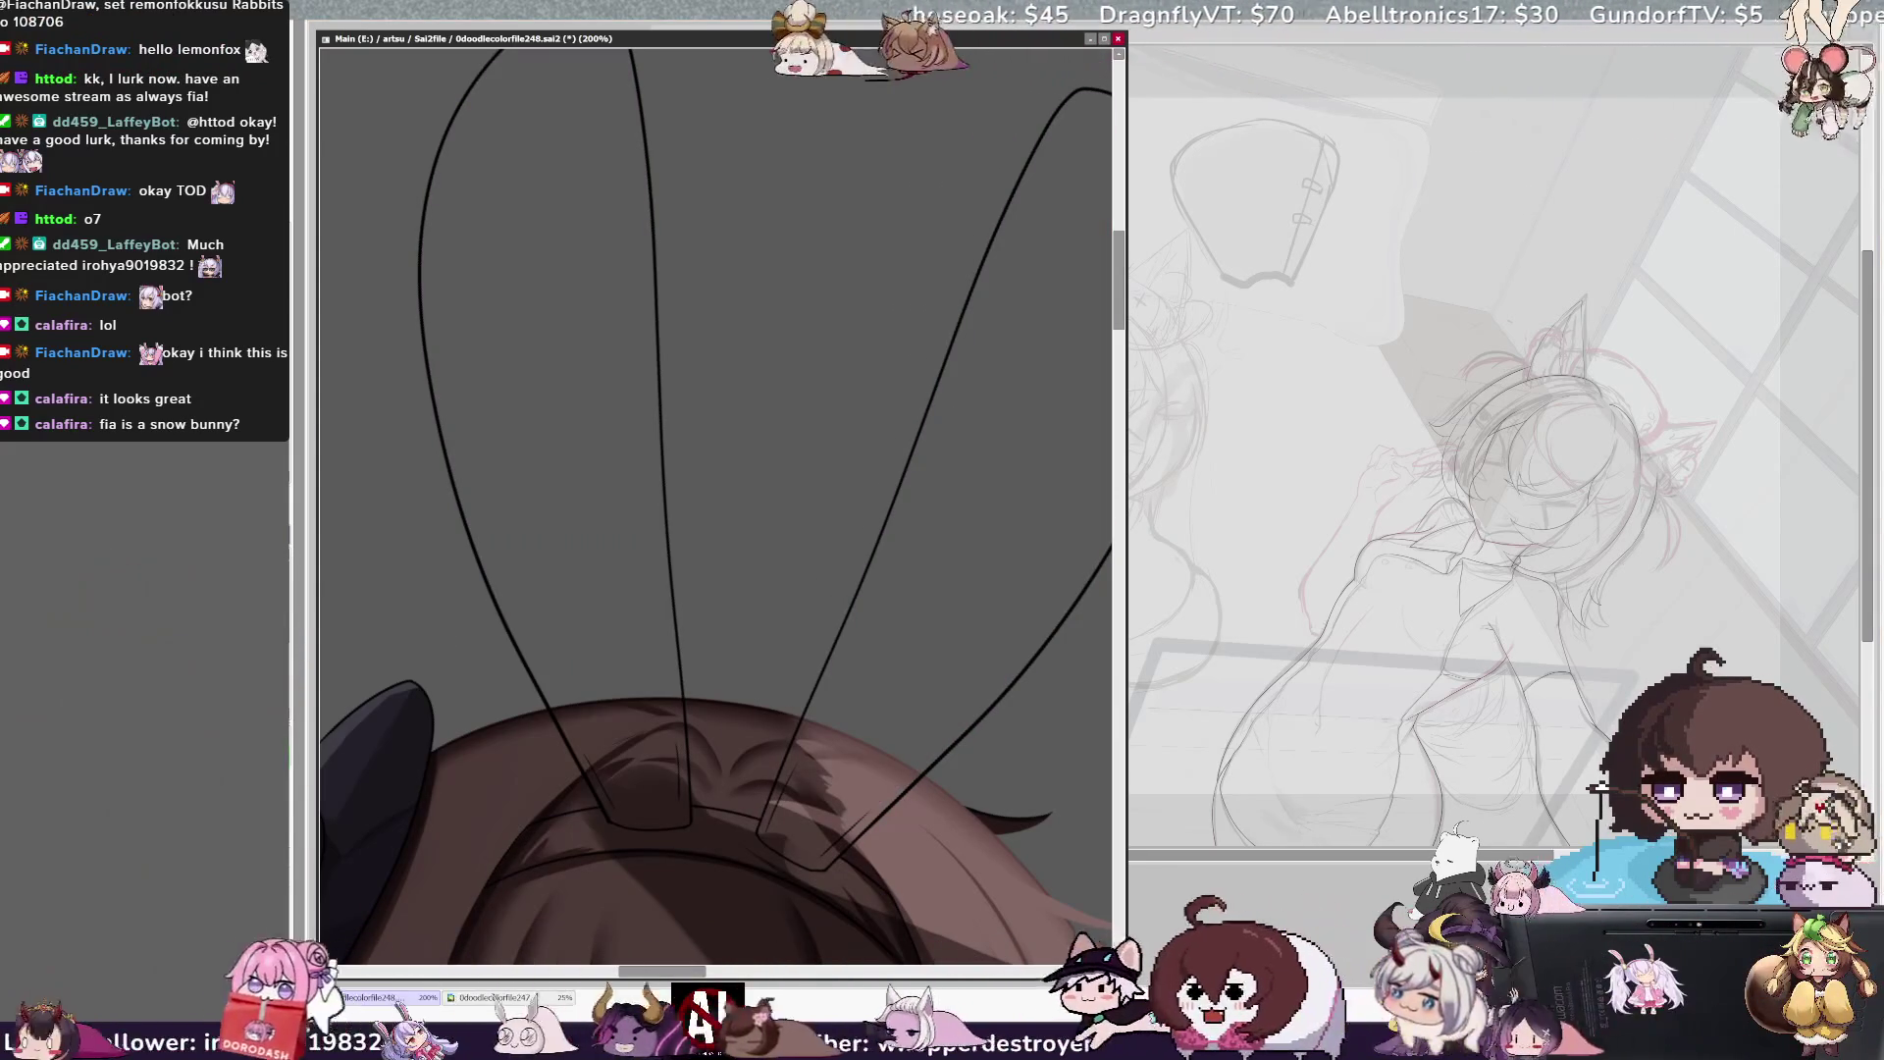
key(ctrl+z)
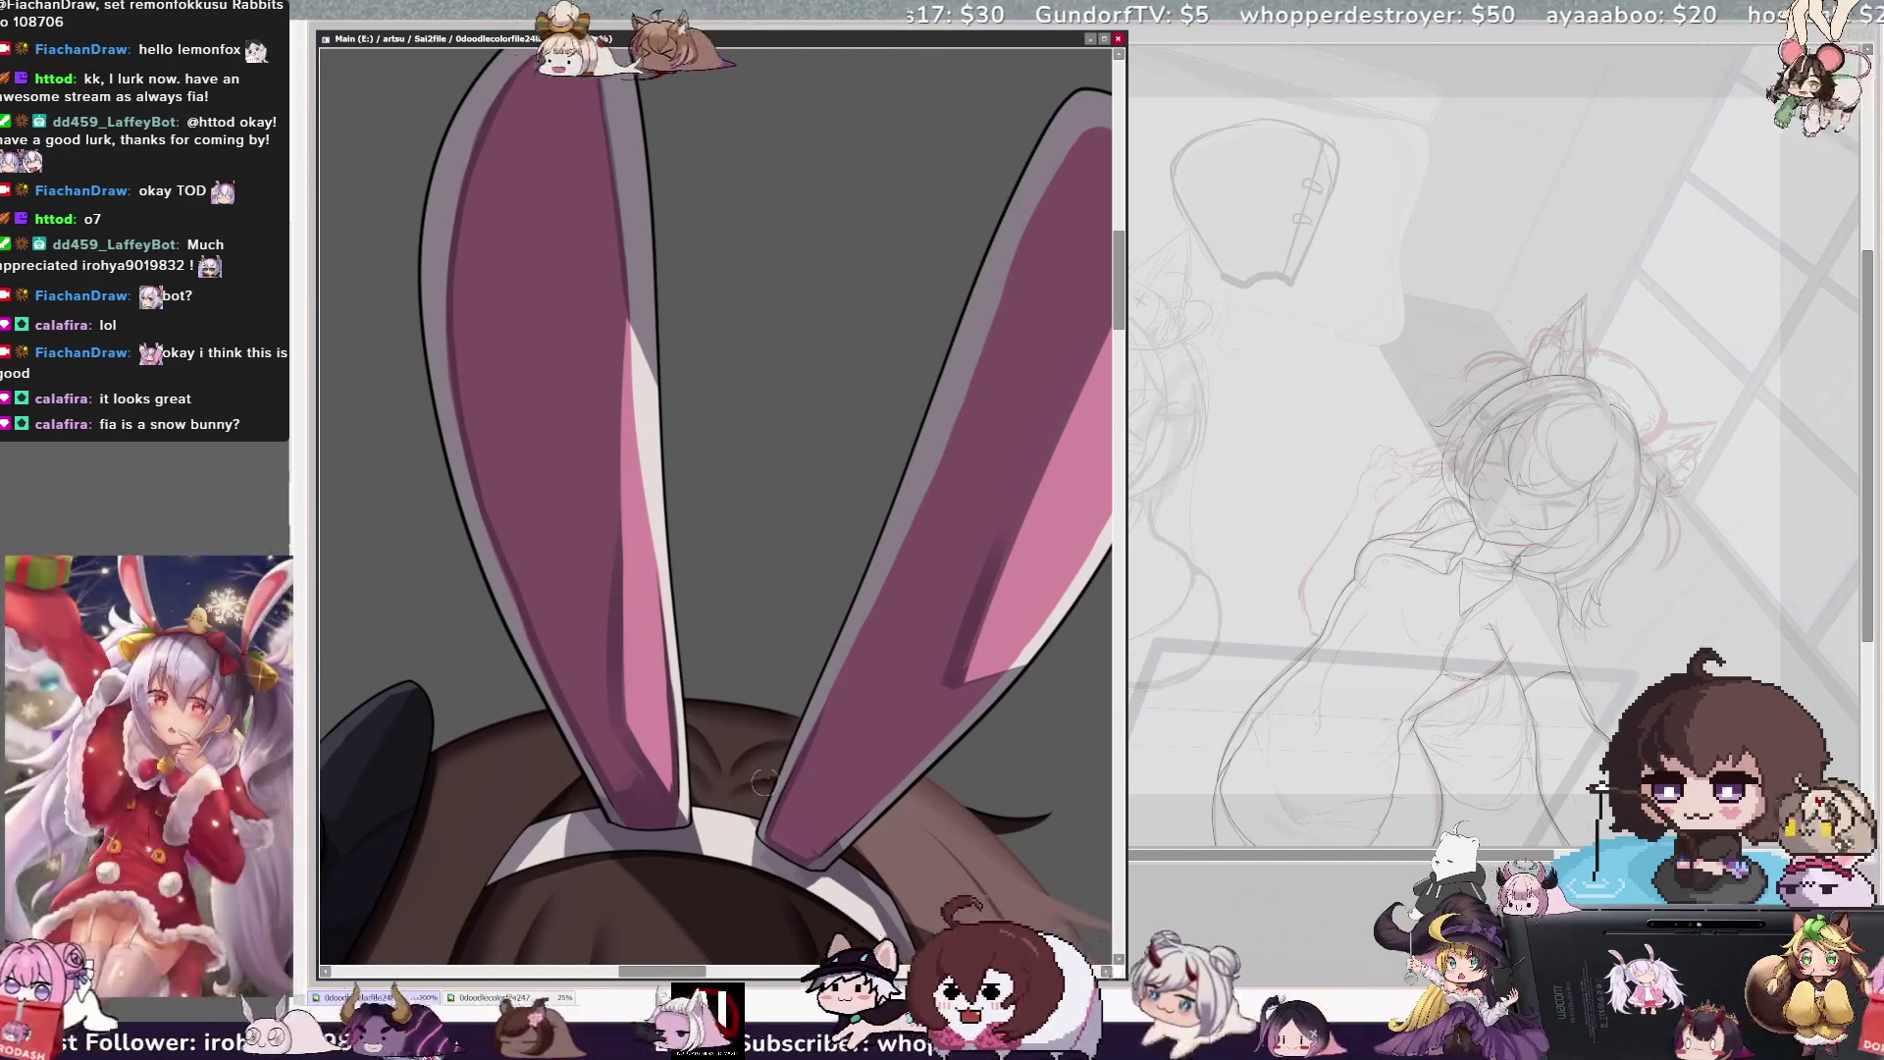
key(minus)
key(minus)
key(minus)
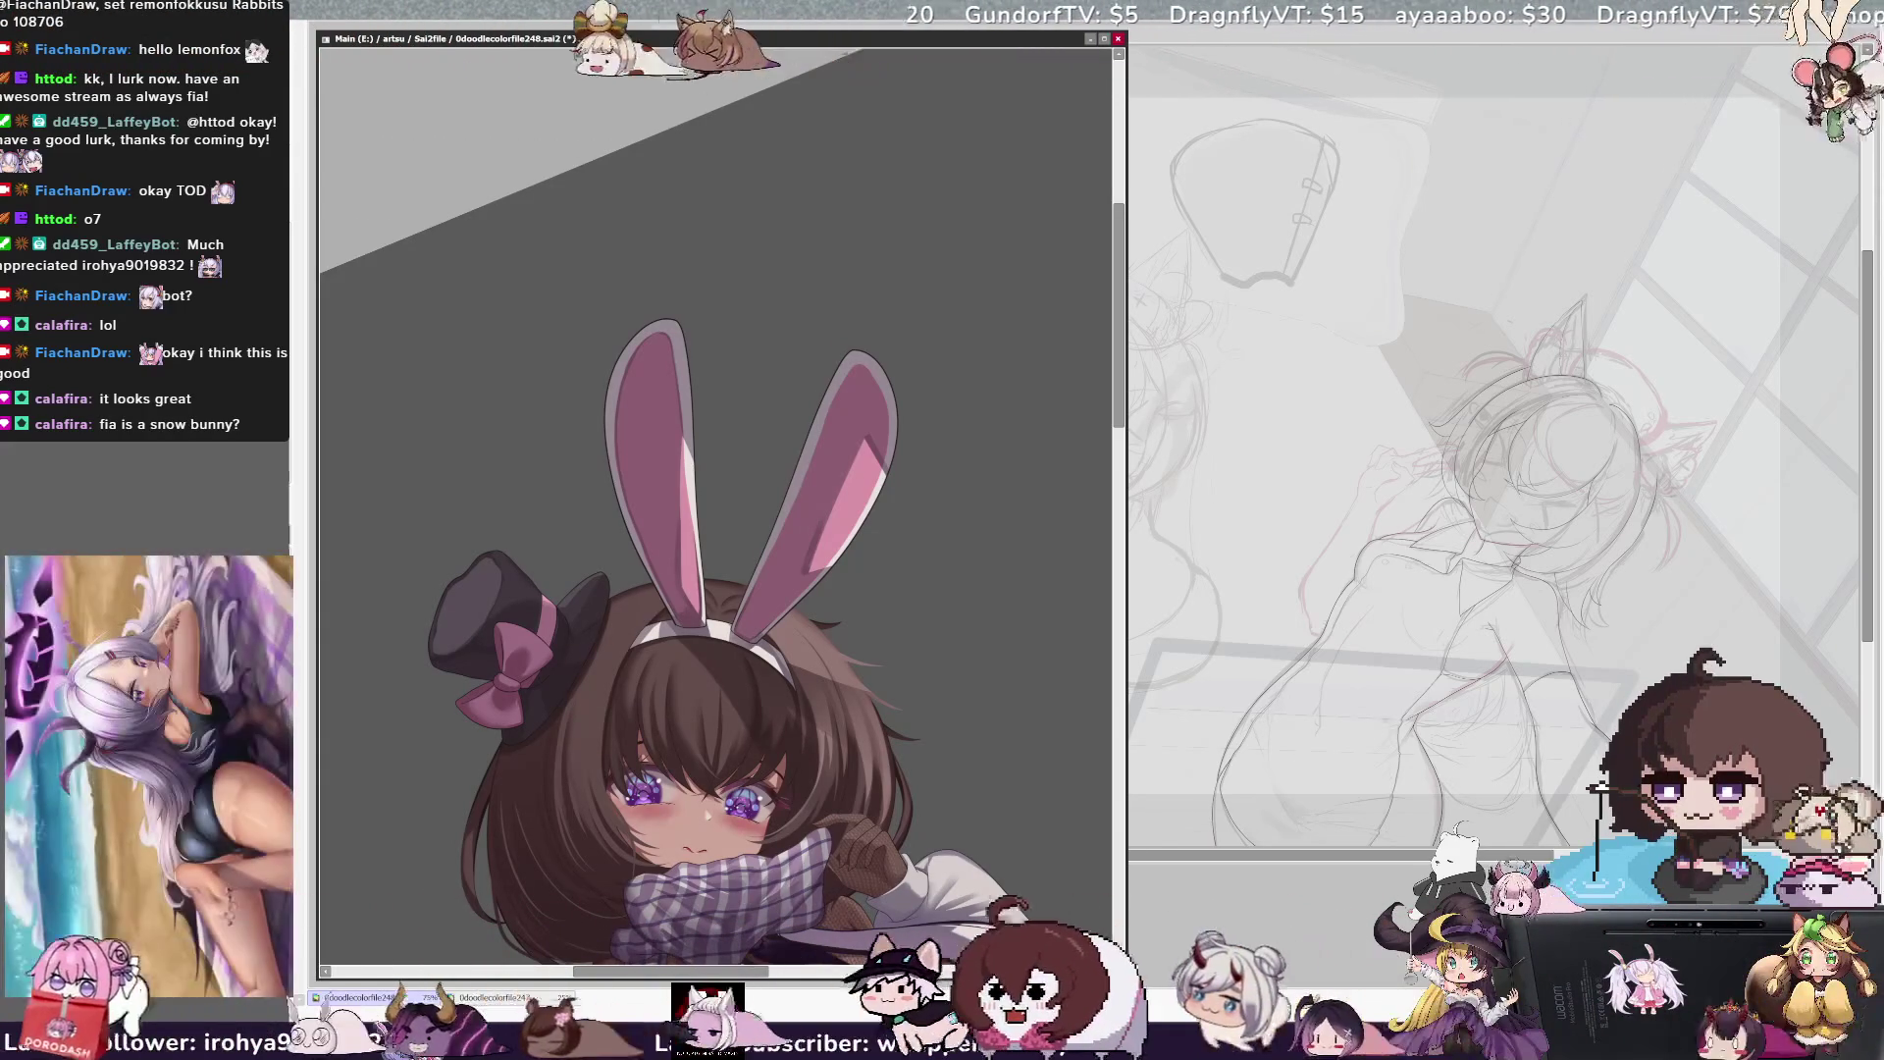
key(ctrl+z)
key(ctrl+y)
key(ctrl+z)
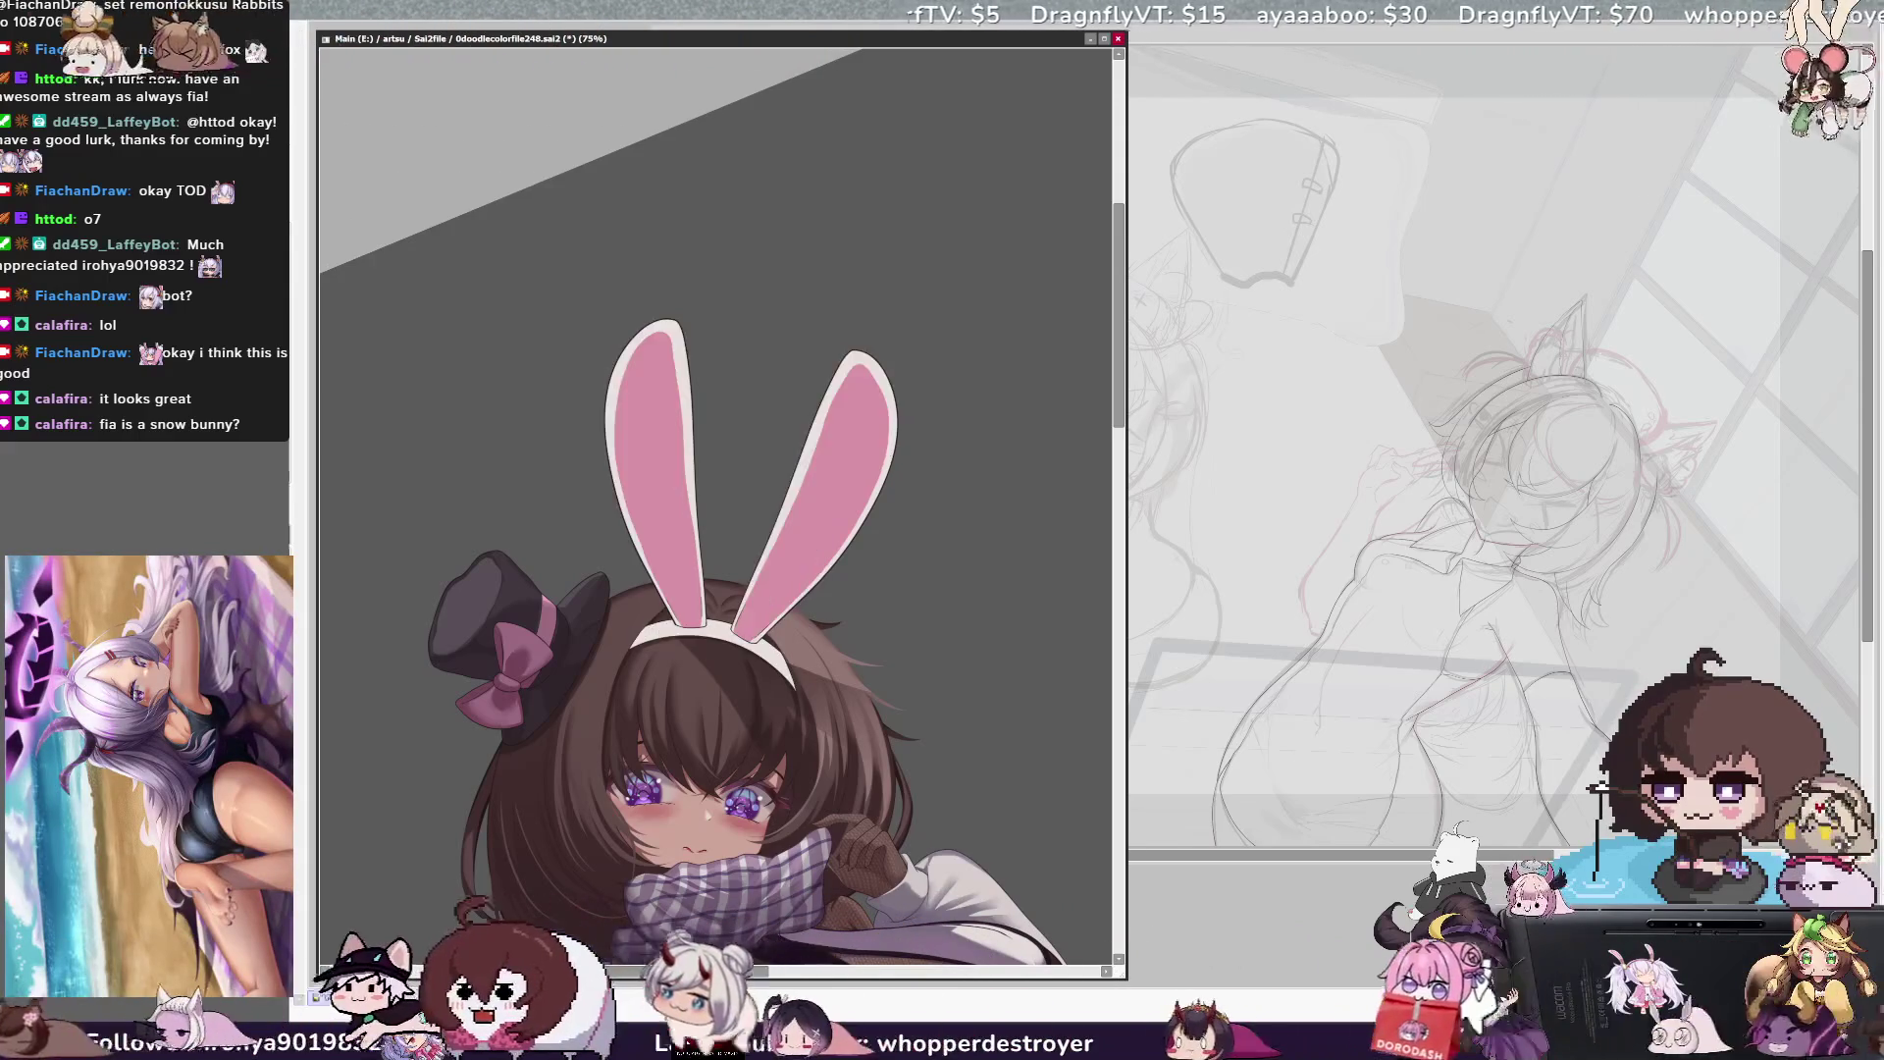
key(ctrl+y)
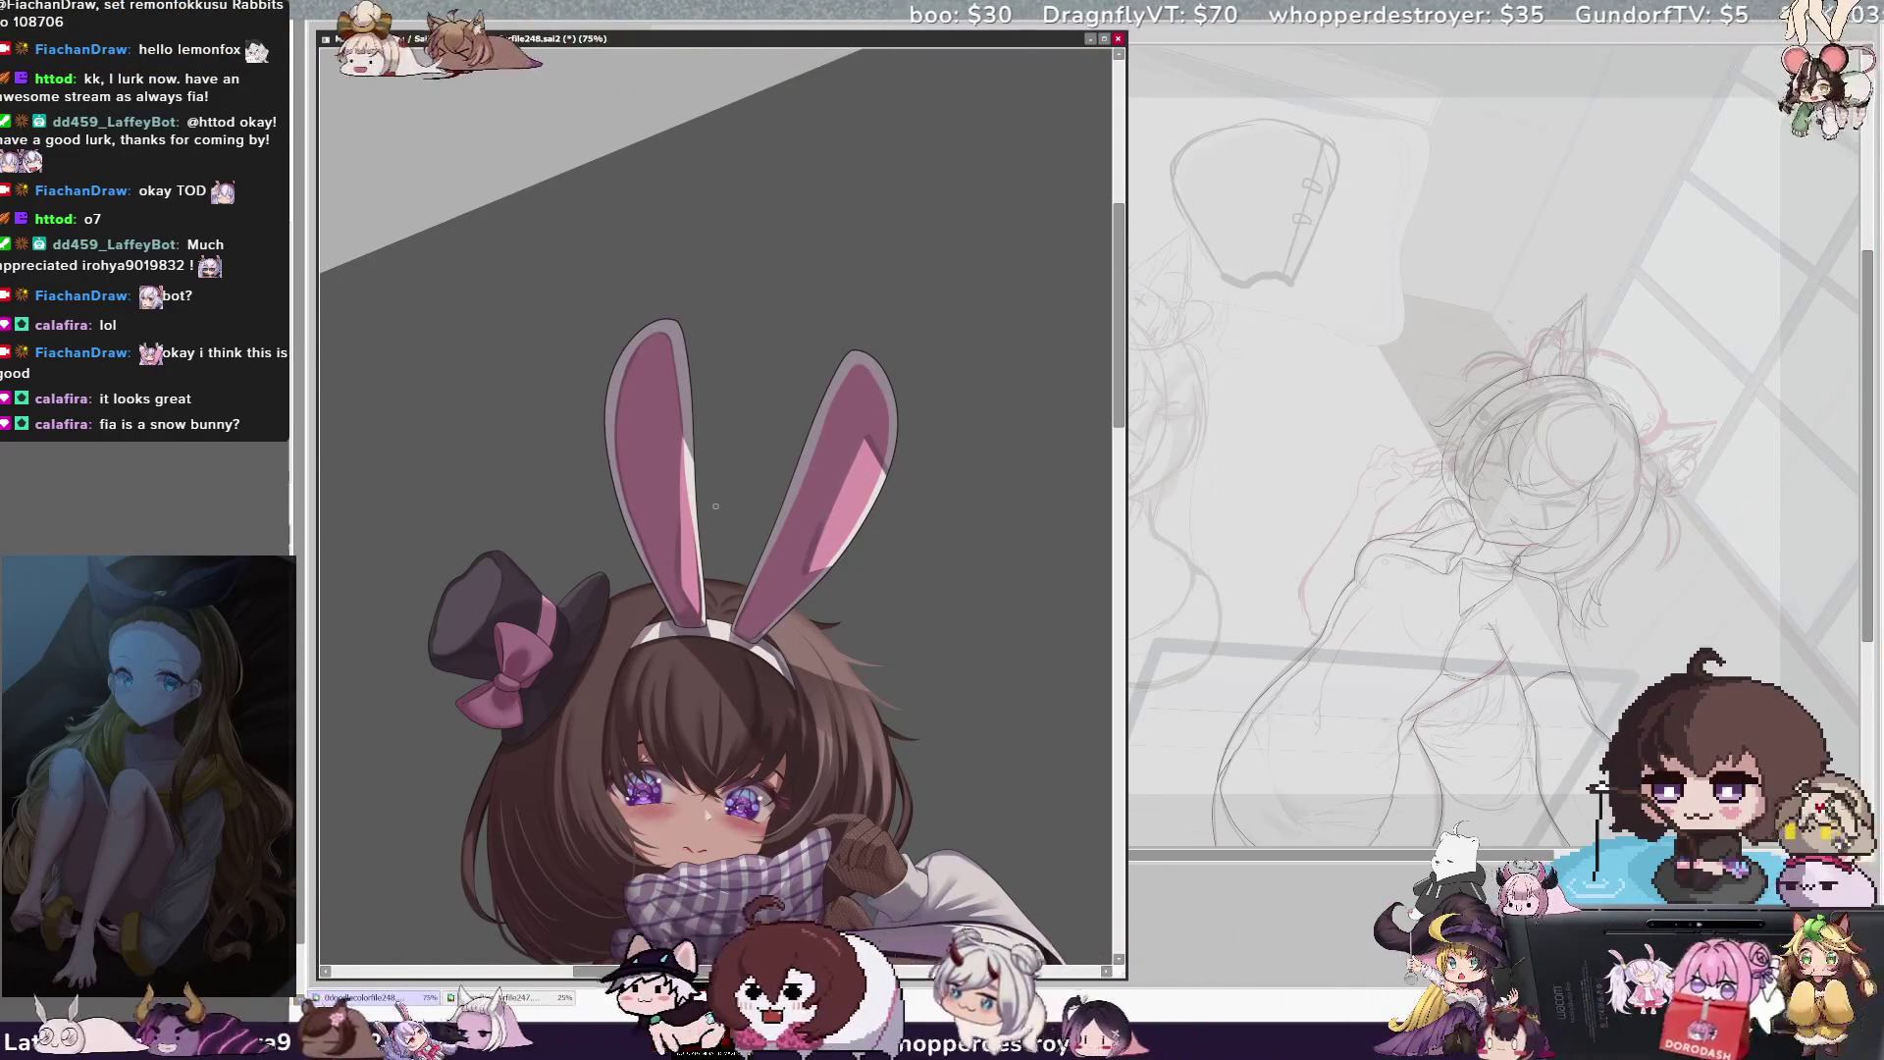
scroll(809, 827, right, 3)
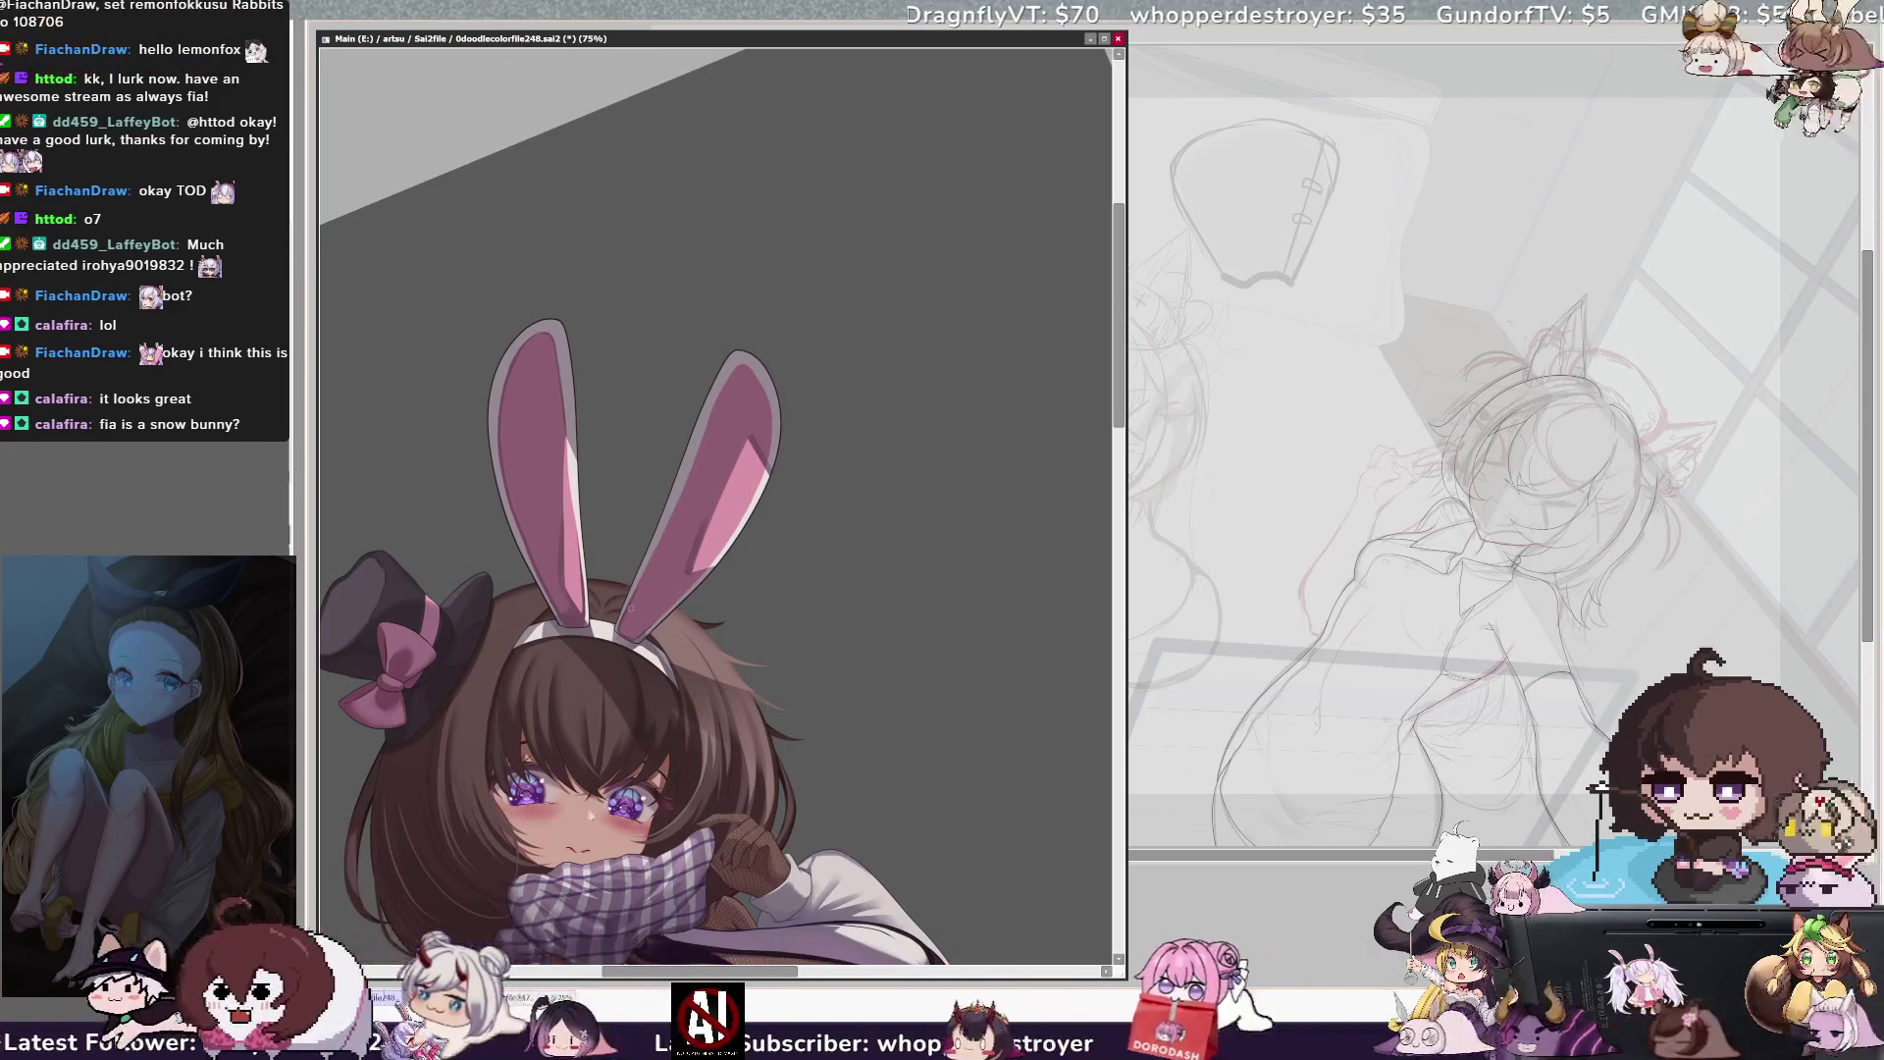
Zoom to 150% on the ears, then out to 16.6% to view the whole character
key(ctrl+plus)
key(ctrl+plus)
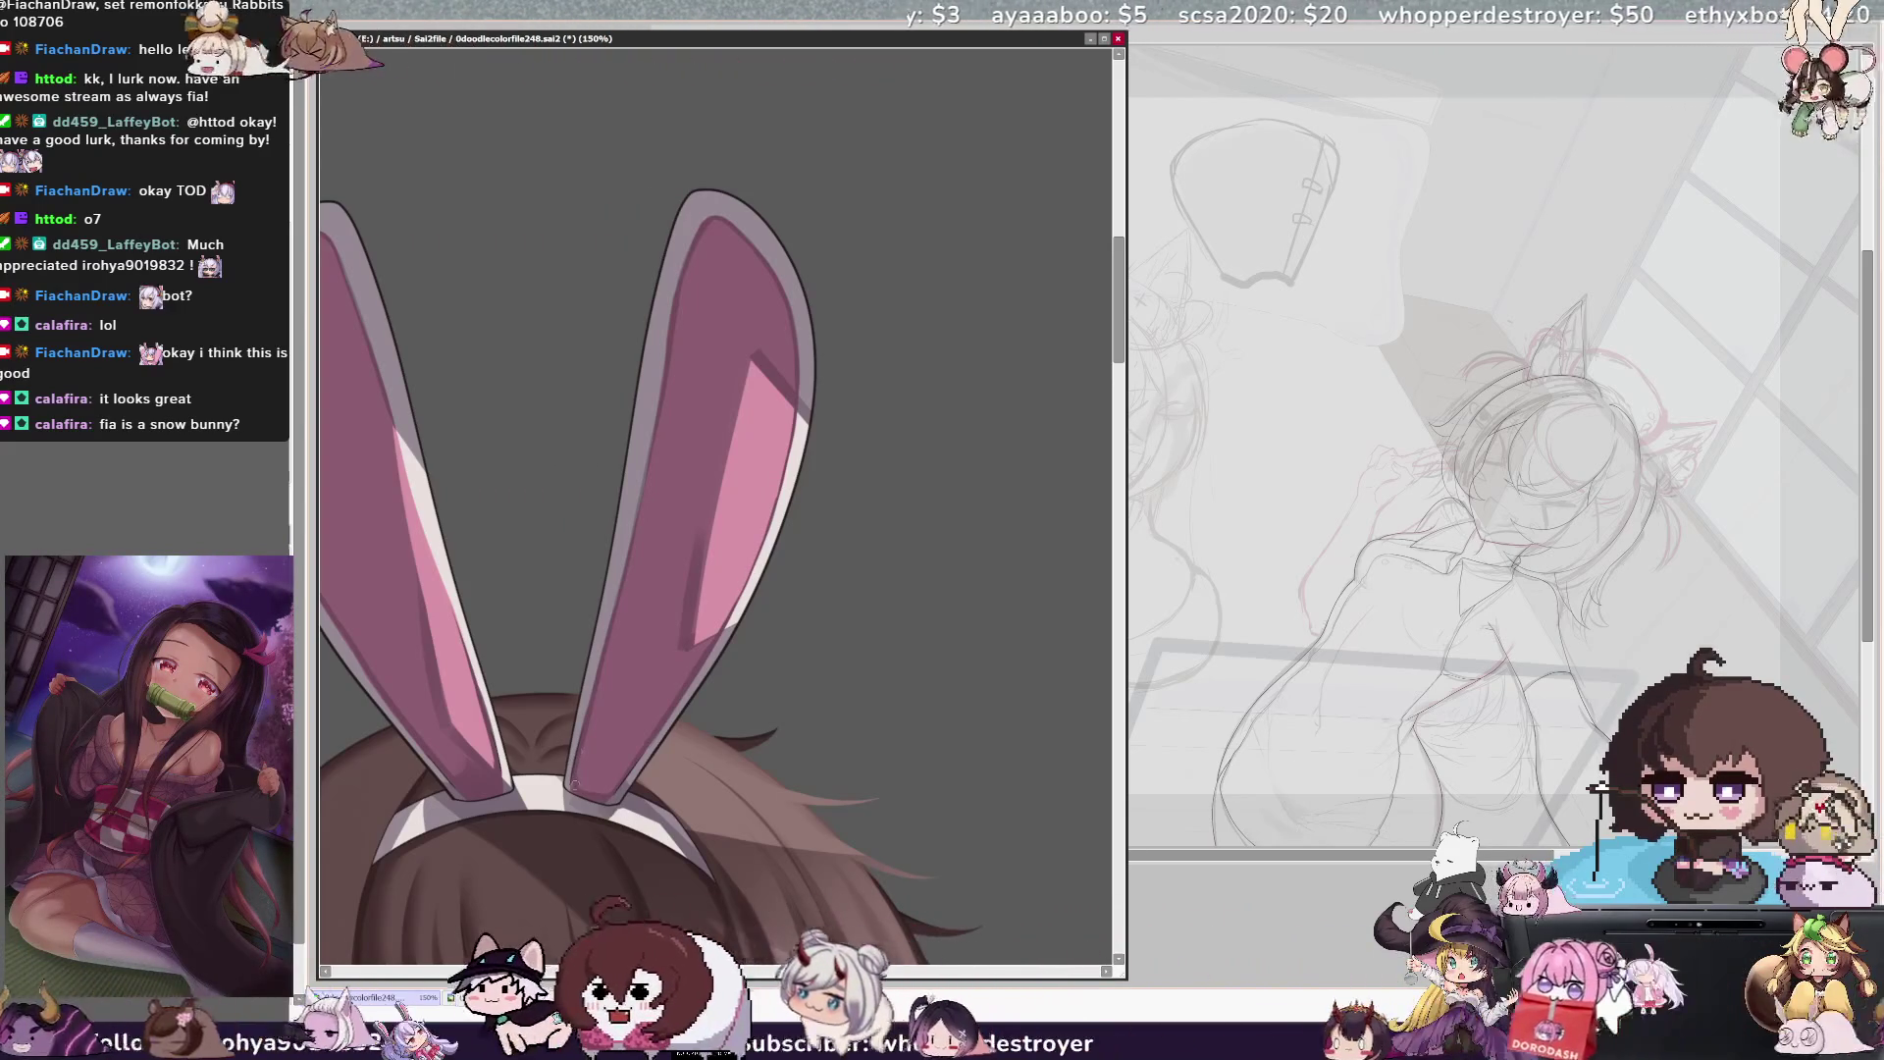
key(ctrl+minus)
key(ctrl+minus)
key(ctrl+minus)
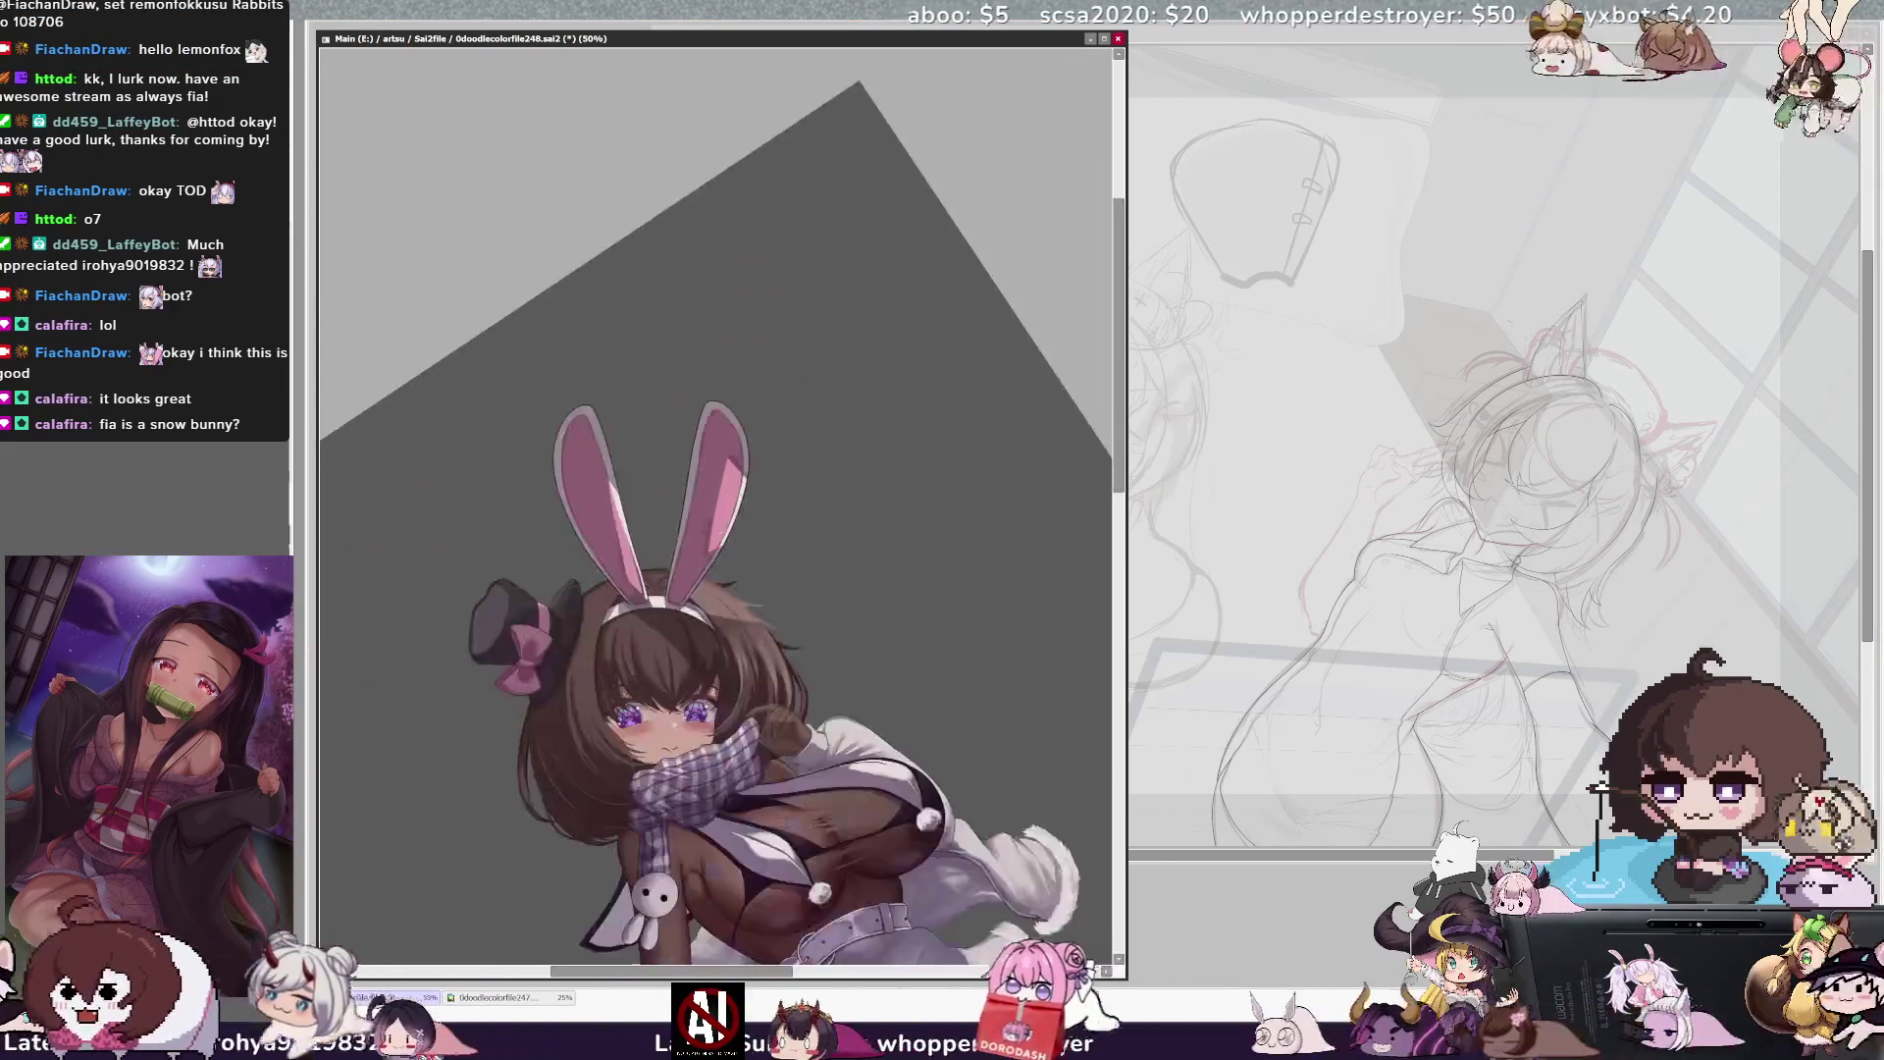
key(Home)
key(ctrl+plus)
key(ctrl+plus)
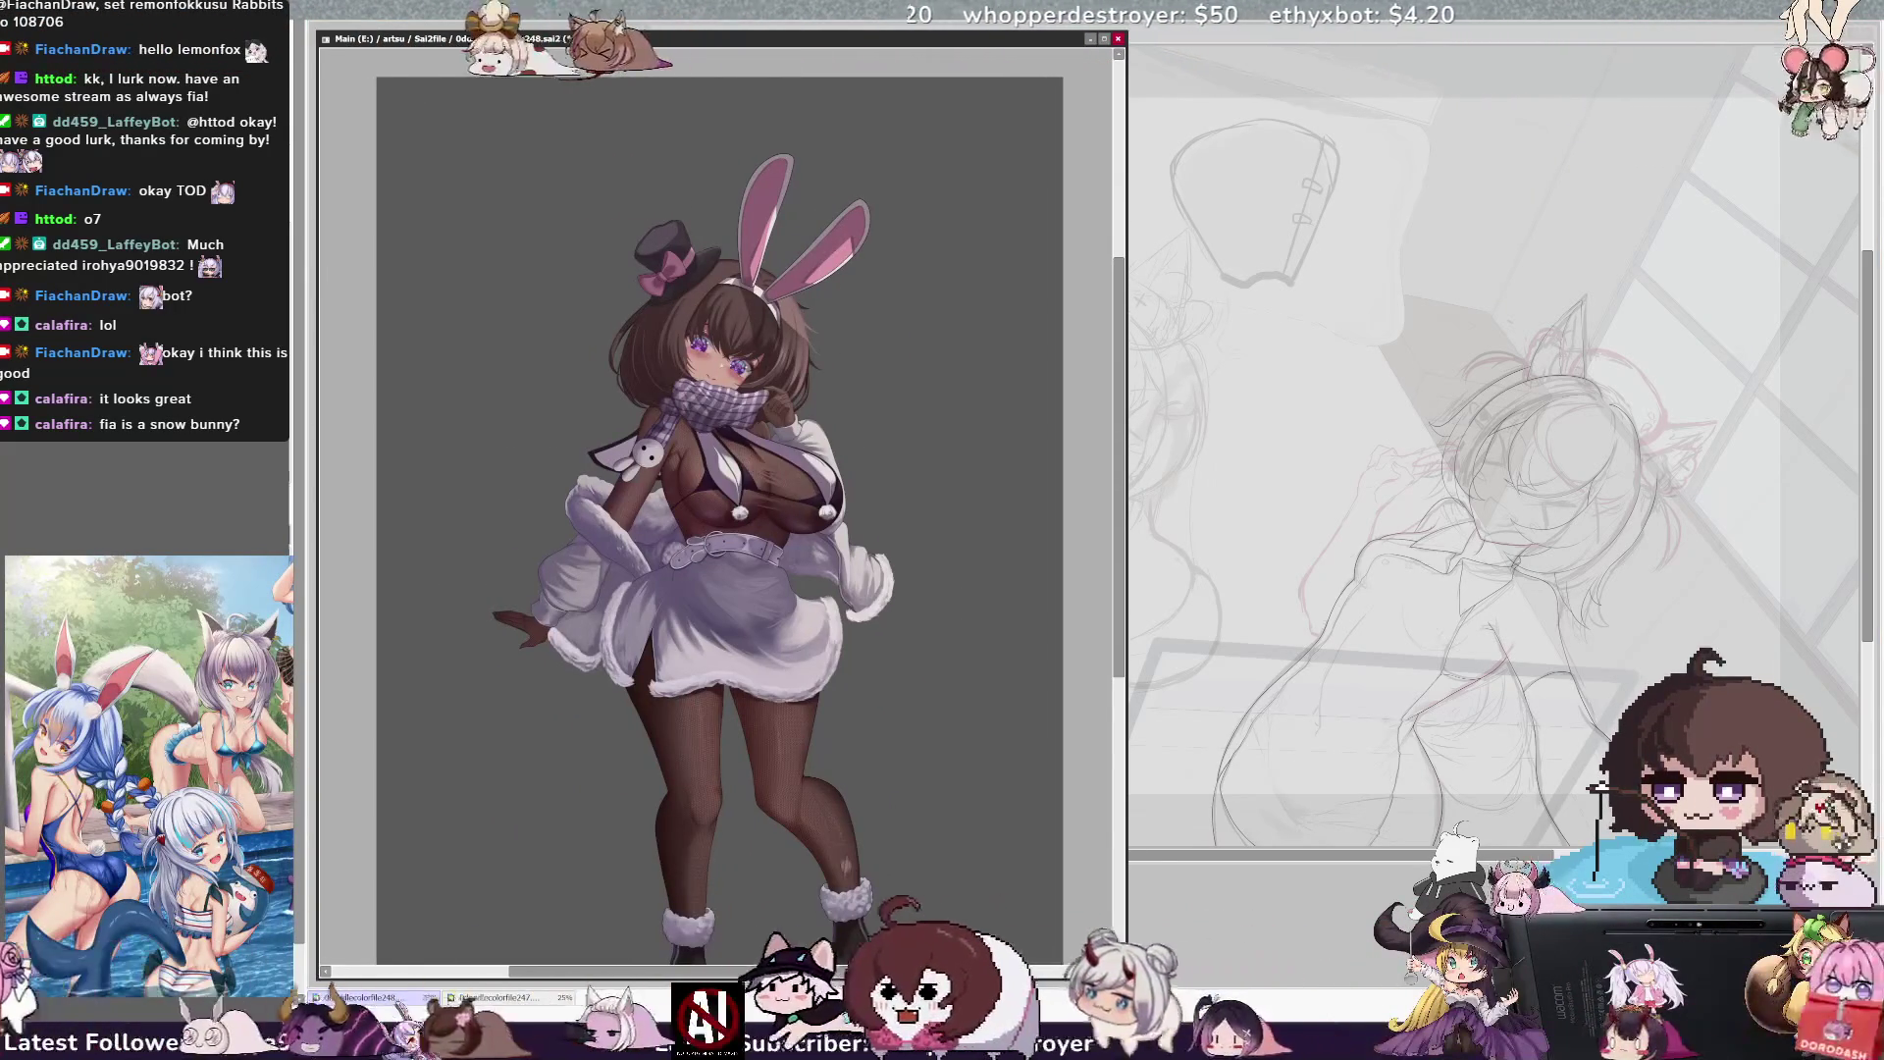
With the figure upright at 33.3%, darken the ears' white outline and select Layer68
key(alt+Tab)
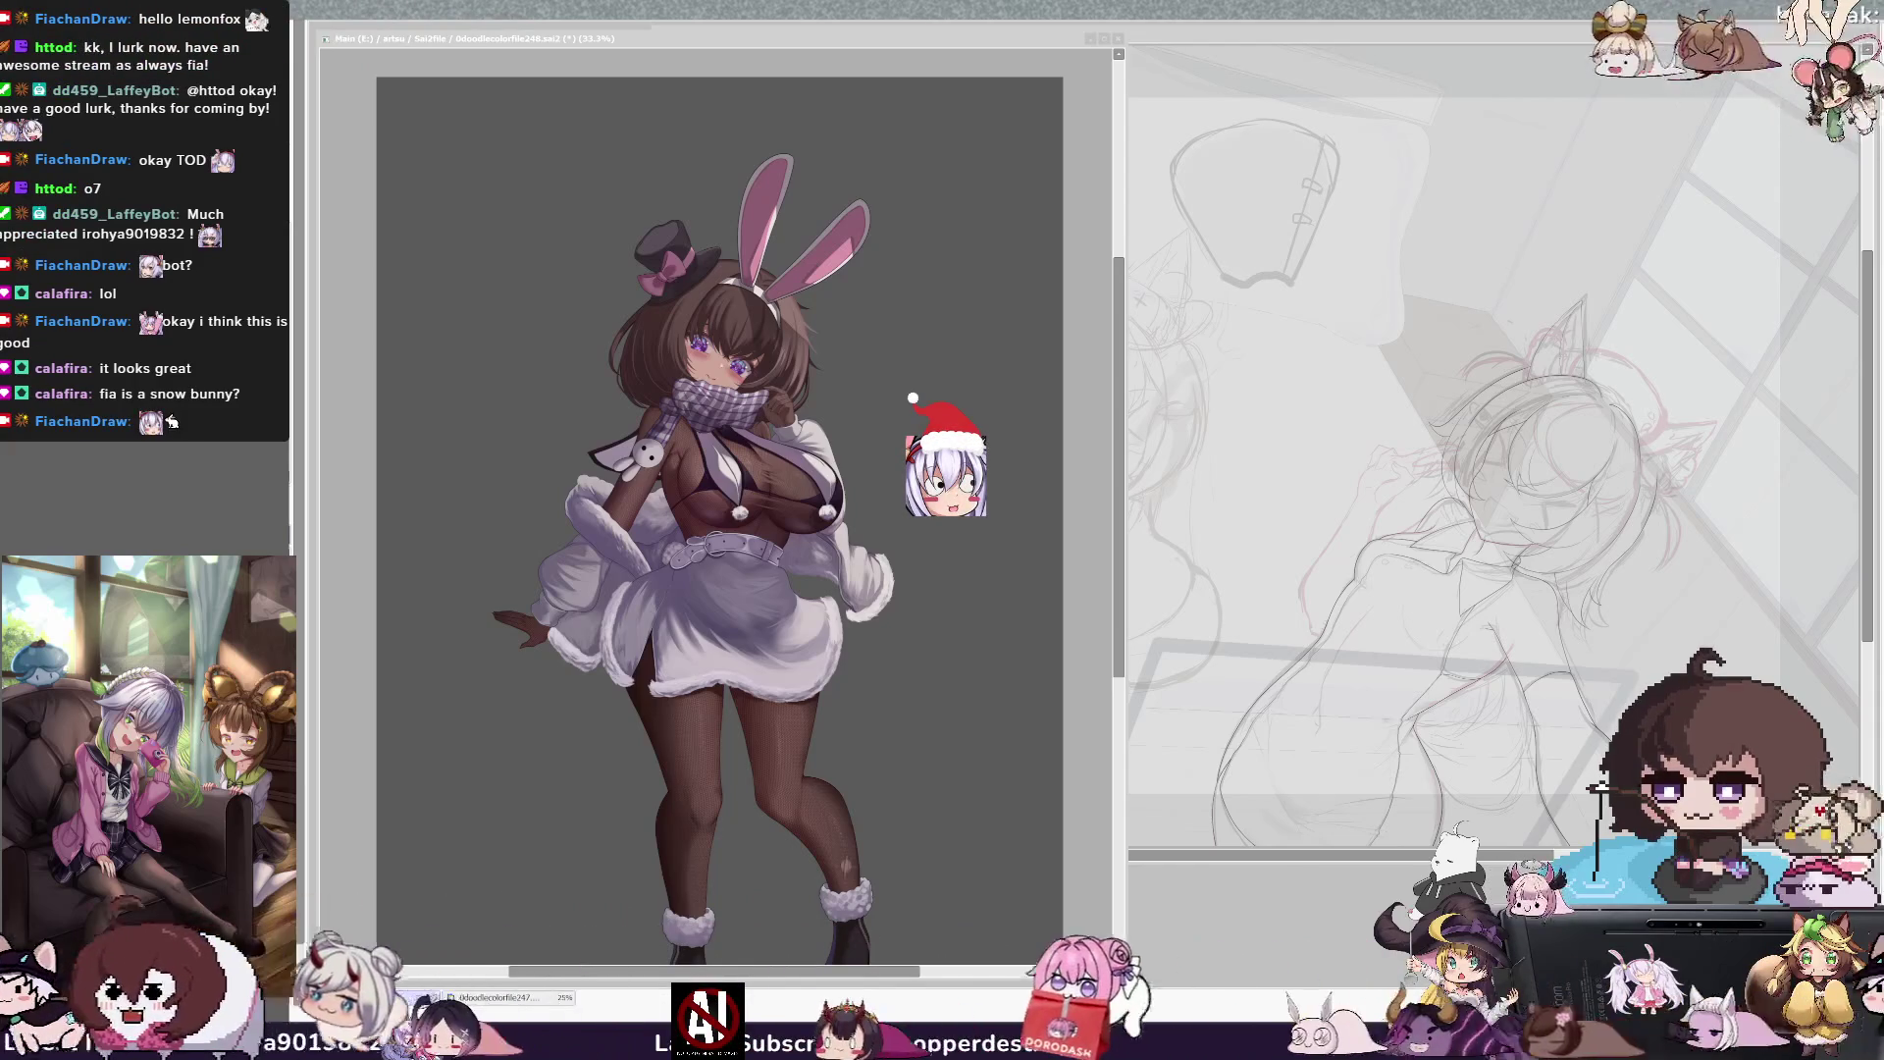
drag(1114, 358, 1116, 405)
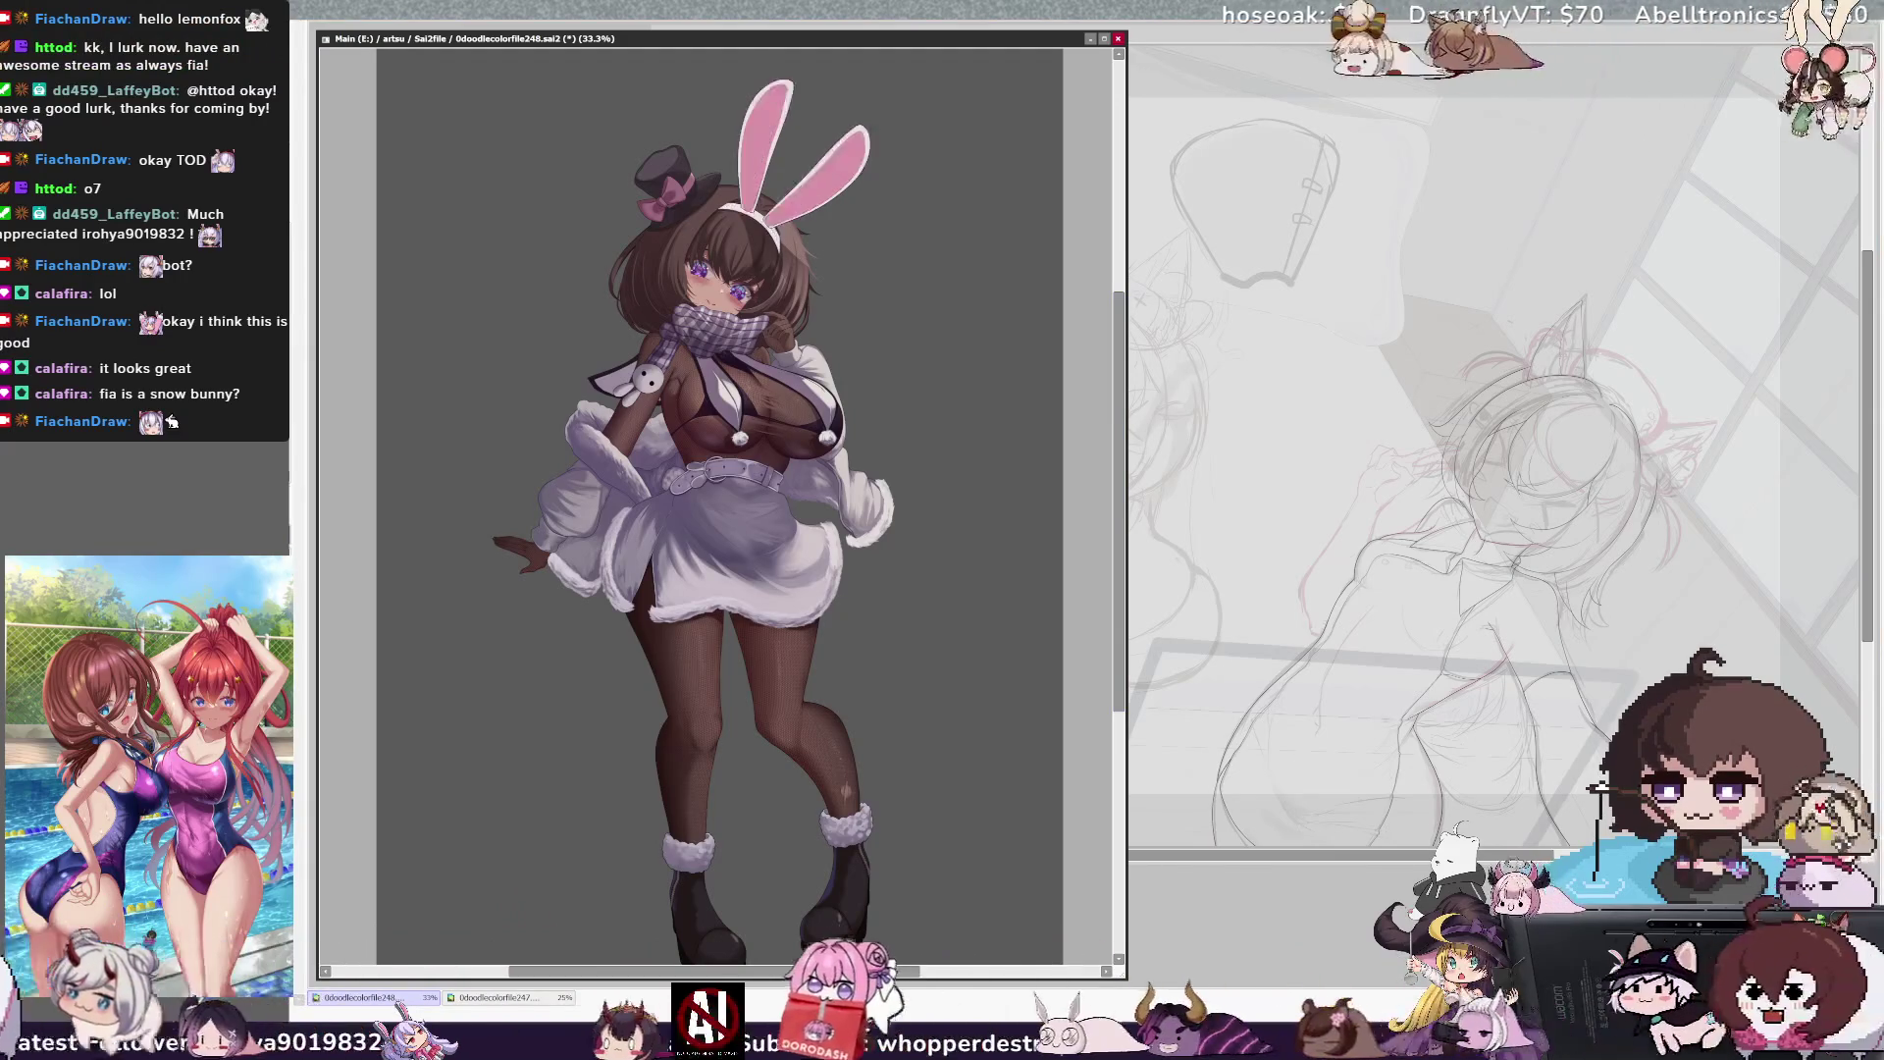
key(ctrl+z)
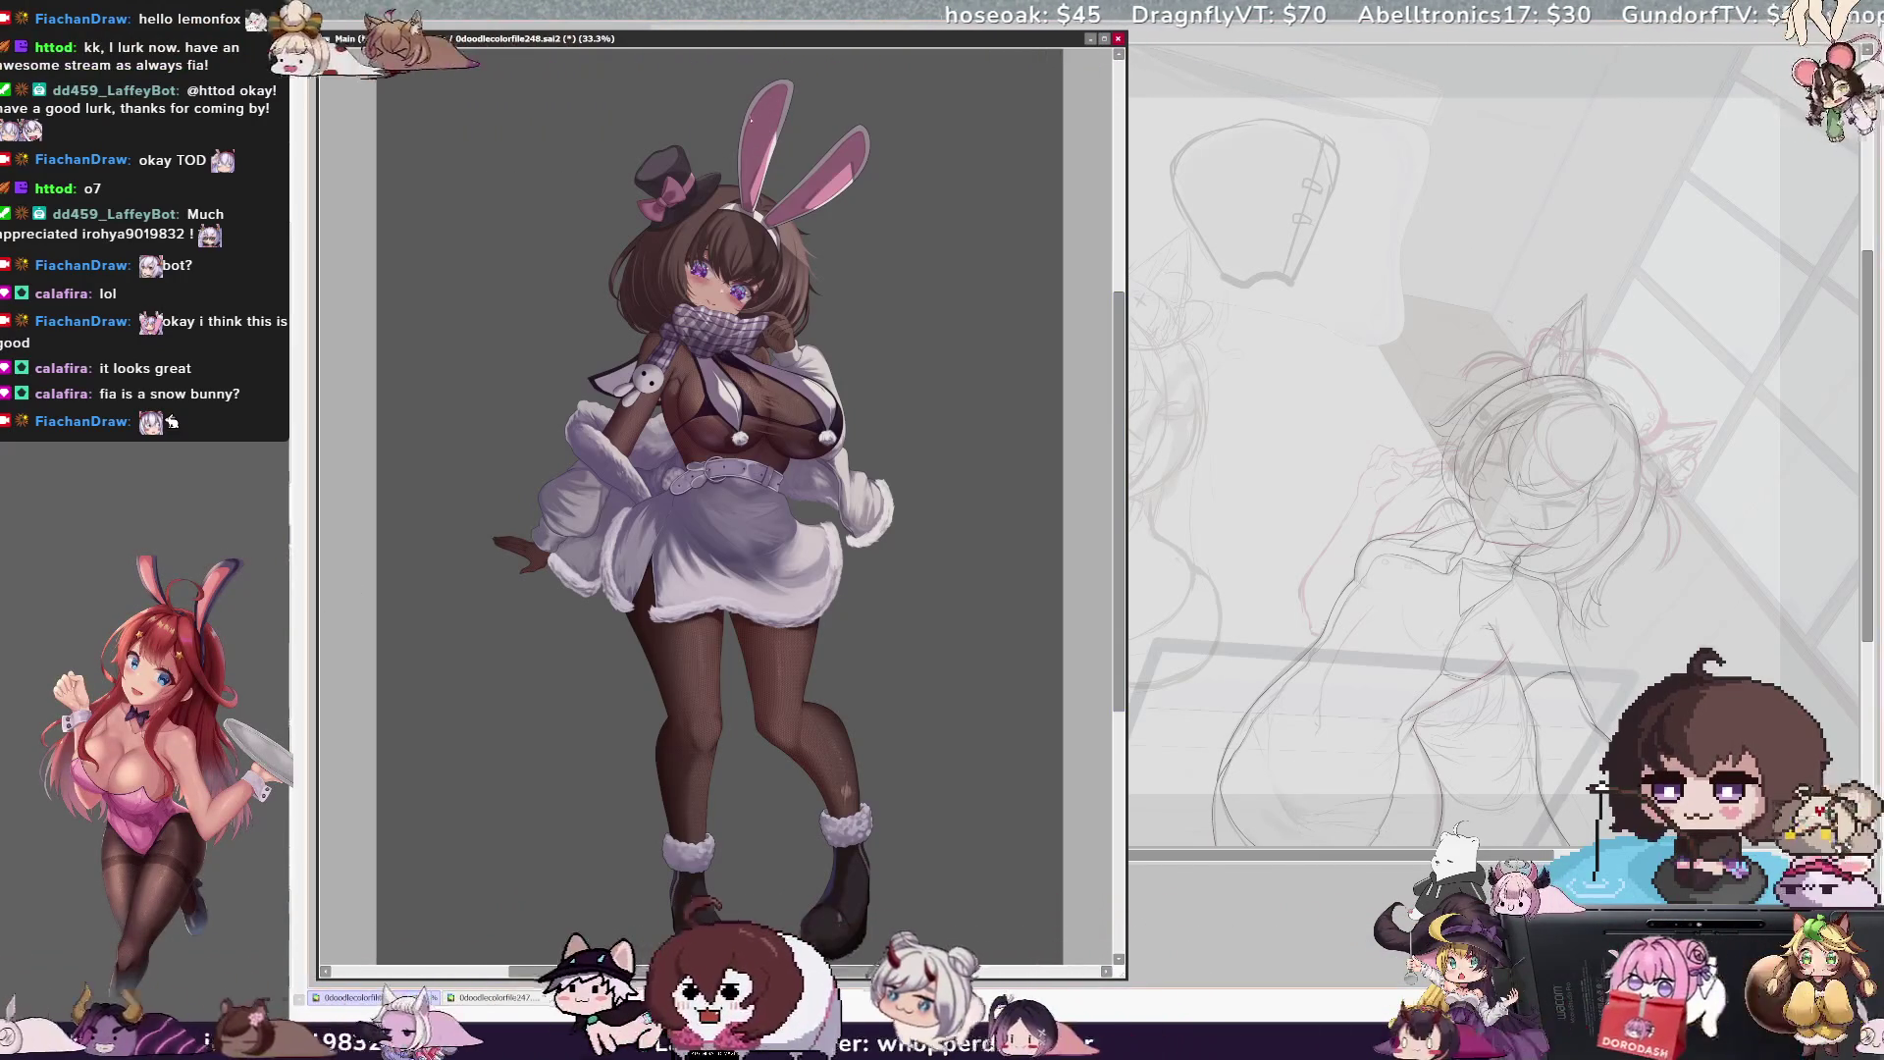
ctrl+click(759, 113)
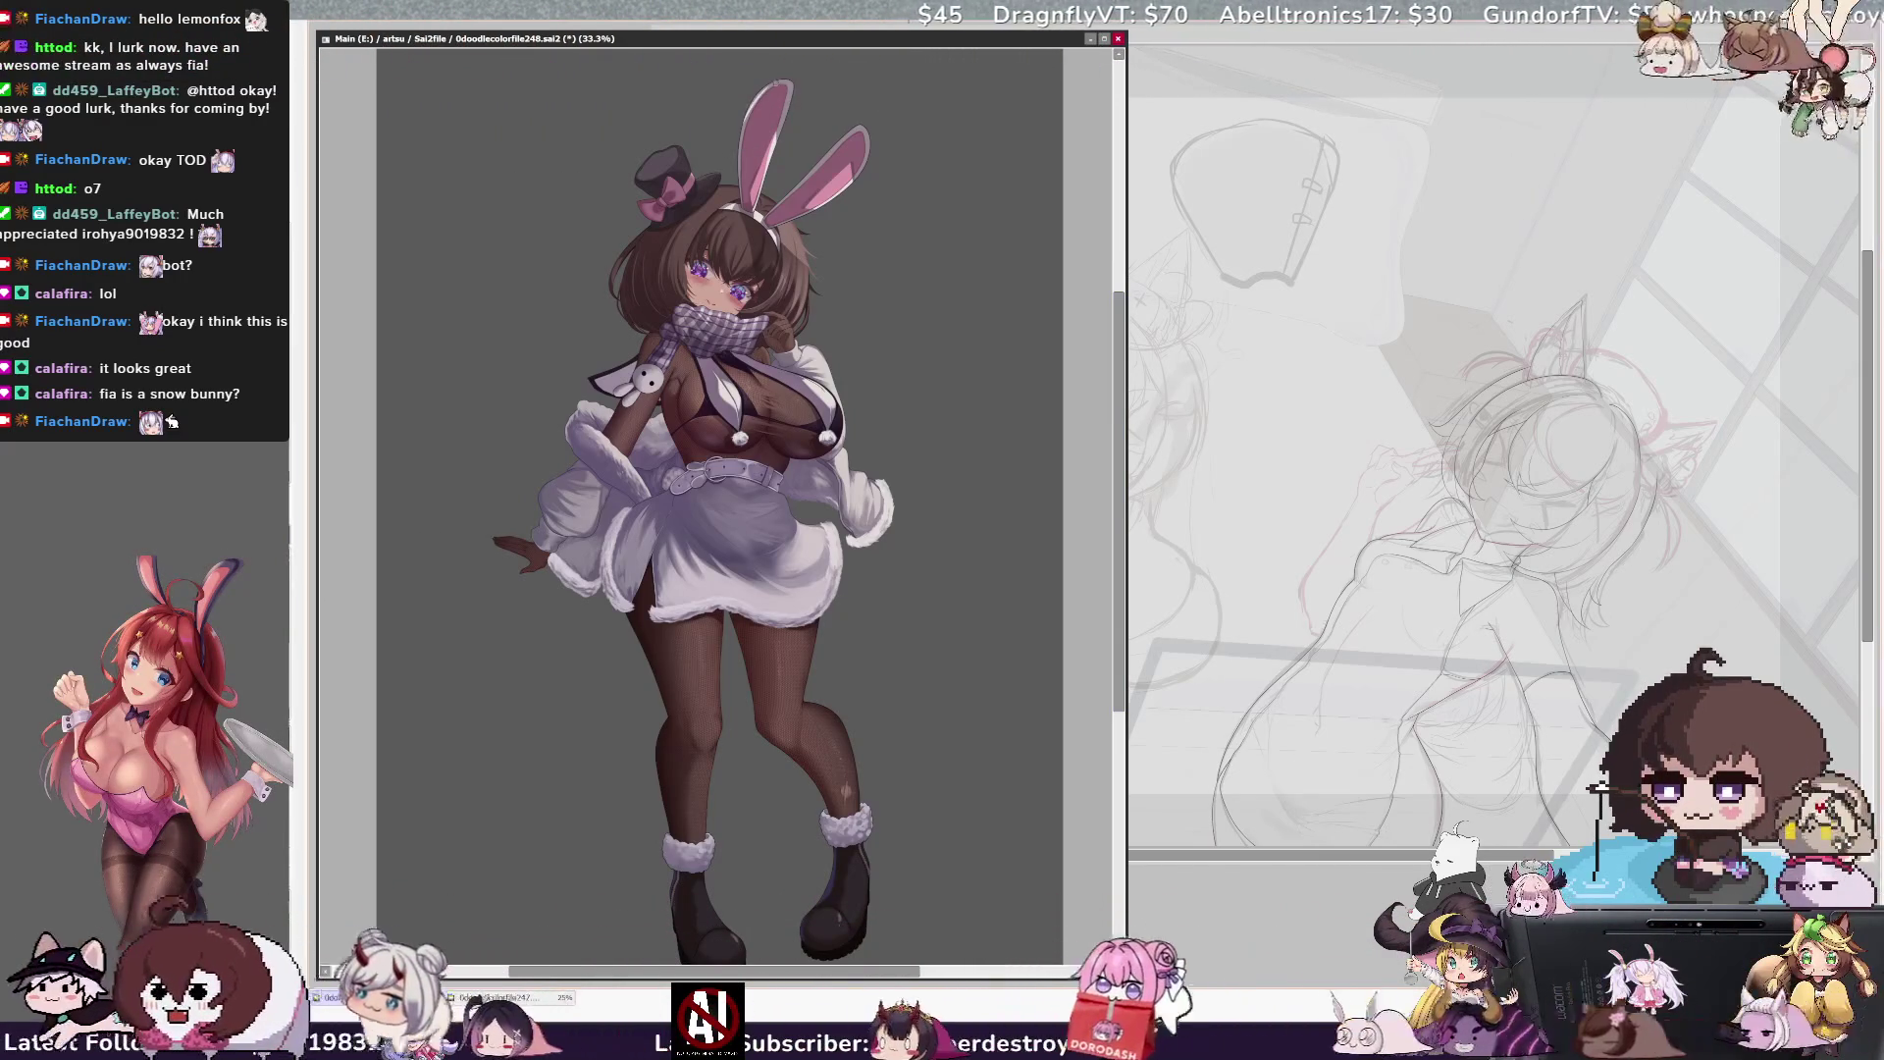
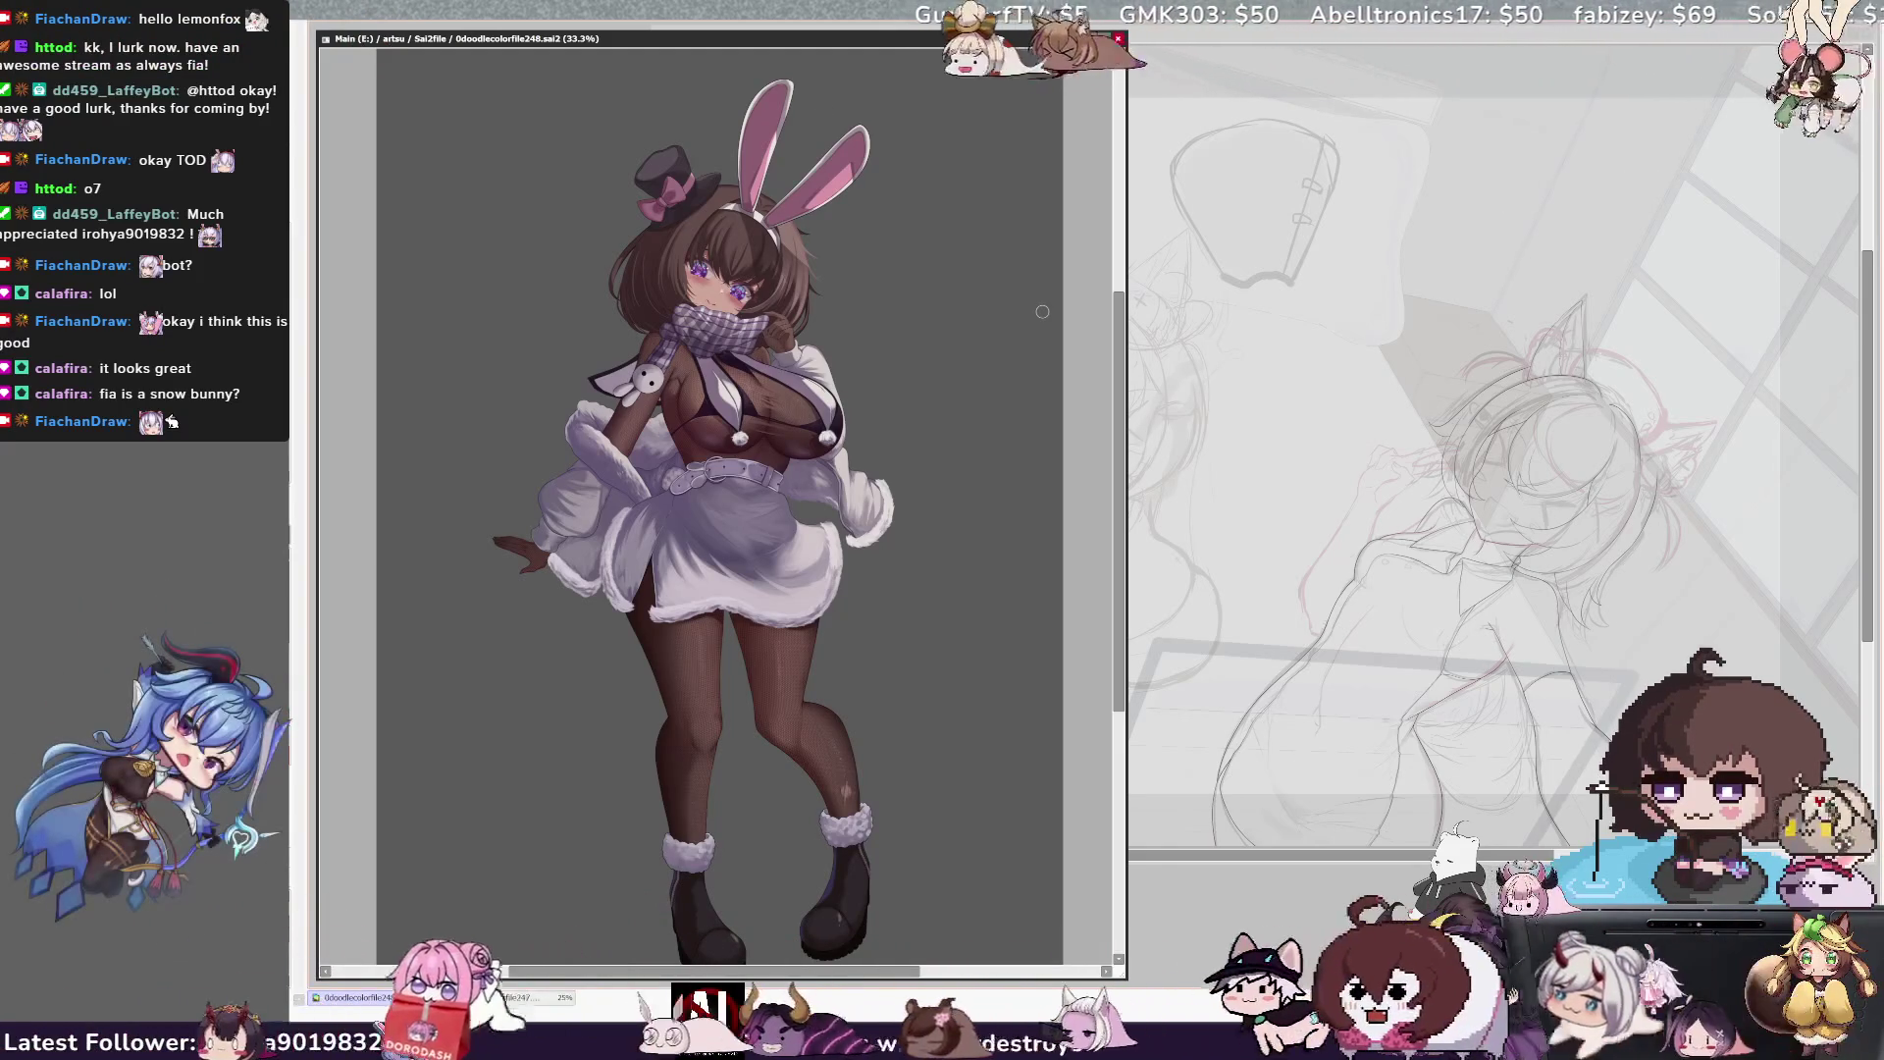
Shrink the bunny illustration's window and zoom it to 25% as a small reference
scroll(1121, 485, up, 3)
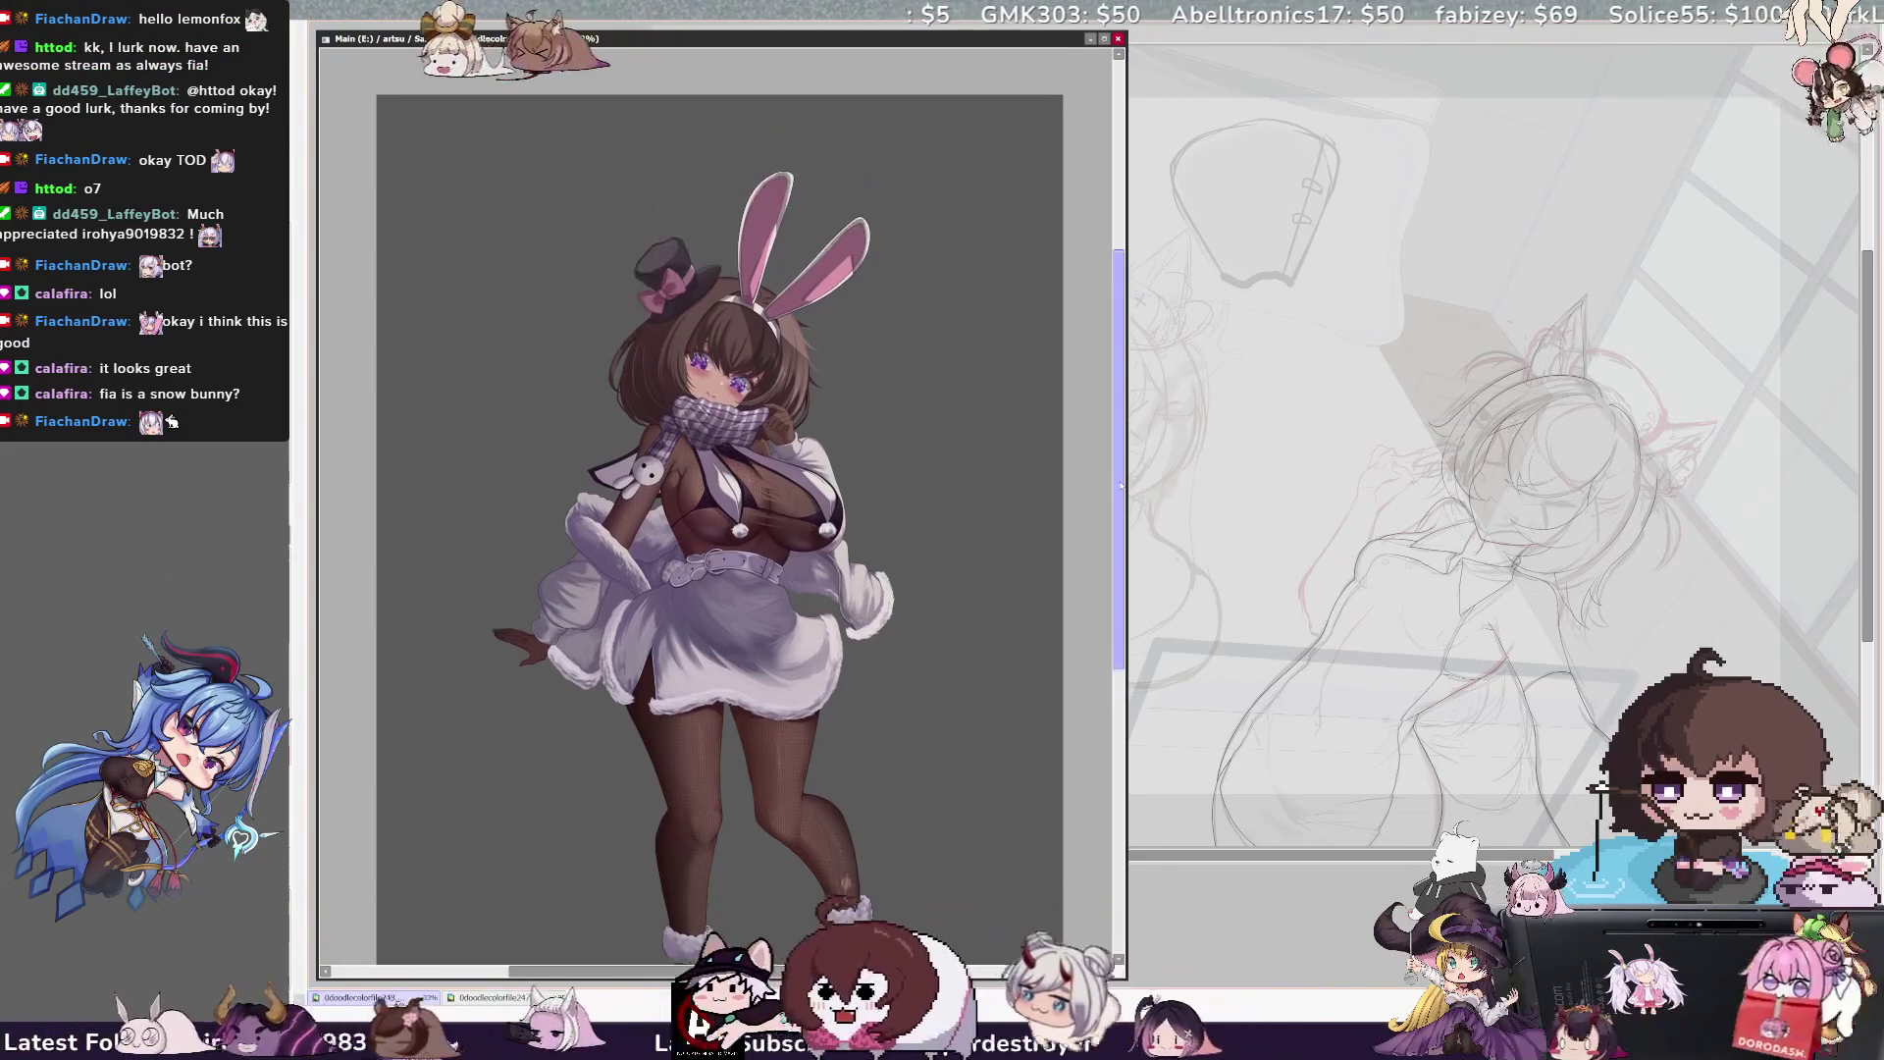
drag(1122, 486, 1122, 495)
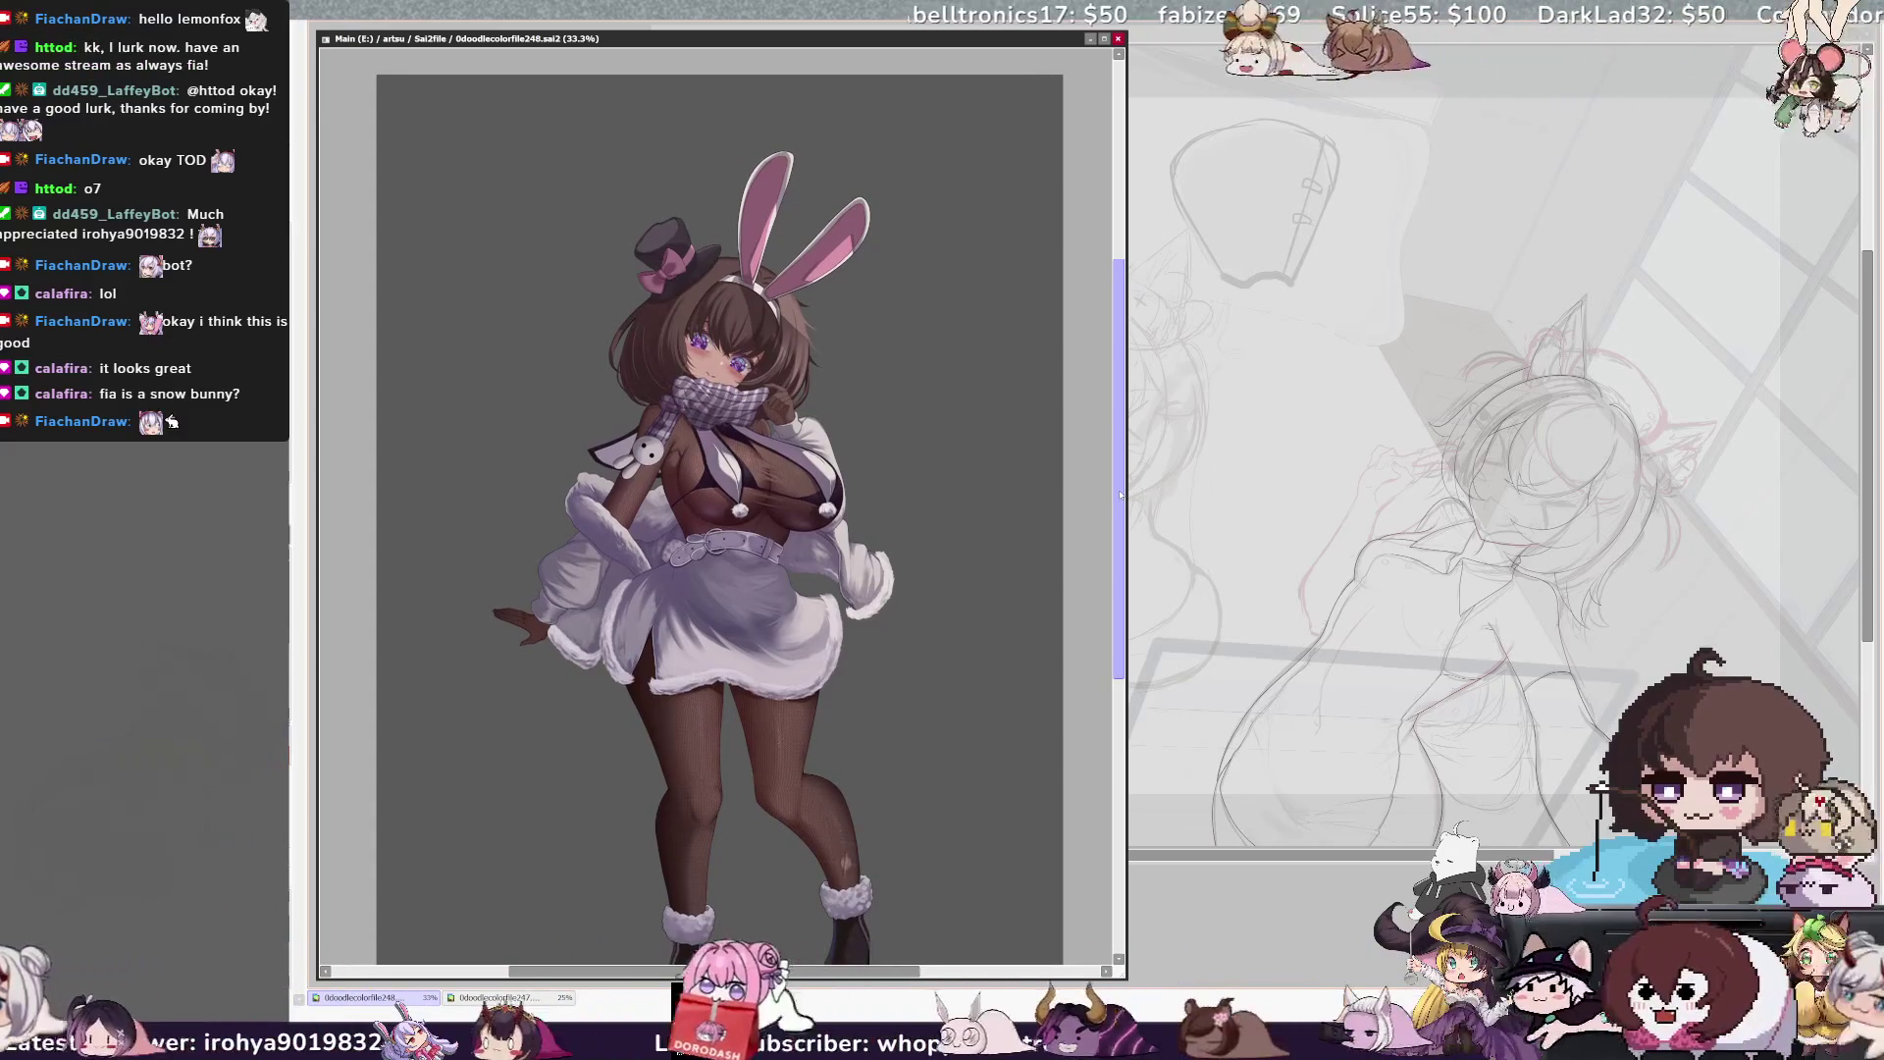
drag(1121, 494, 1108, 520)
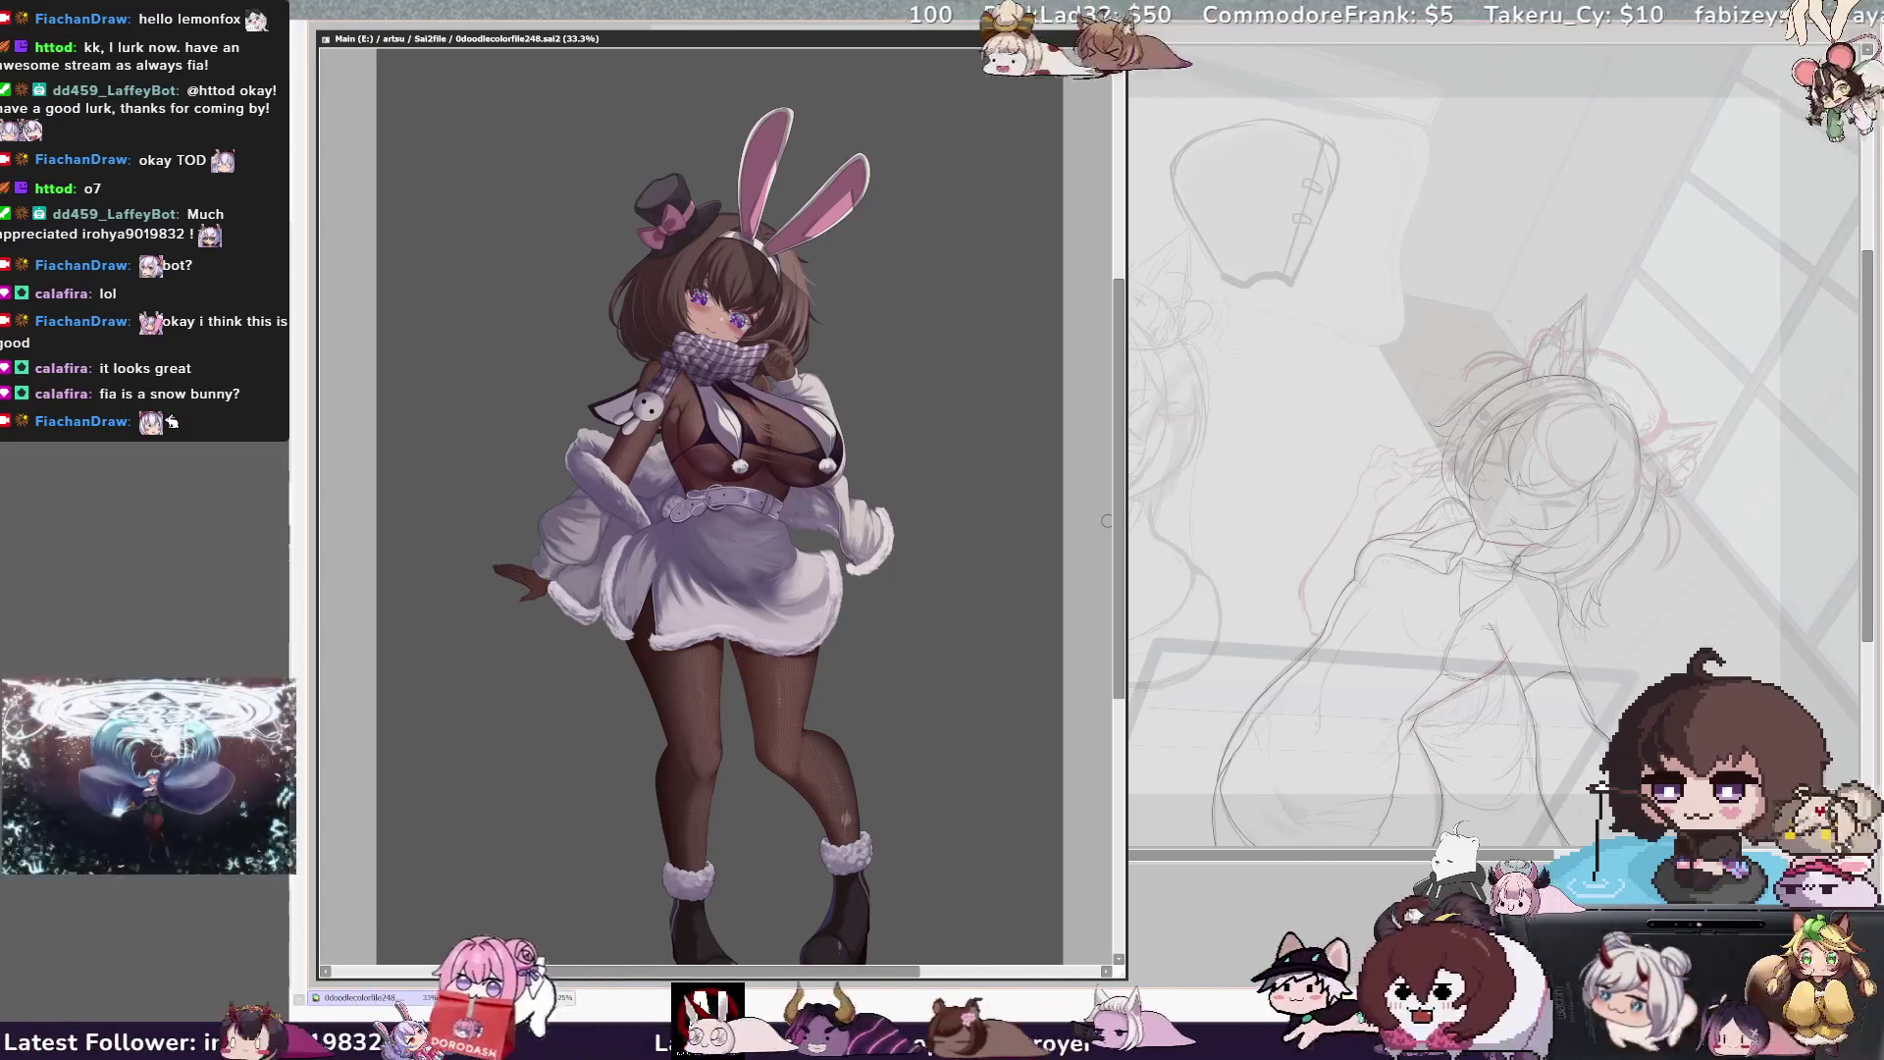
drag(1117, 534, 1118, 561)
scroll(1114, 556, up, 3)
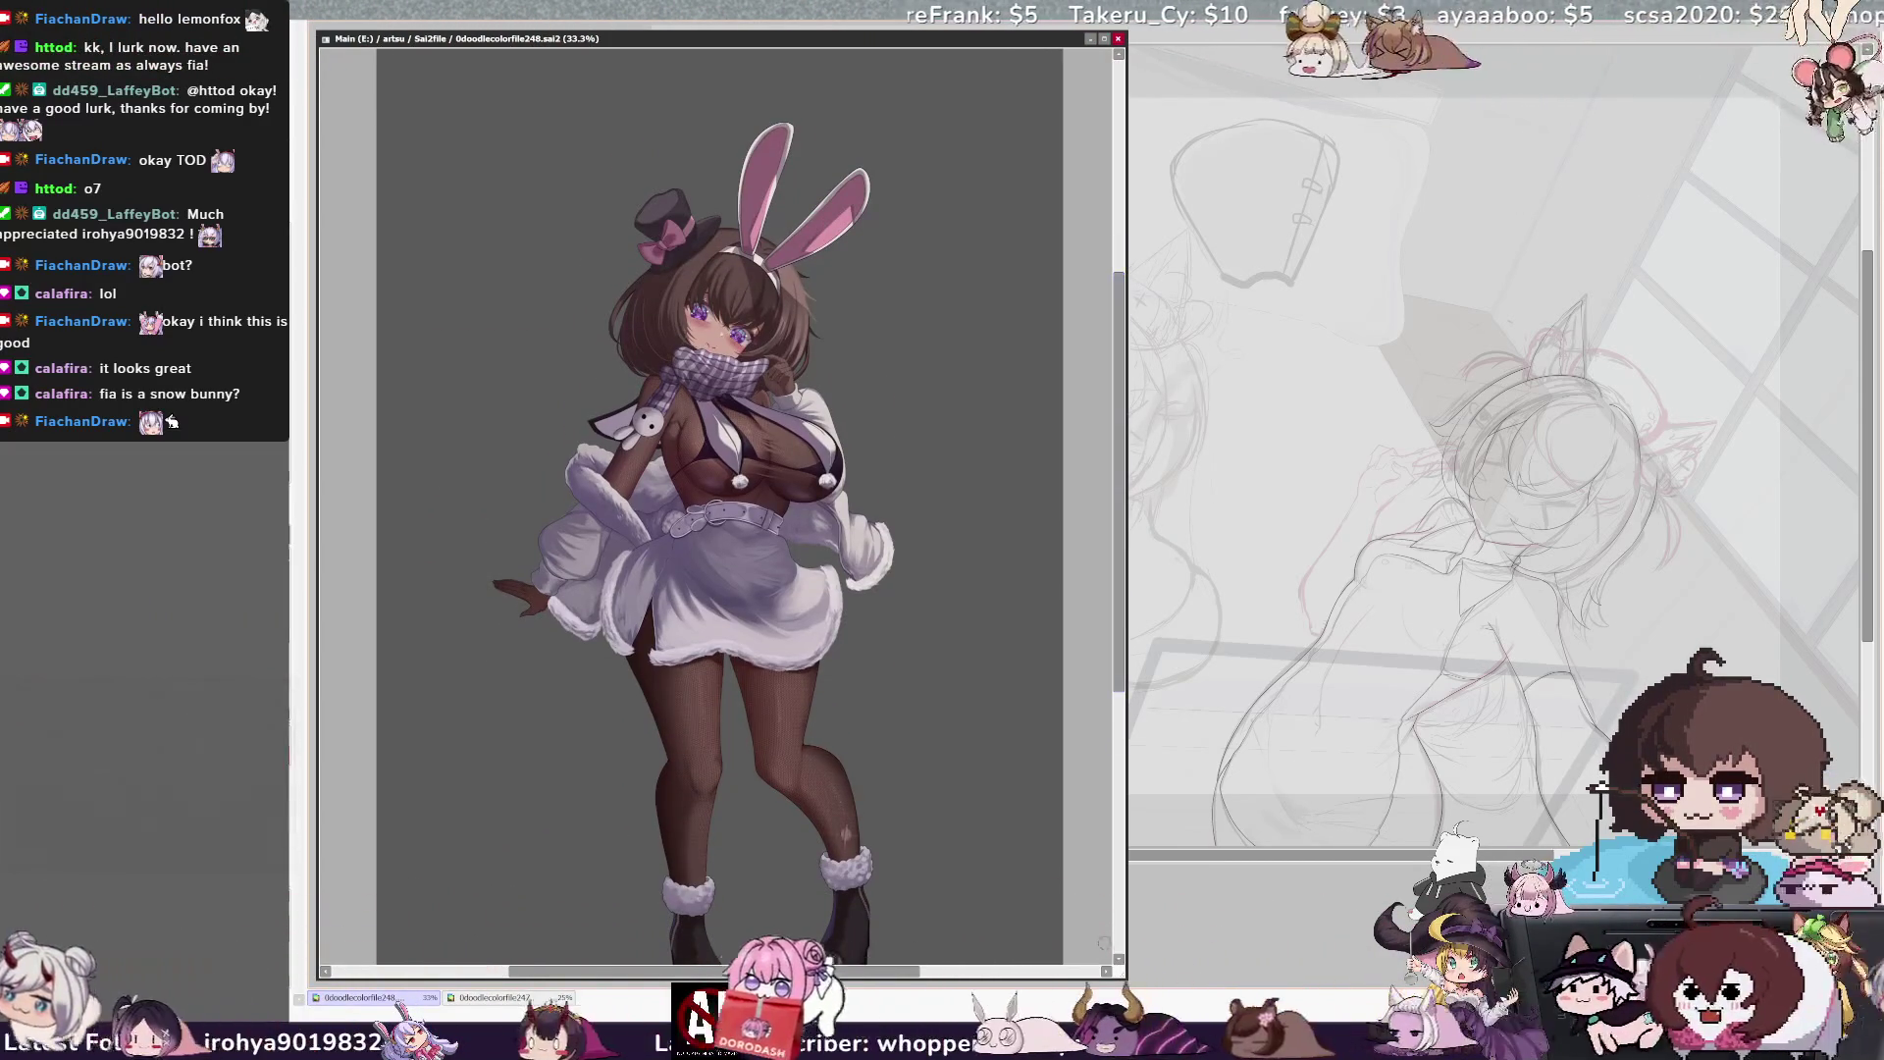
drag(1120, 973, 957, 777)
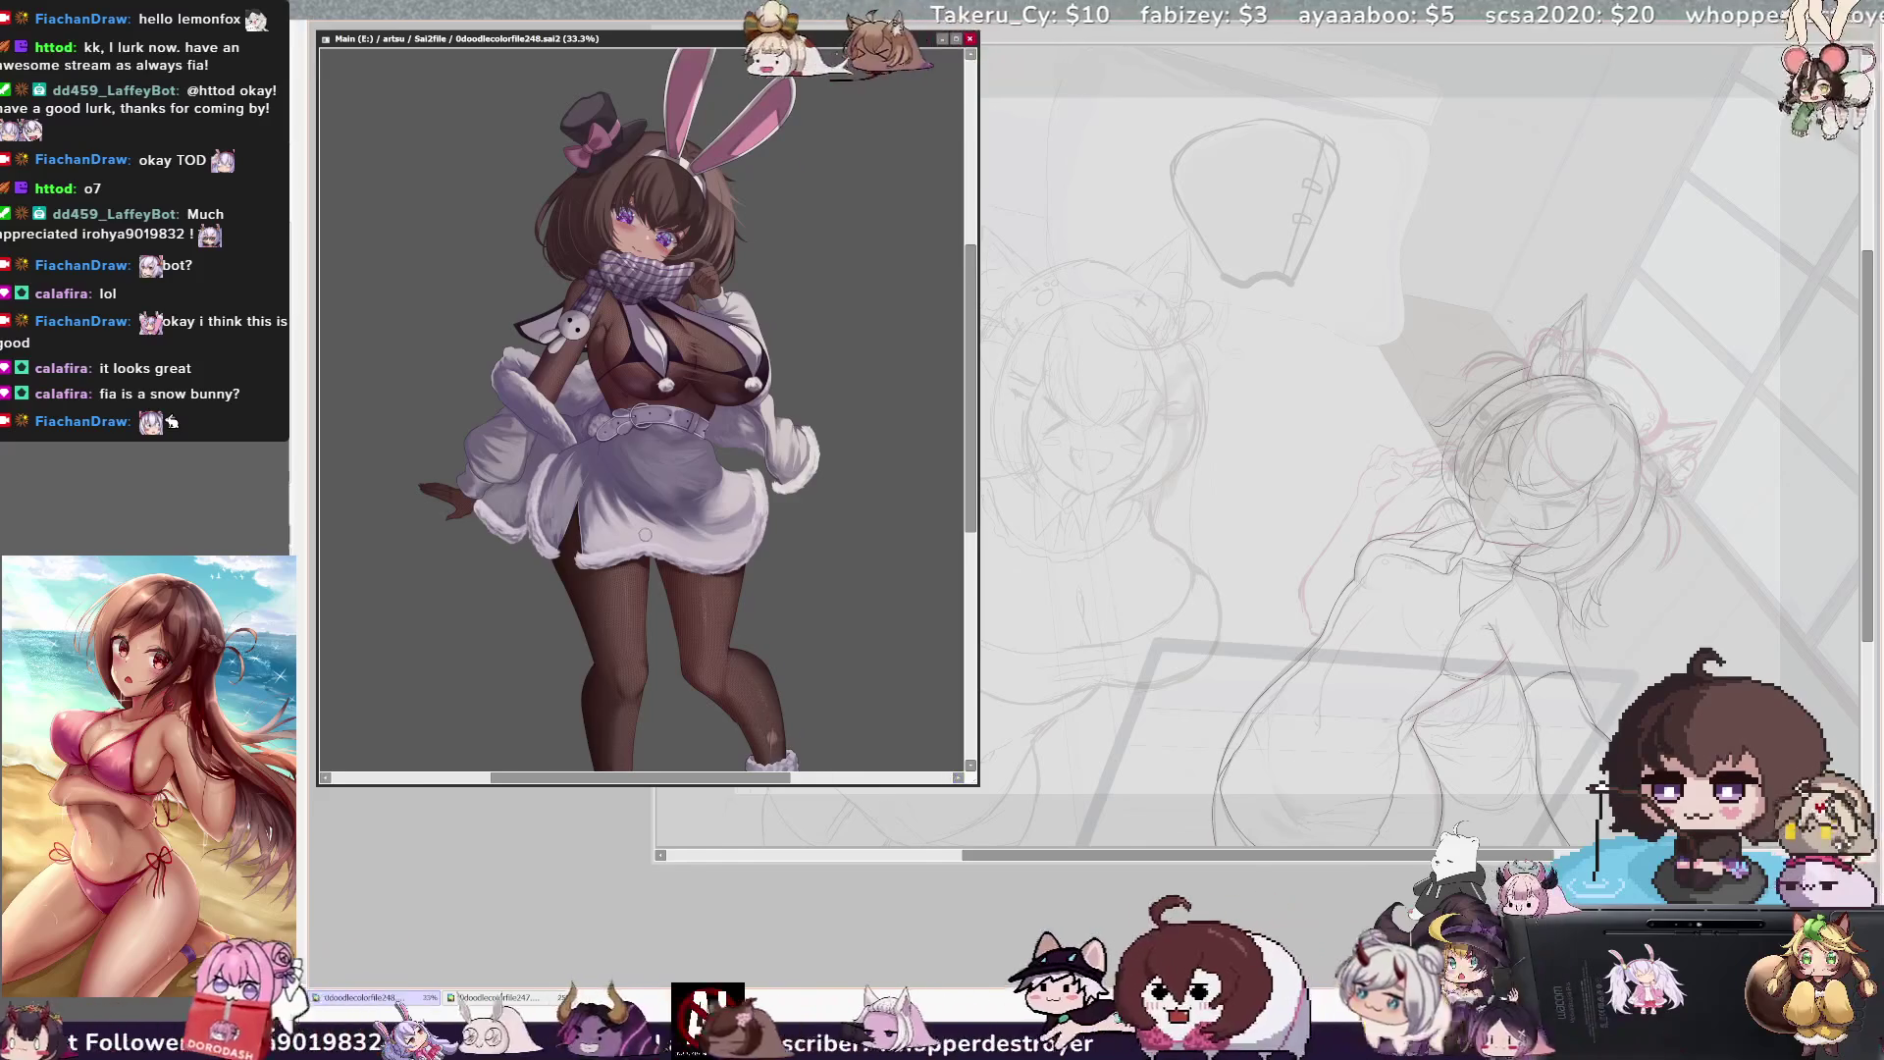
scroll(647, 412, down, 2)
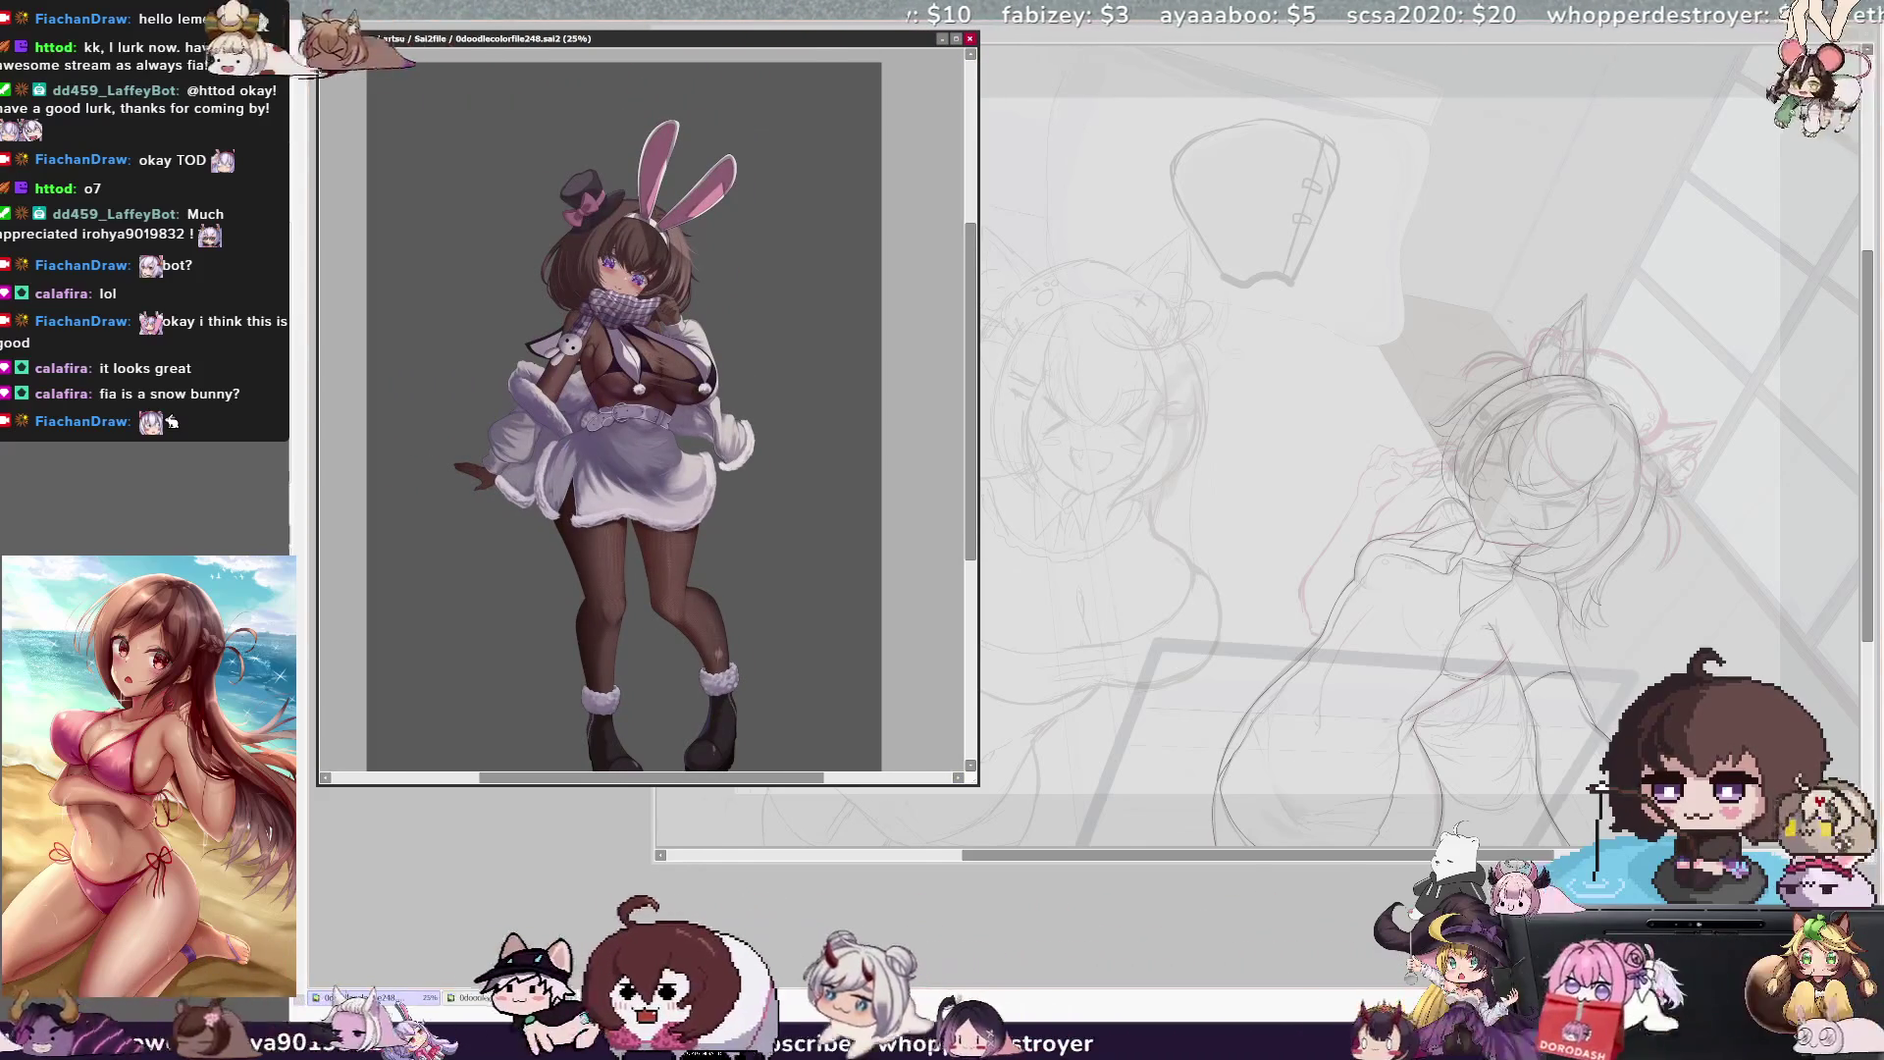
drag(975, 781, 726, 837)
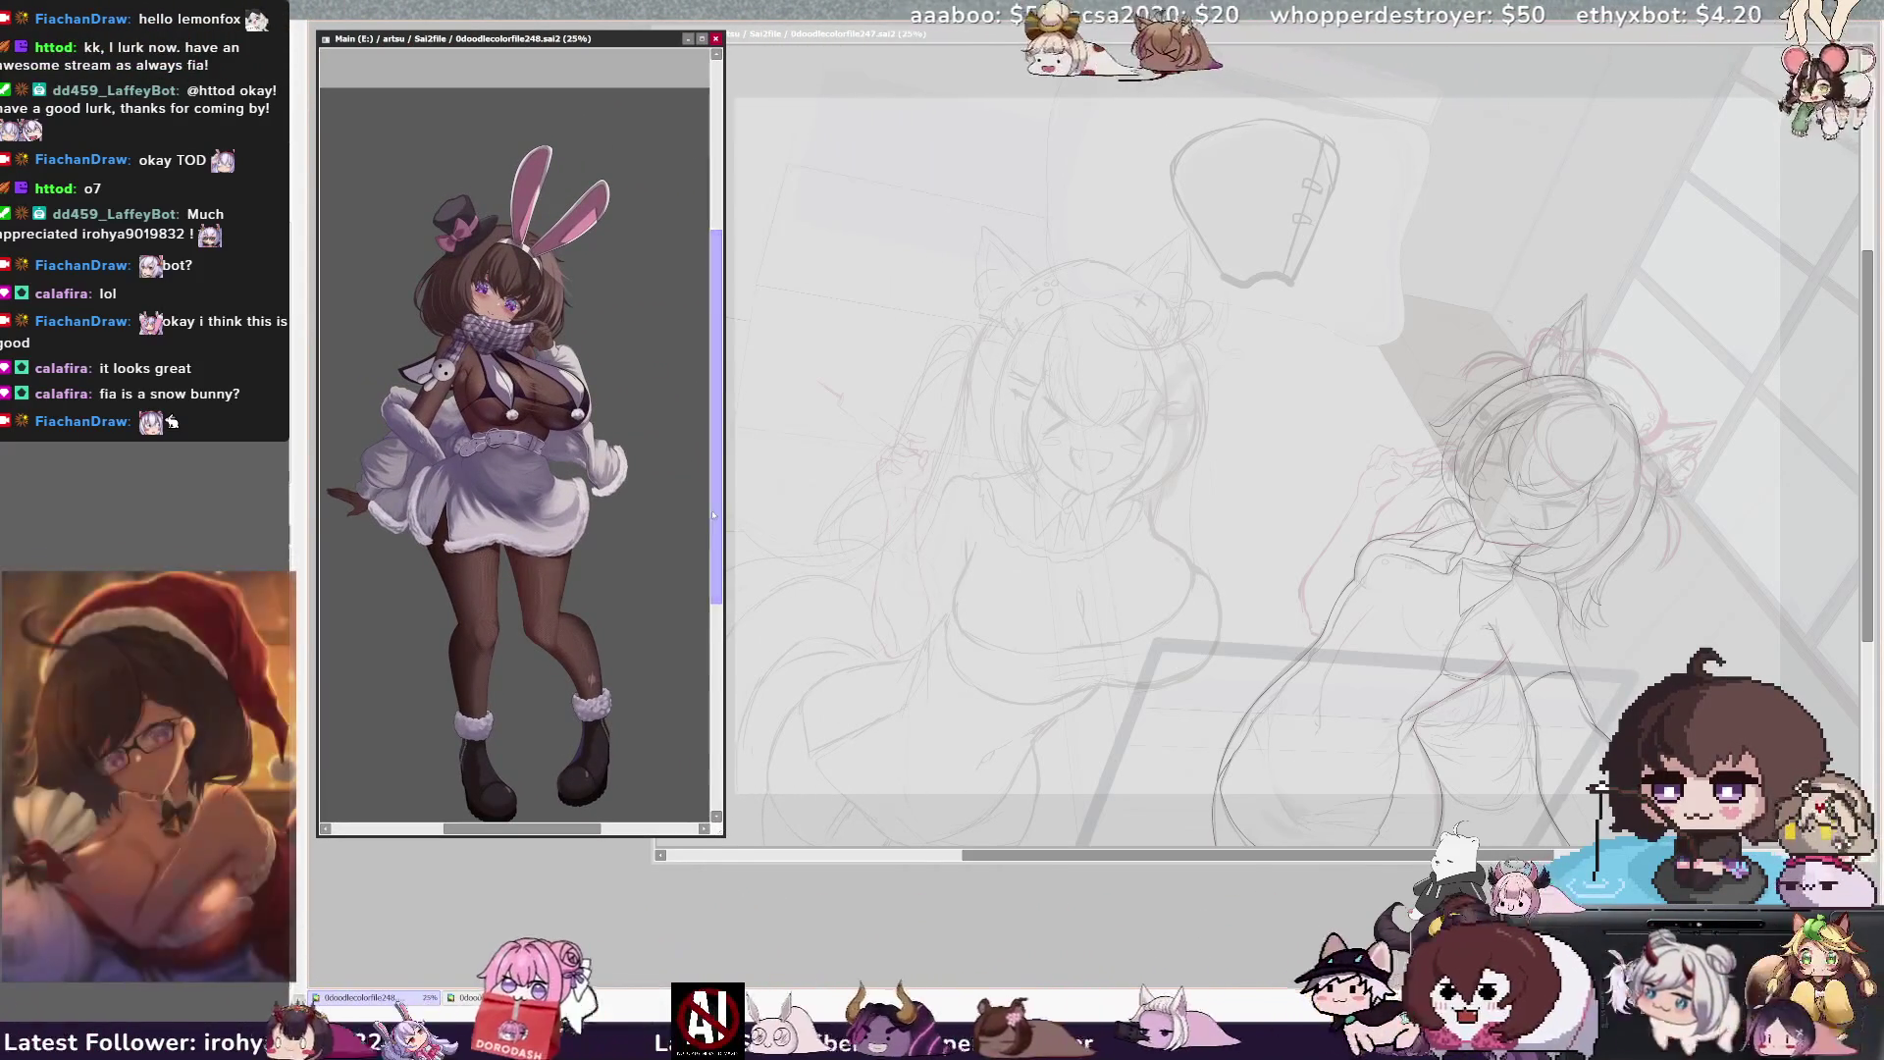
drag(715, 512, 713, 542)
mouse_move(723, 835)
mouse_down()
mouse_move(691, 754)
mouse_move(658, 748)
mouse_up()
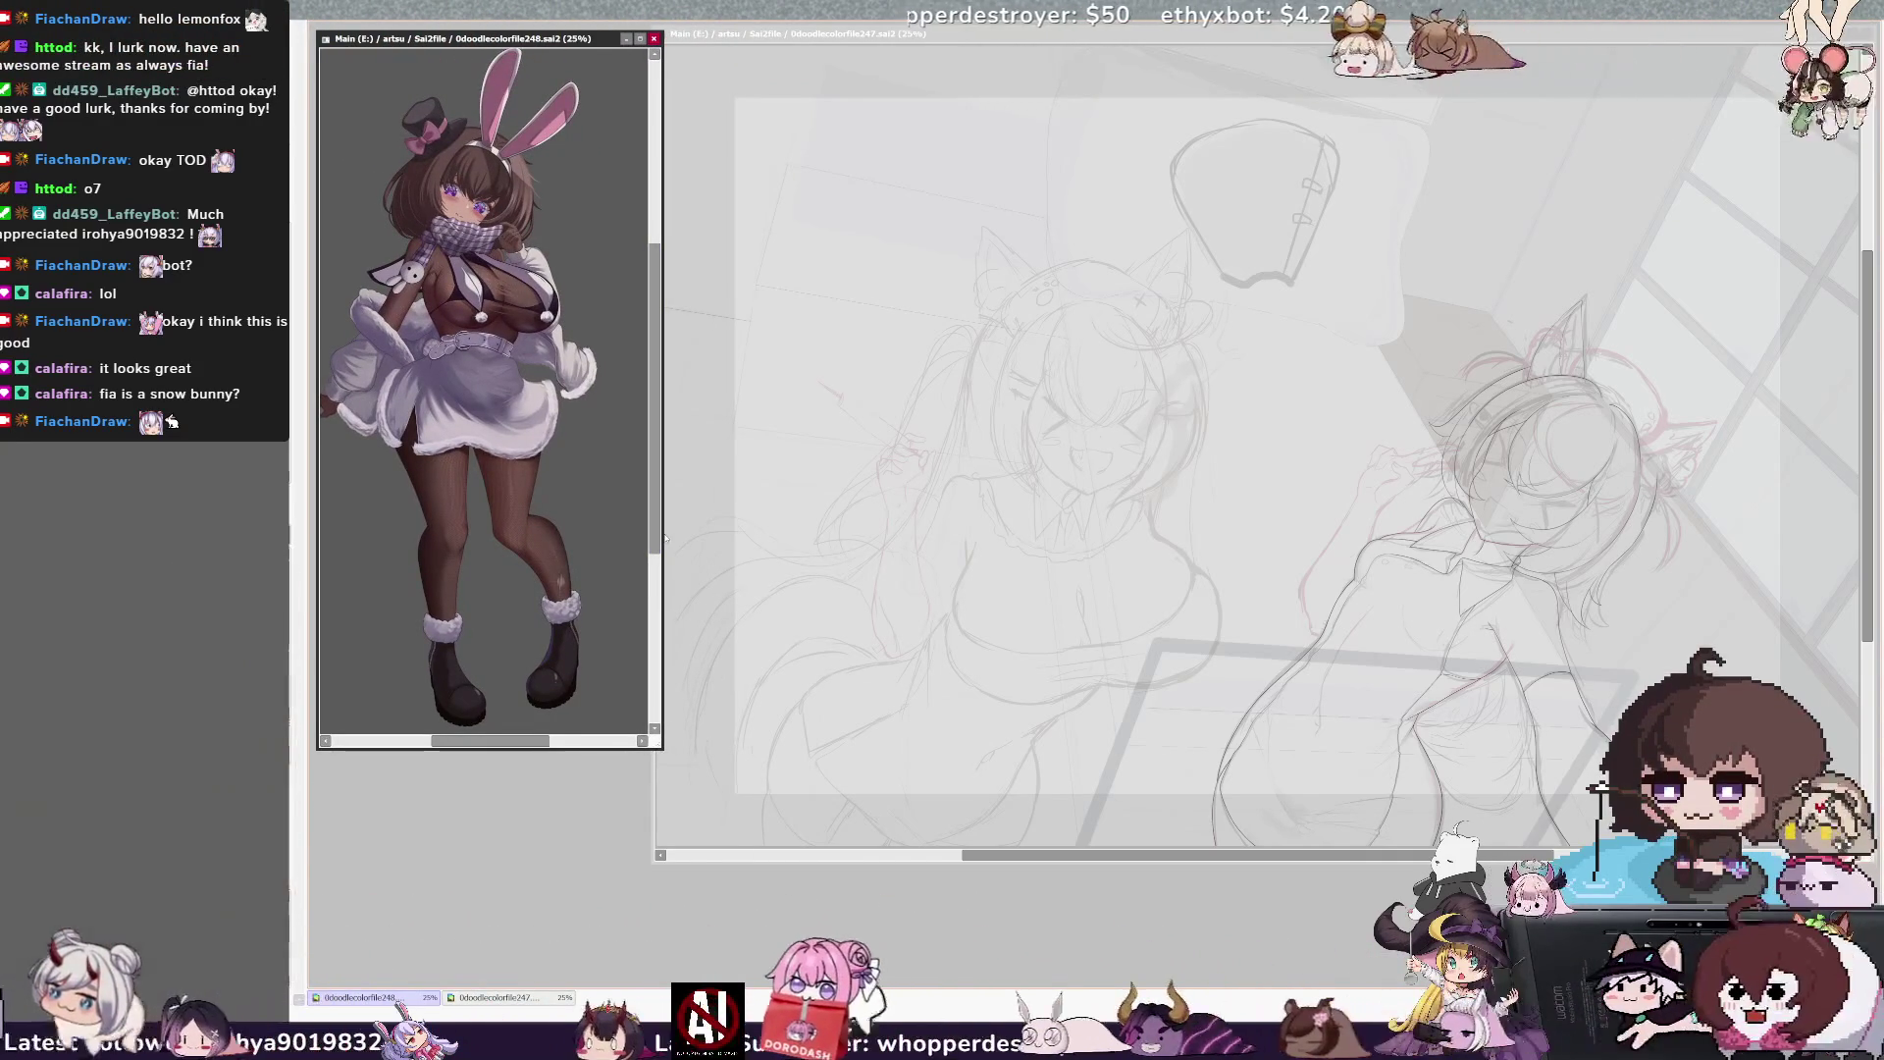
drag(661, 540, 682, 539)
drag(556, 742, 548, 743)
Move the reference window to the right side and enlarge the sketch window into the freed space
drag(491, 38, 1680, 33)
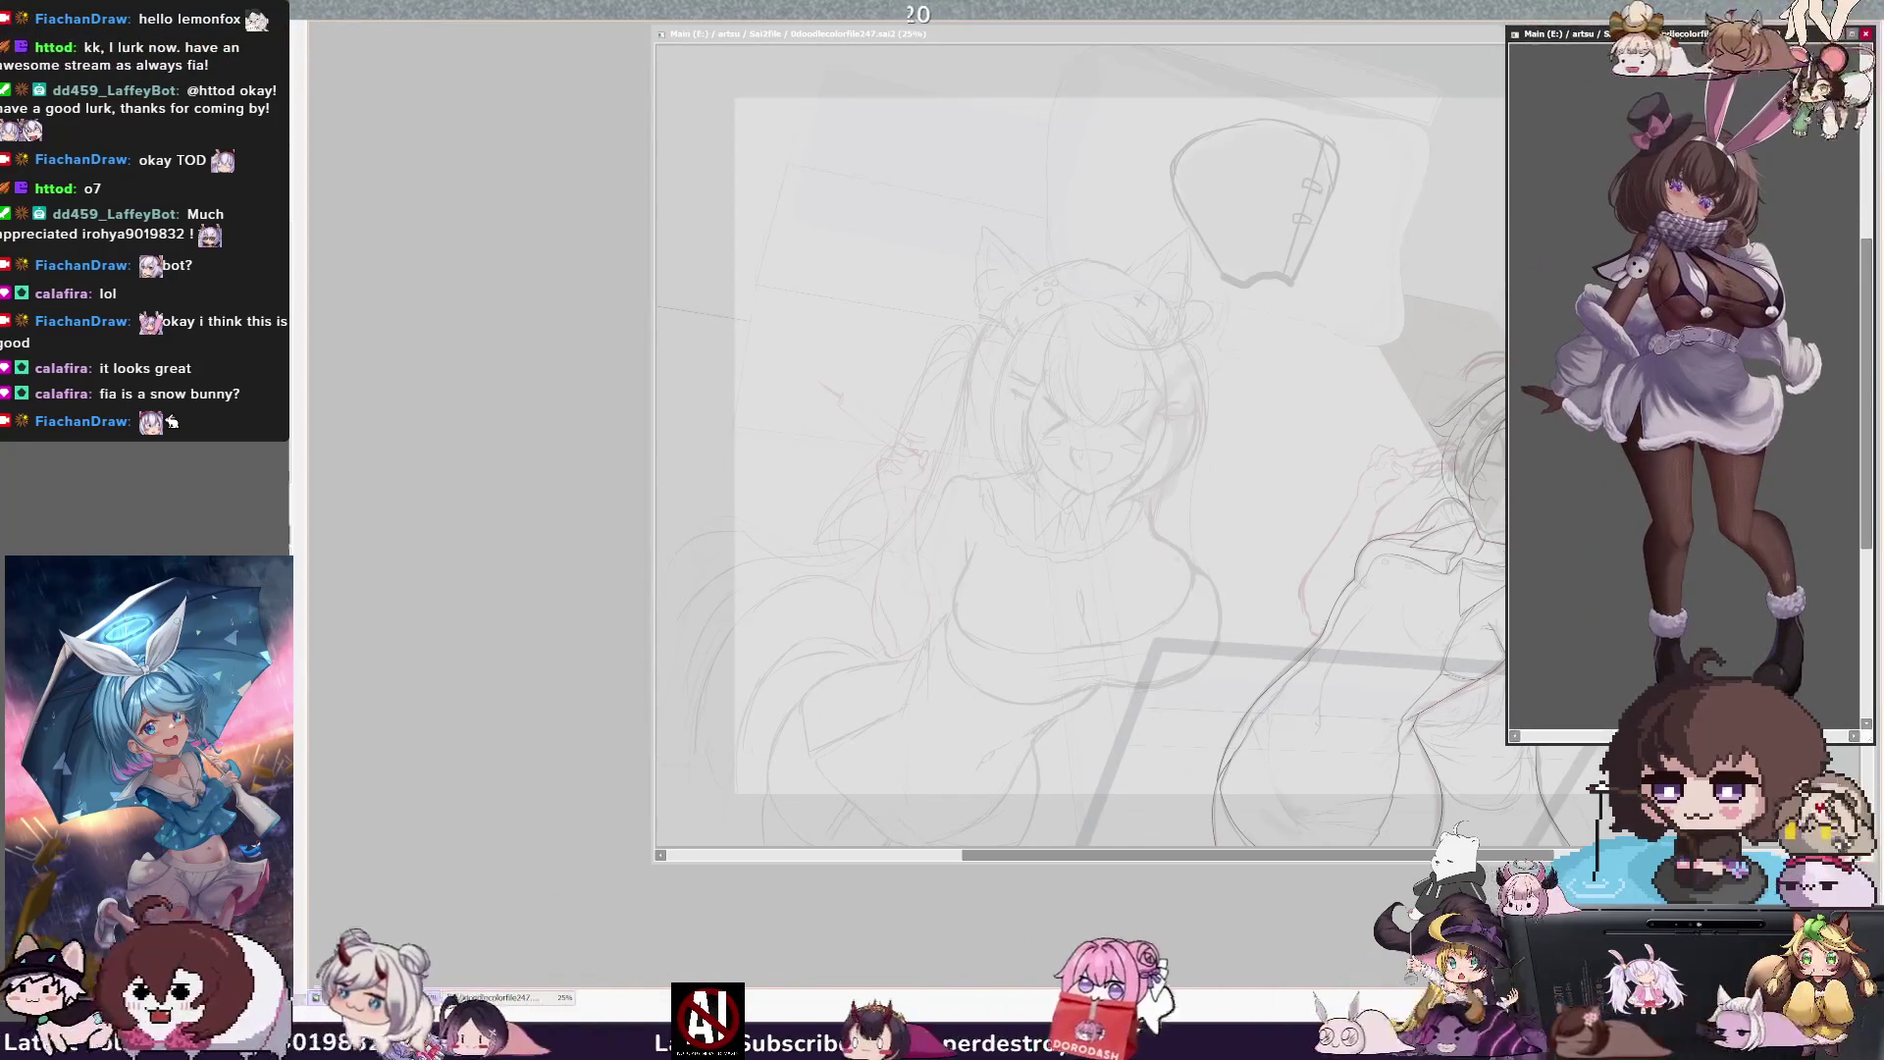
drag(1504, 859, 1869, 883)
mouse_move(1380, 36)
mouse_down()
mouse_move(1062, 77)
mouse_move(1122, 44)
mouse_move(1069, 43)
mouse_up()
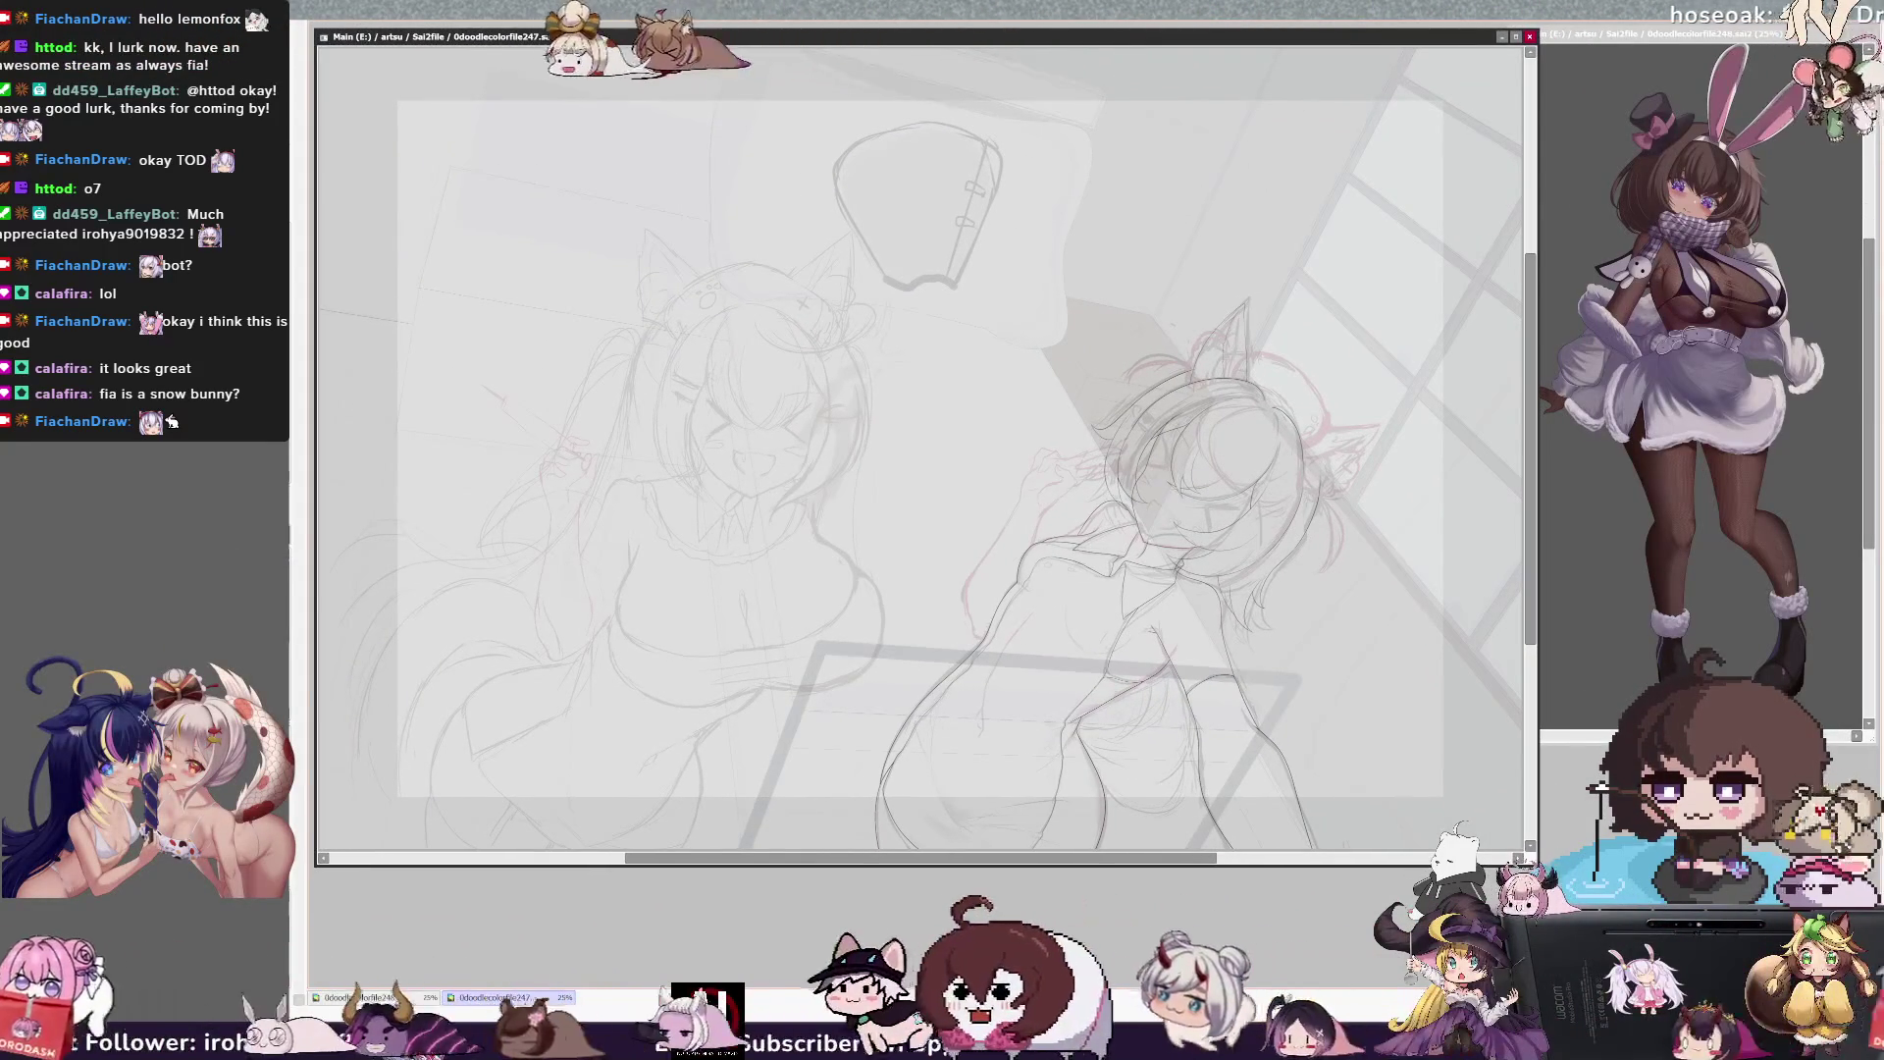
Resize the sketch window beside the reference, activate it, and pan the canvas horizontally
drag(1535, 865, 1501, 979)
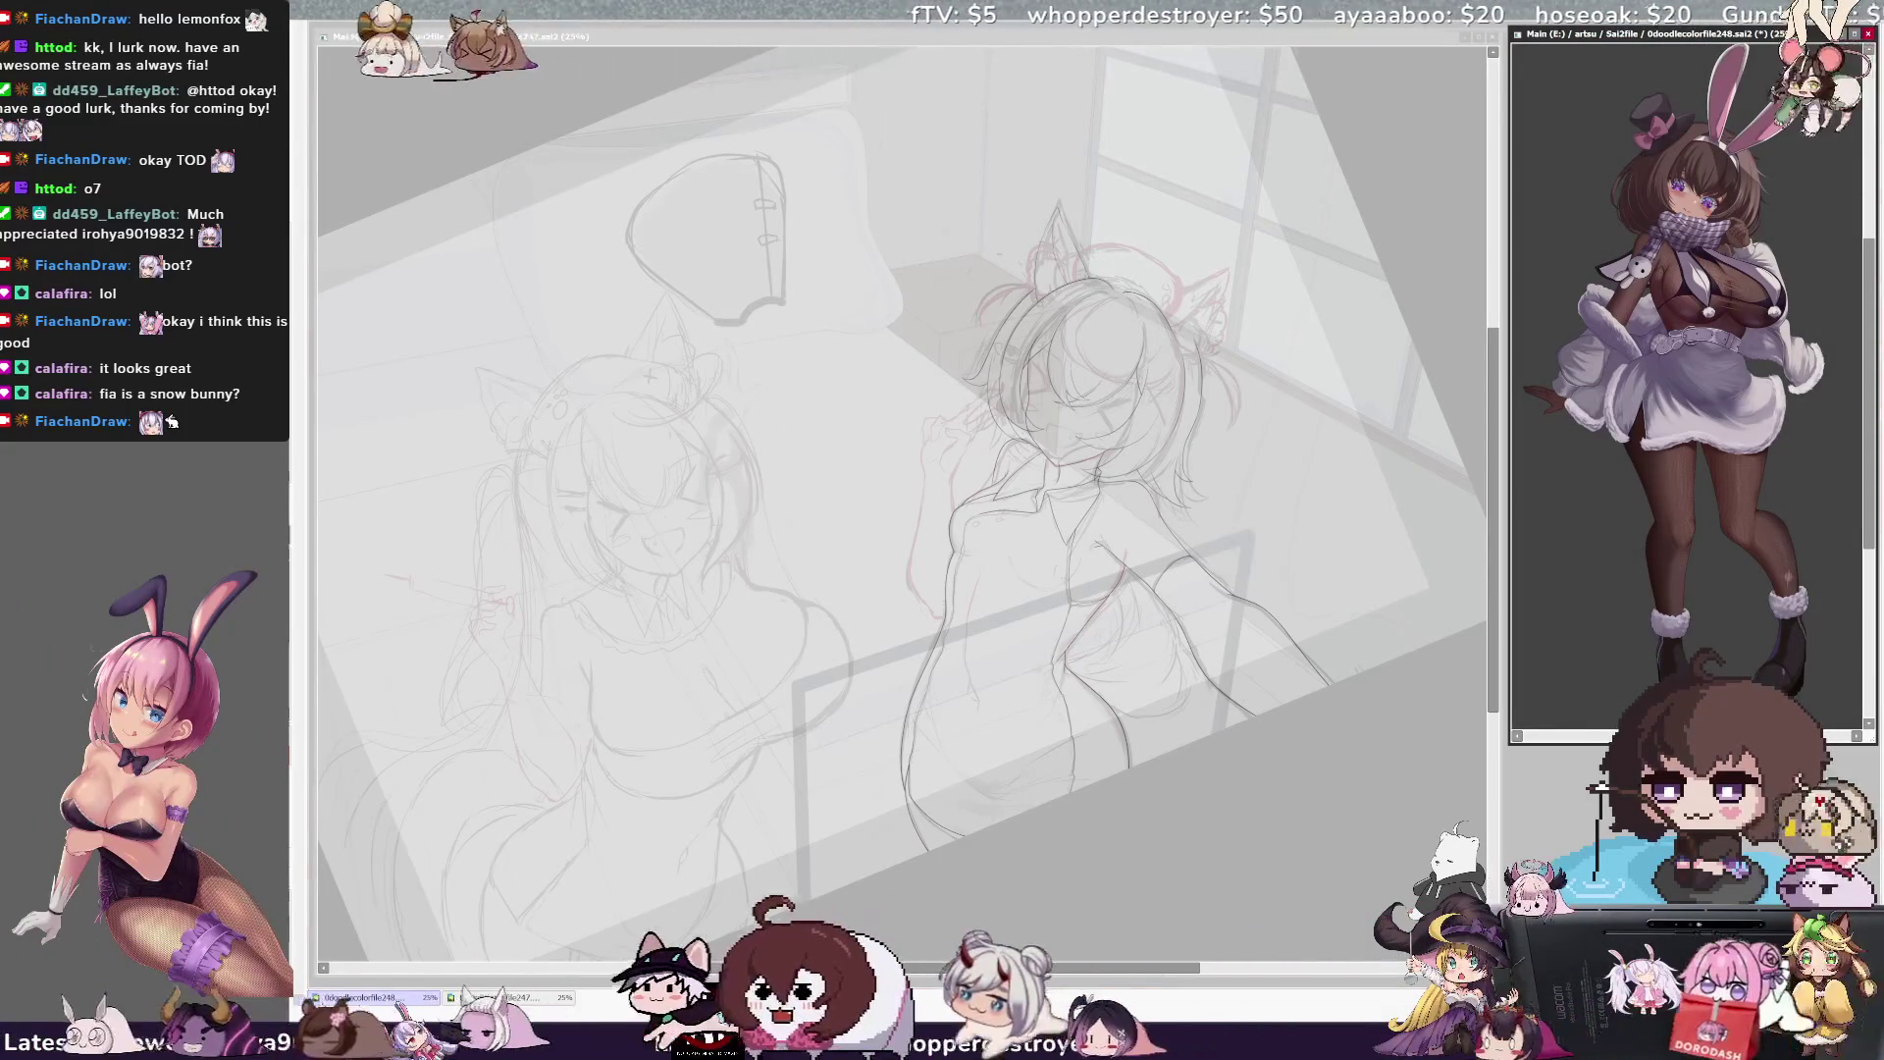
click(1016, 42)
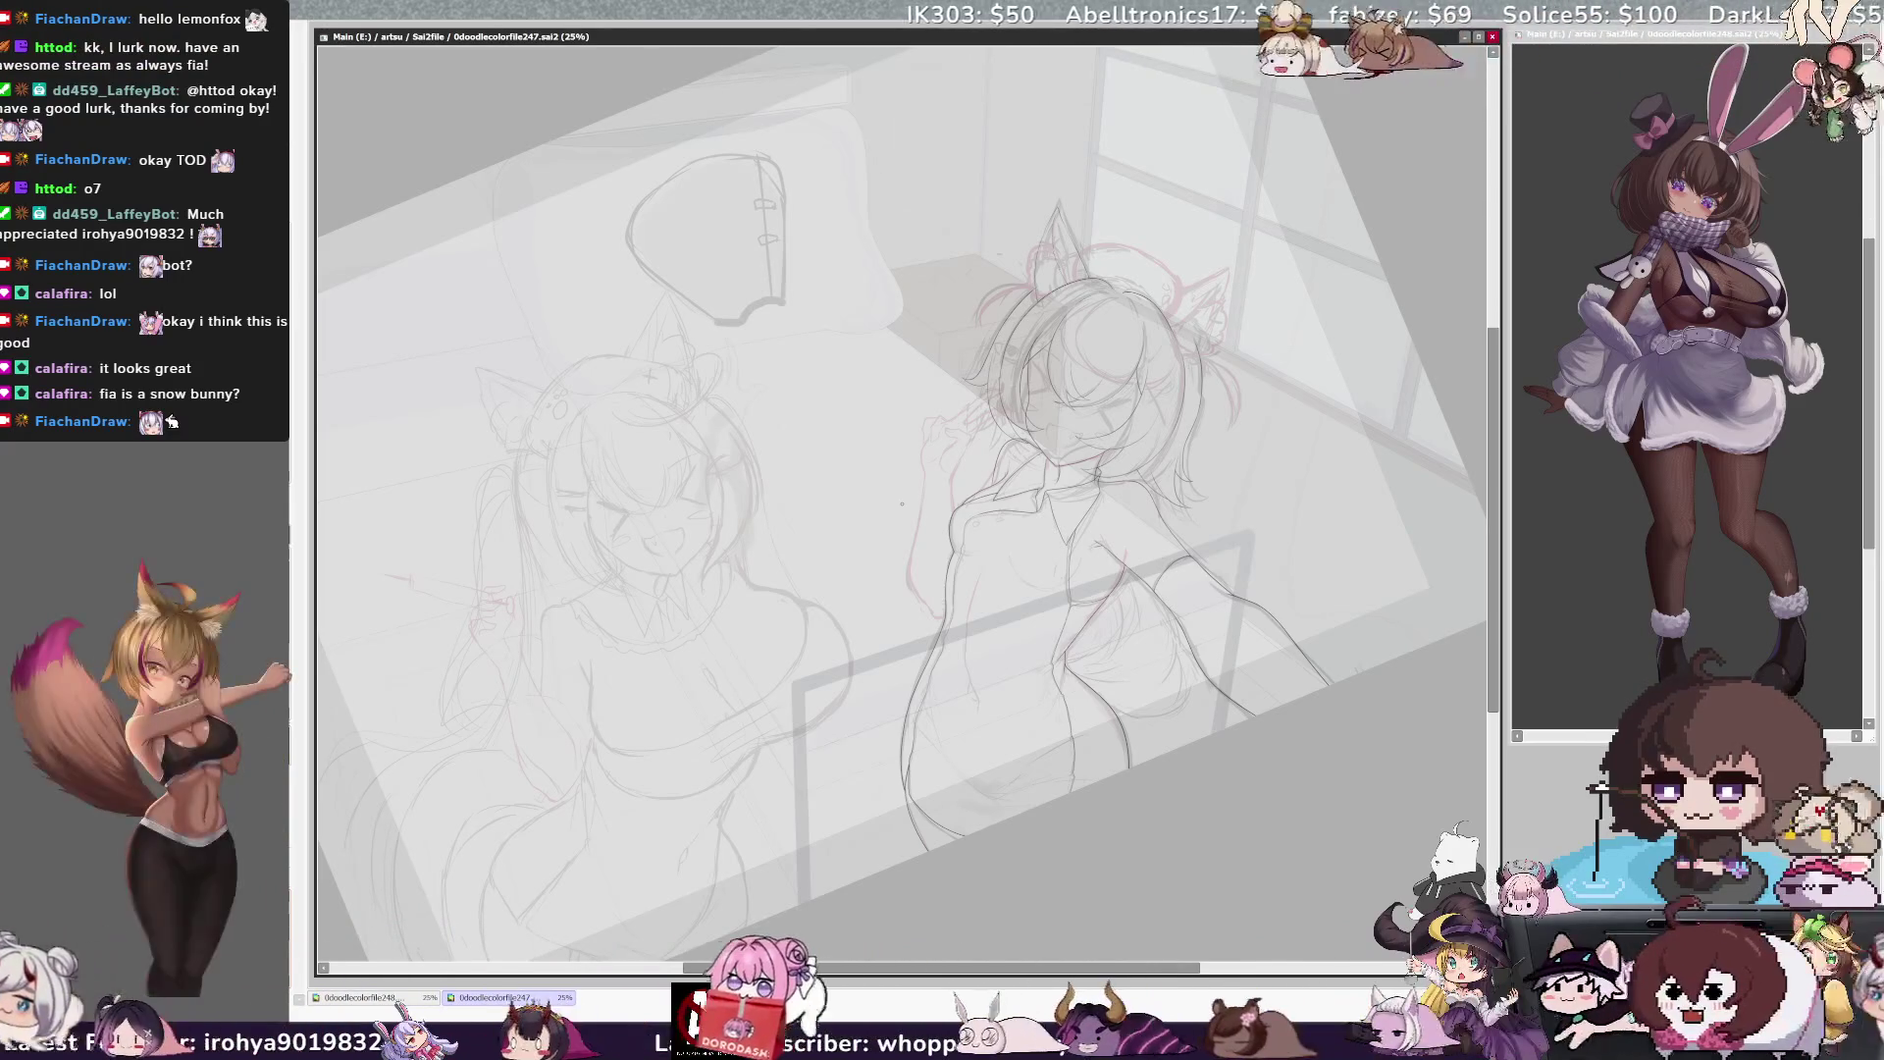
drag(1109, 966, 1156, 967)
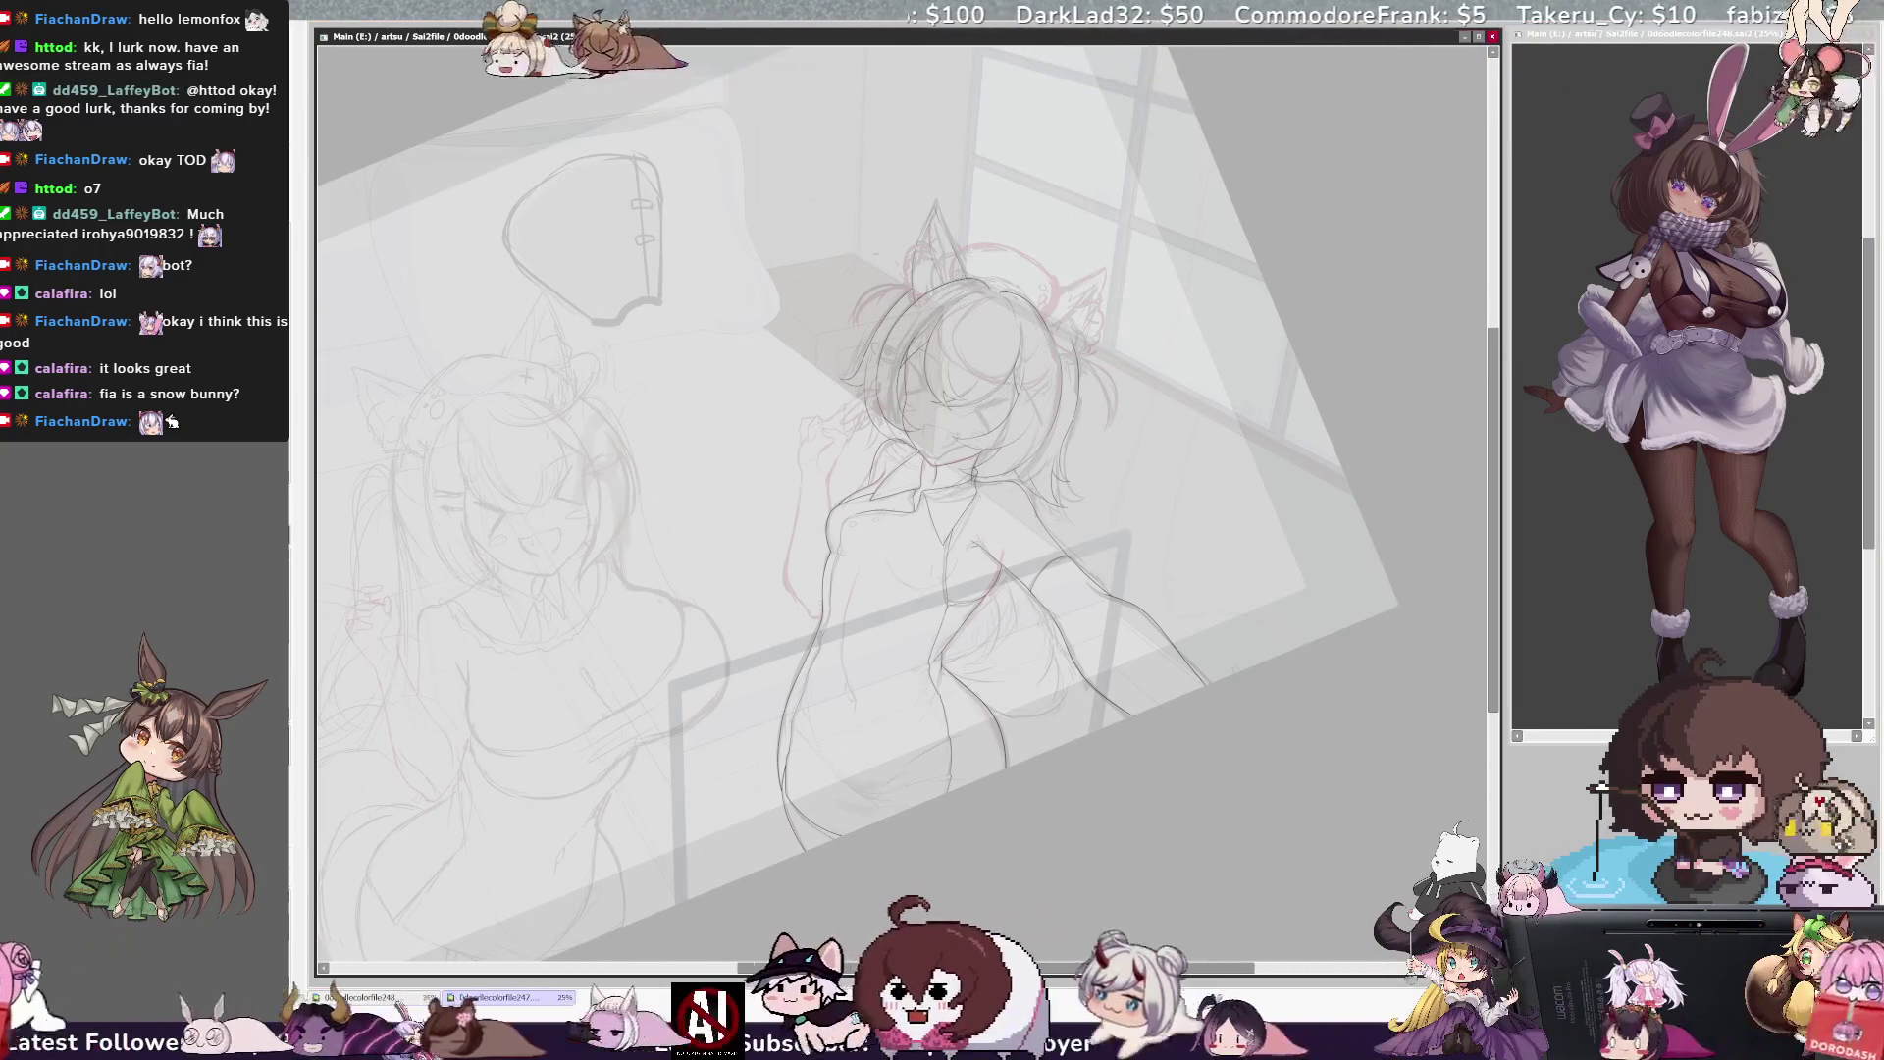
Tilt the view, select Layer1 and sketch the raised hand, checking it mirrored
key(Delete)
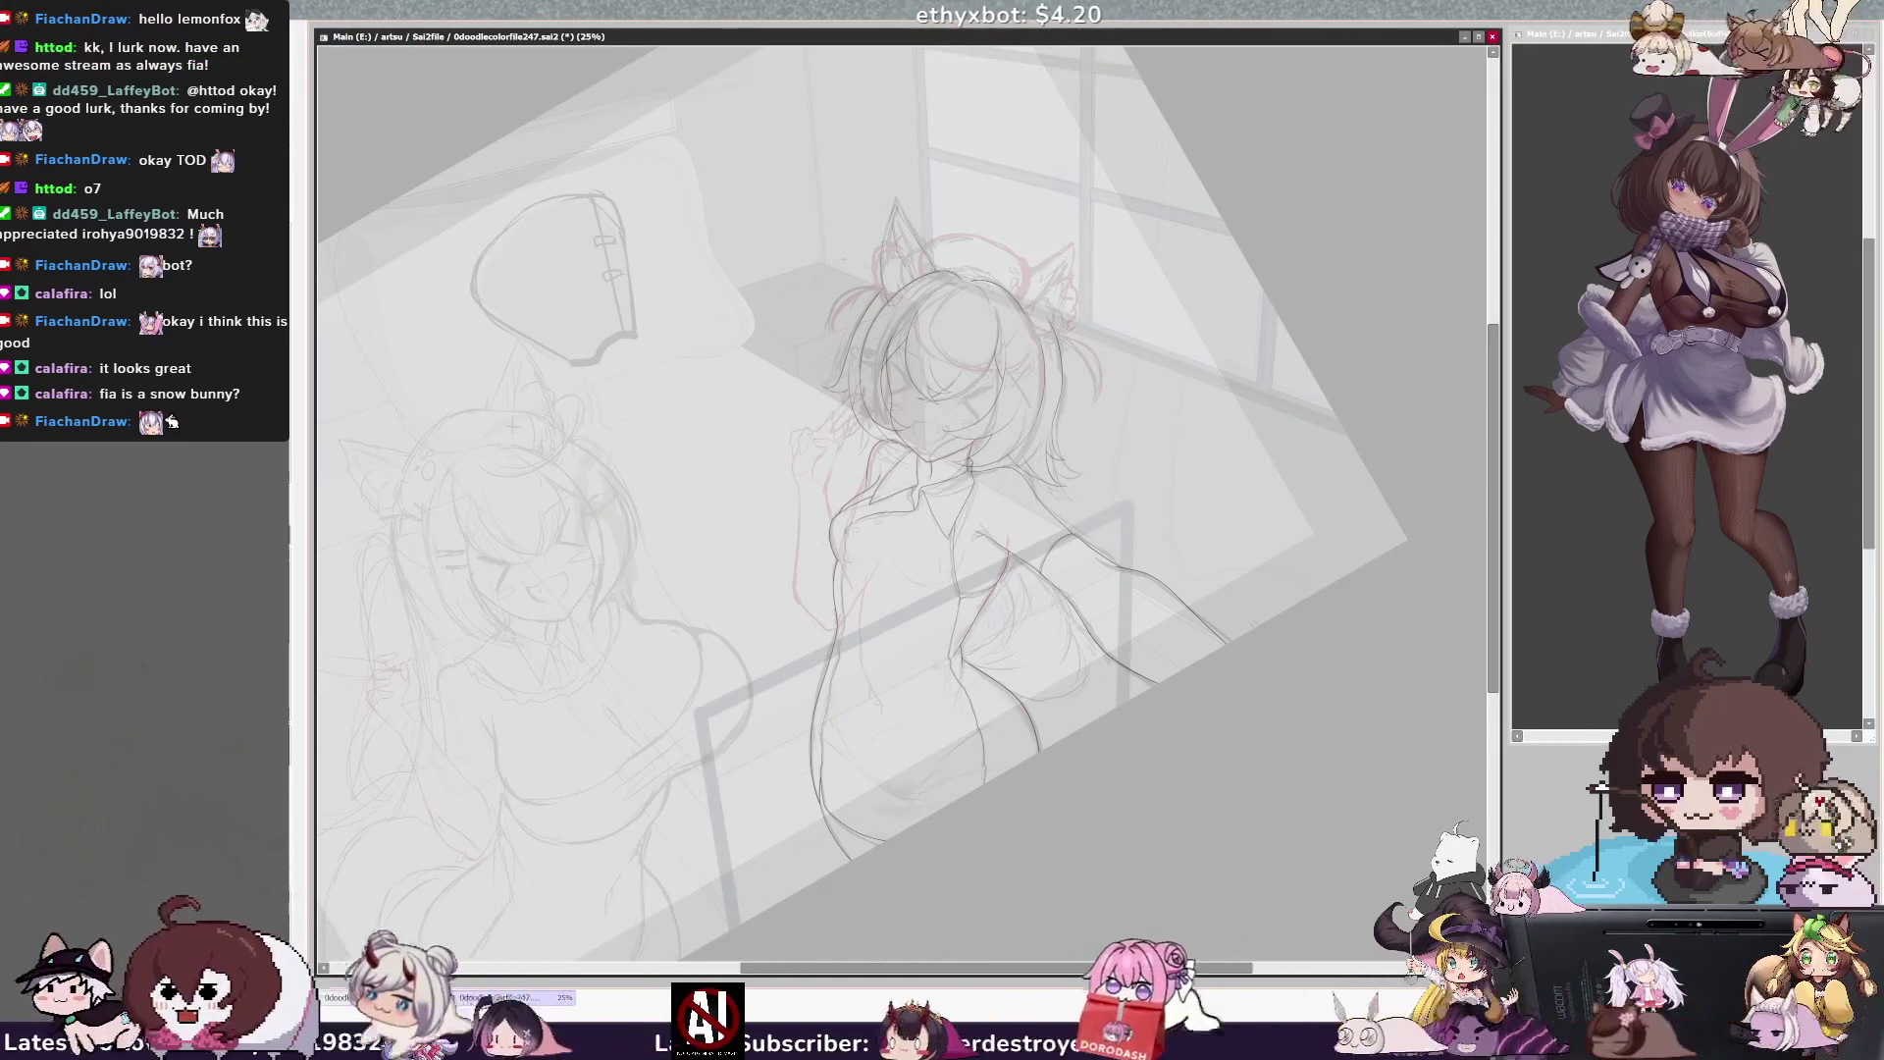
ctrl+shift+click(889, 461)
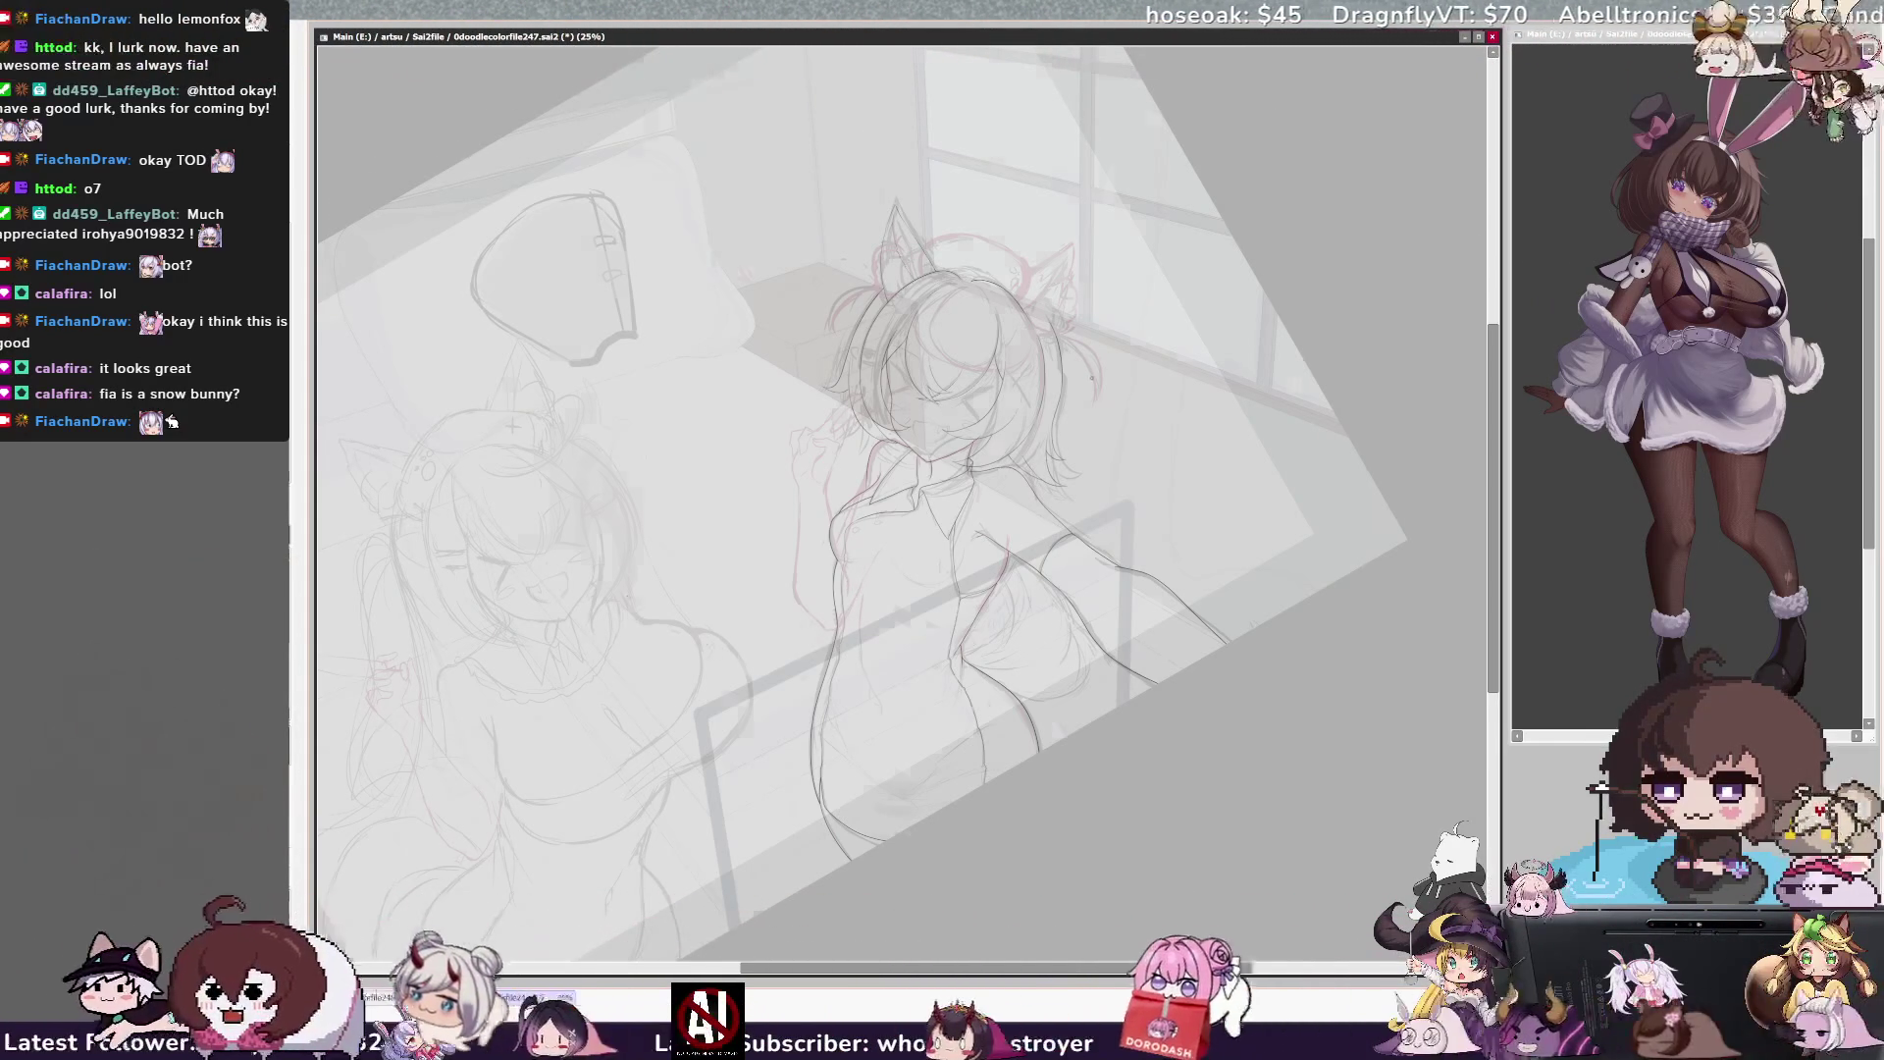
key(h)
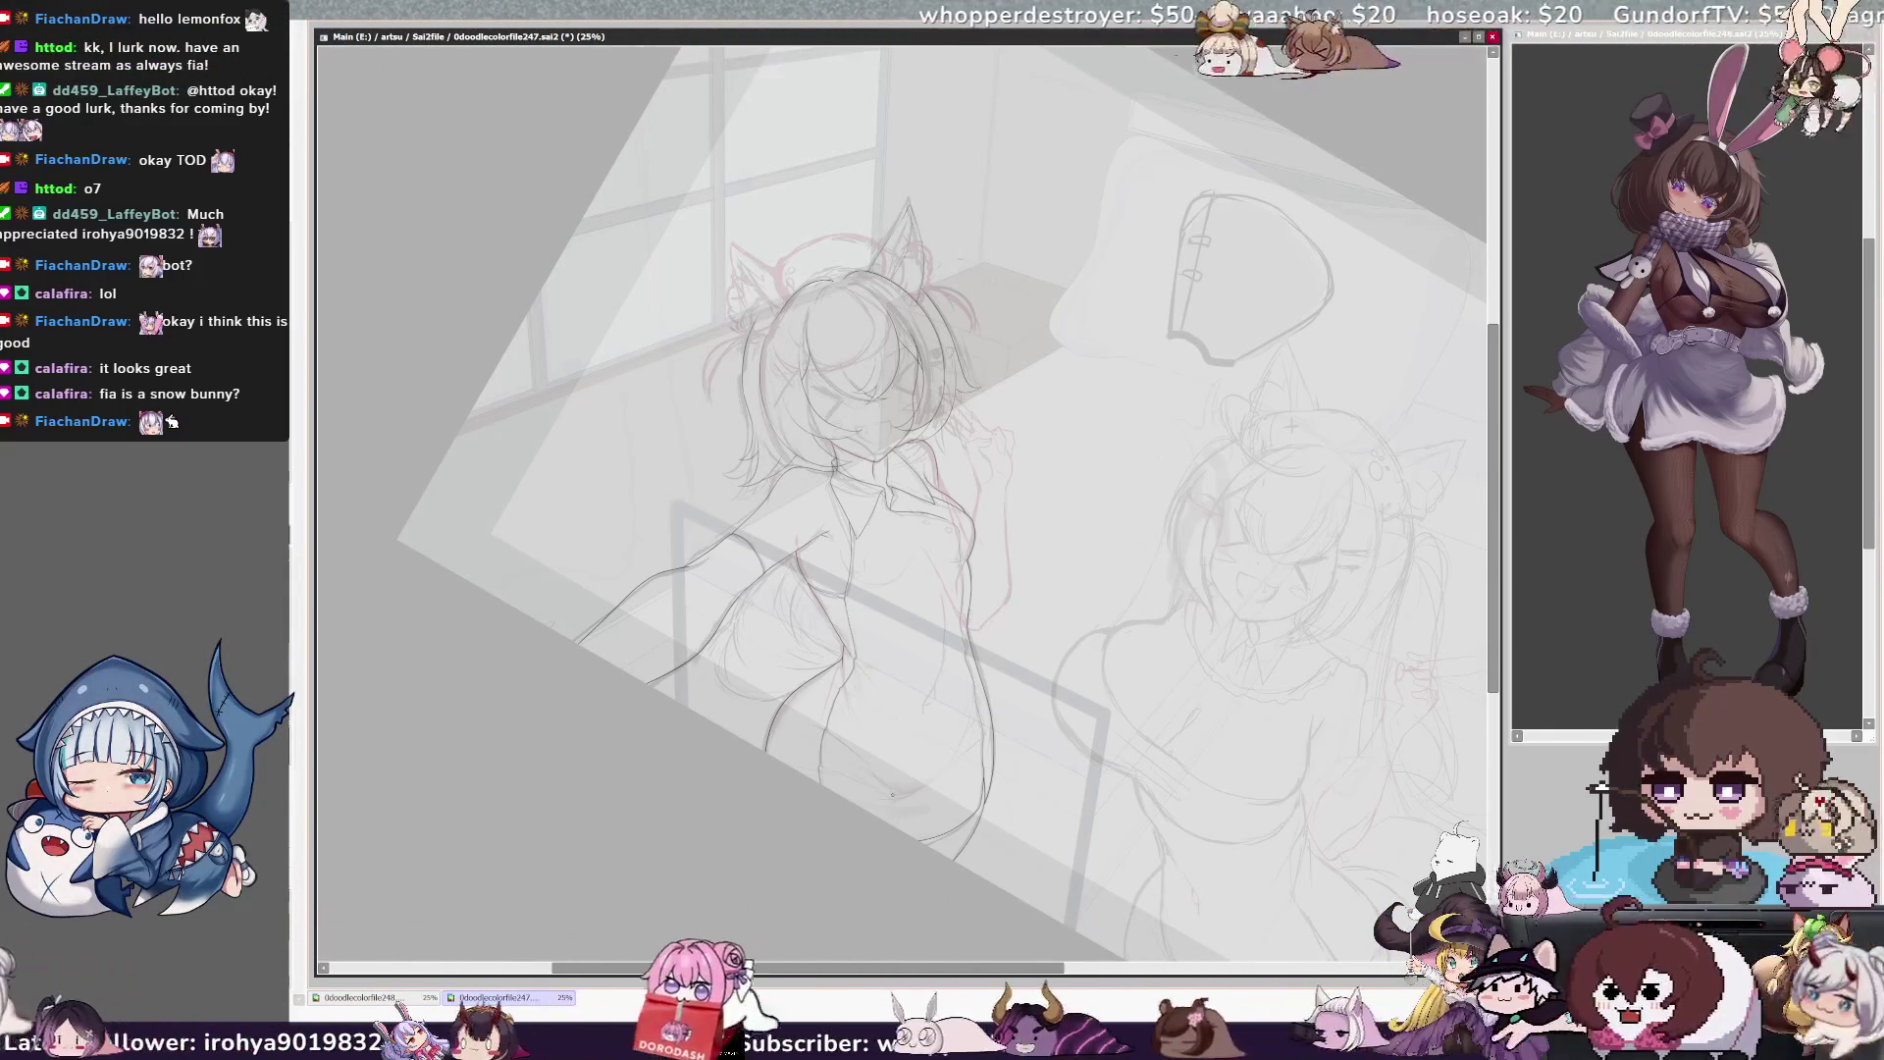
key(h)
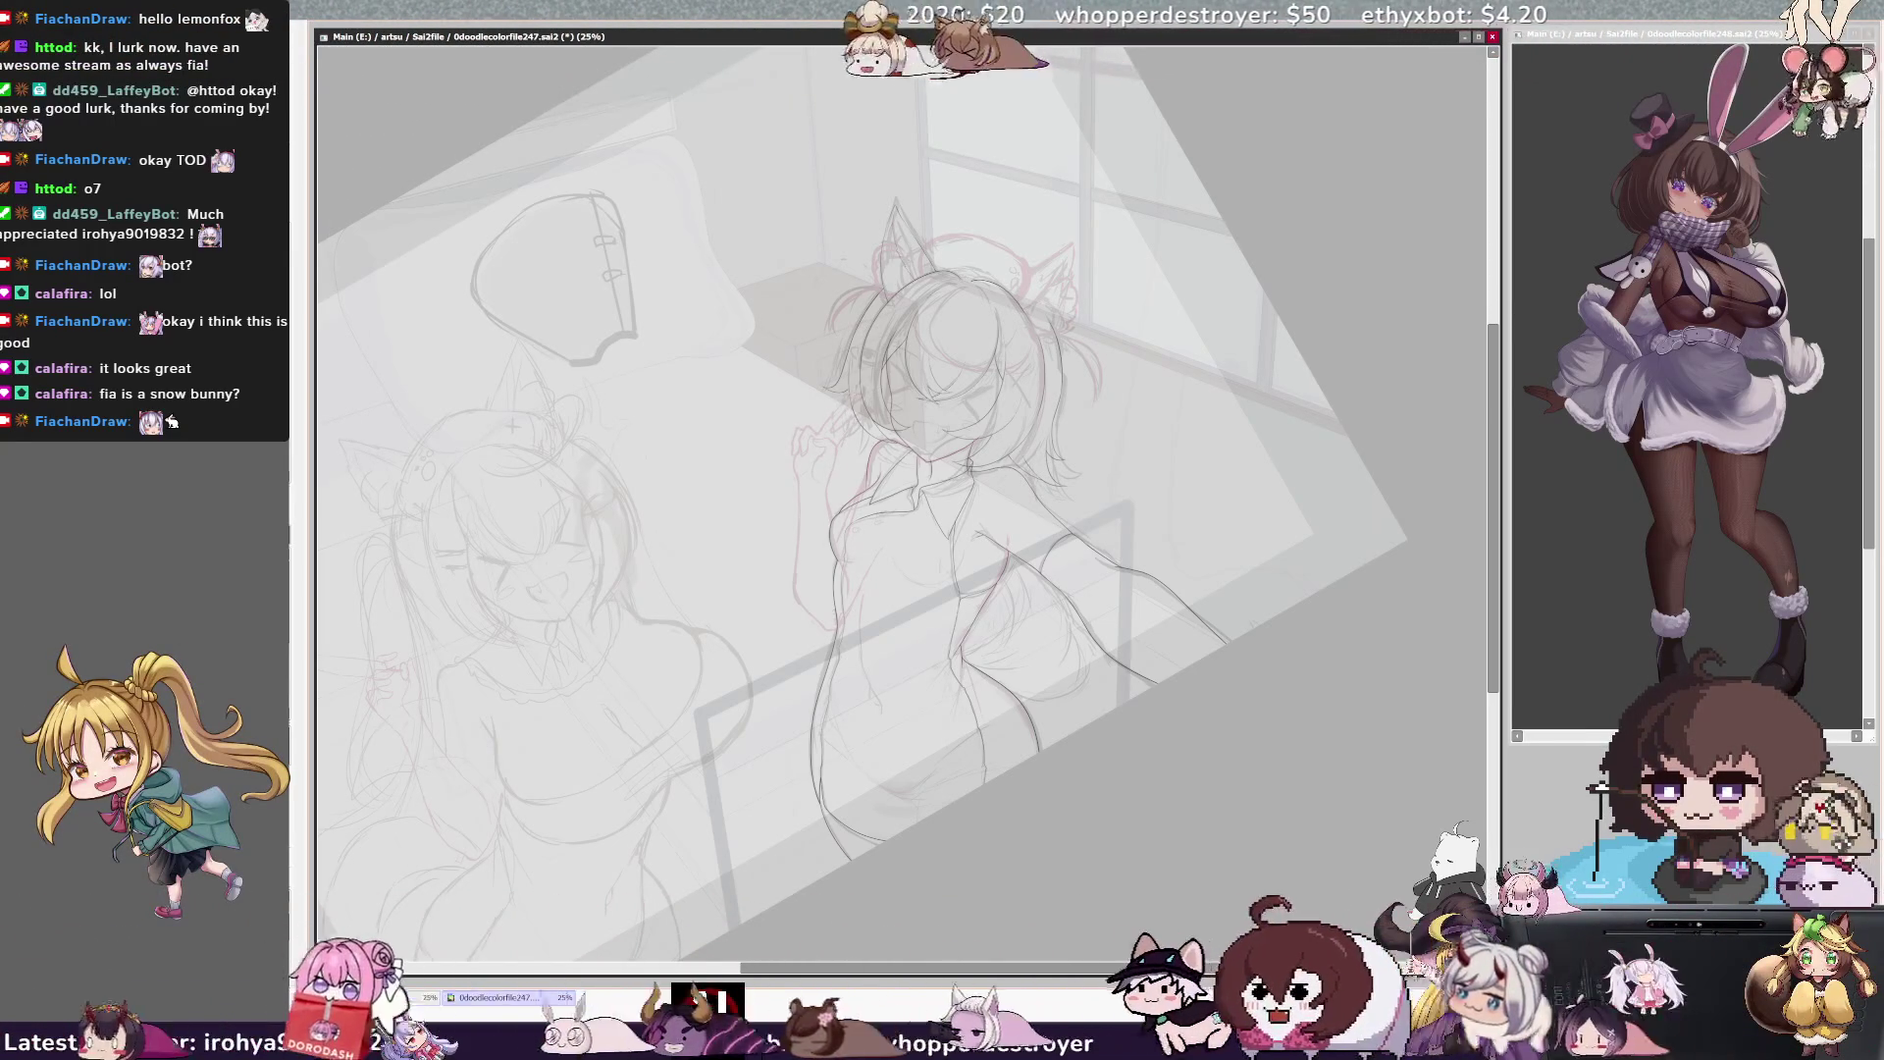
Sketch the girl's hair while flipping the view to compare, then zoom to 50% on her head and collar
key(h)
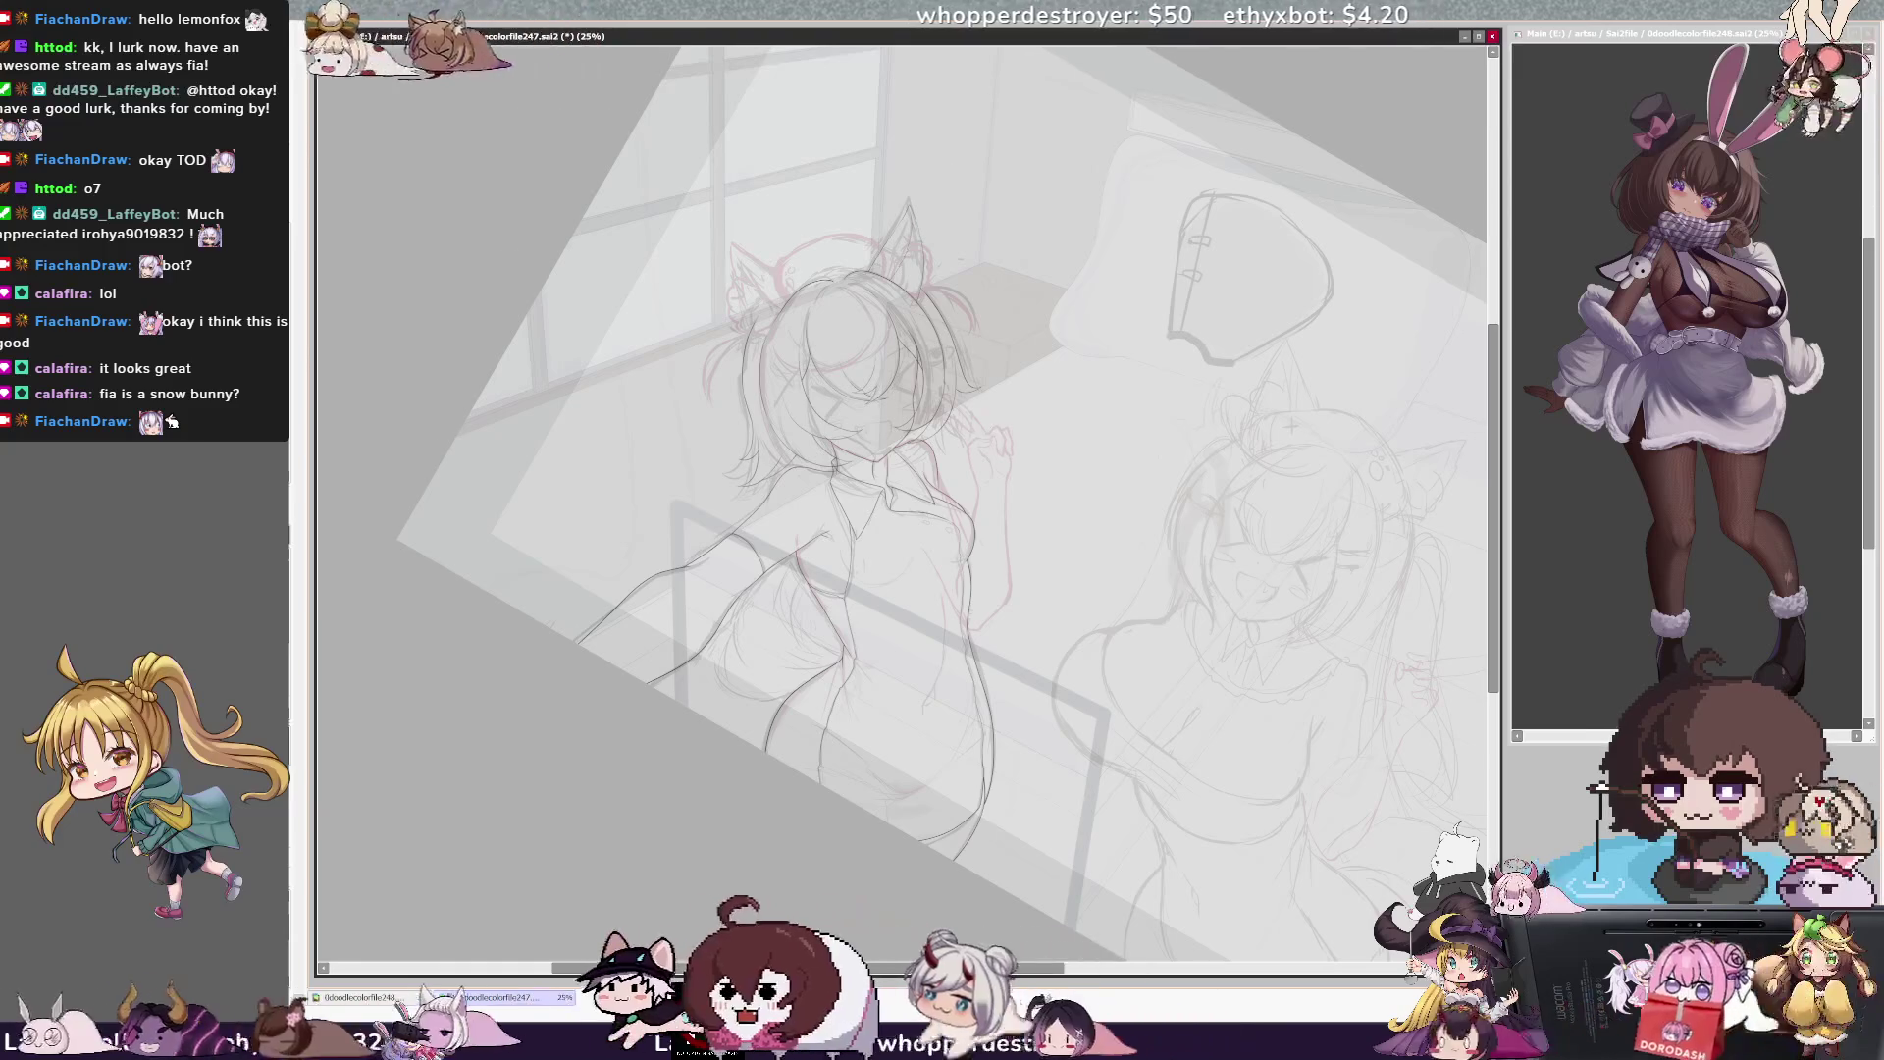
key(h)
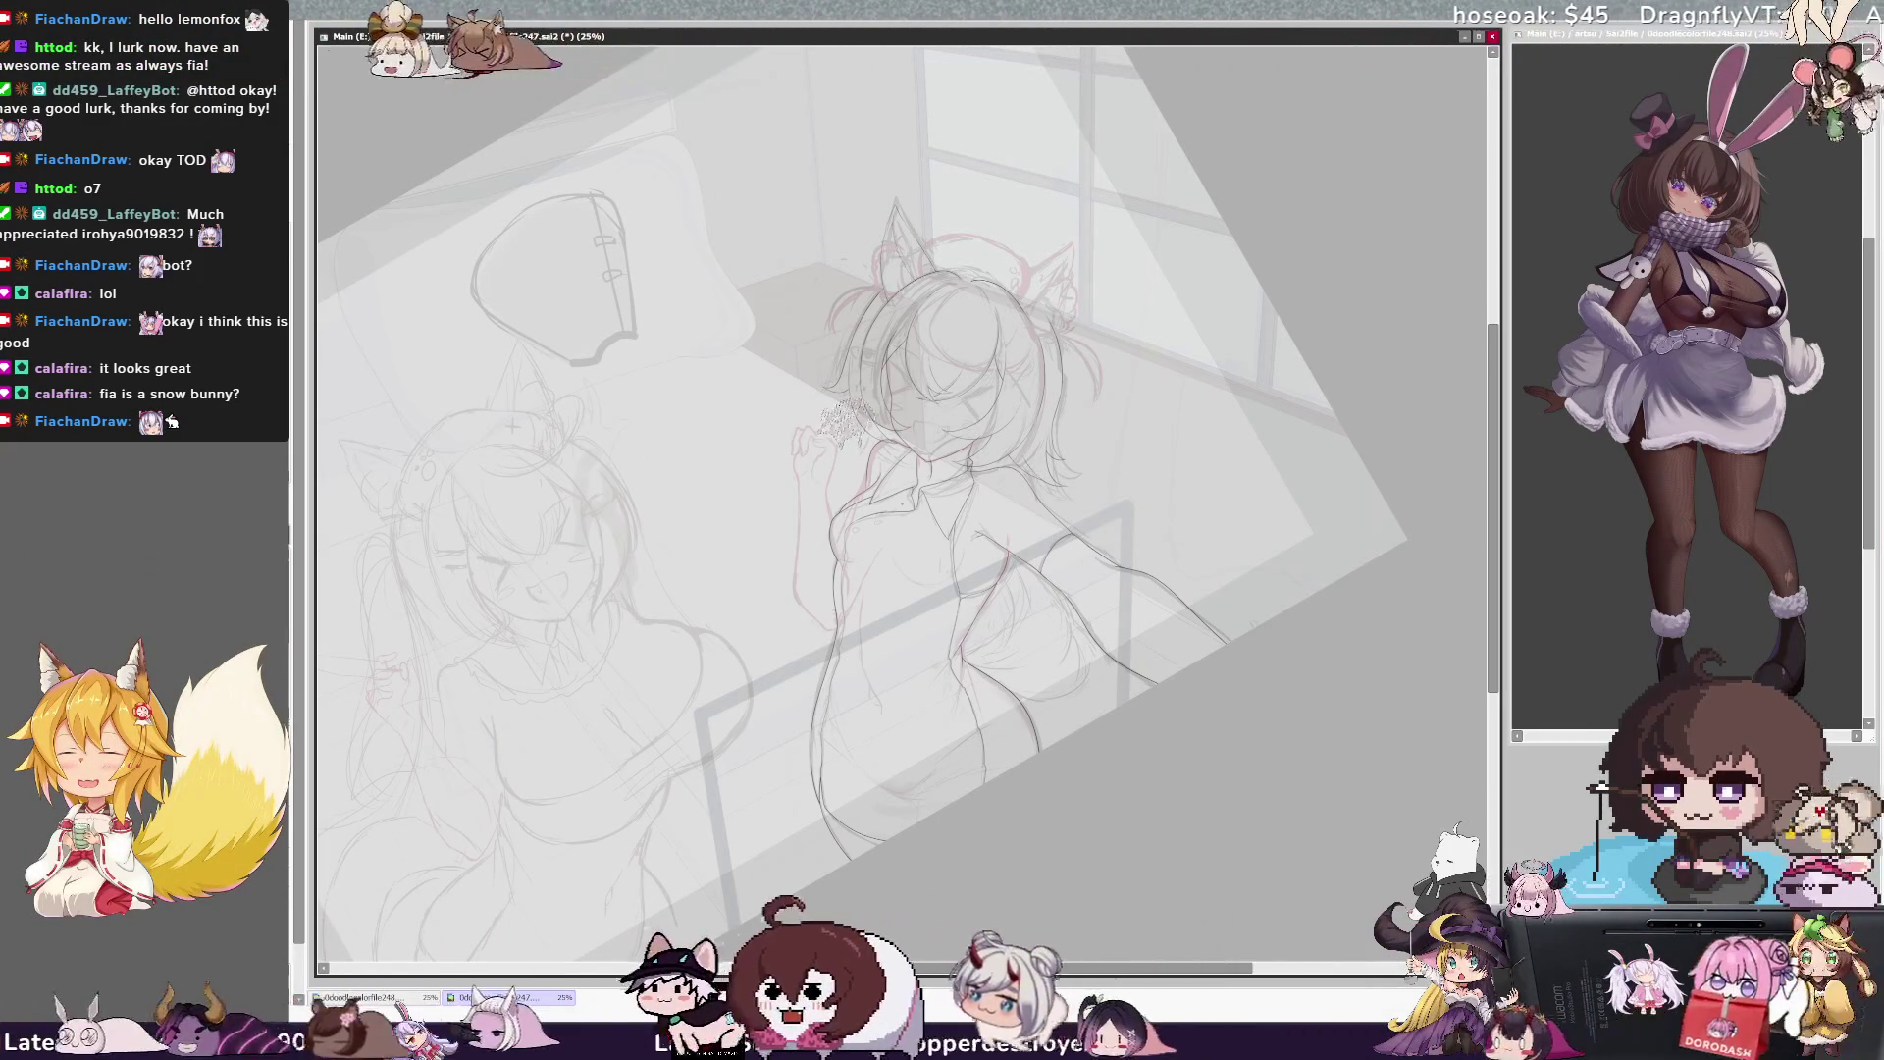
drag(969, 969, 961, 968)
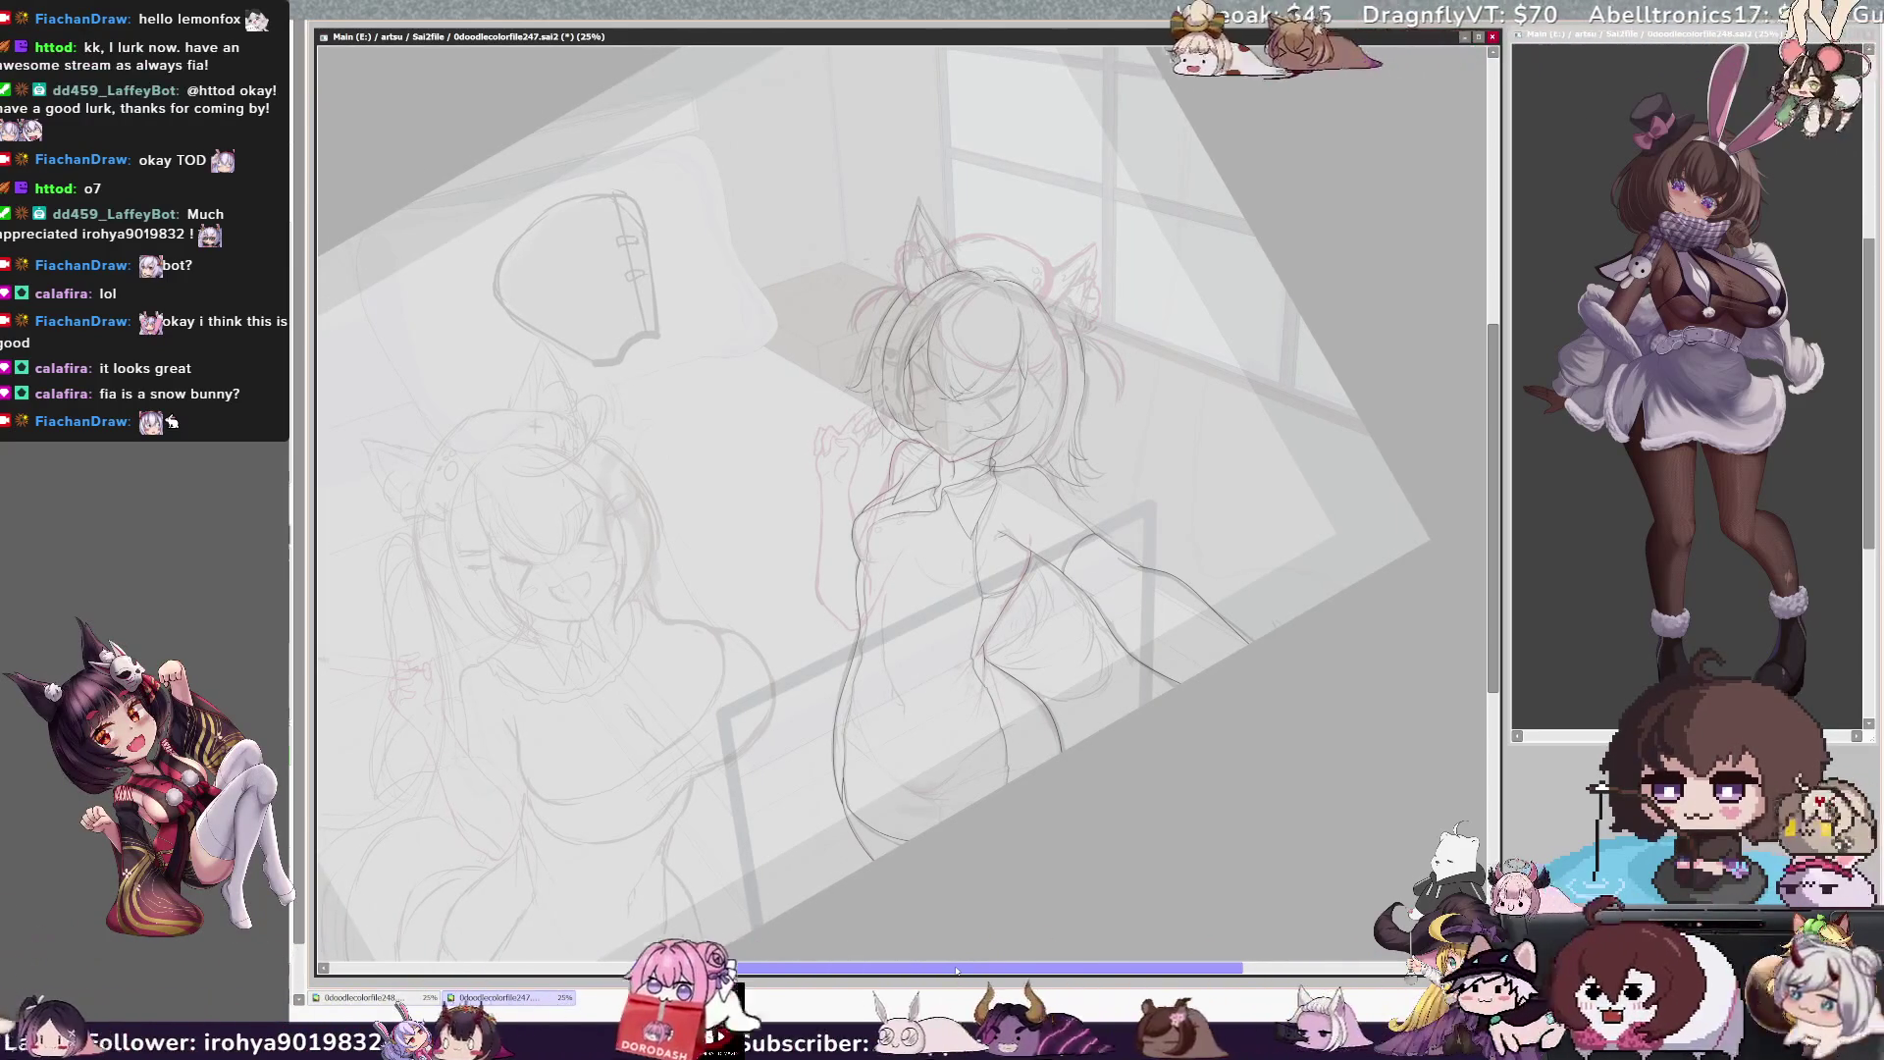
key(h)
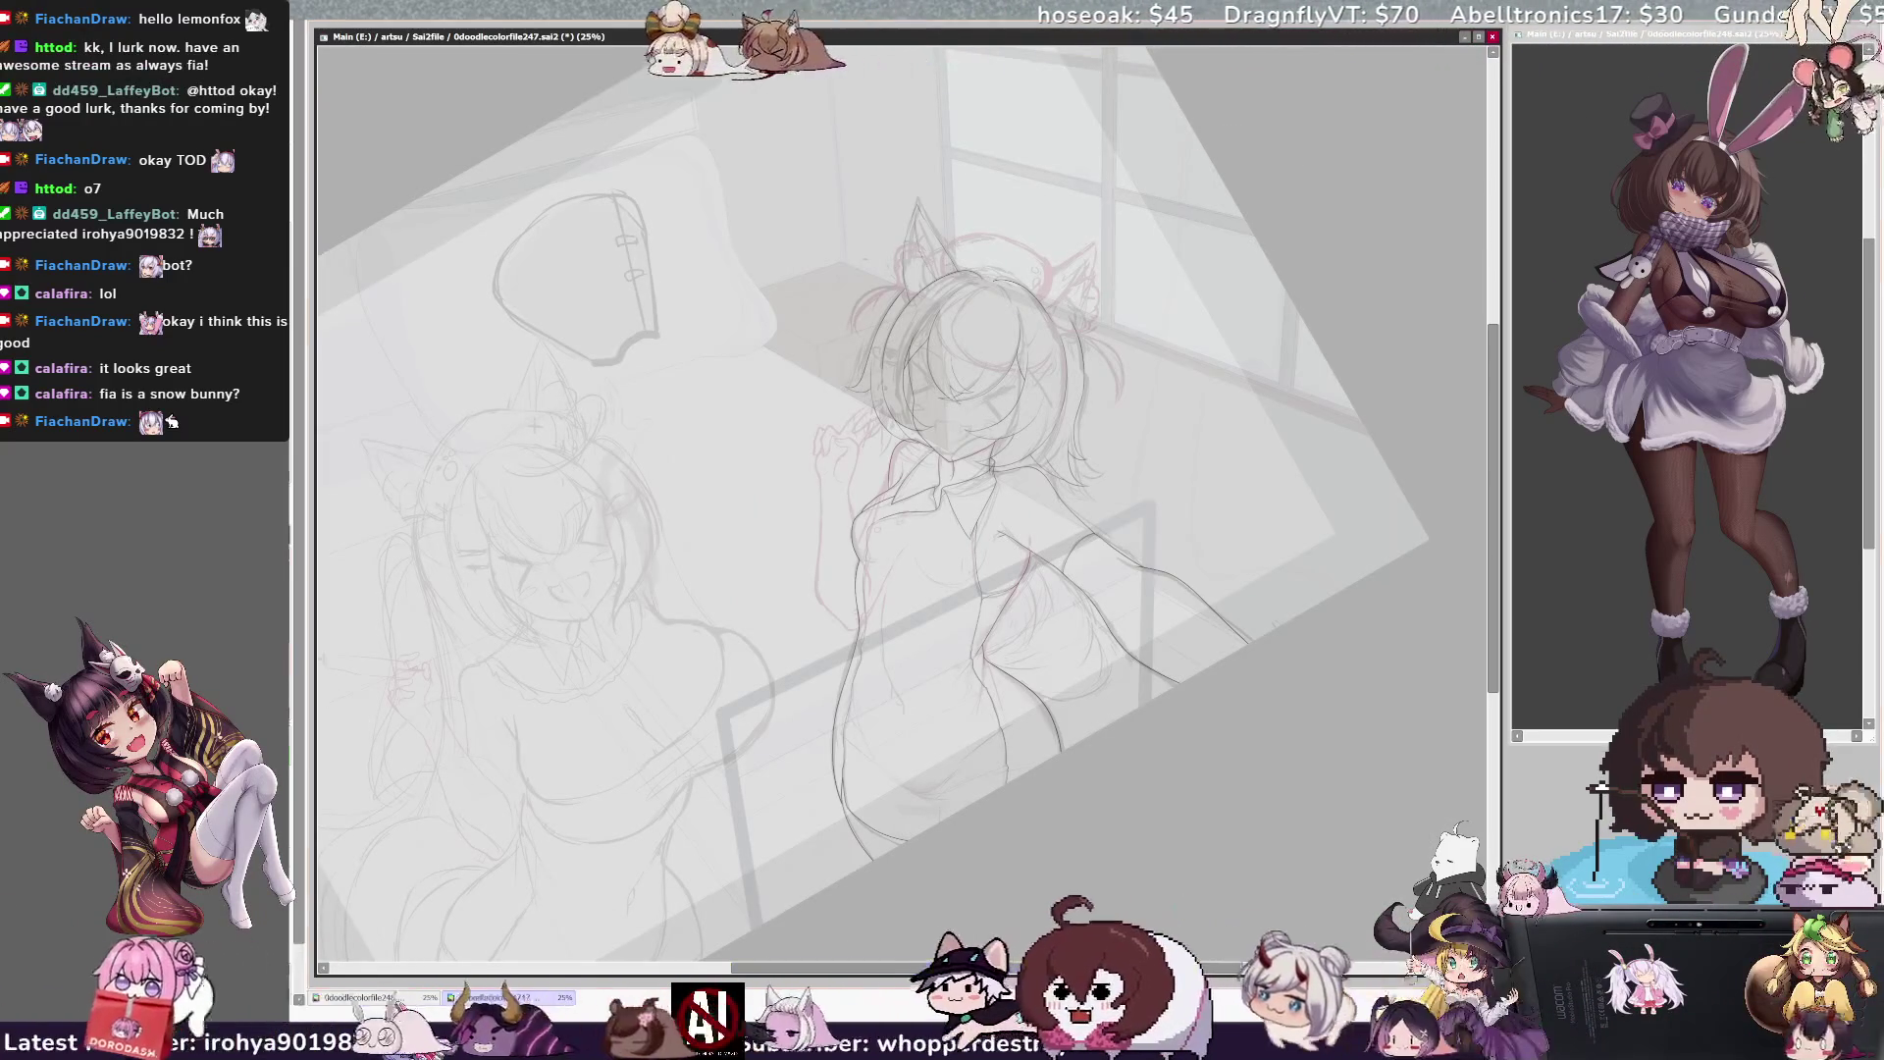
key(h)
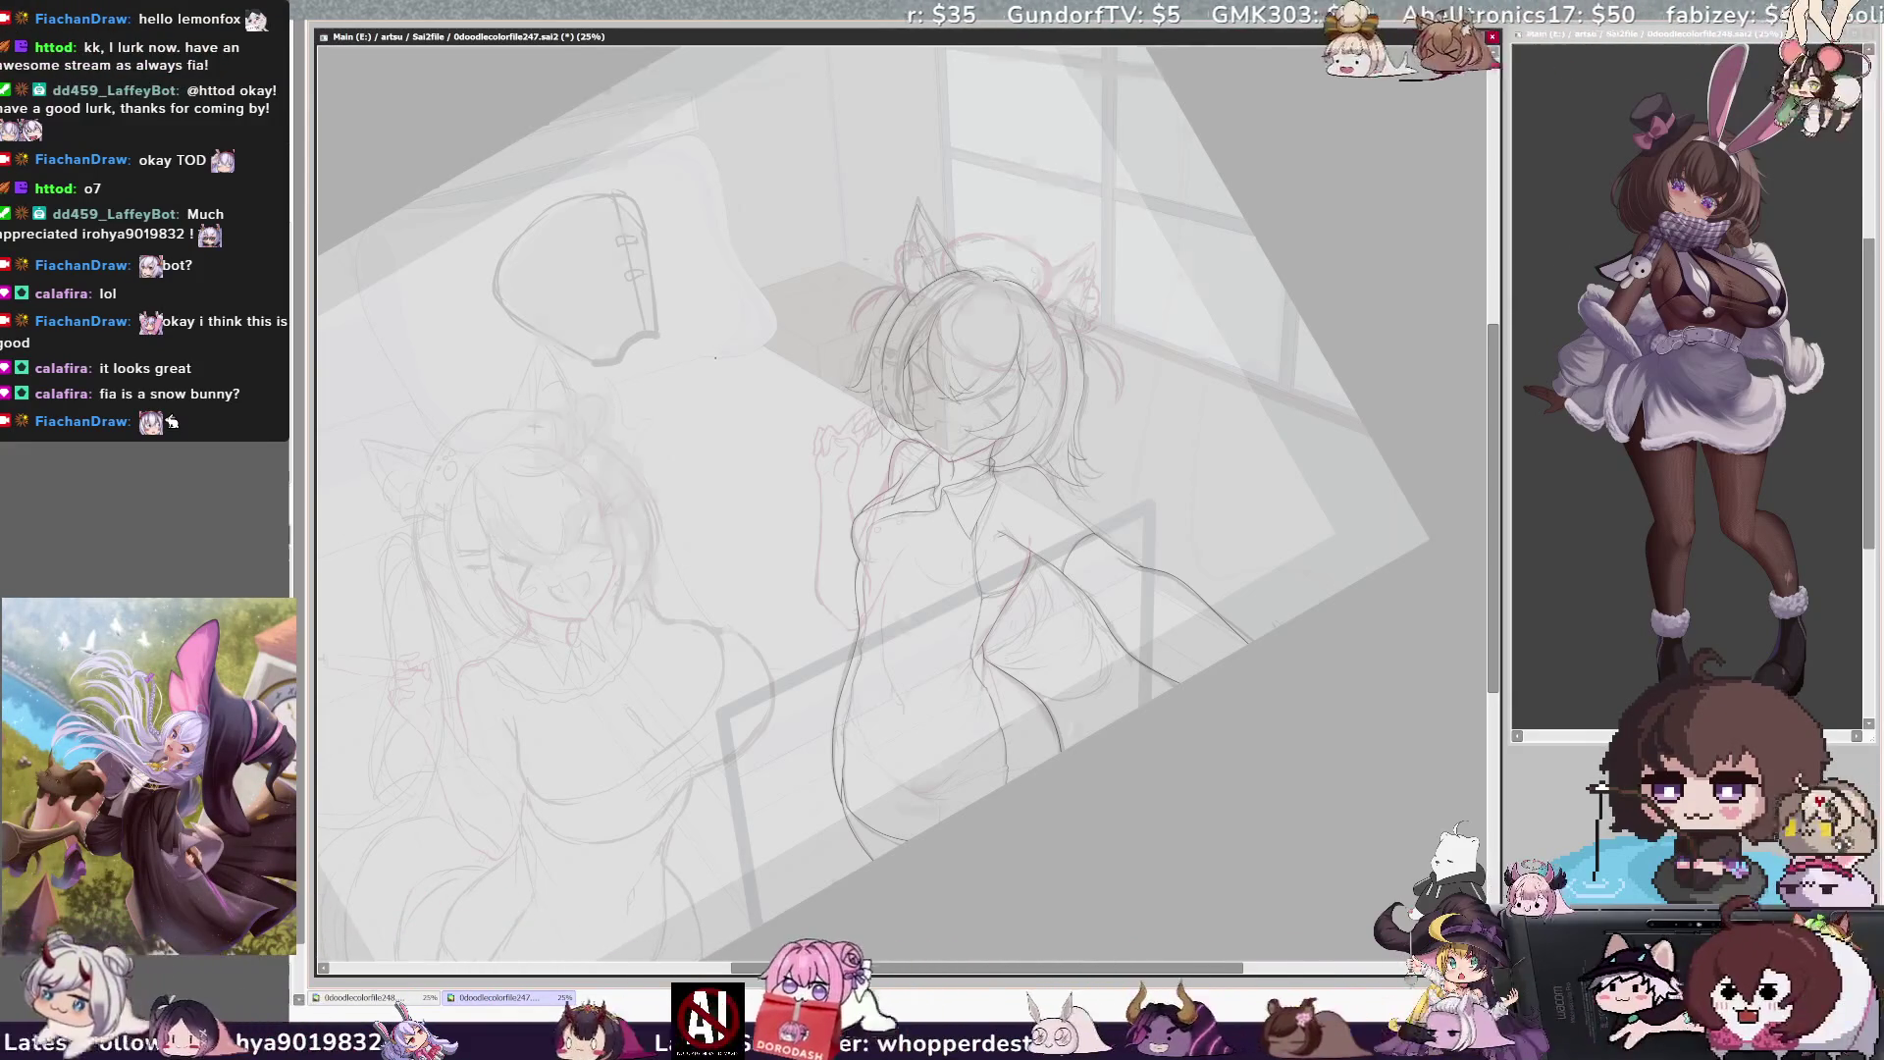
key(h)
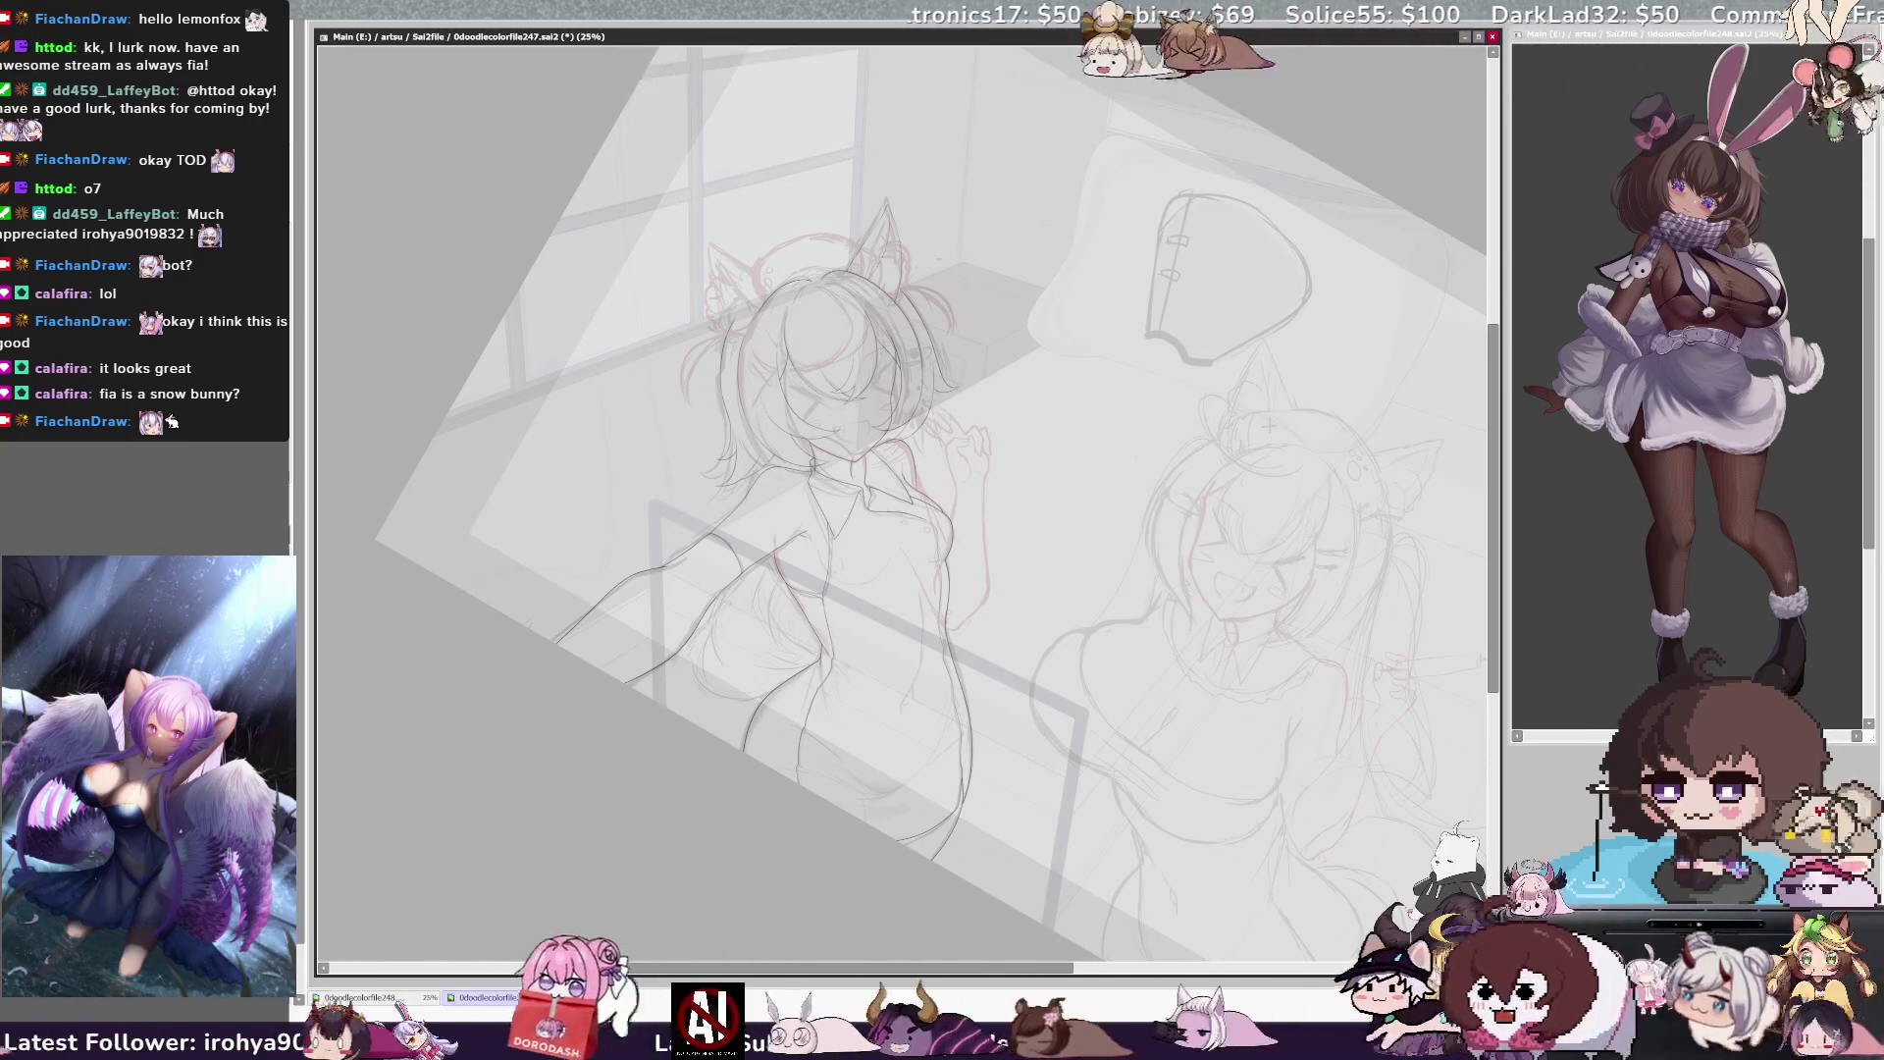
key(h)
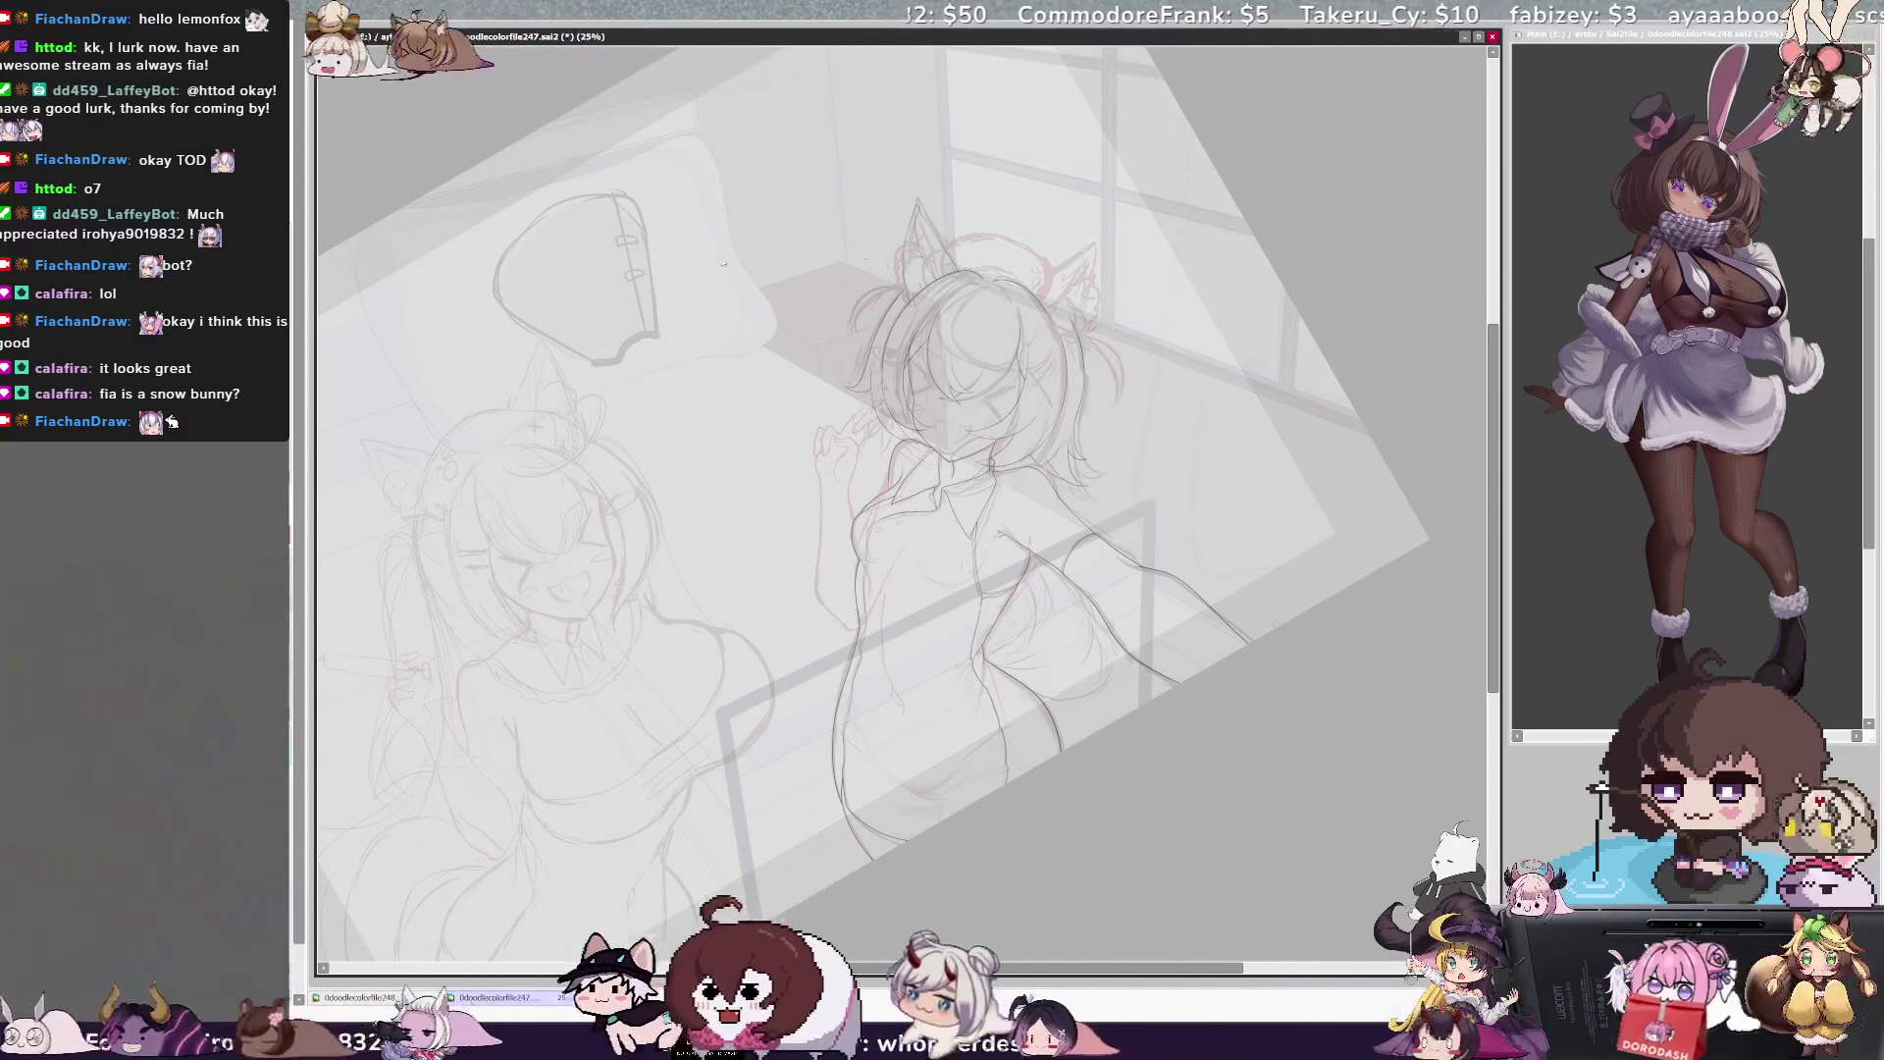
key(ctrl+plus)
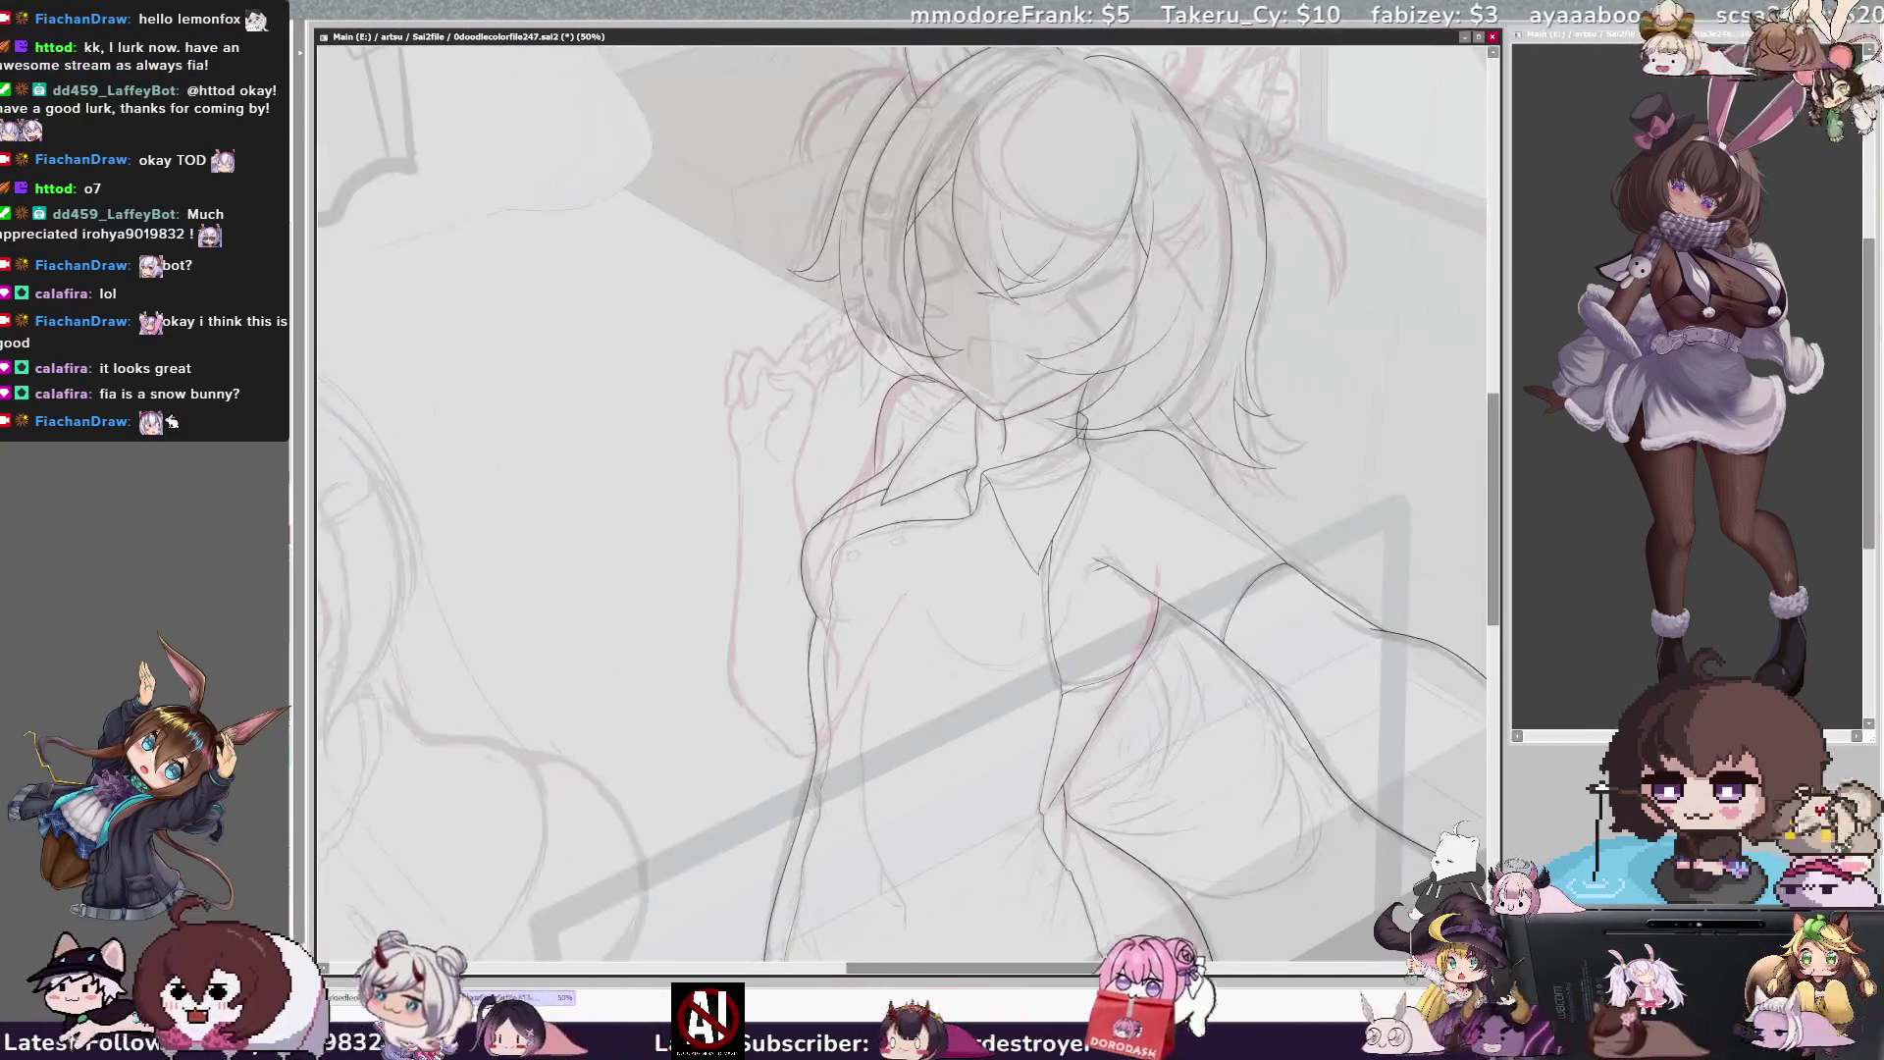
Zoom in close on the cat ear, then back out to the whole head
scroll(903, 500, up, 5)
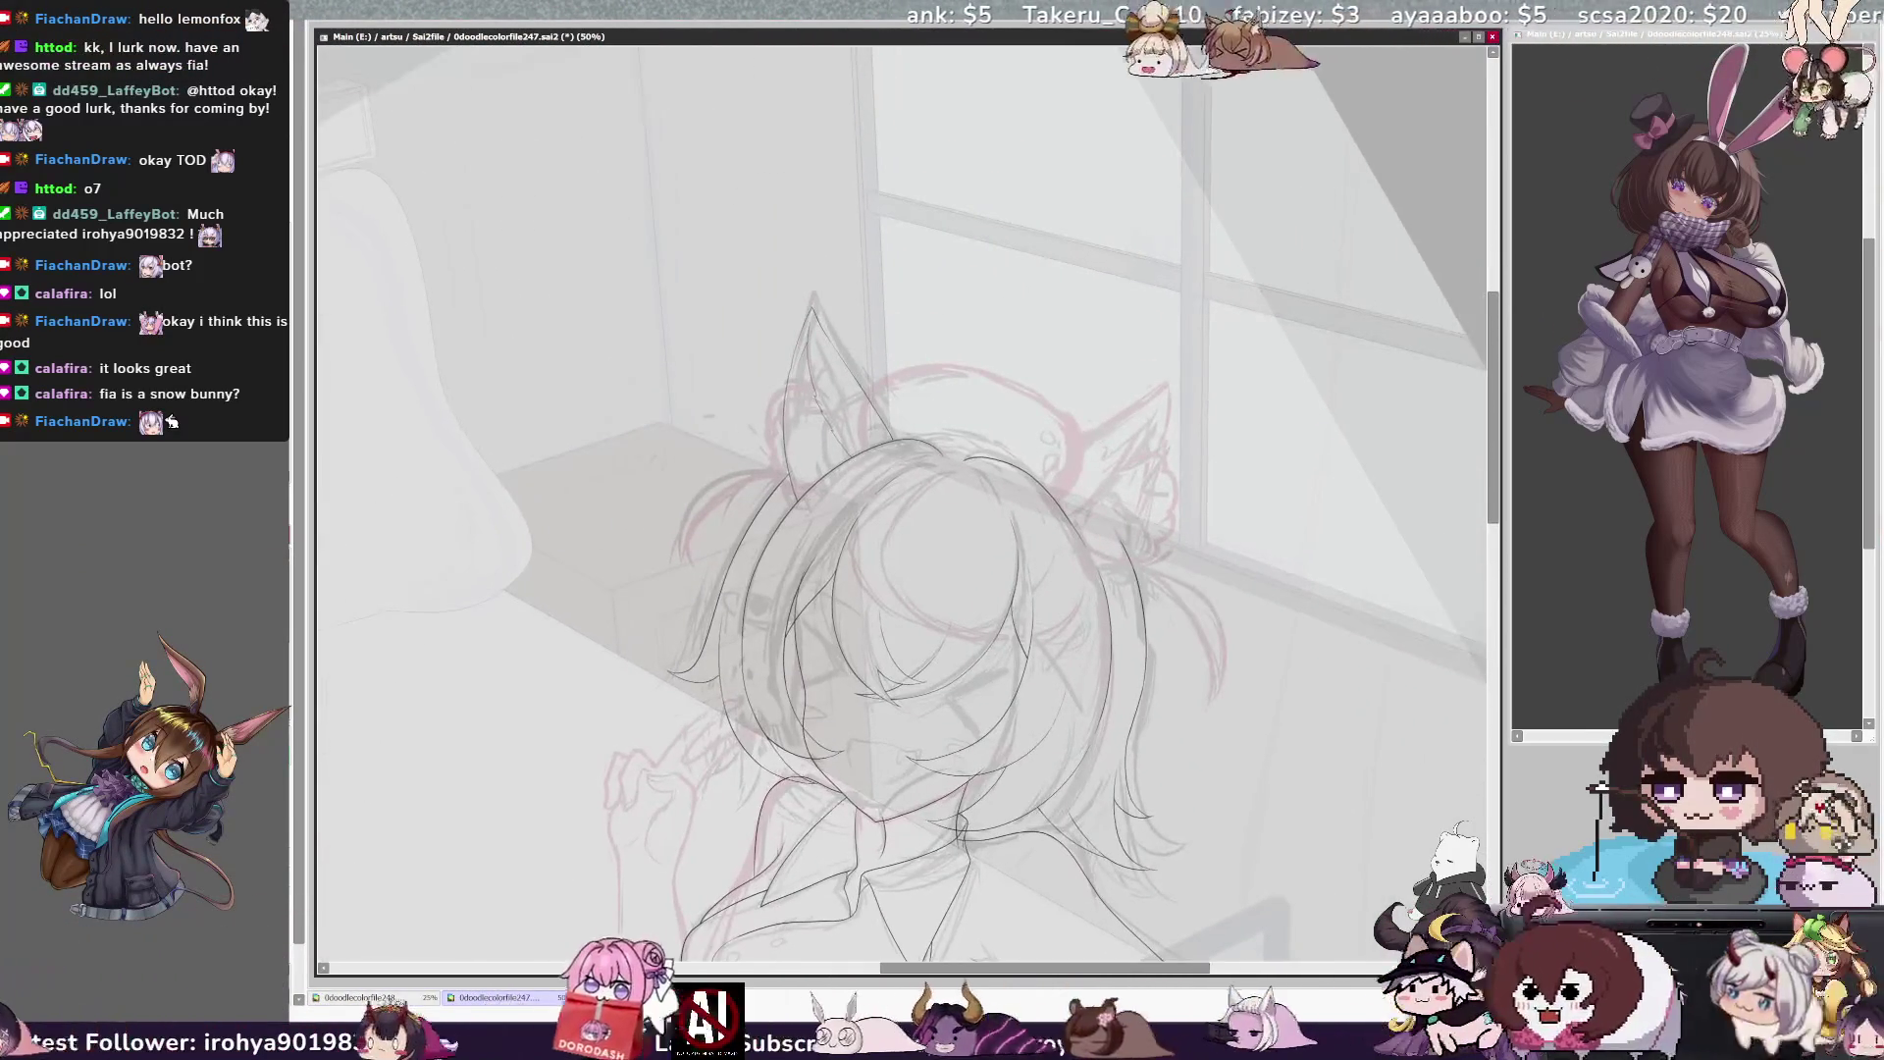
key(ctrl+plus)
key(ctrl+plus)
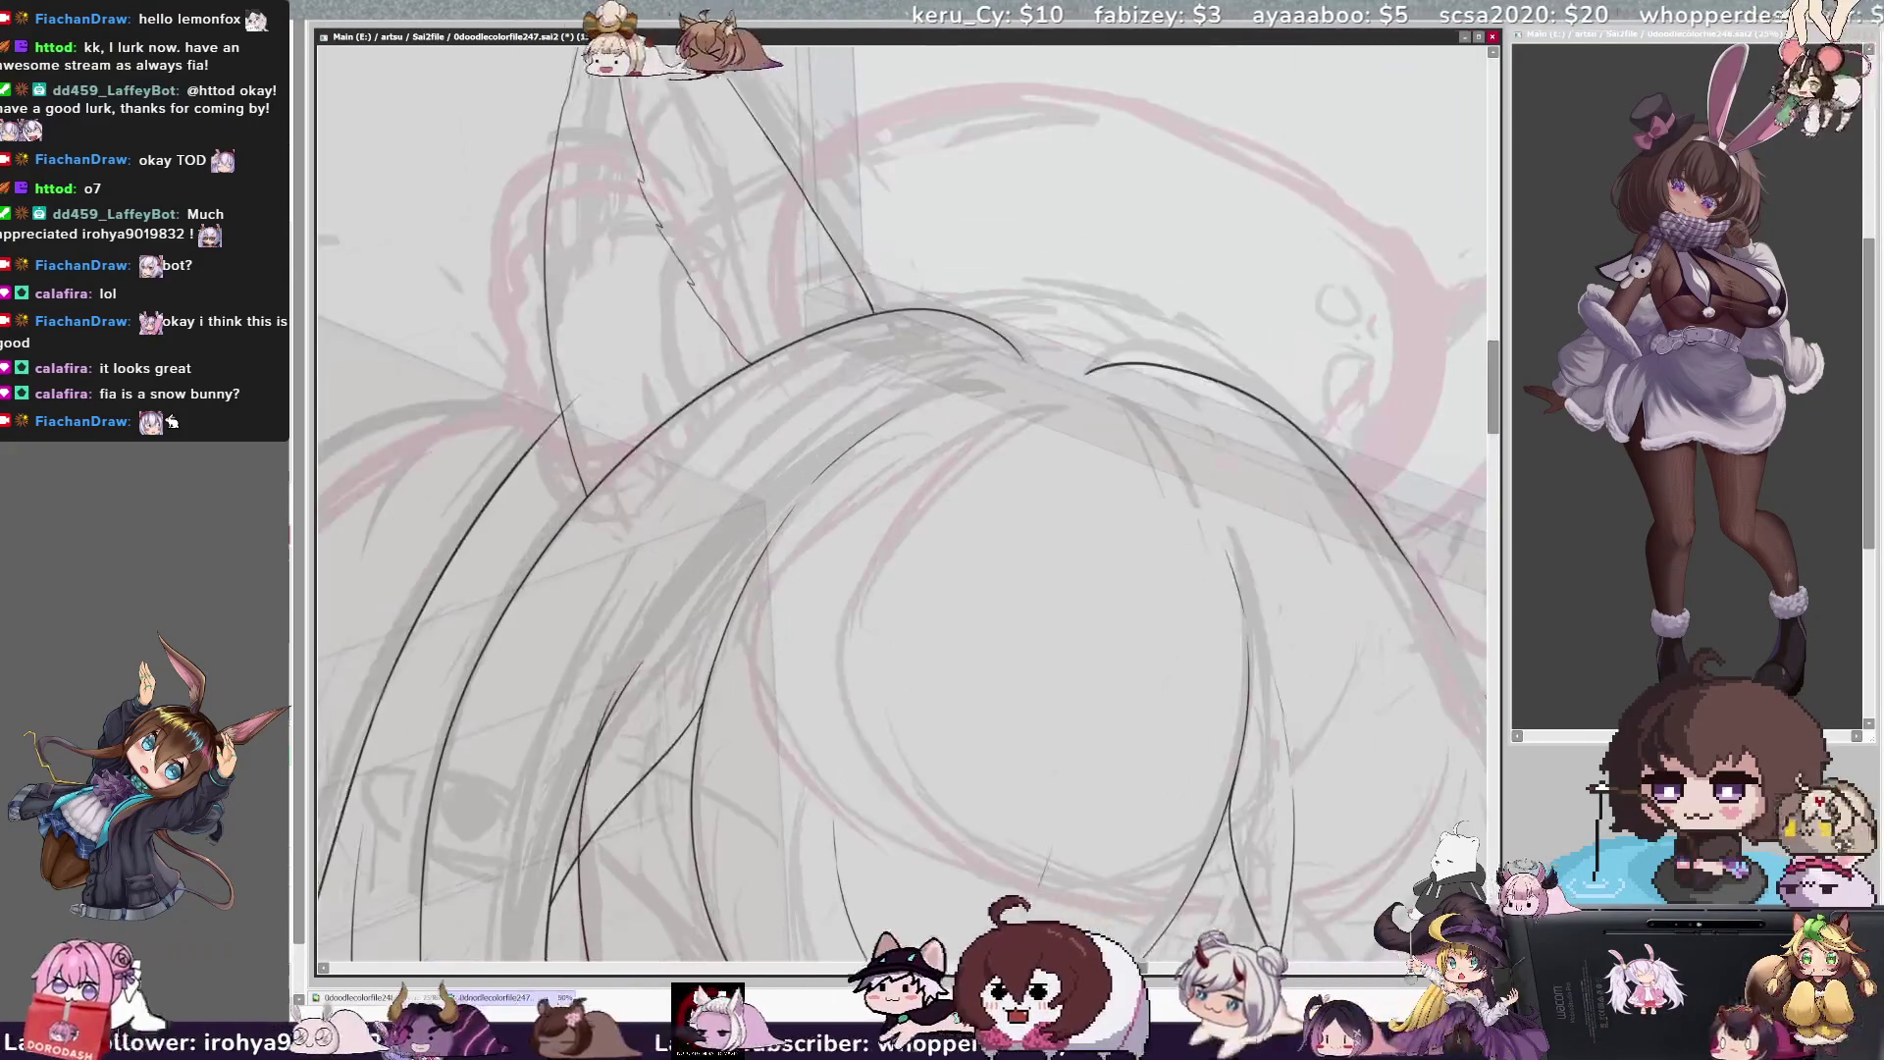
scroll(903, 501, up, 5)
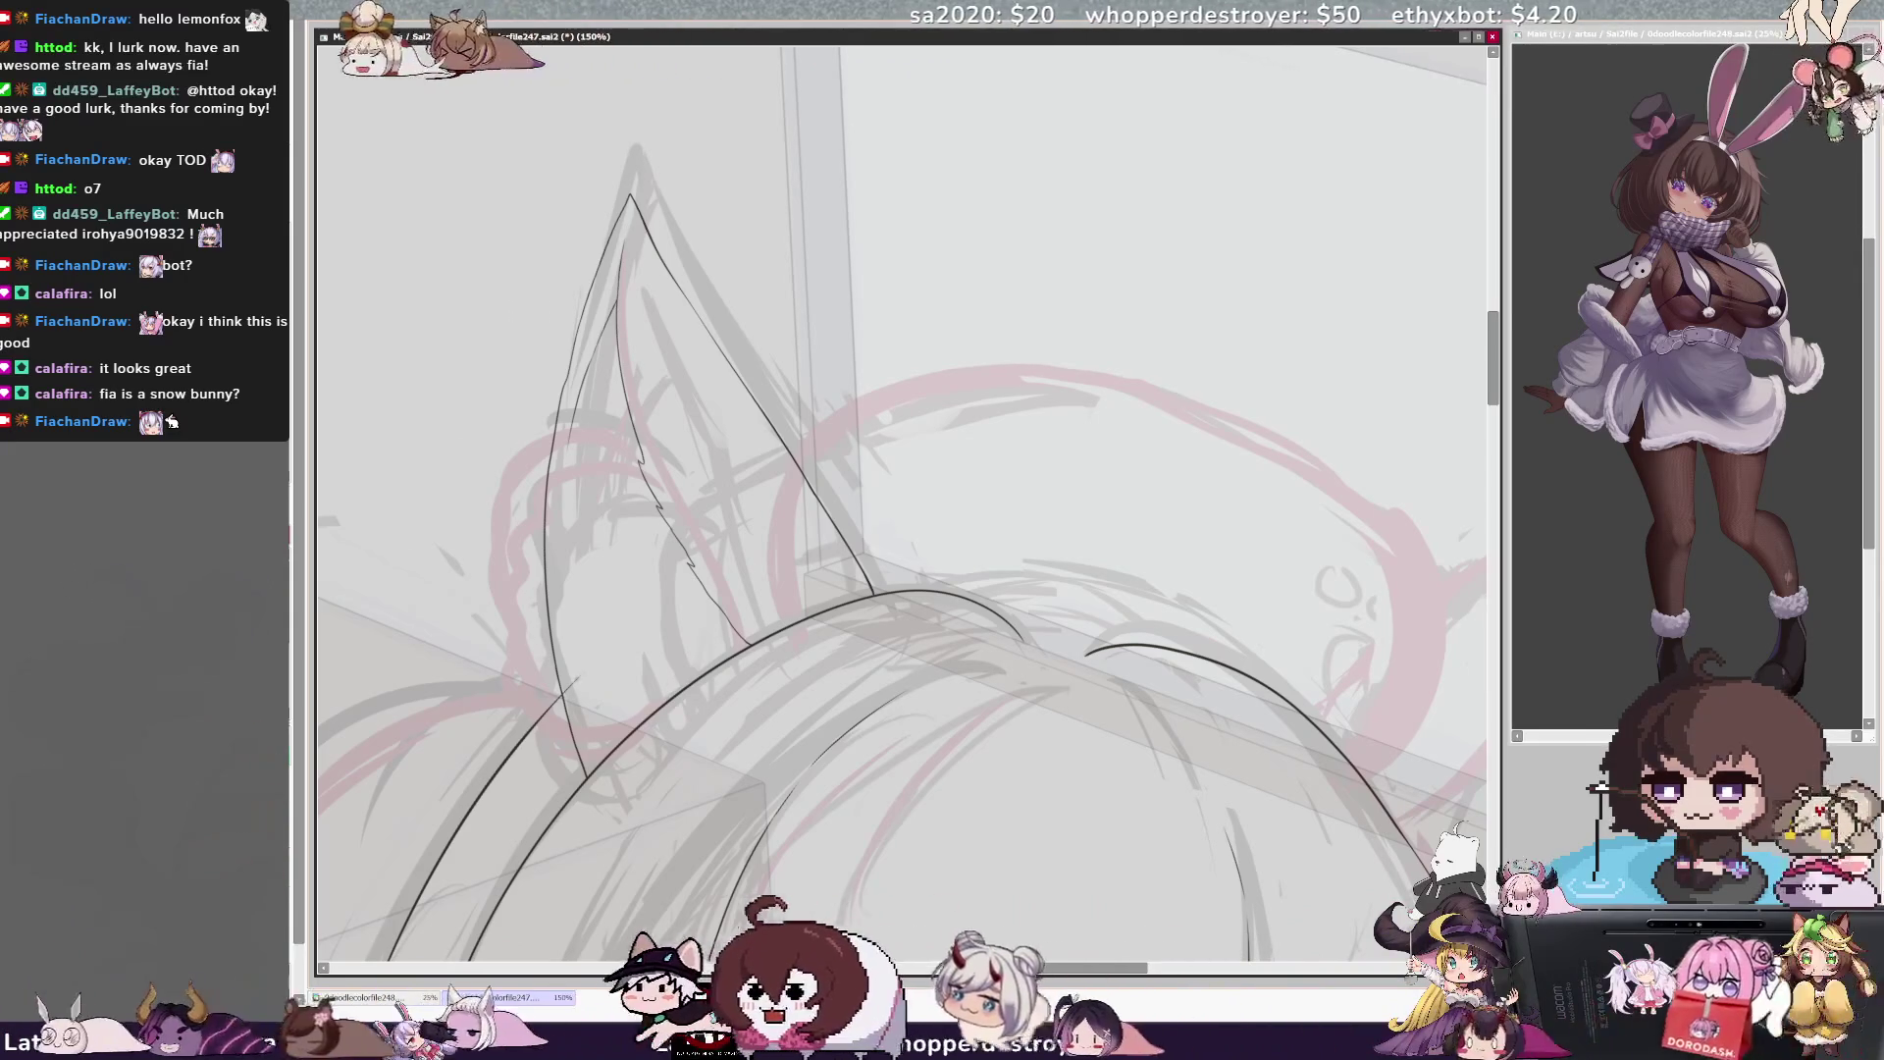
key(ctrl+minus)
key(ctrl+minus)
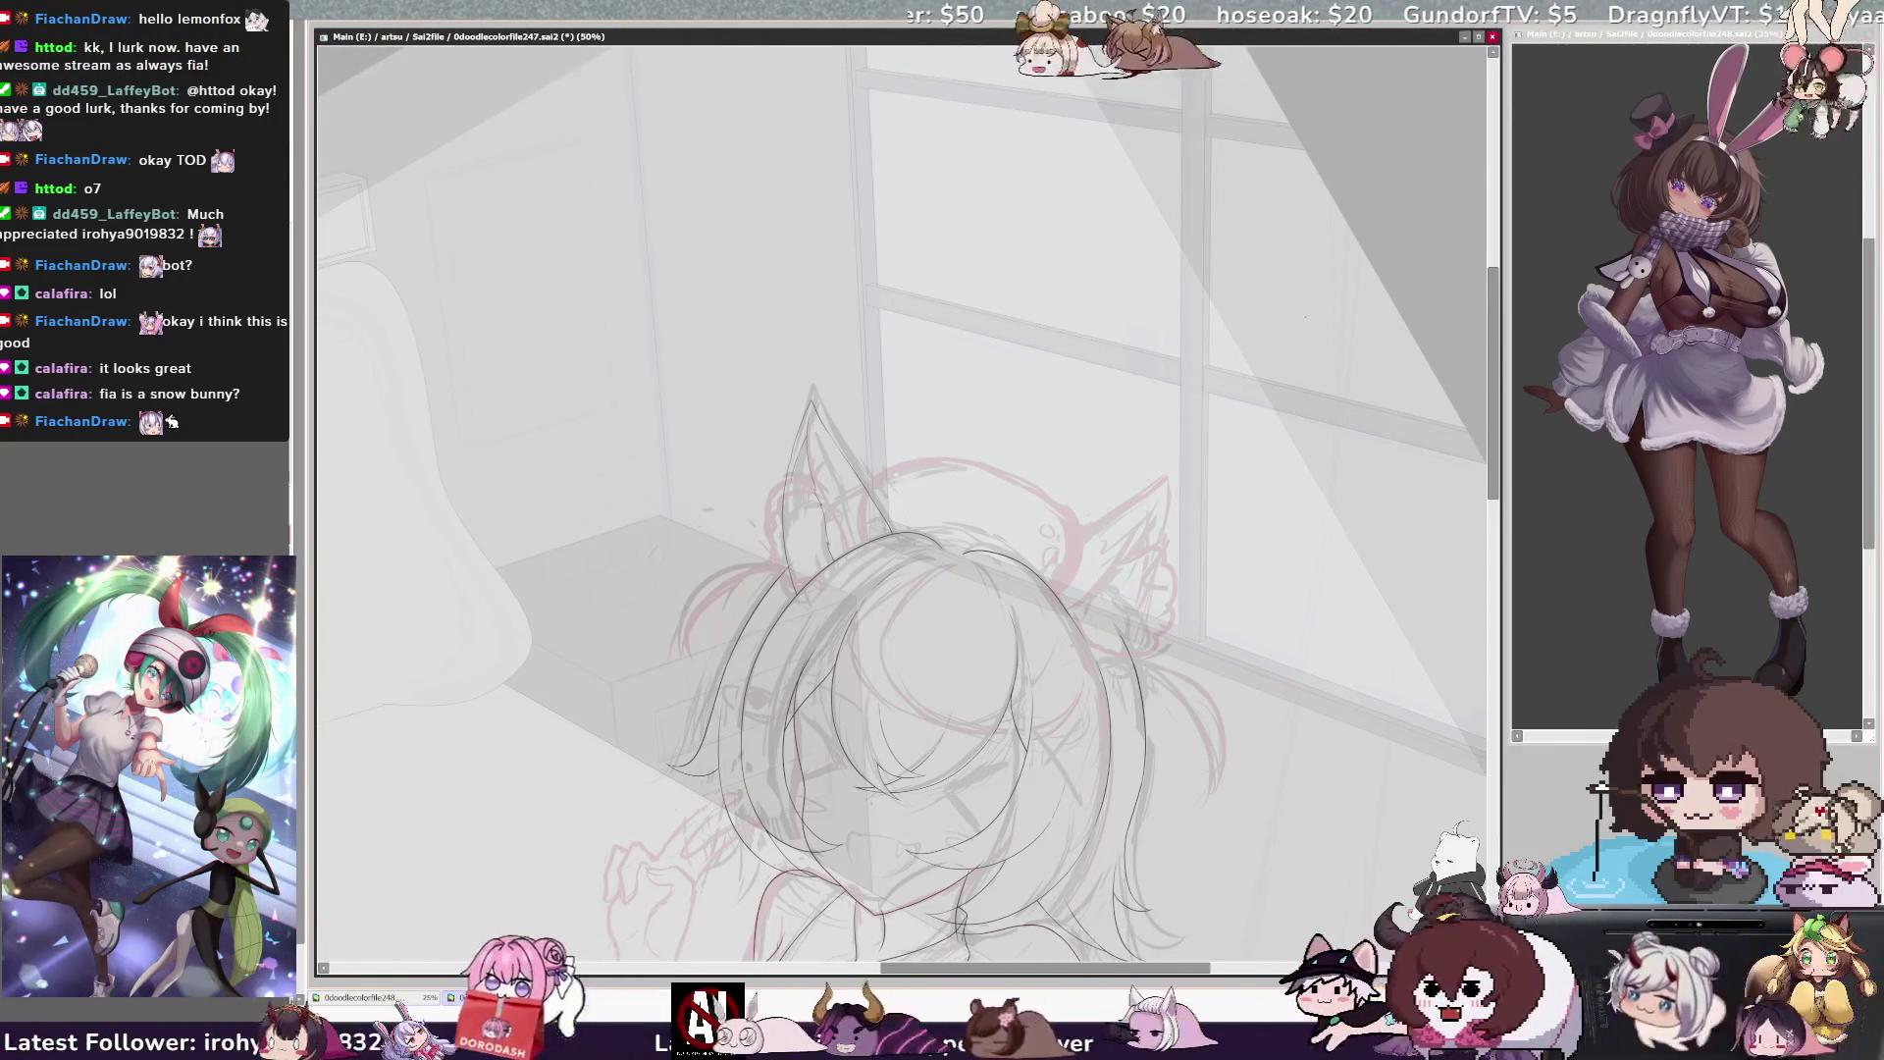
Mirror and rotate the view to check the head lineart from another angle
key(h)
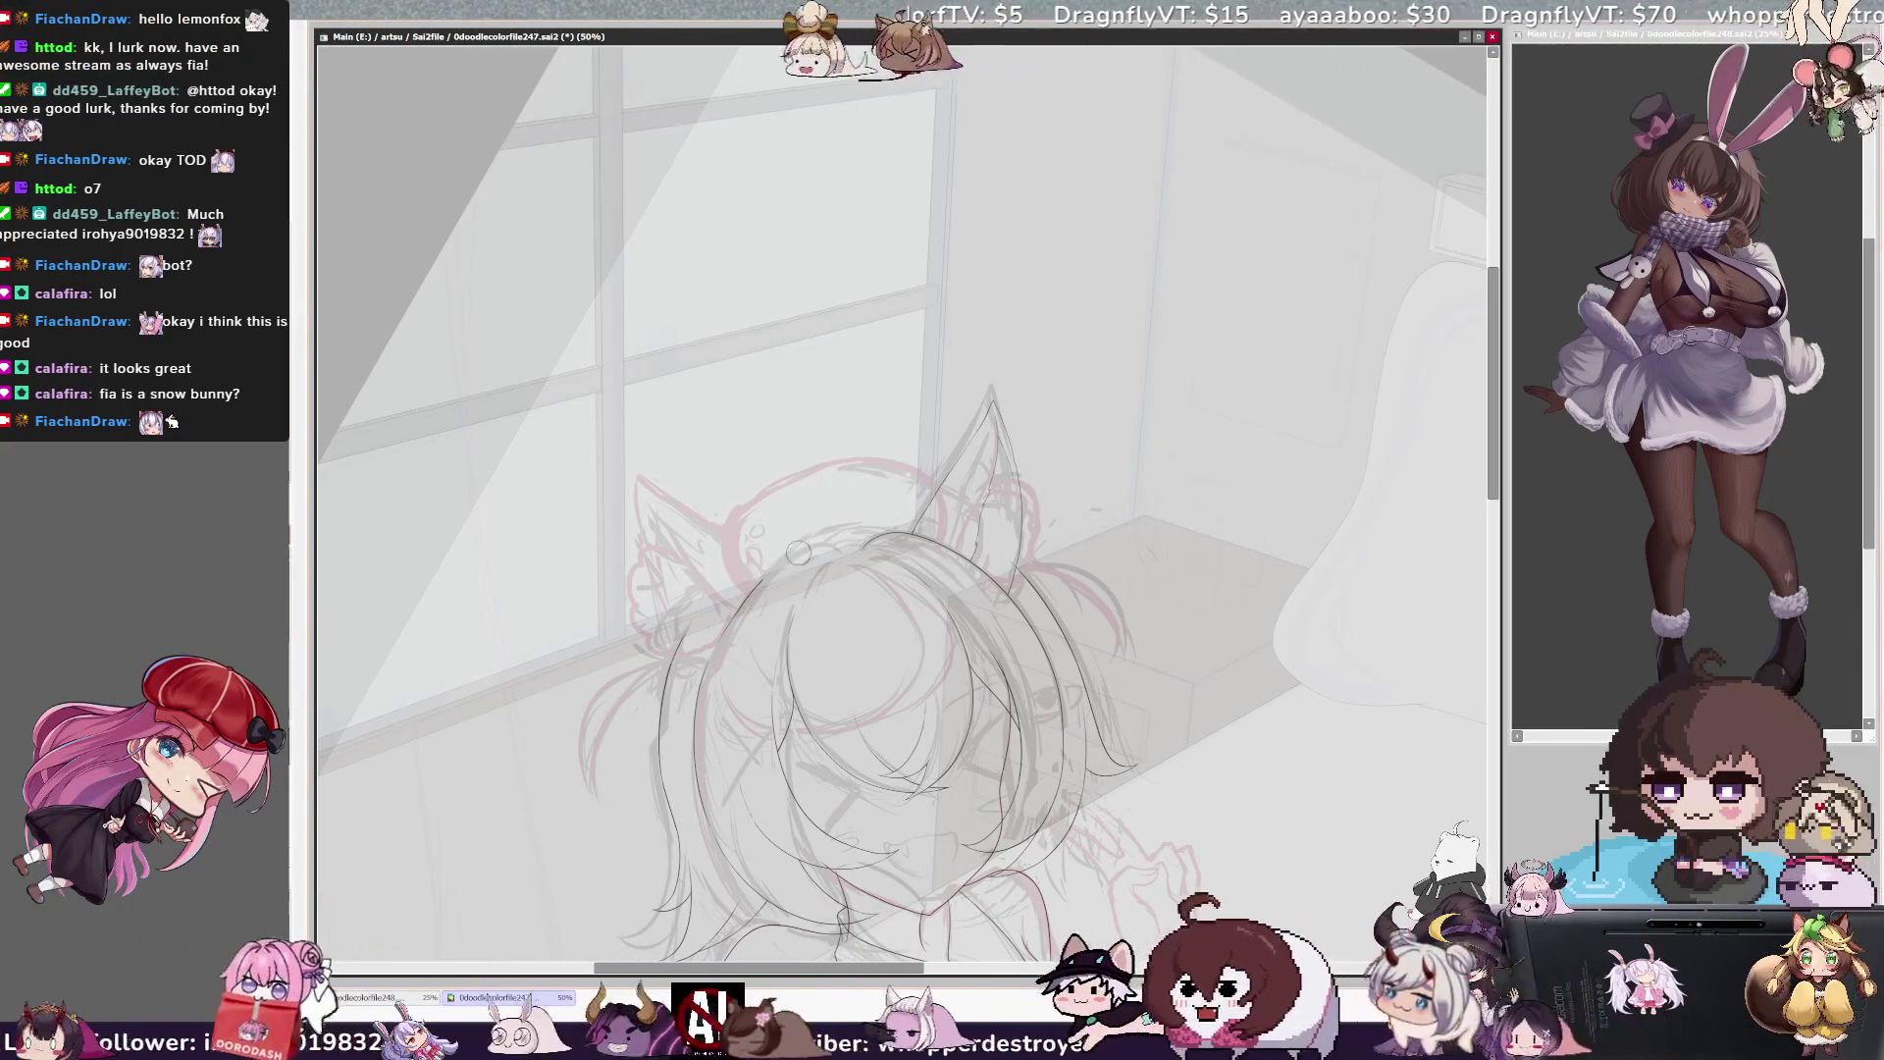
drag(797, 553, 604, 38)
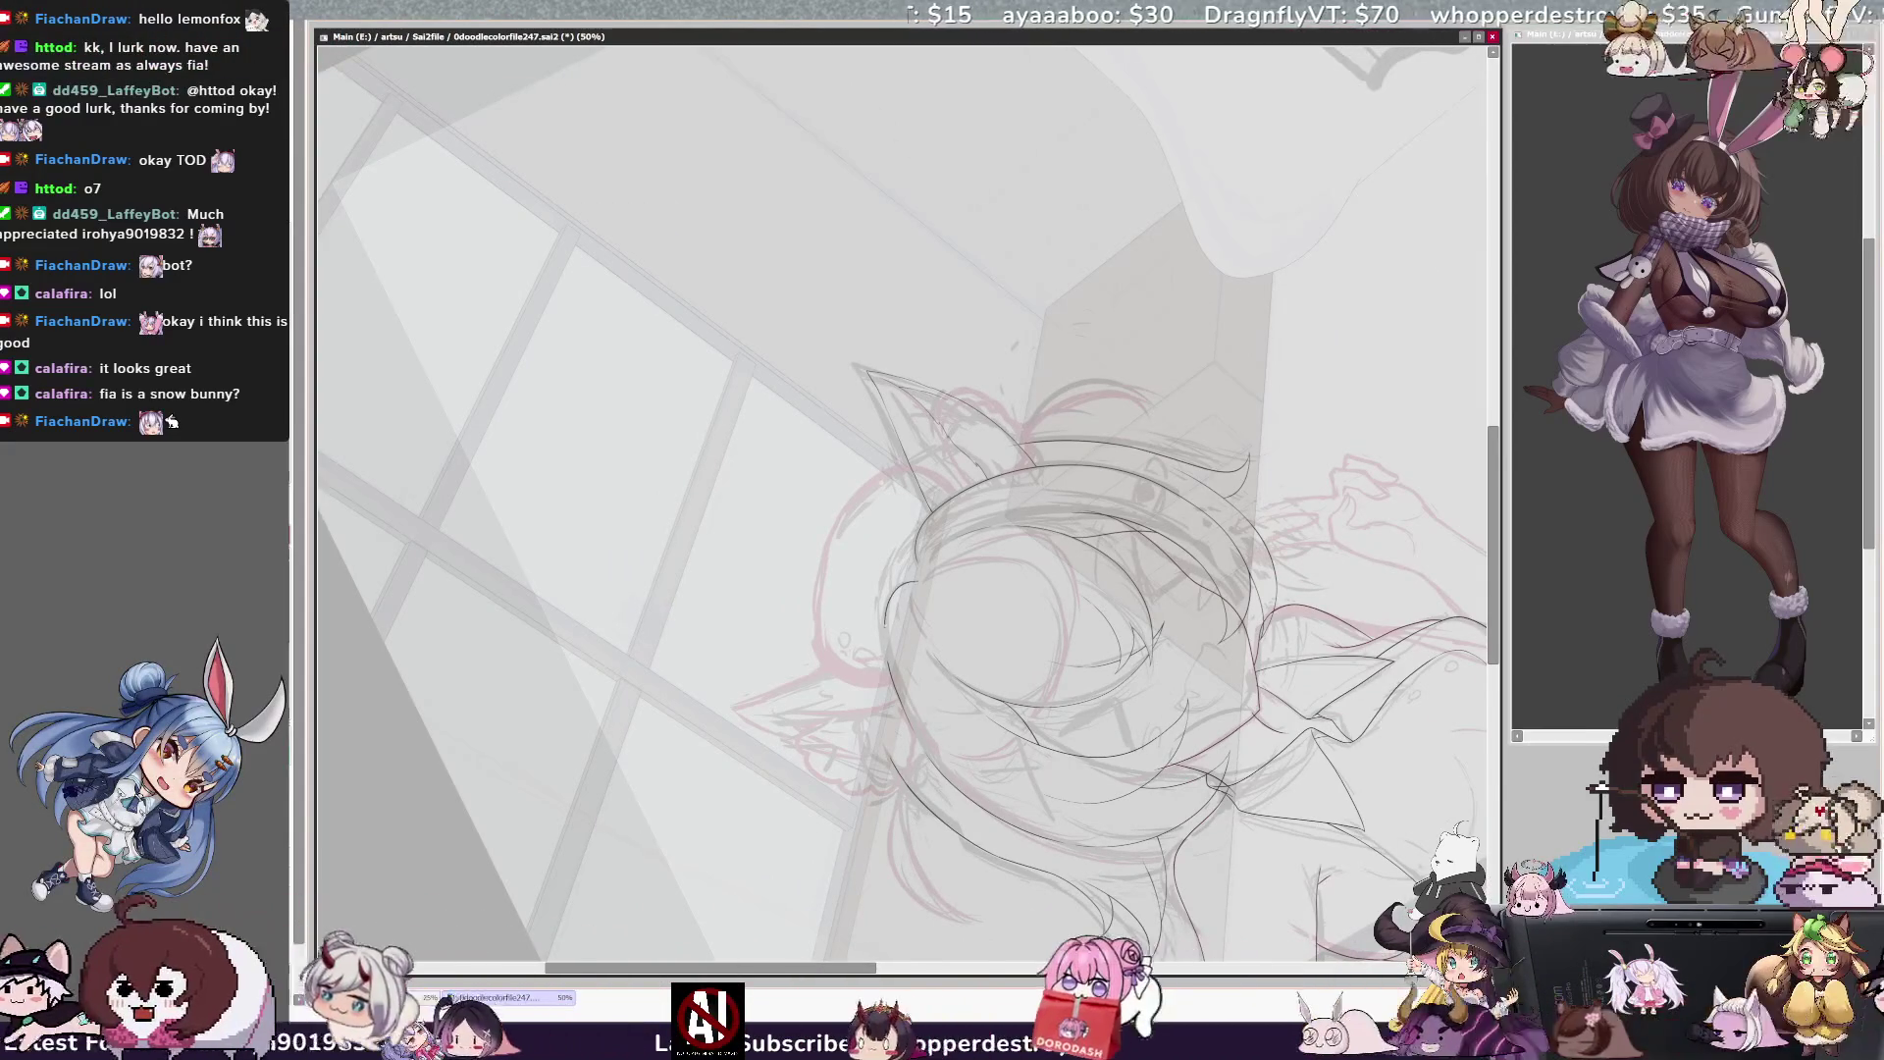
key(h)
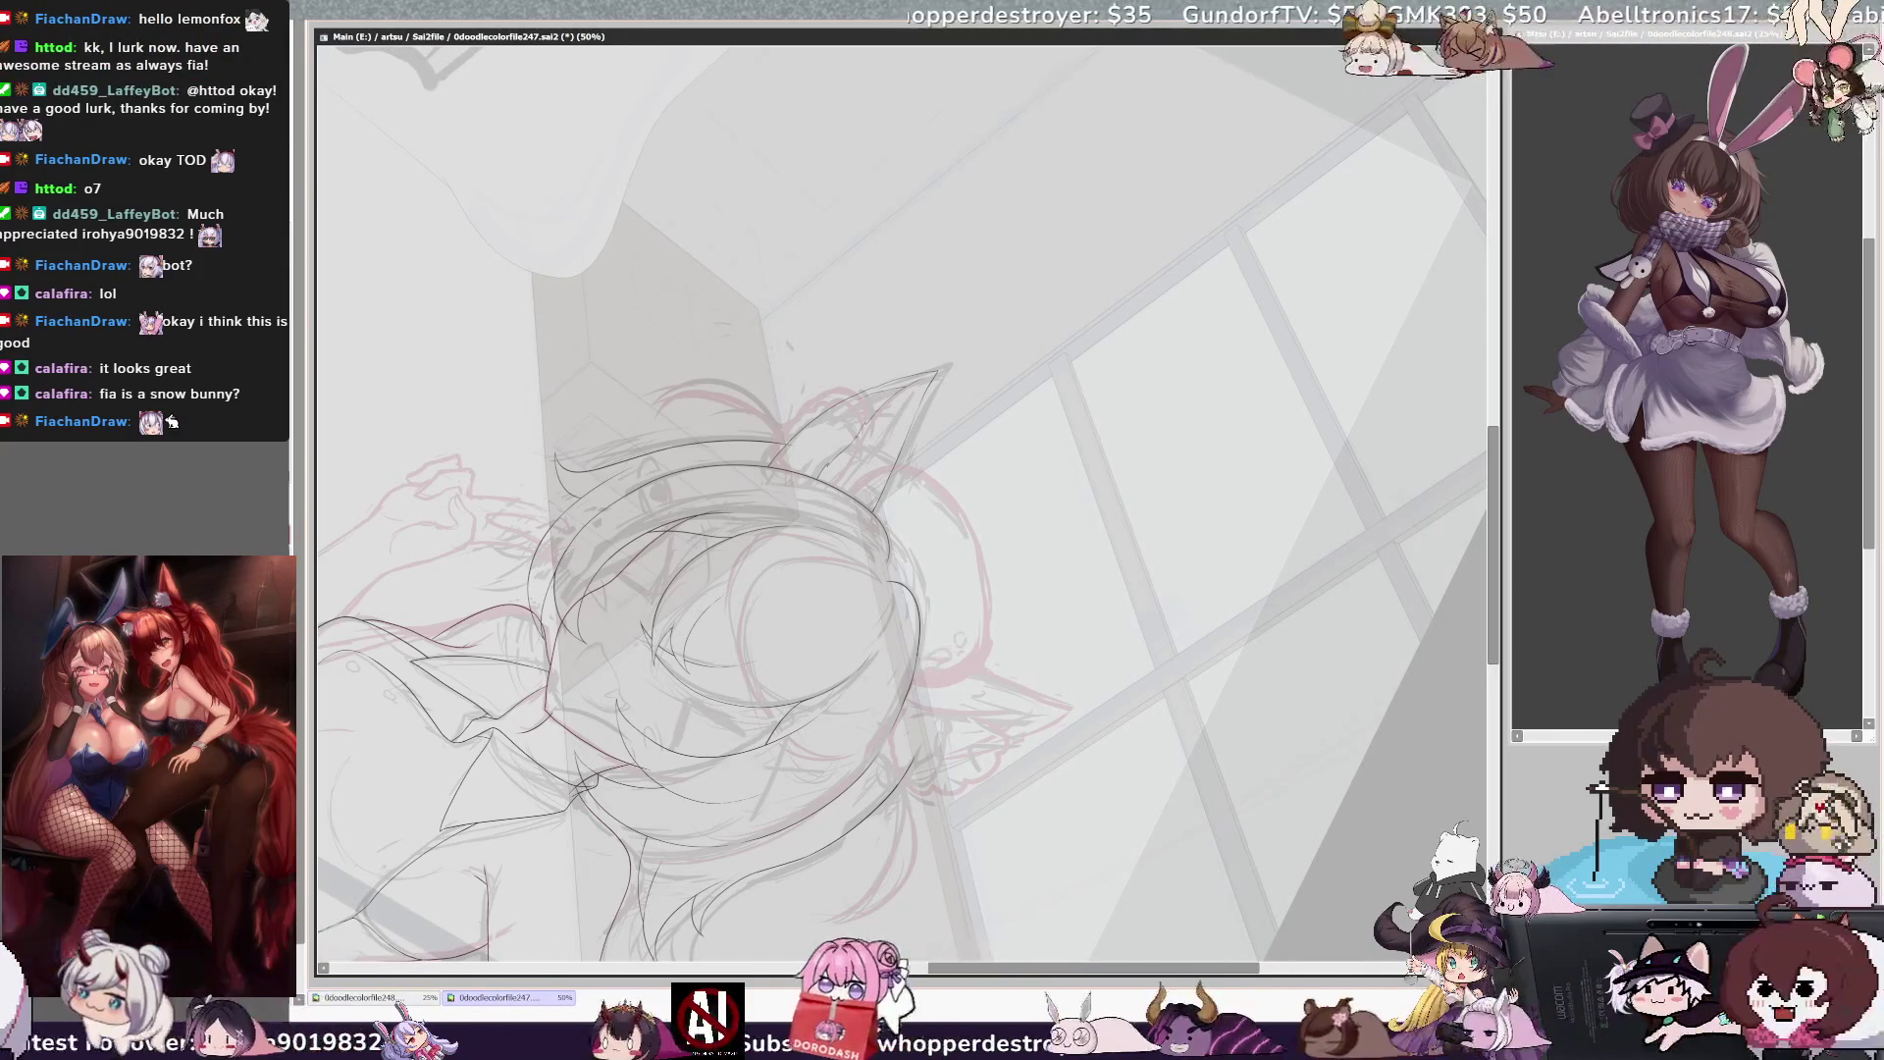
key(h)
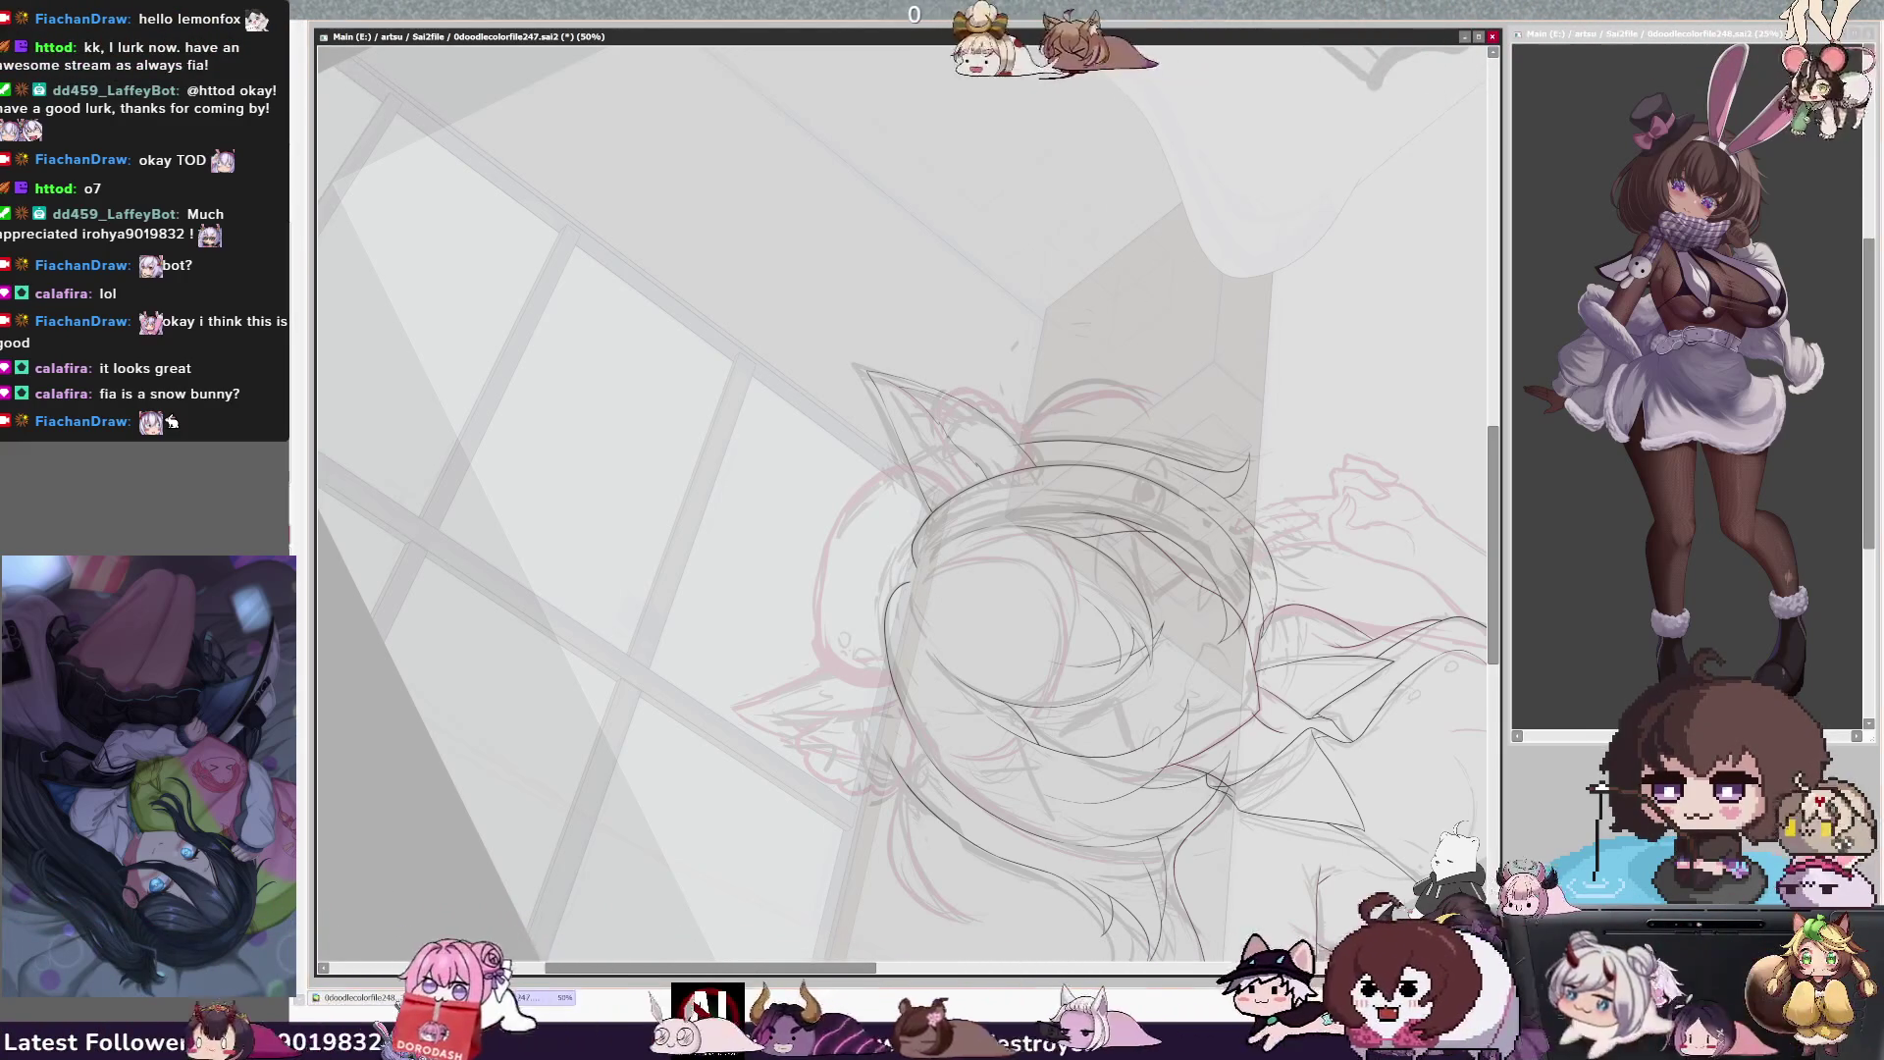
Reset the view rotation, mirror the canvas, and zoom to 75% on the girl's head
key(Home)
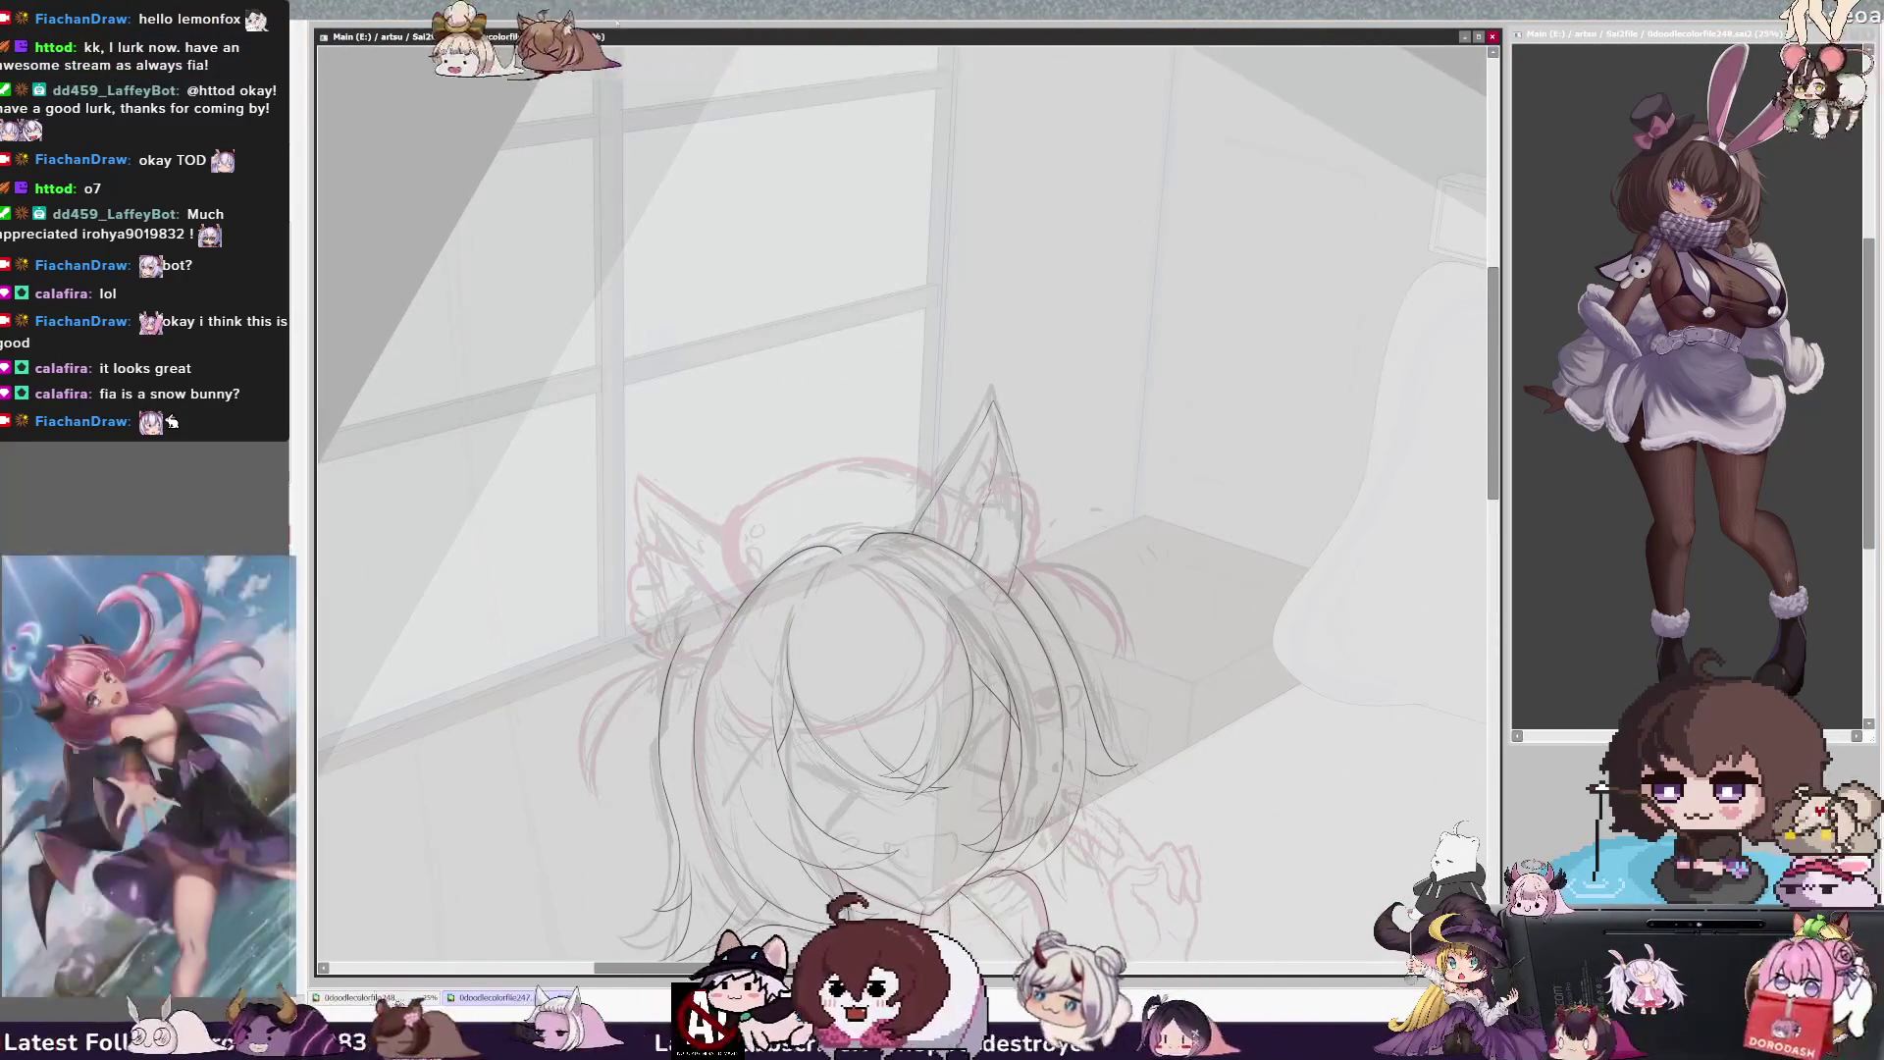
scroll(1479, 363, down, 3)
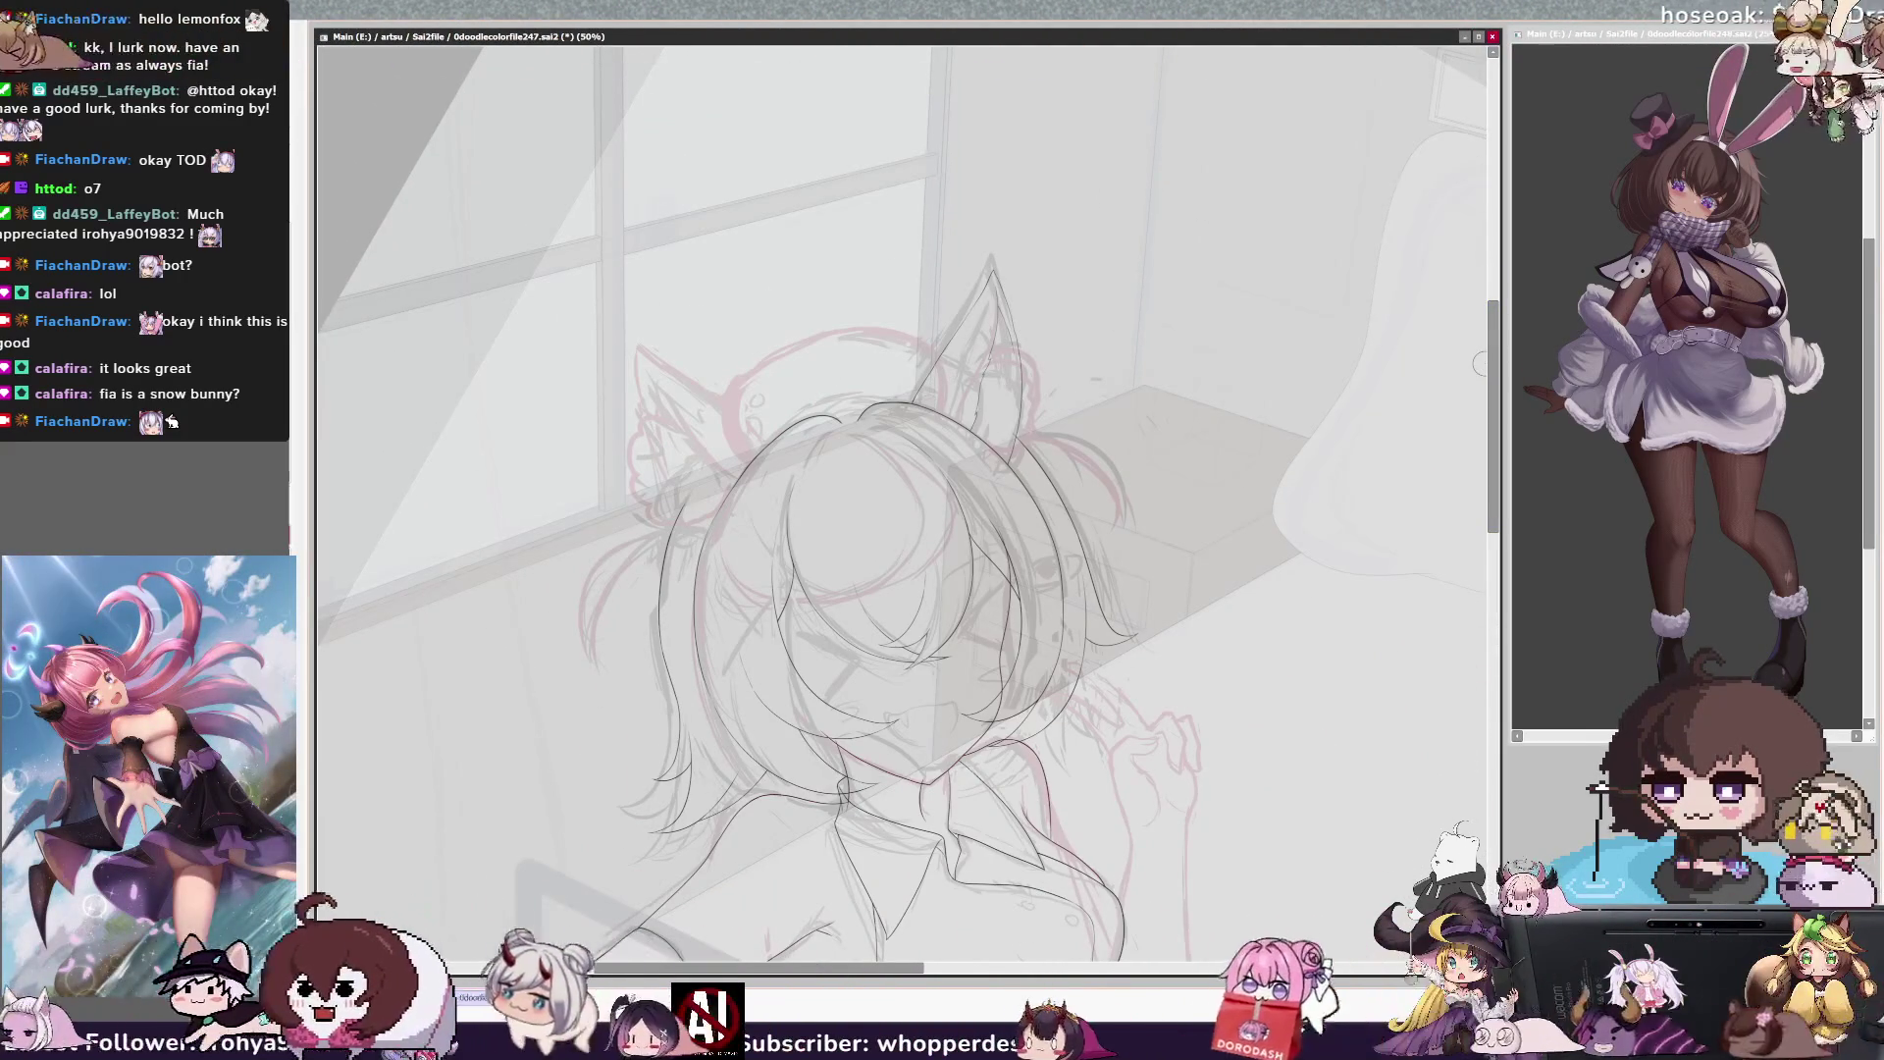
key(h)
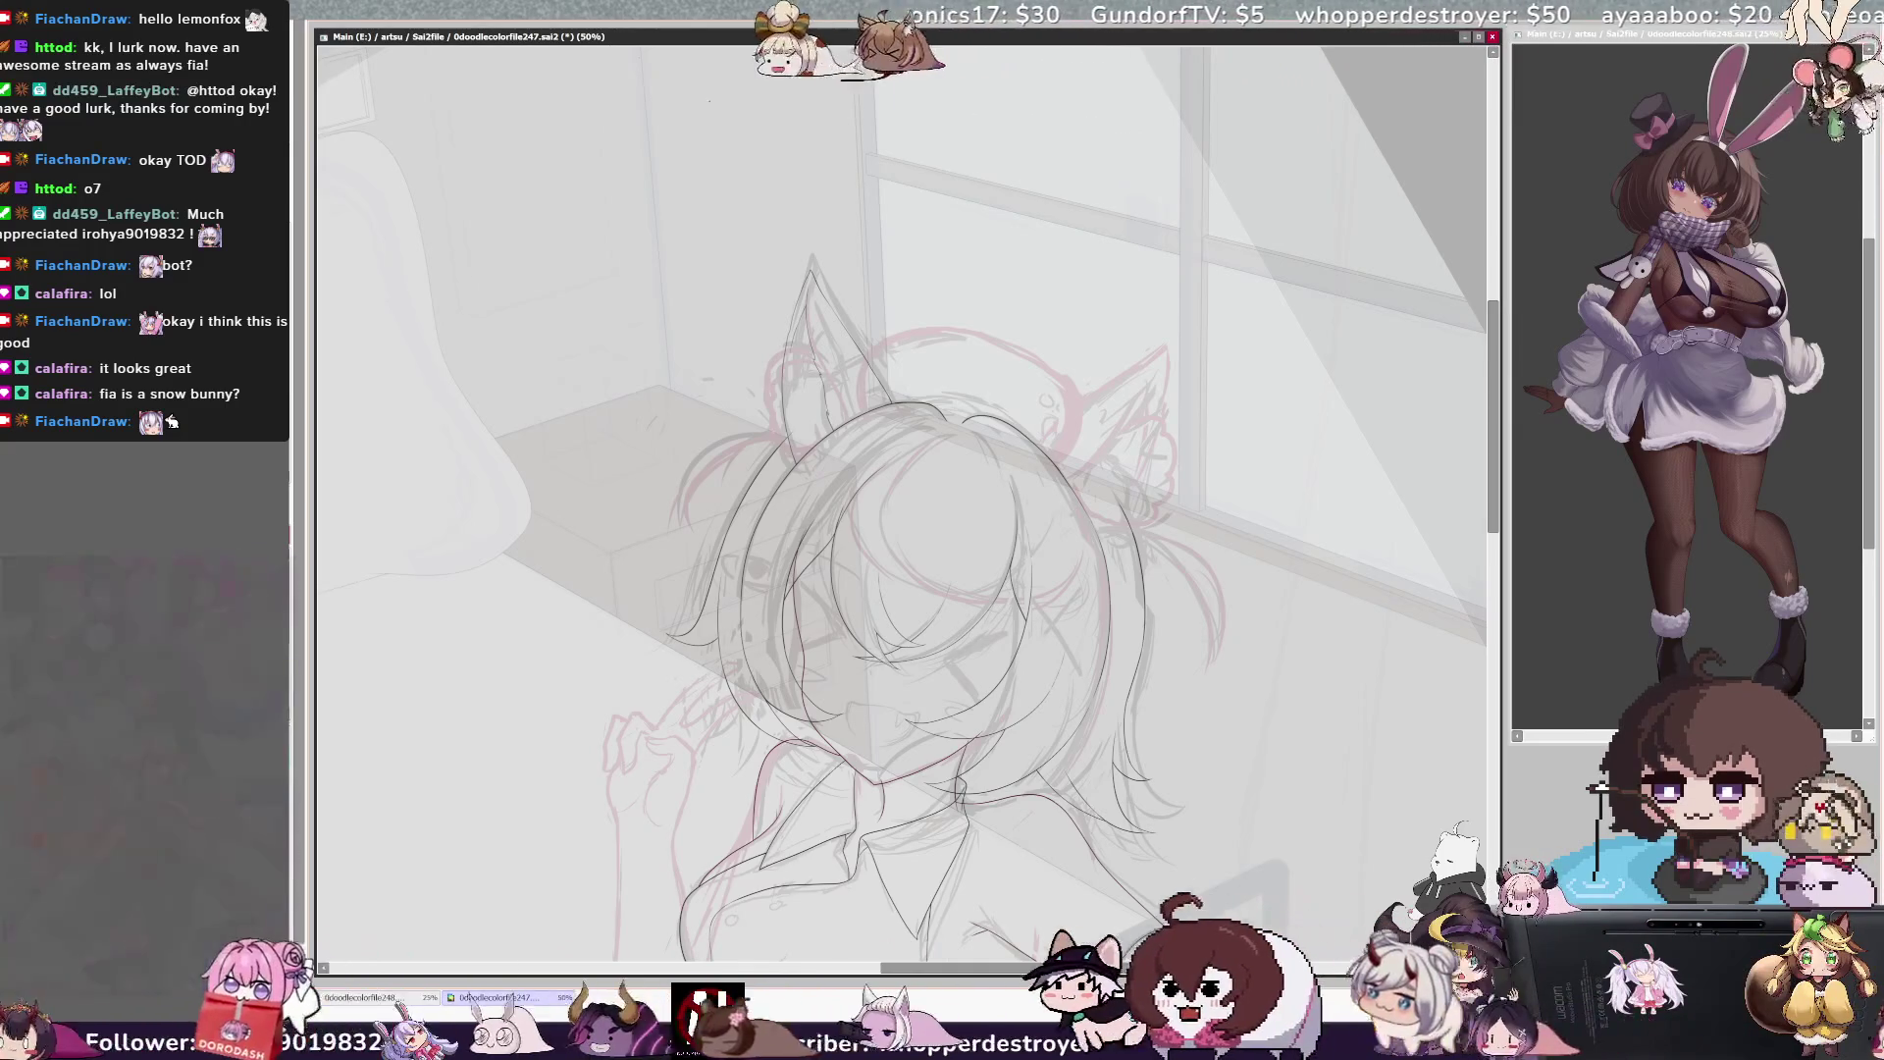
key(ctrl+plus)
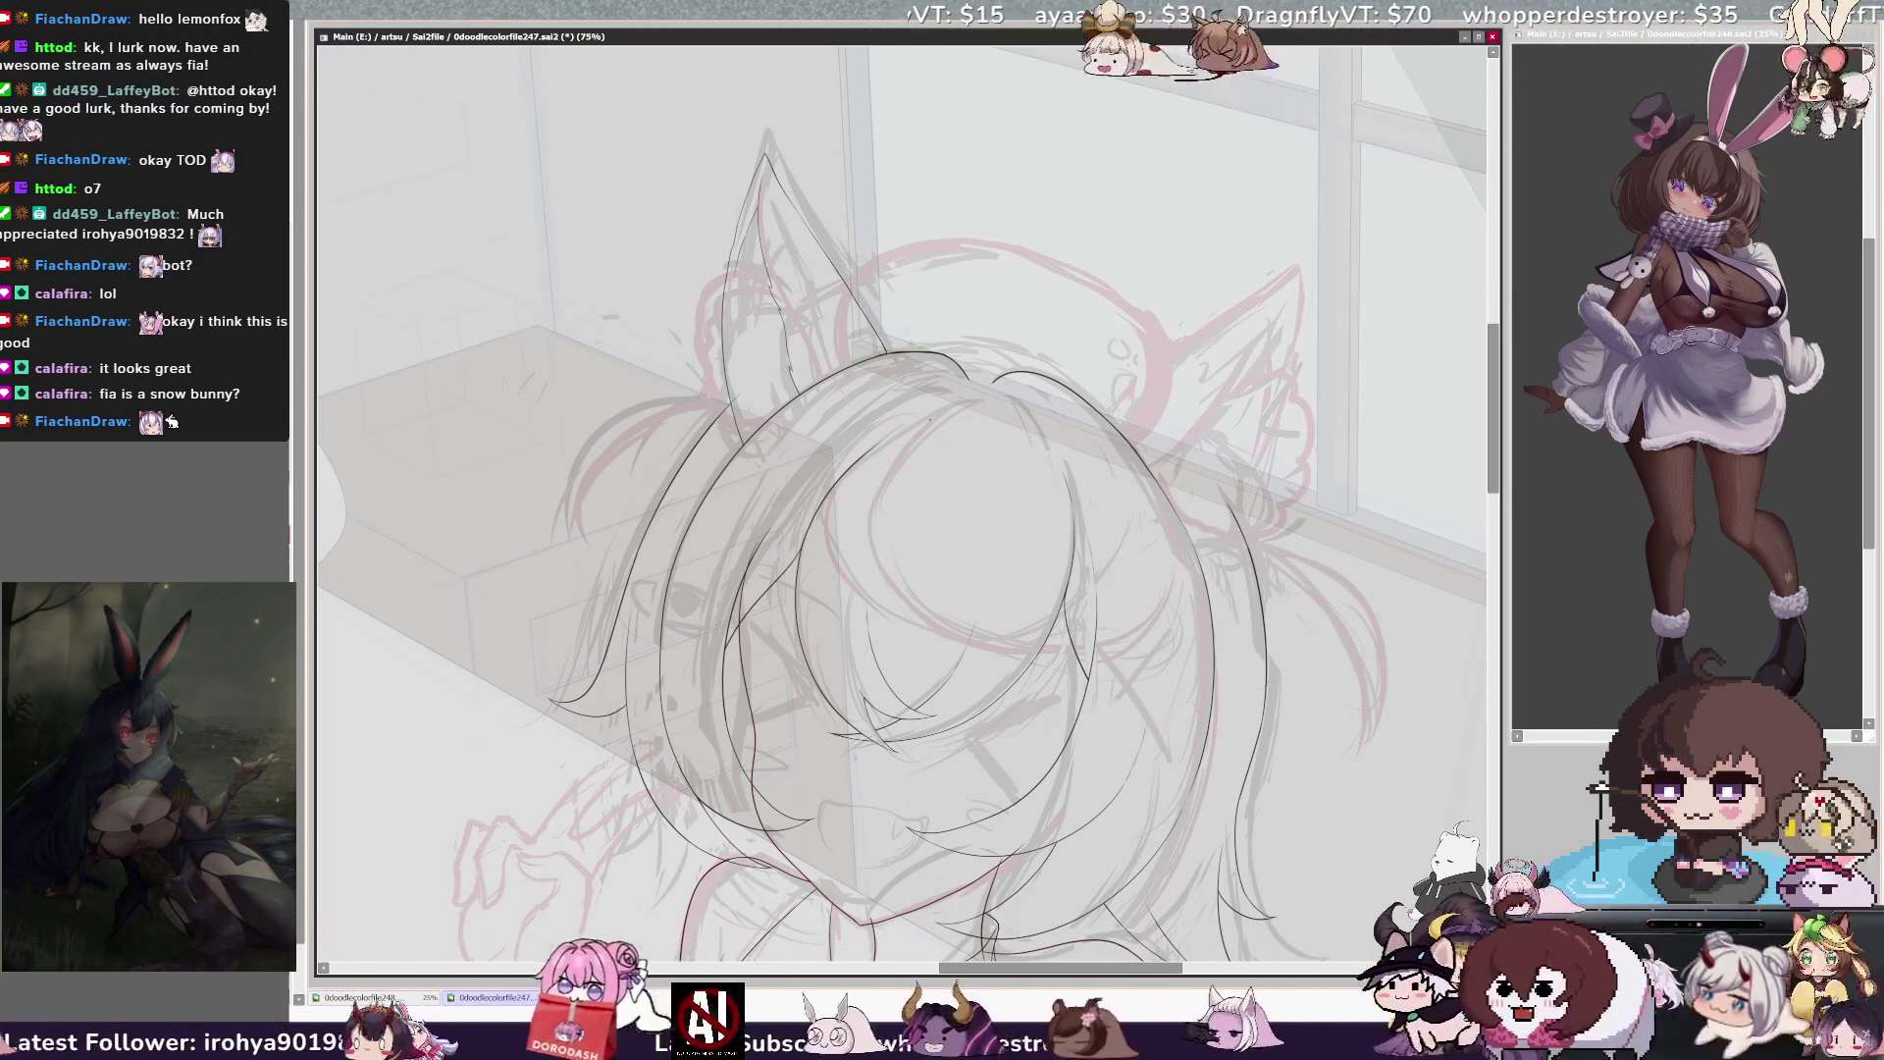
key(h)
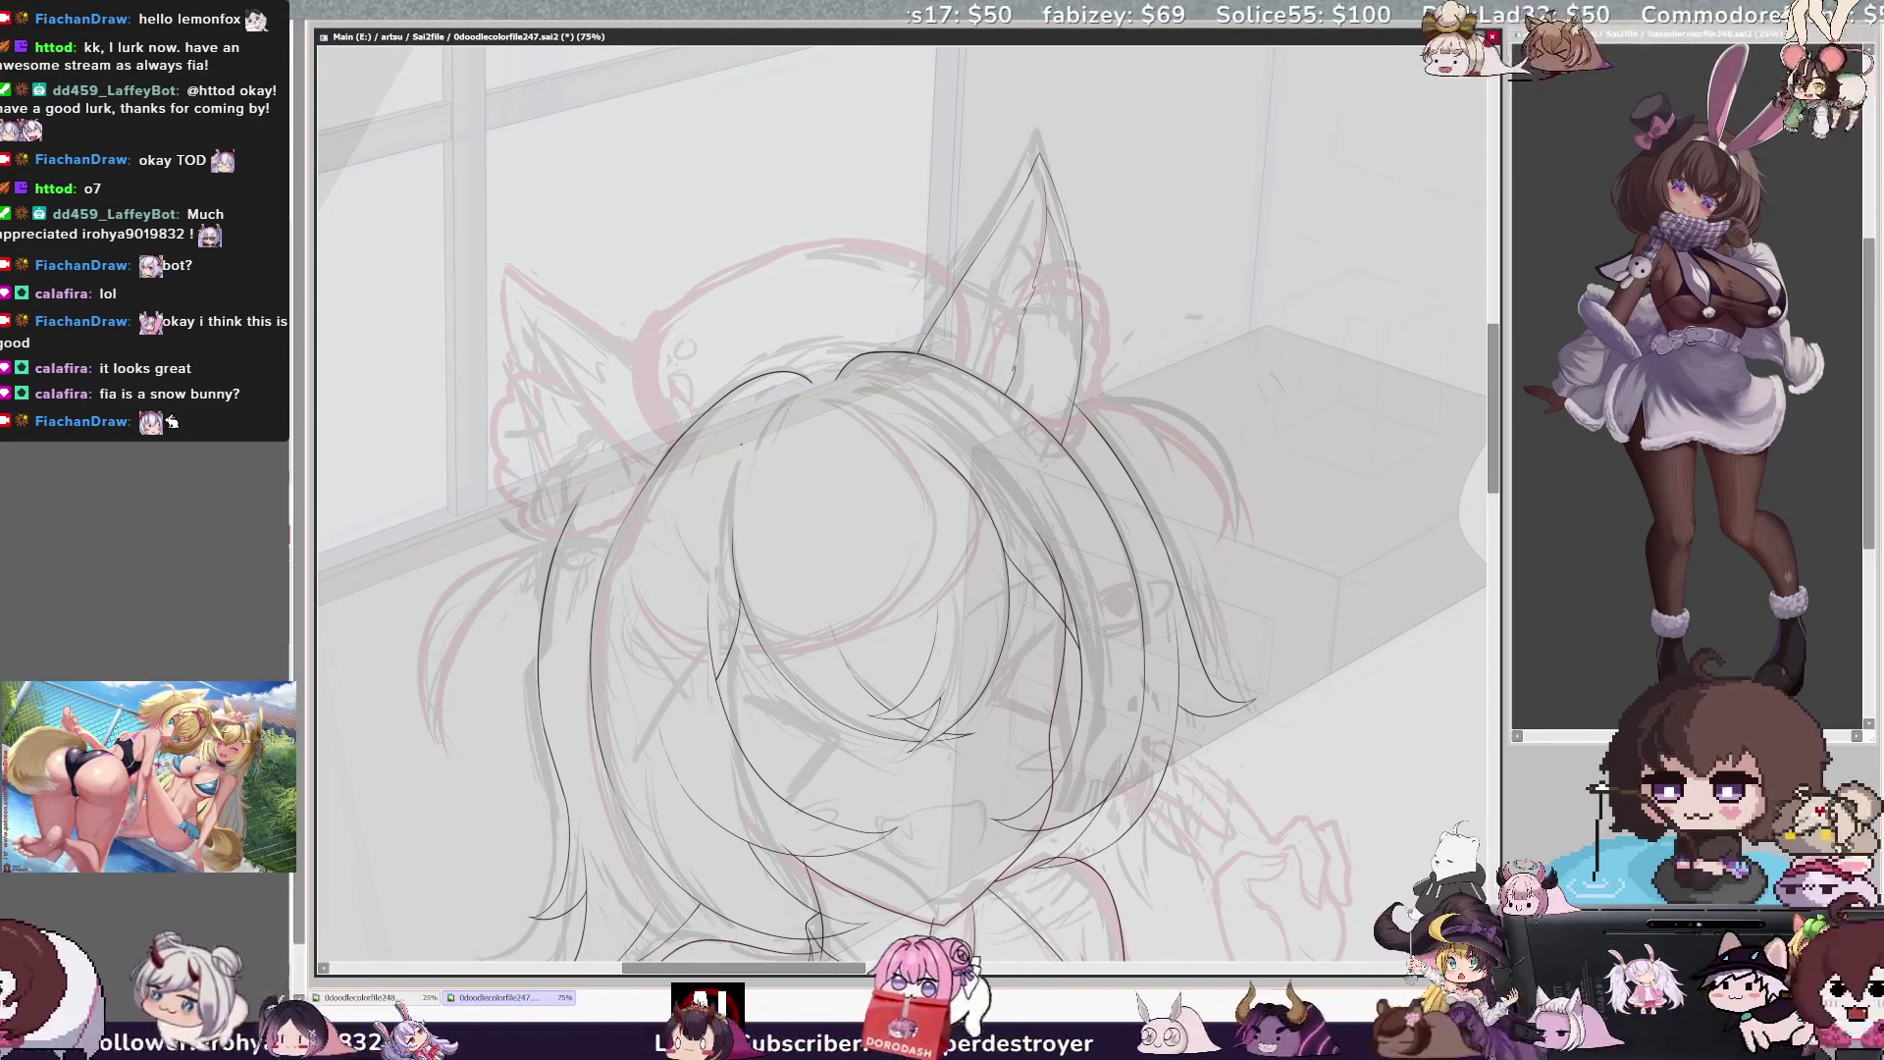
key(h)
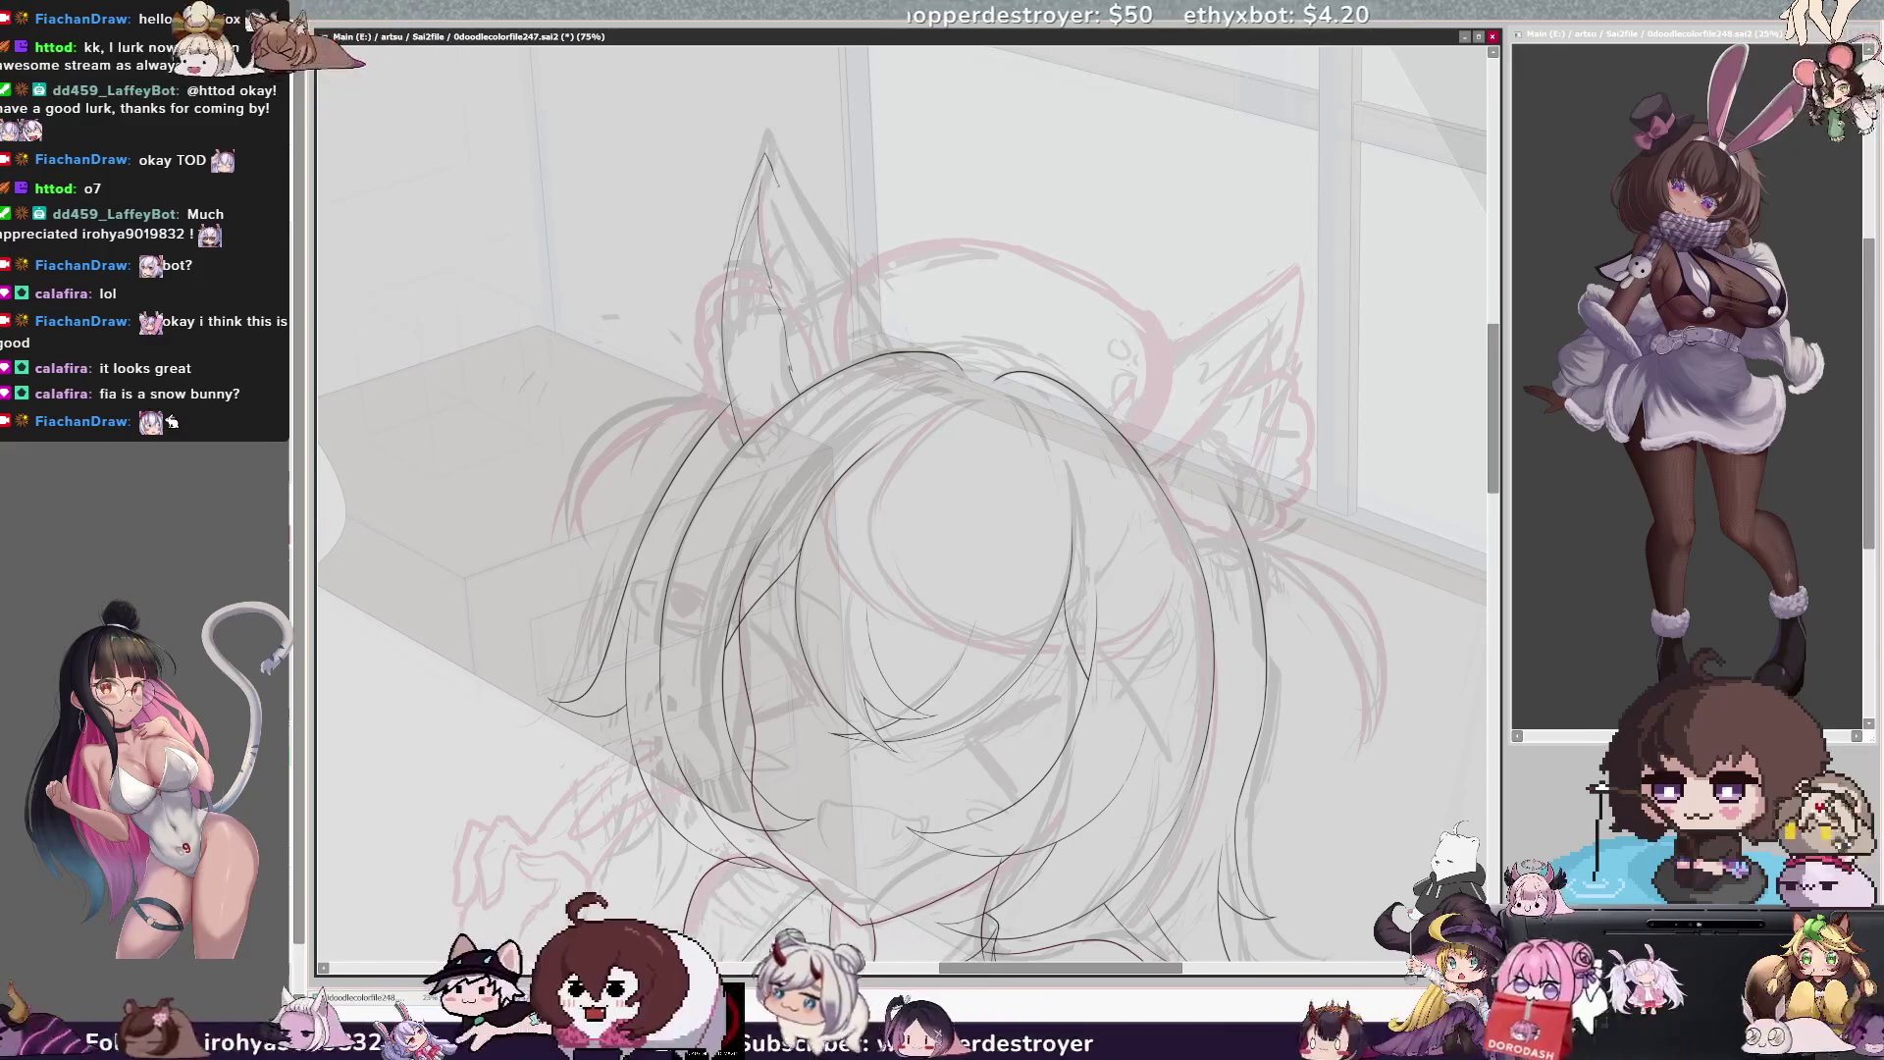
key(h)
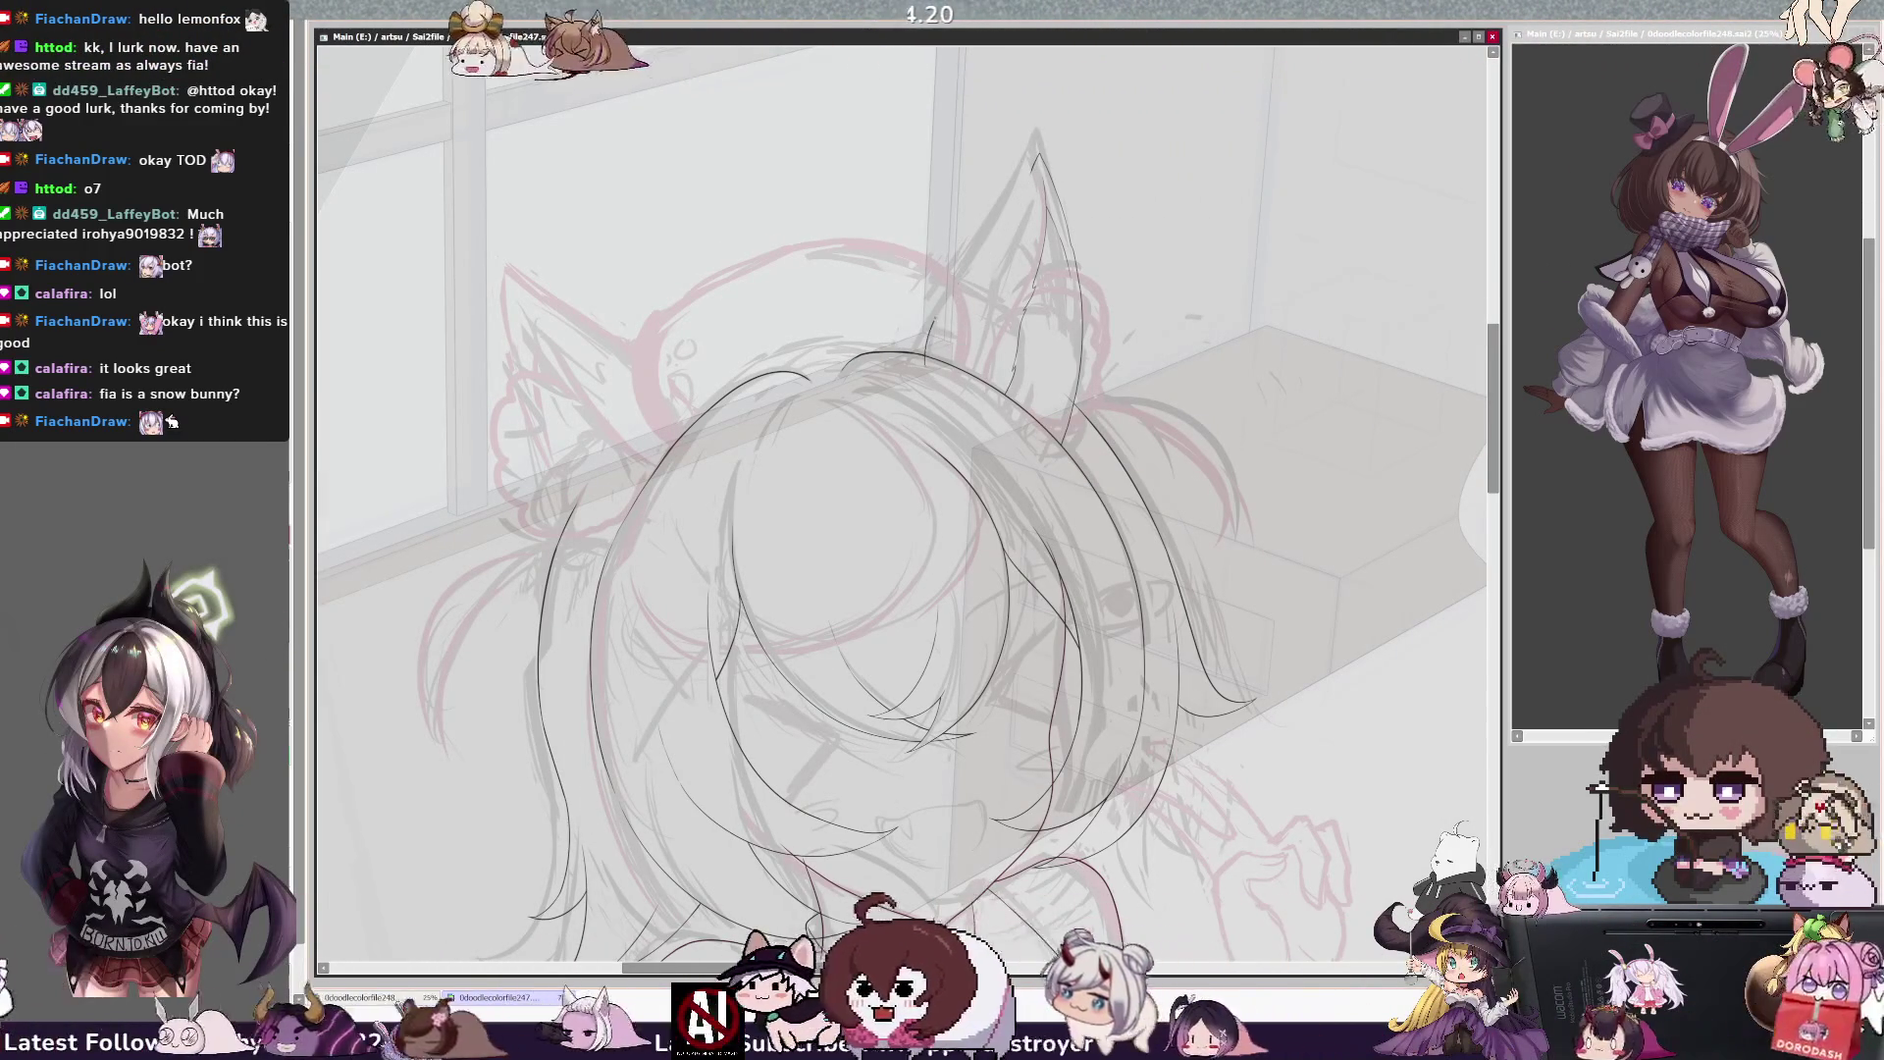
key(h)
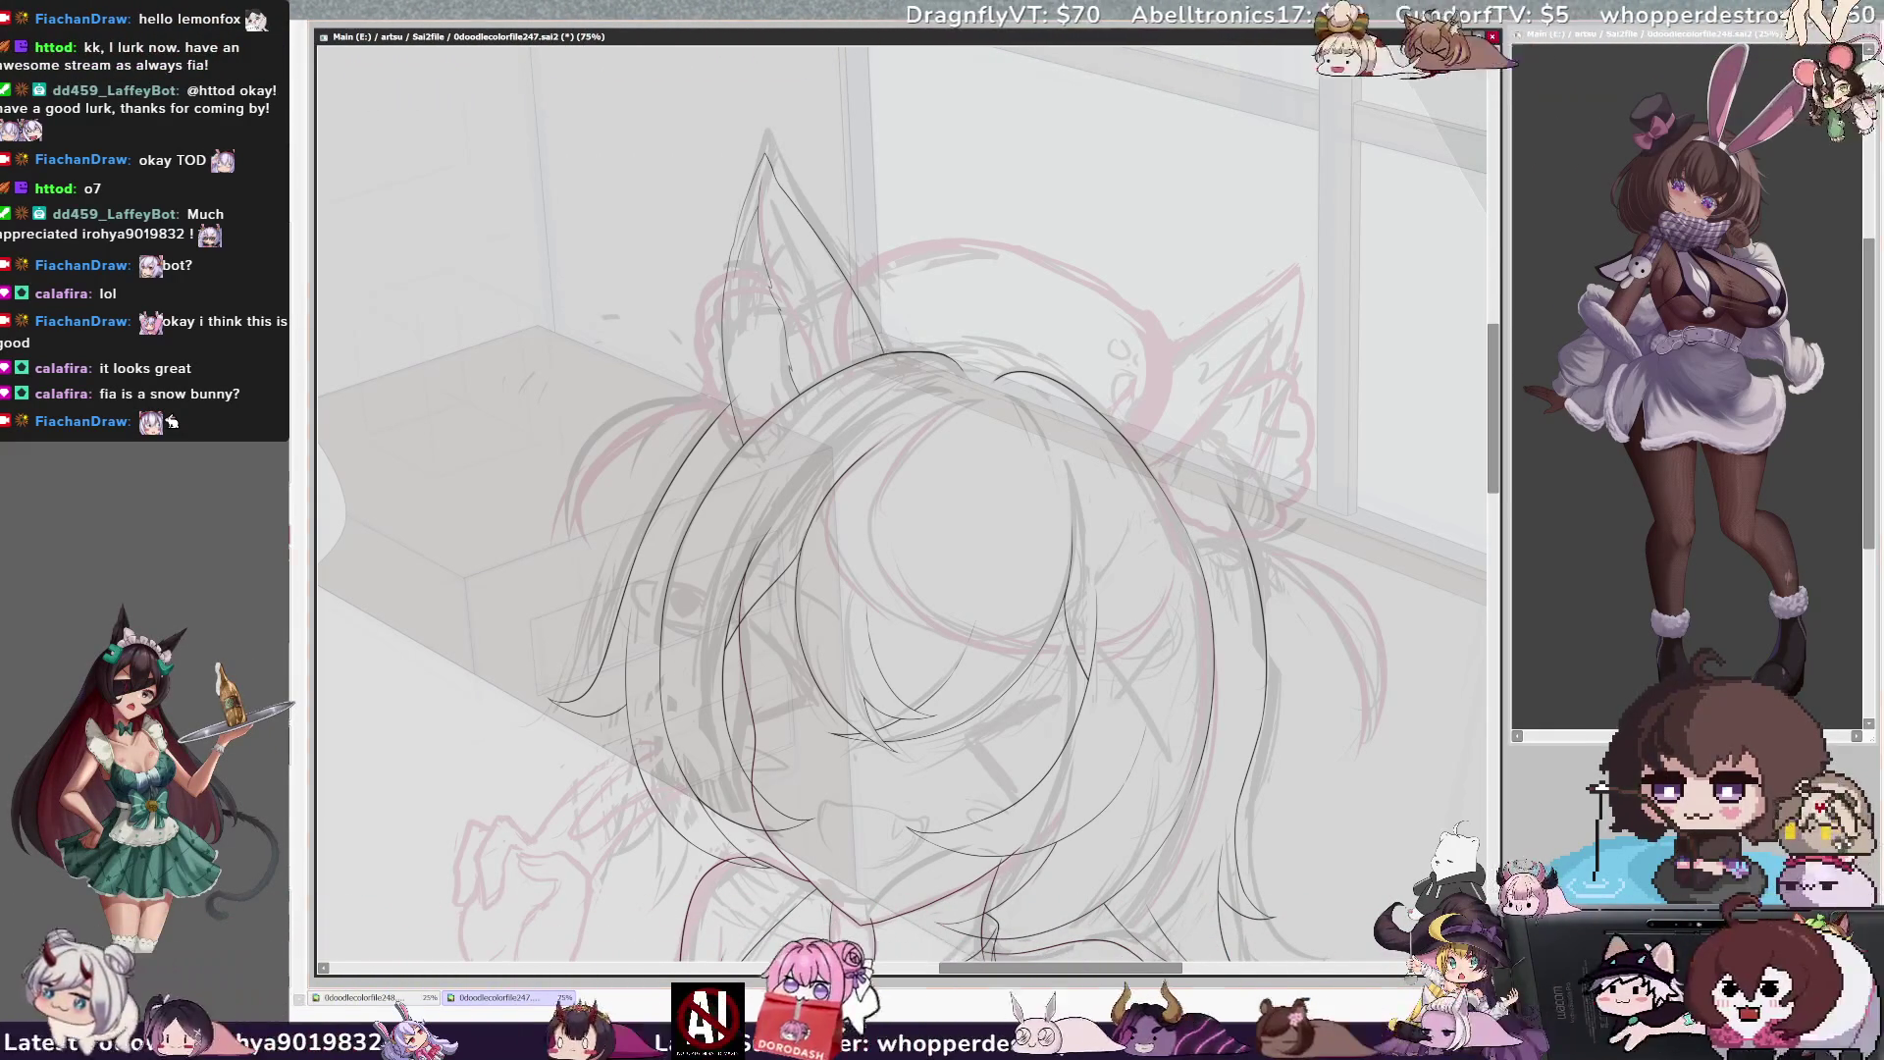
Reset rotation, then tilt the view 15° clockwise so the window frame runs nearly vertical, panning left
key(Delete)
key(Delete)
key(Delete)
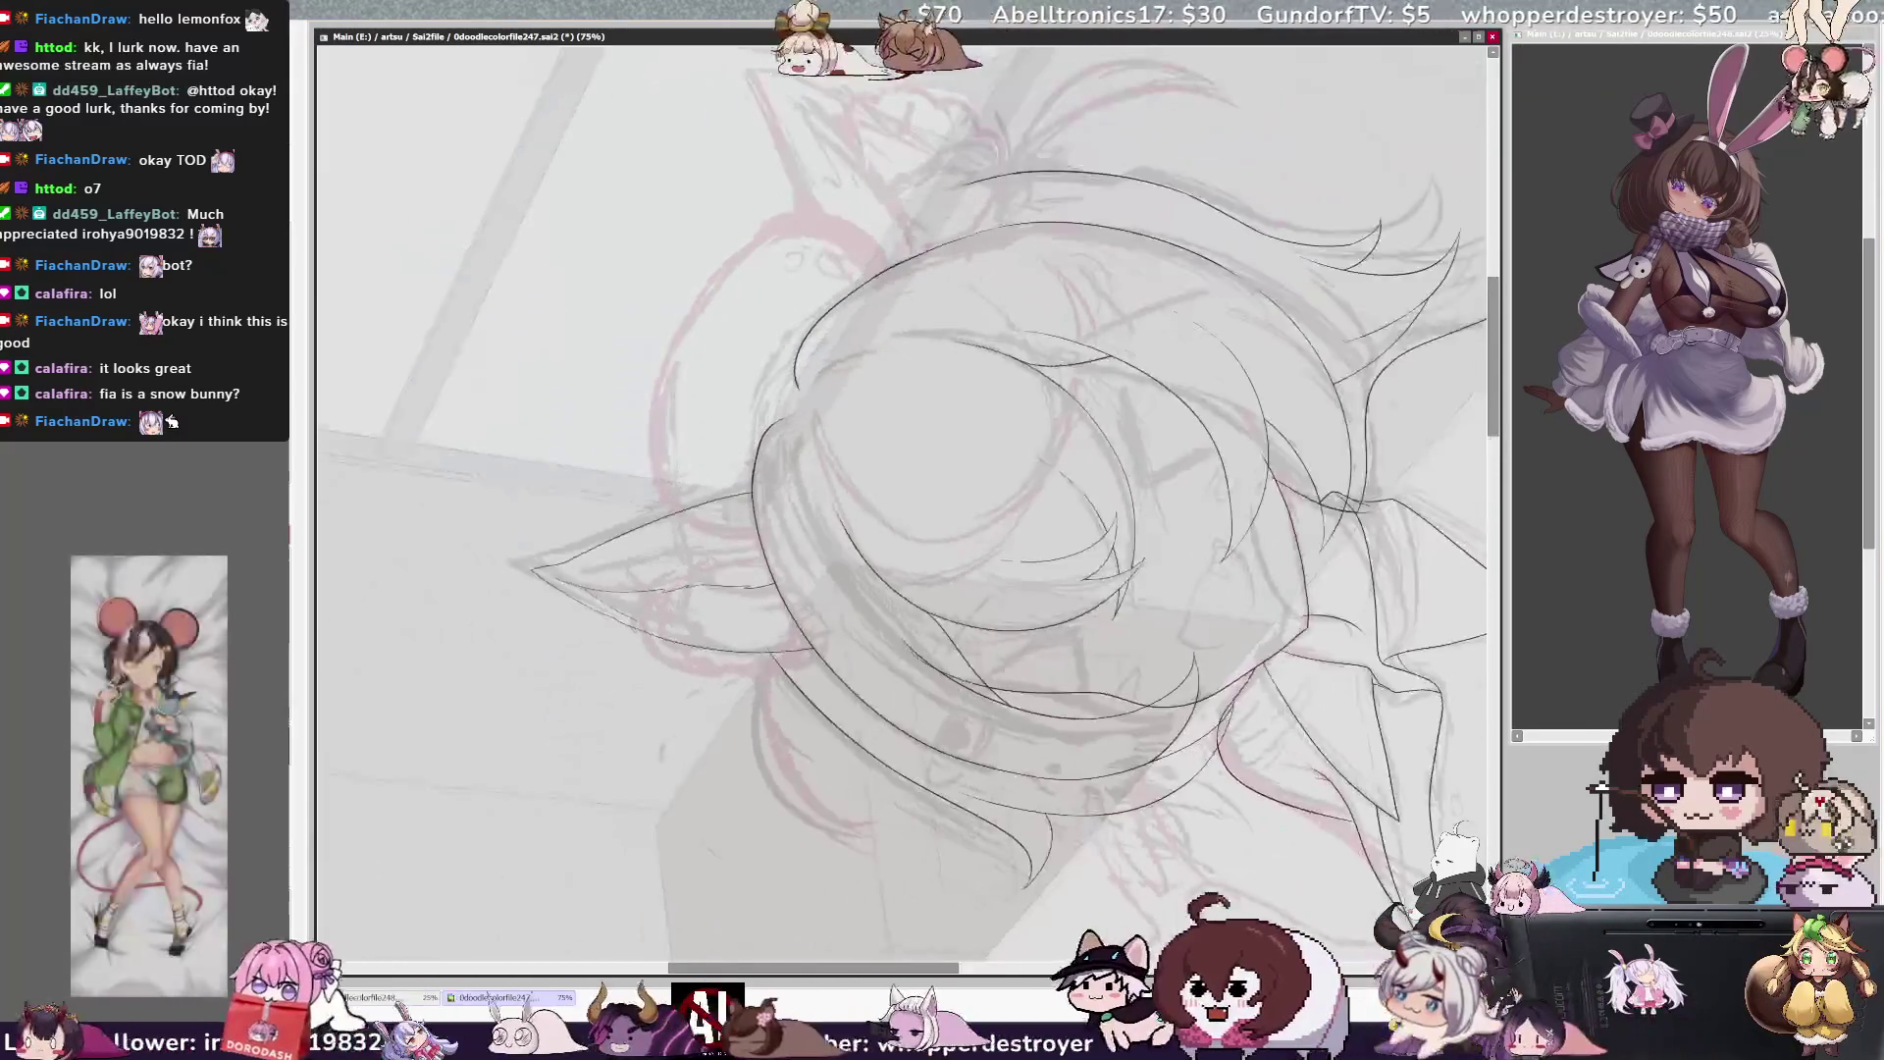
key(Page_Up)
key(Page_Up)
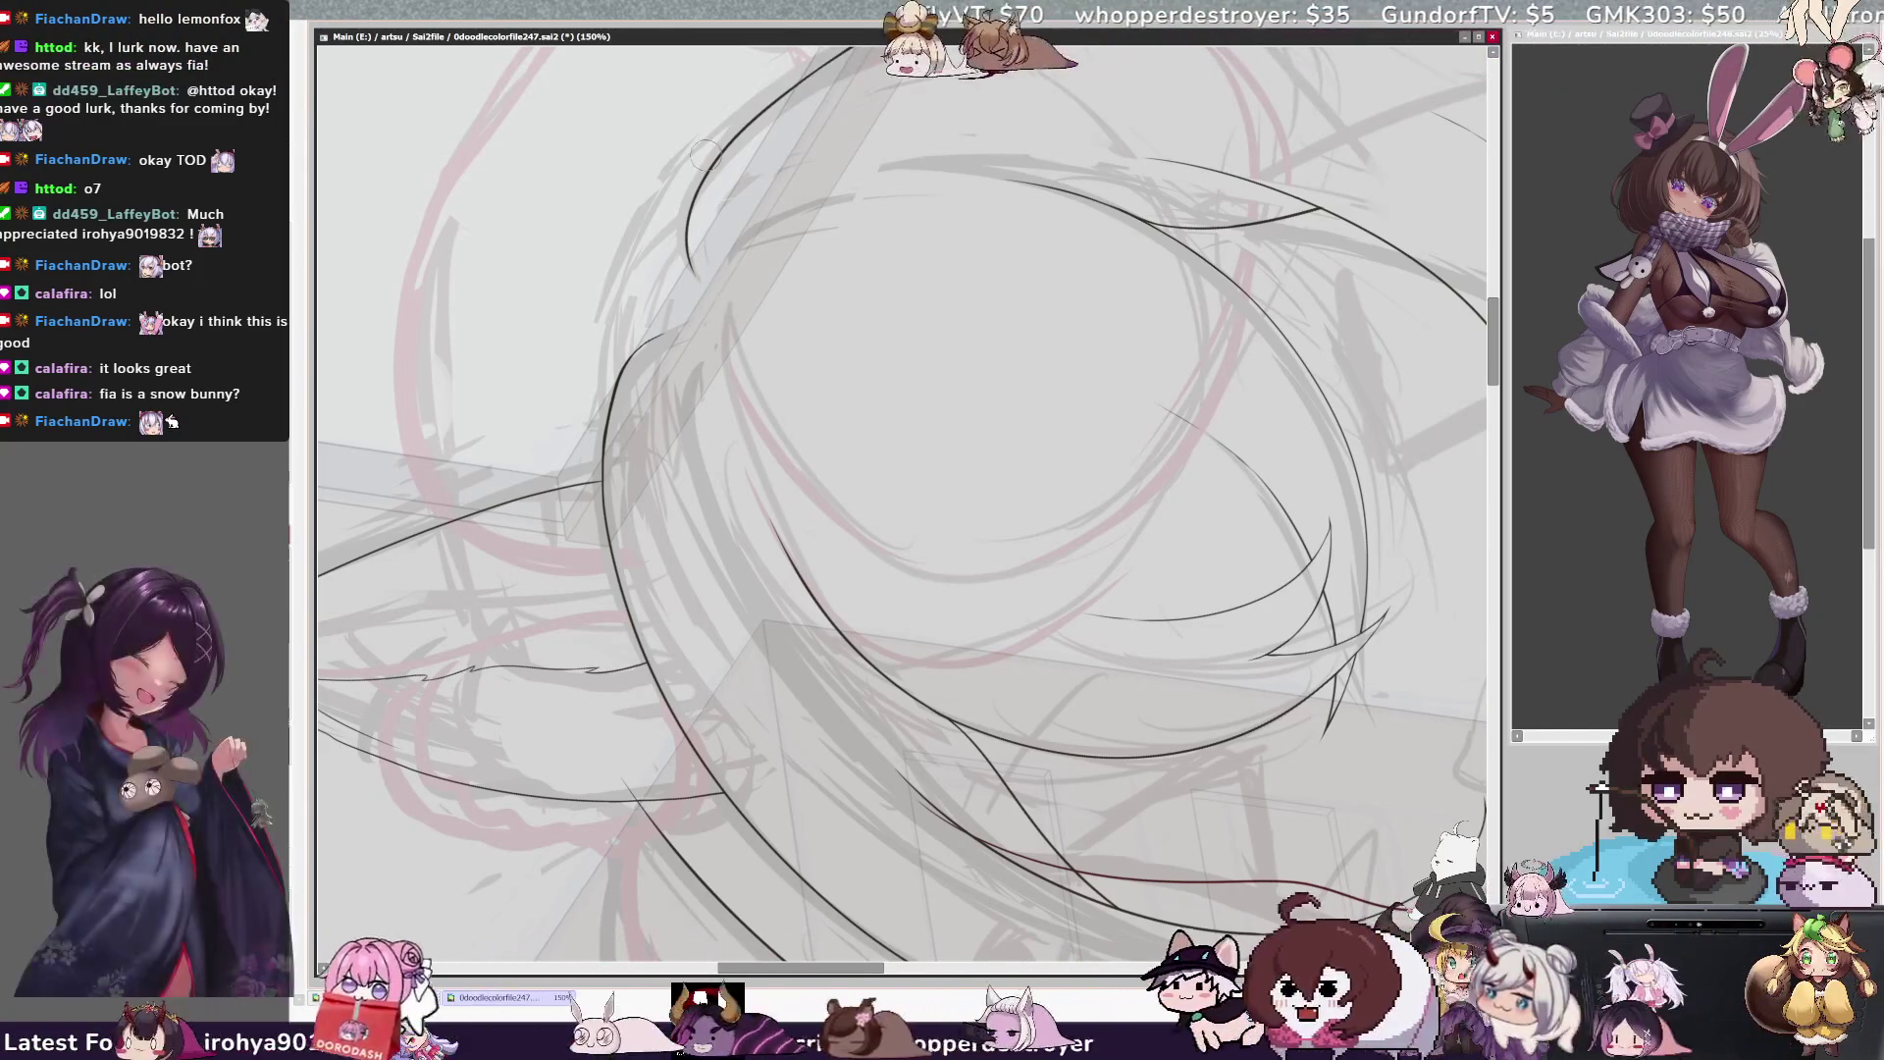
key(ctrl+minus)
key(ctrl+minus)
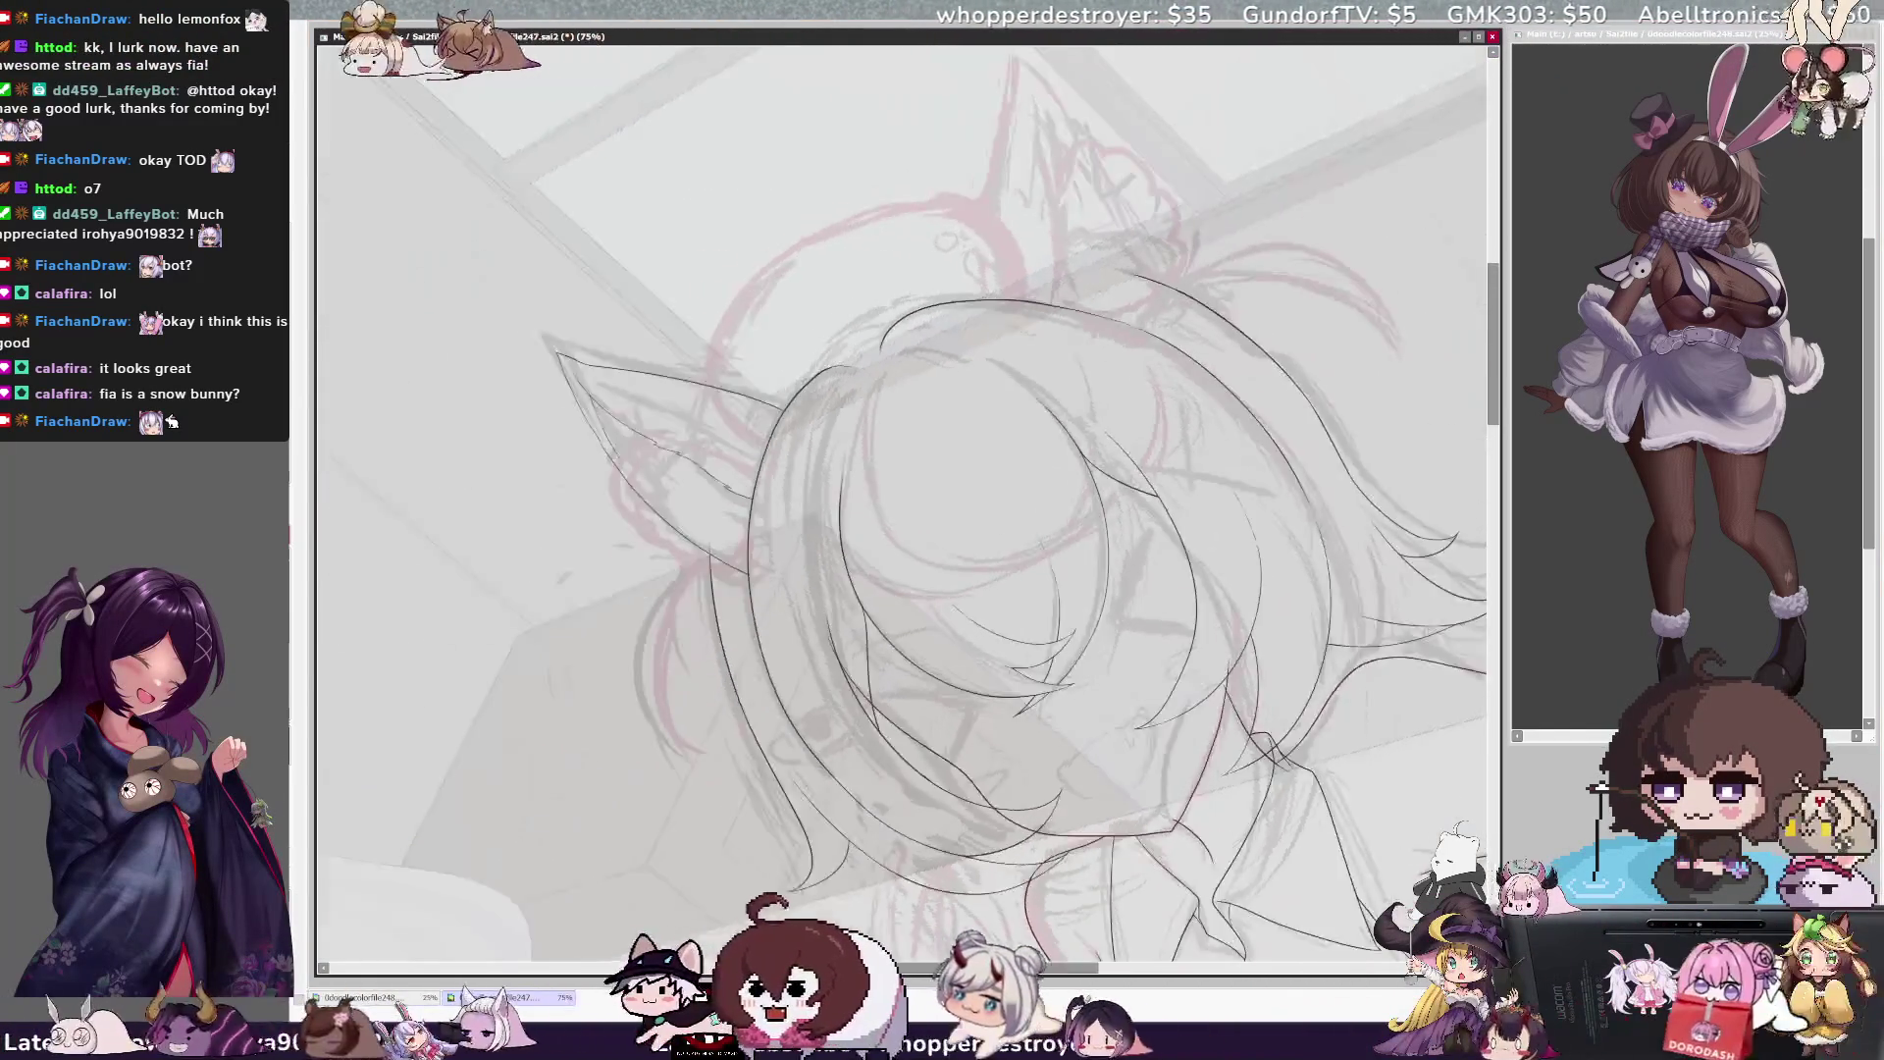
key(Home)
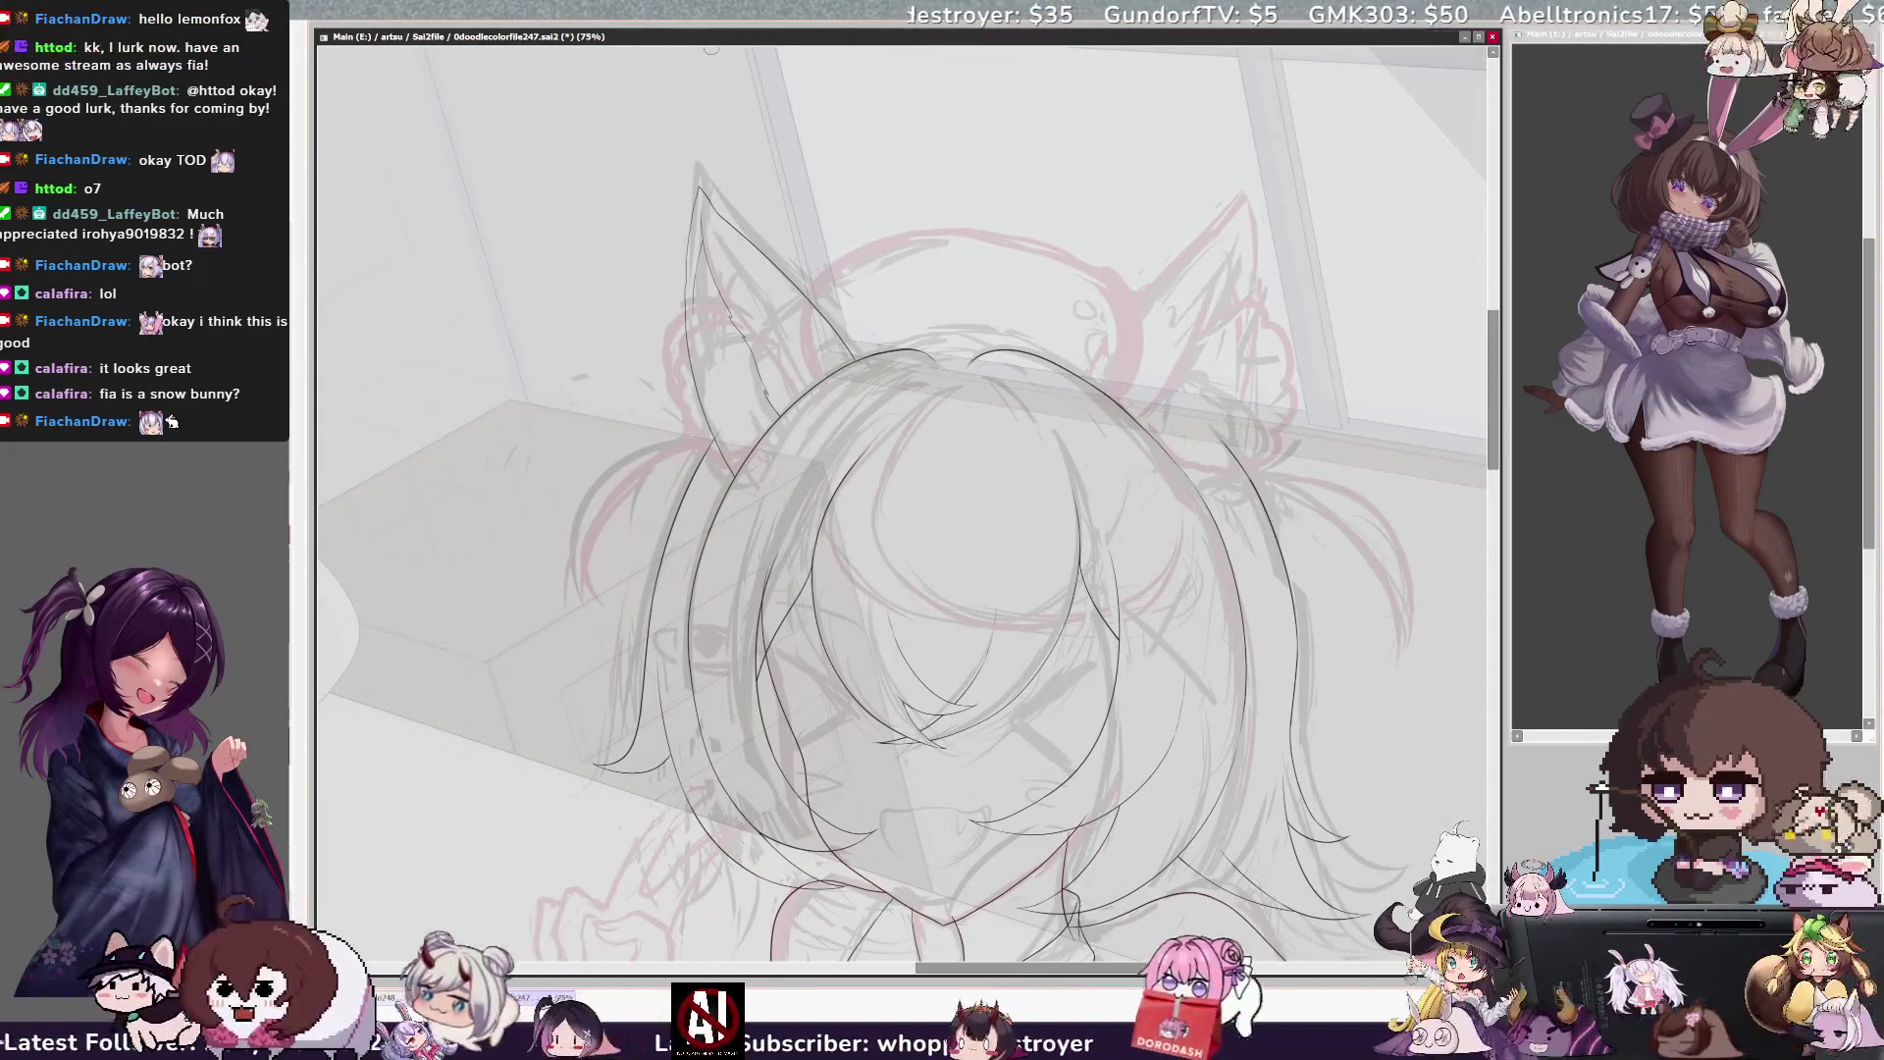
key(End)
scroll(901, 490, right, 3)
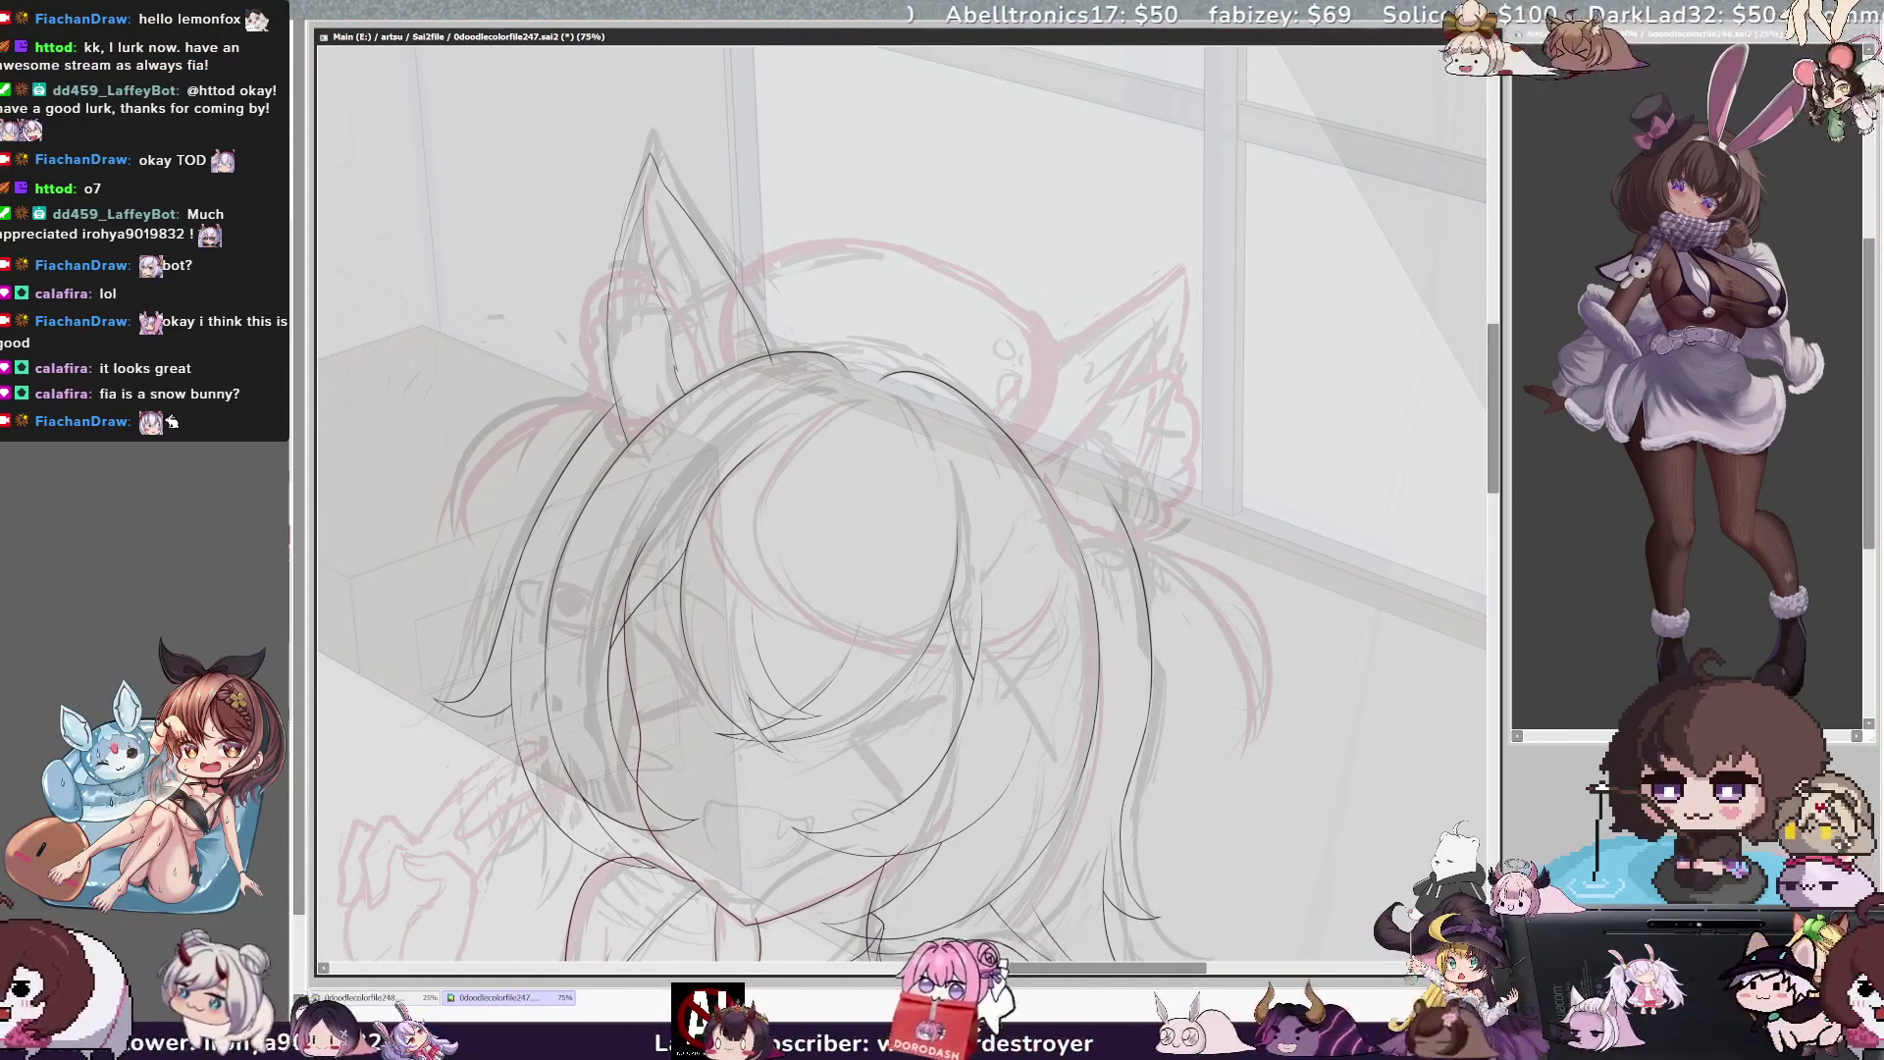
Transform the left ear, draw two inner lines inside it, and zoom to 150%
key(ctrl+t)
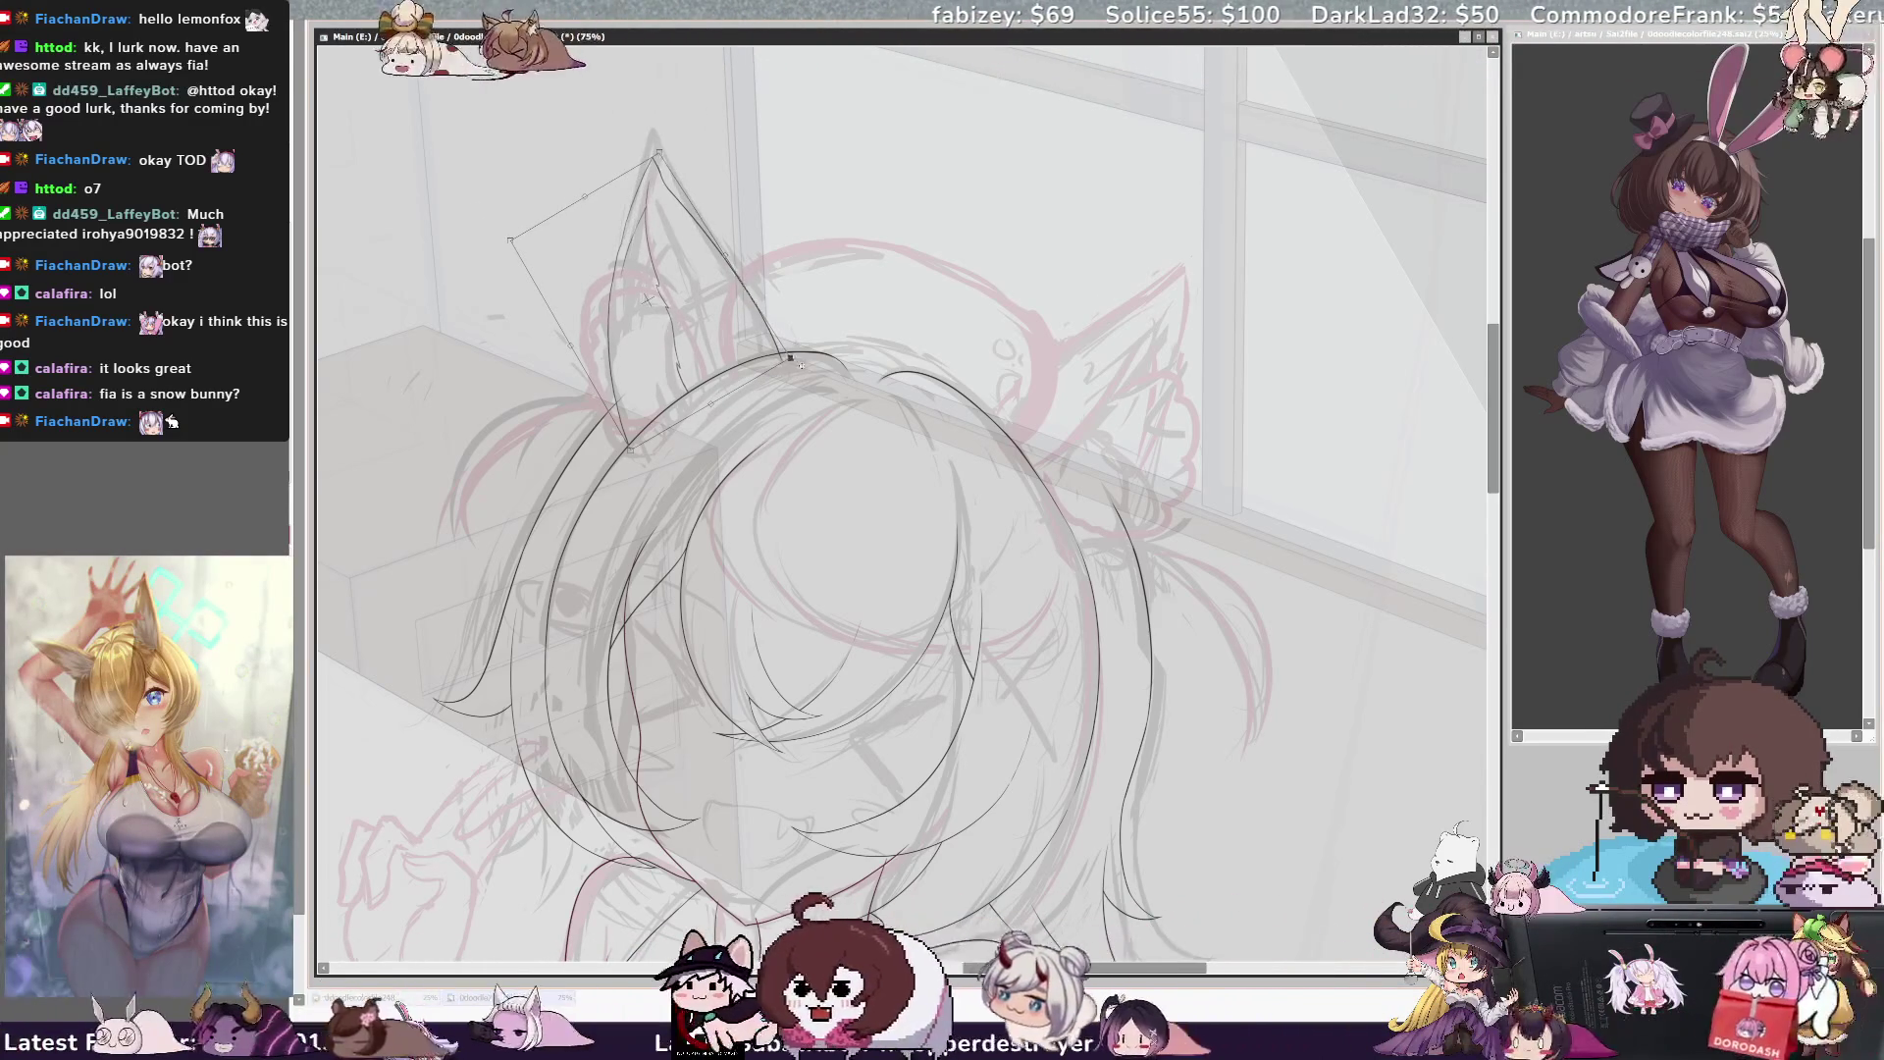
key(Return)
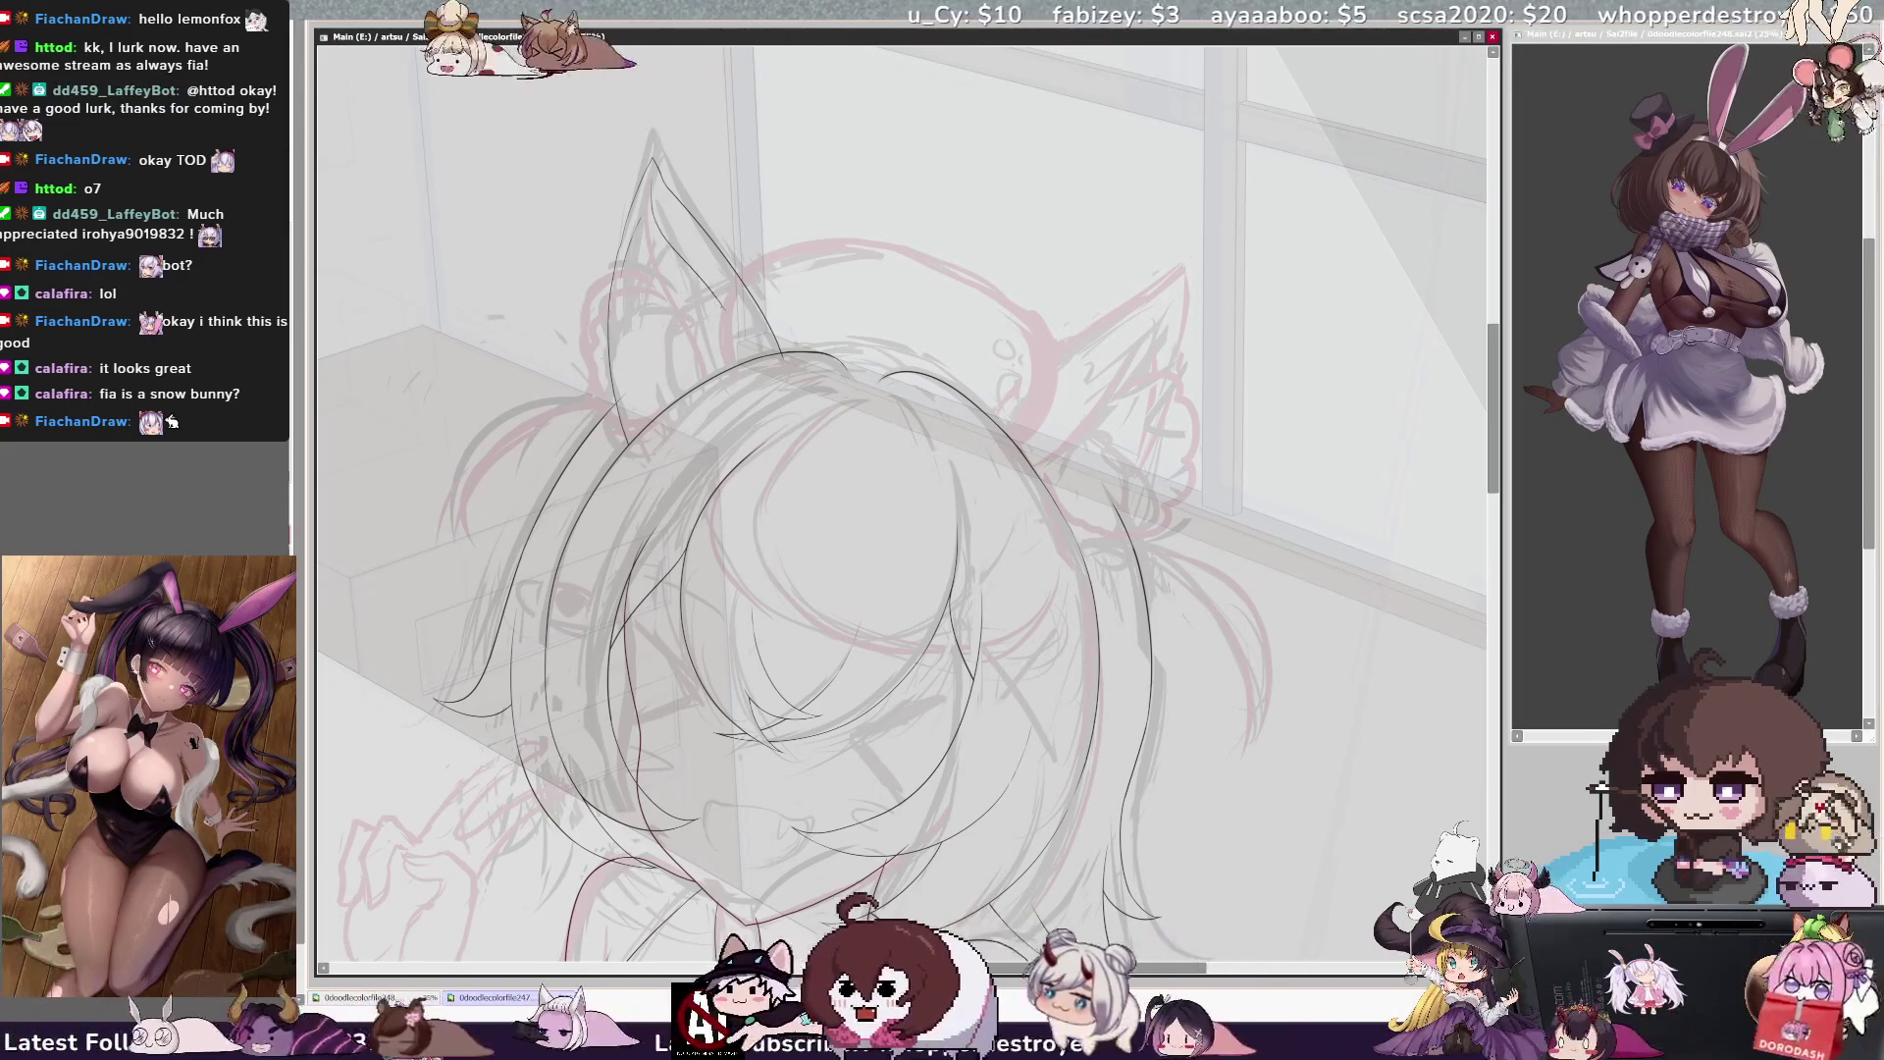
drag(653, 189, 687, 281)
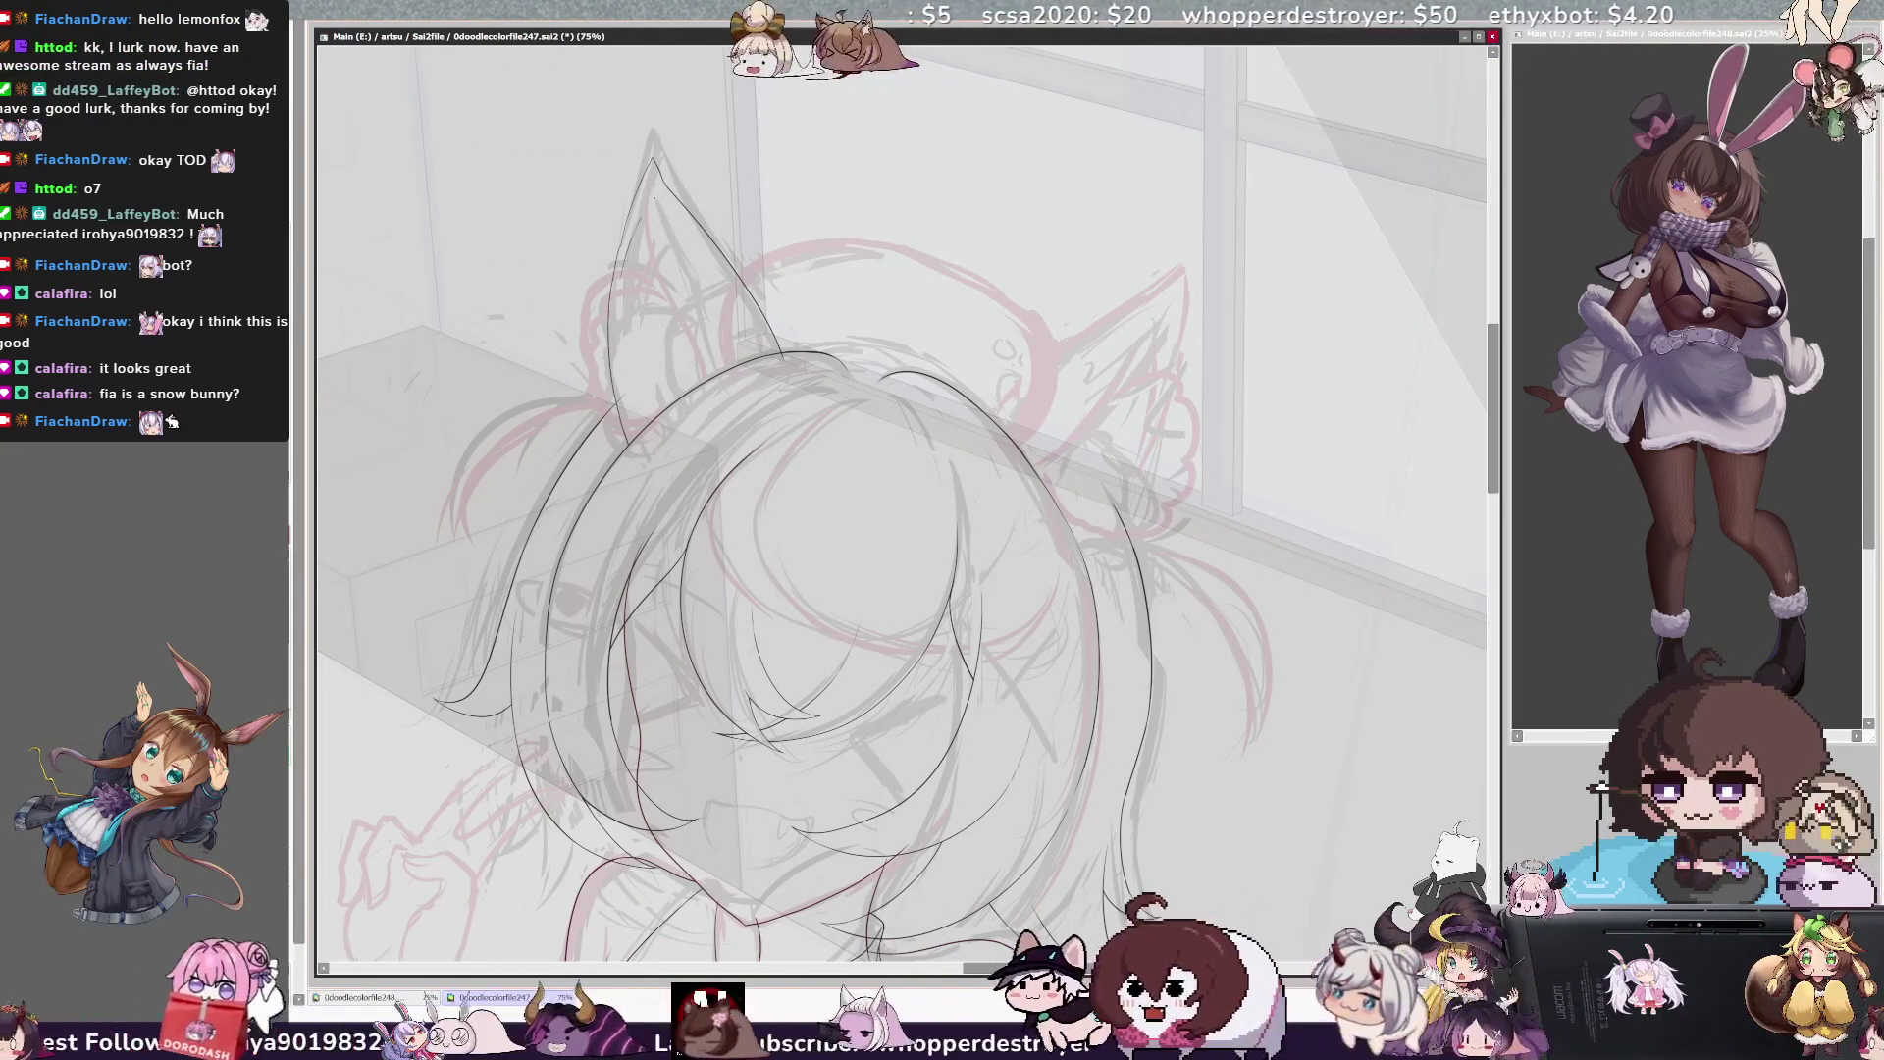
drag(654, 217, 691, 291)
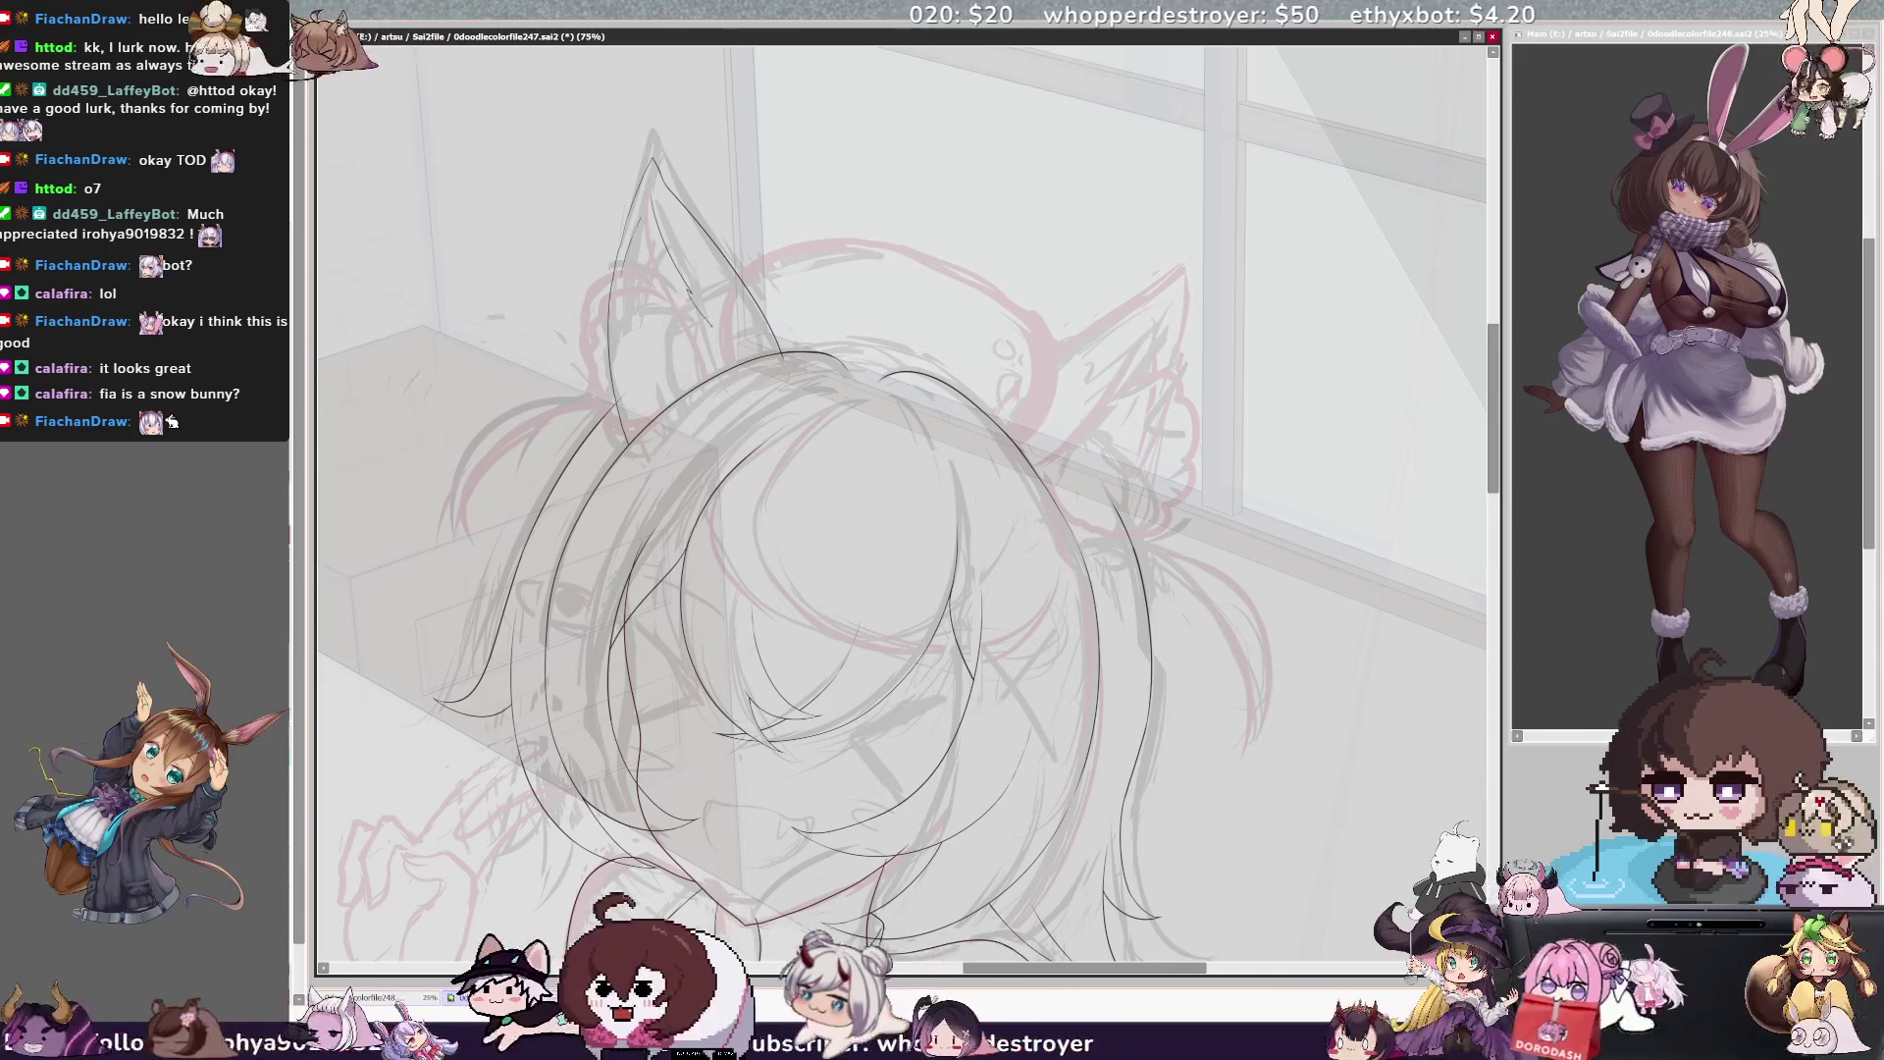
scroll(638, 275, up, 2)
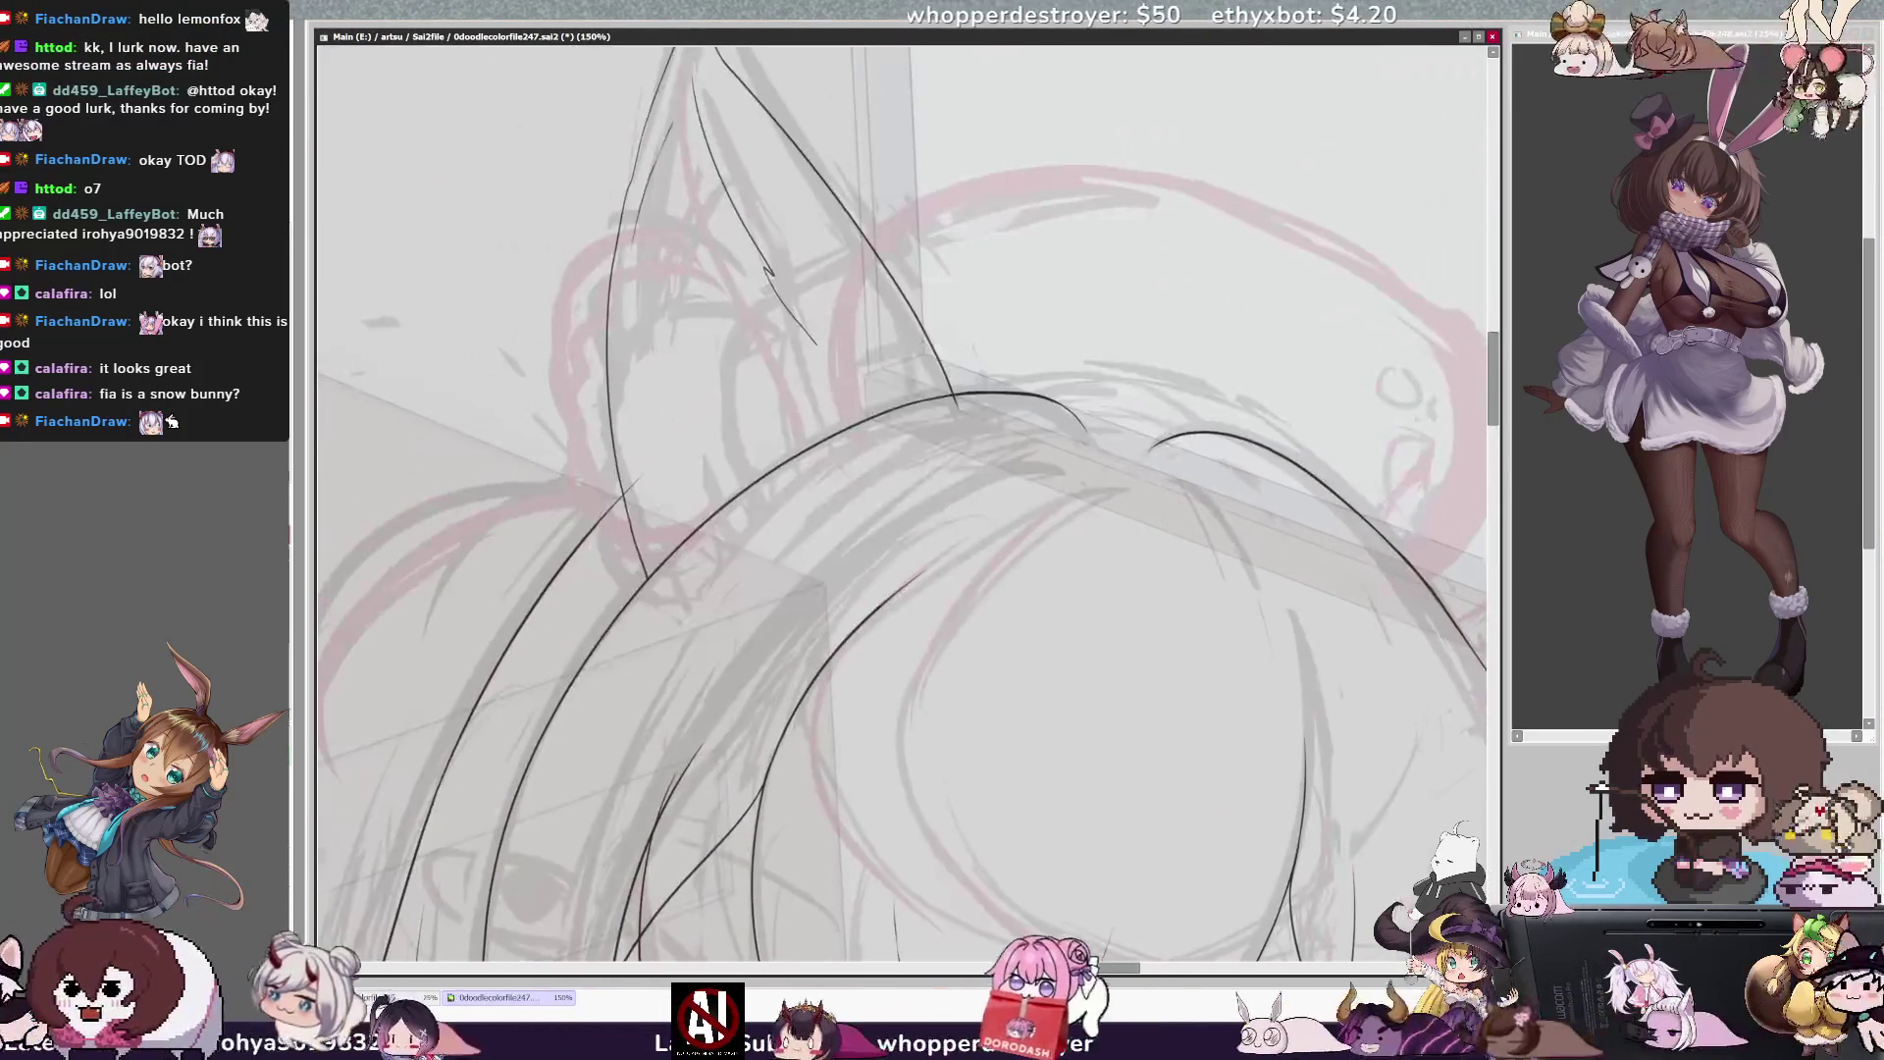
Extend the left ear line into the hair, undo the overshoot, add base touch-ups, and zoom to 75%
drag(767, 269, 801, 332)
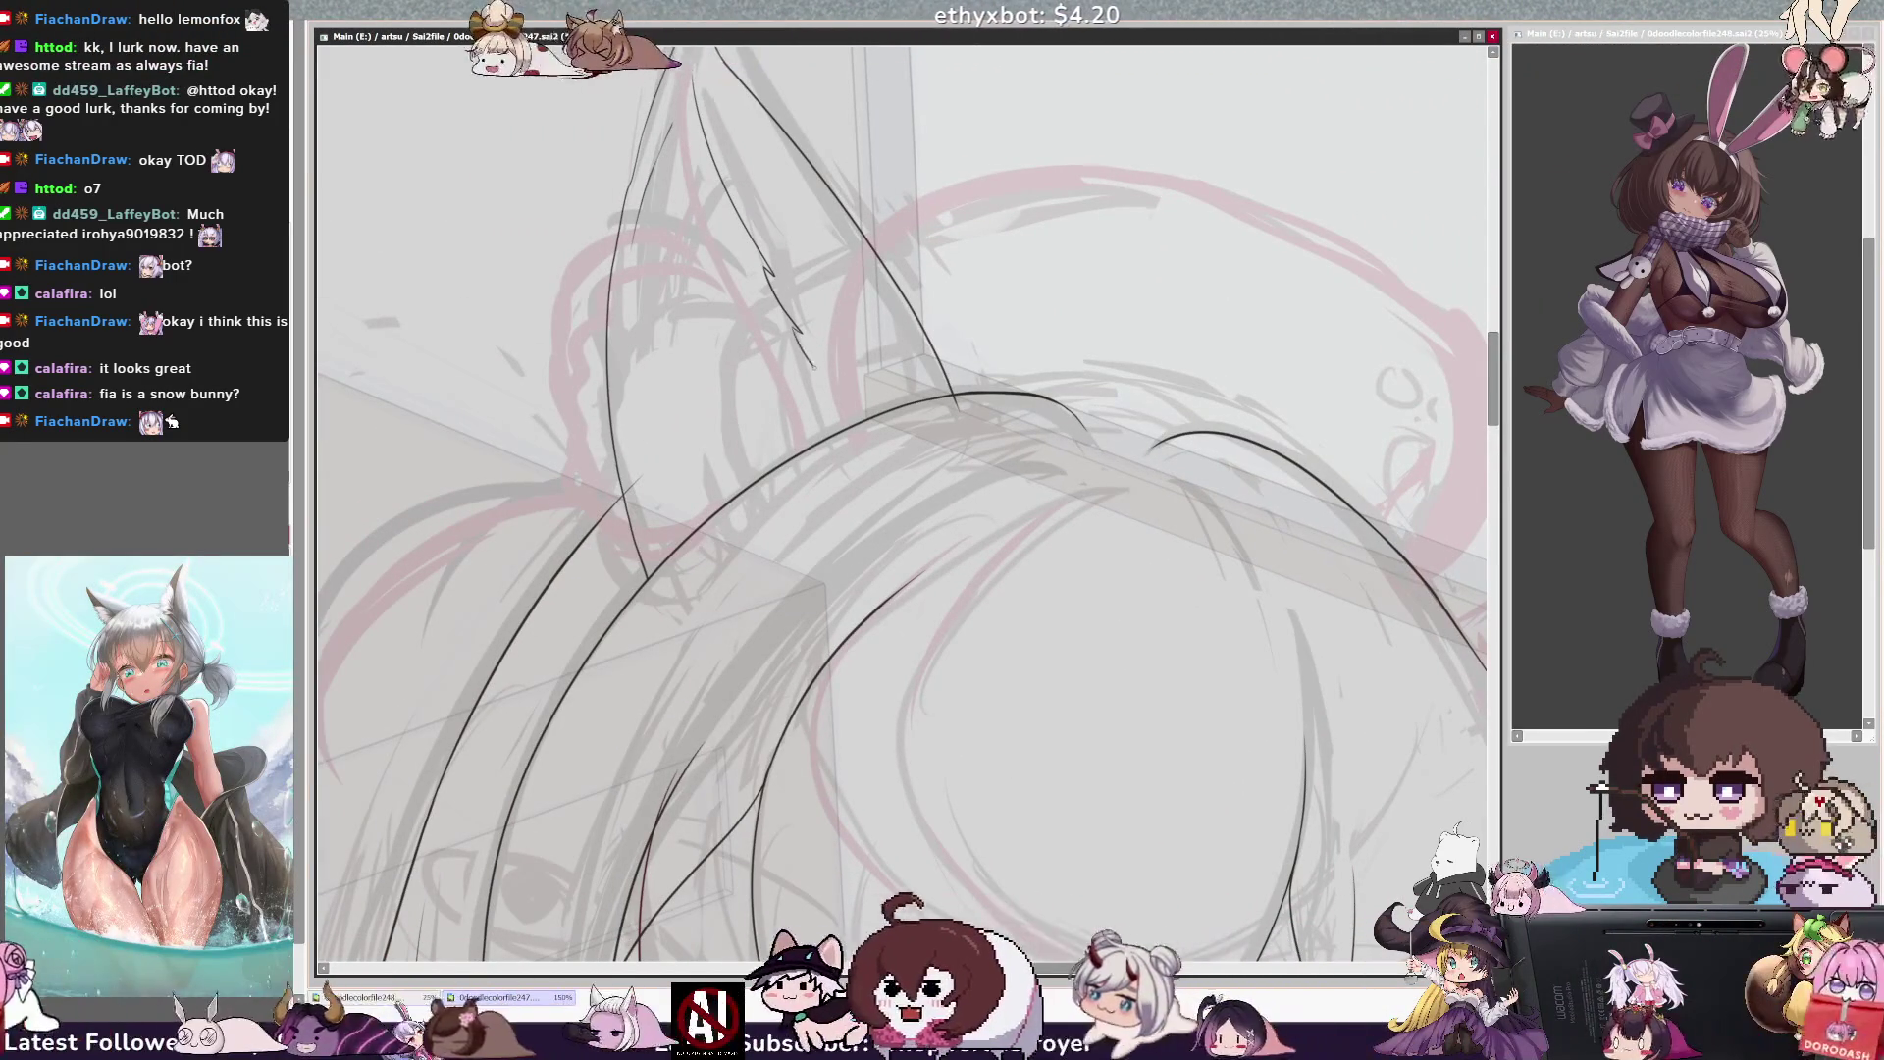
drag(794, 333, 859, 412)
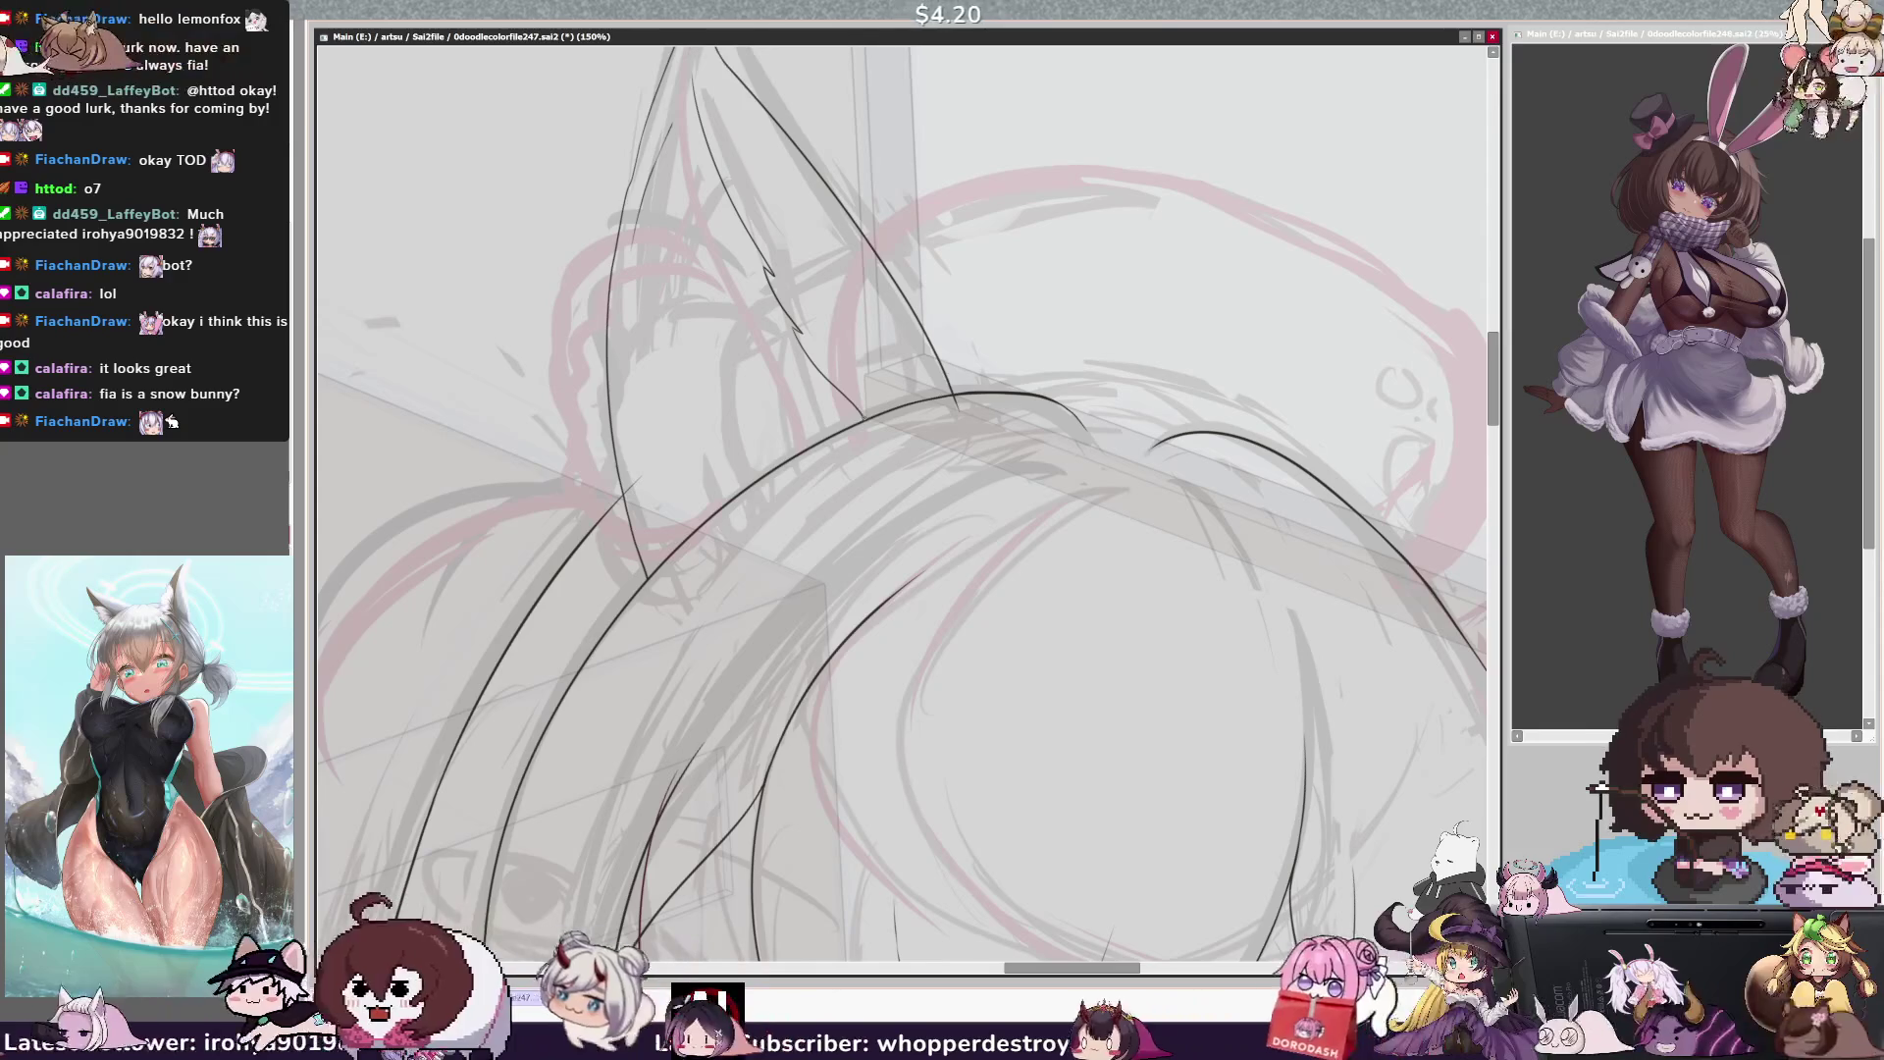
key(ctrl+z)
key(ctrl+z)
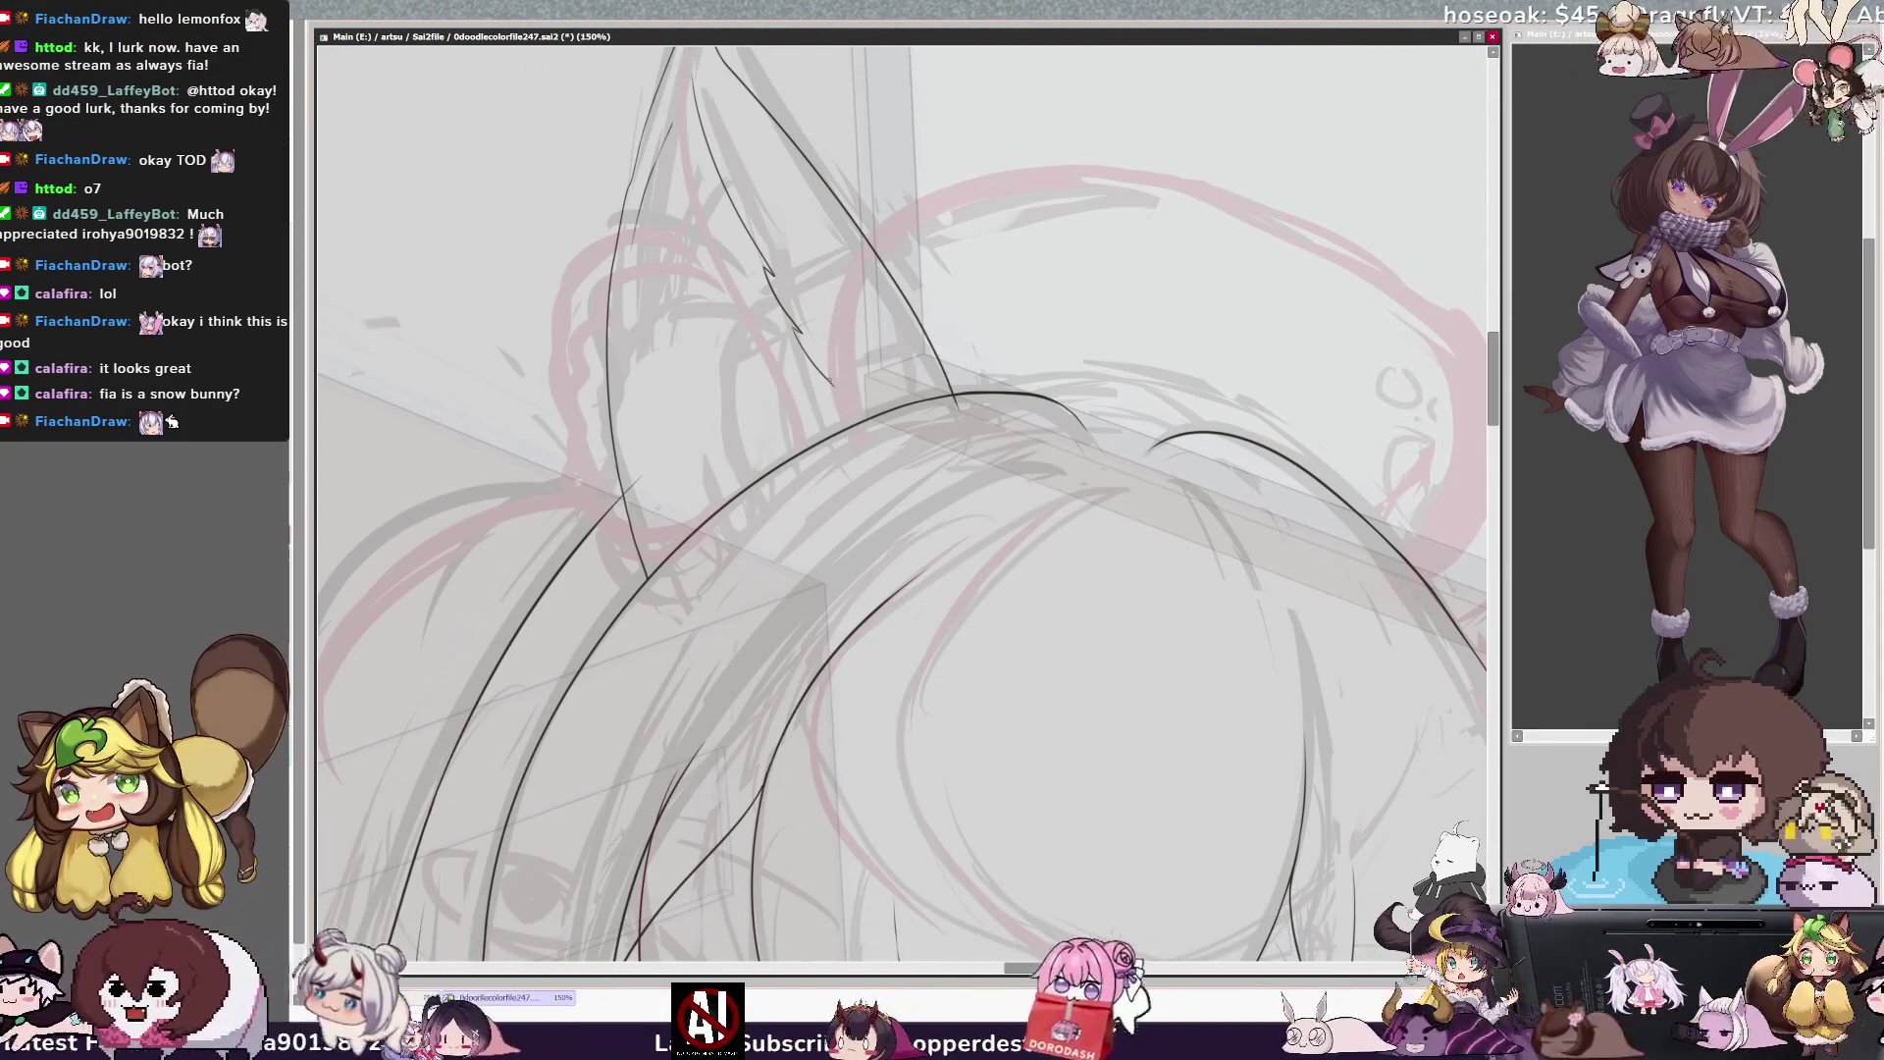
drag(832, 391, 847, 404)
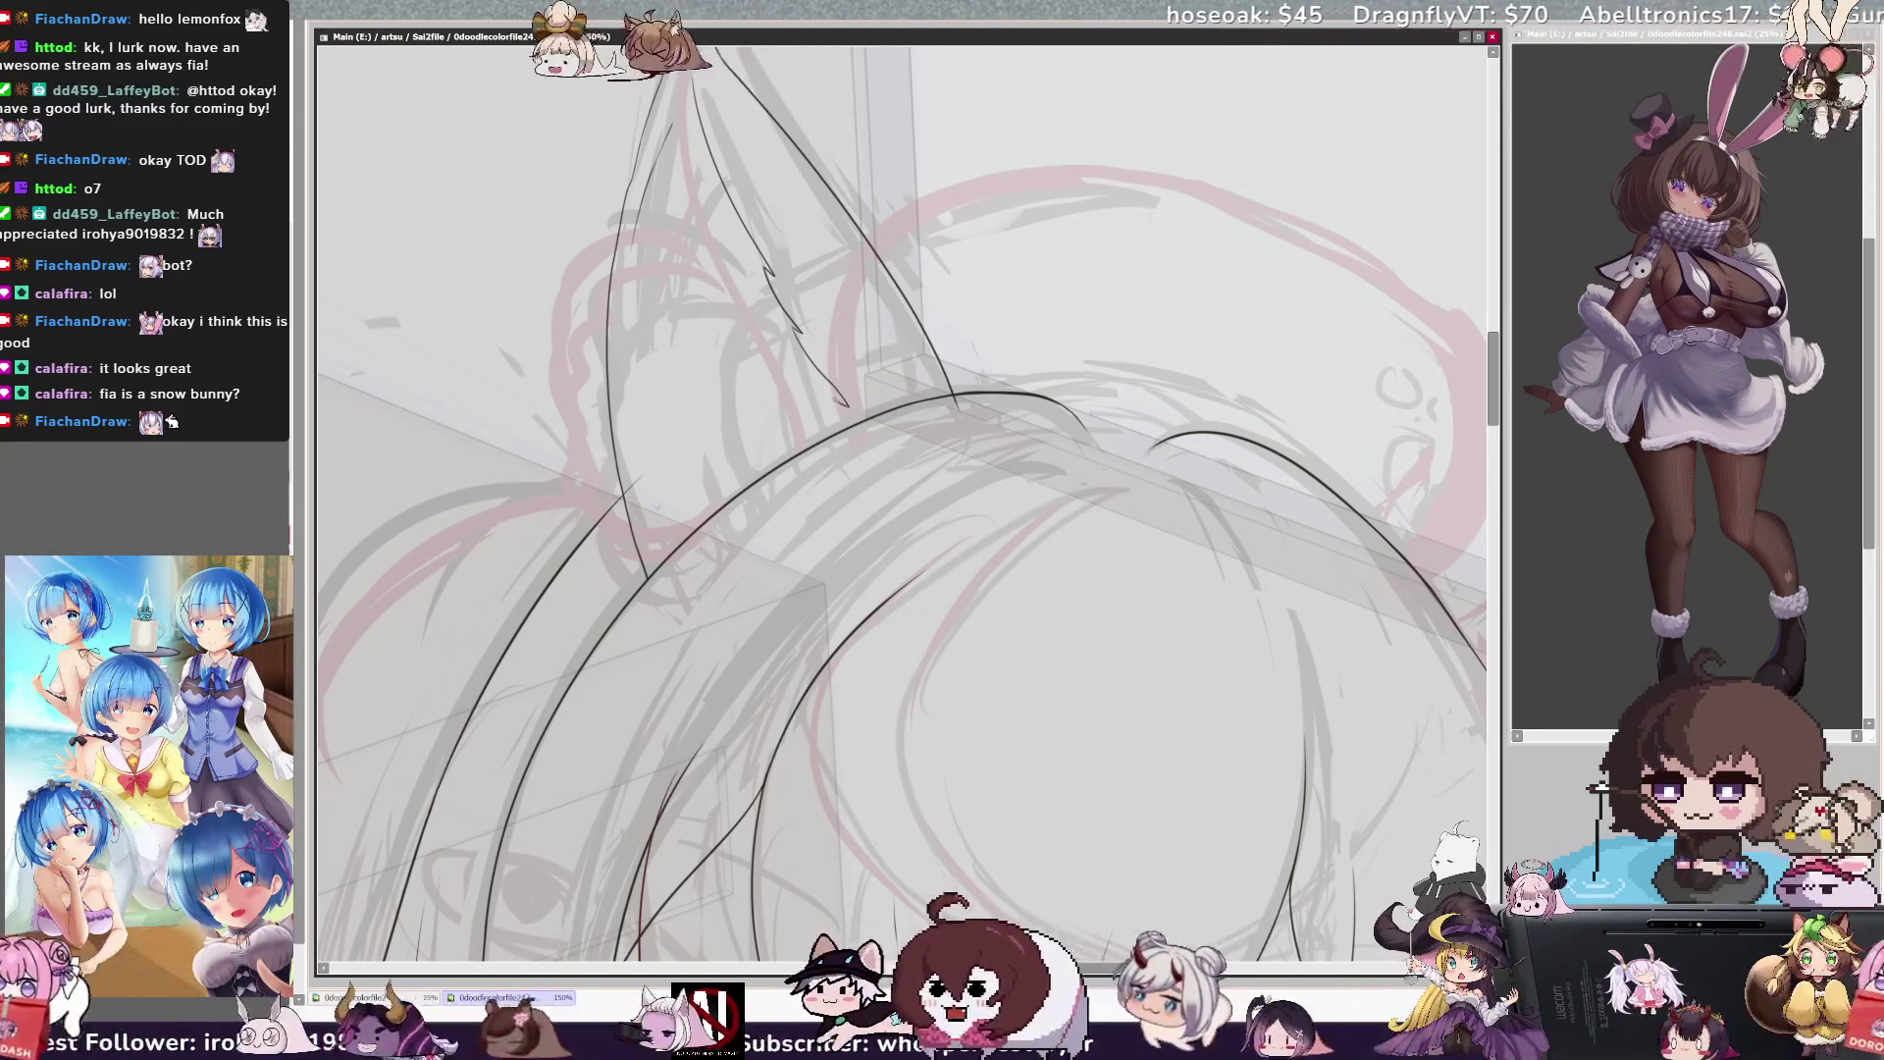
drag(836, 400, 850, 412)
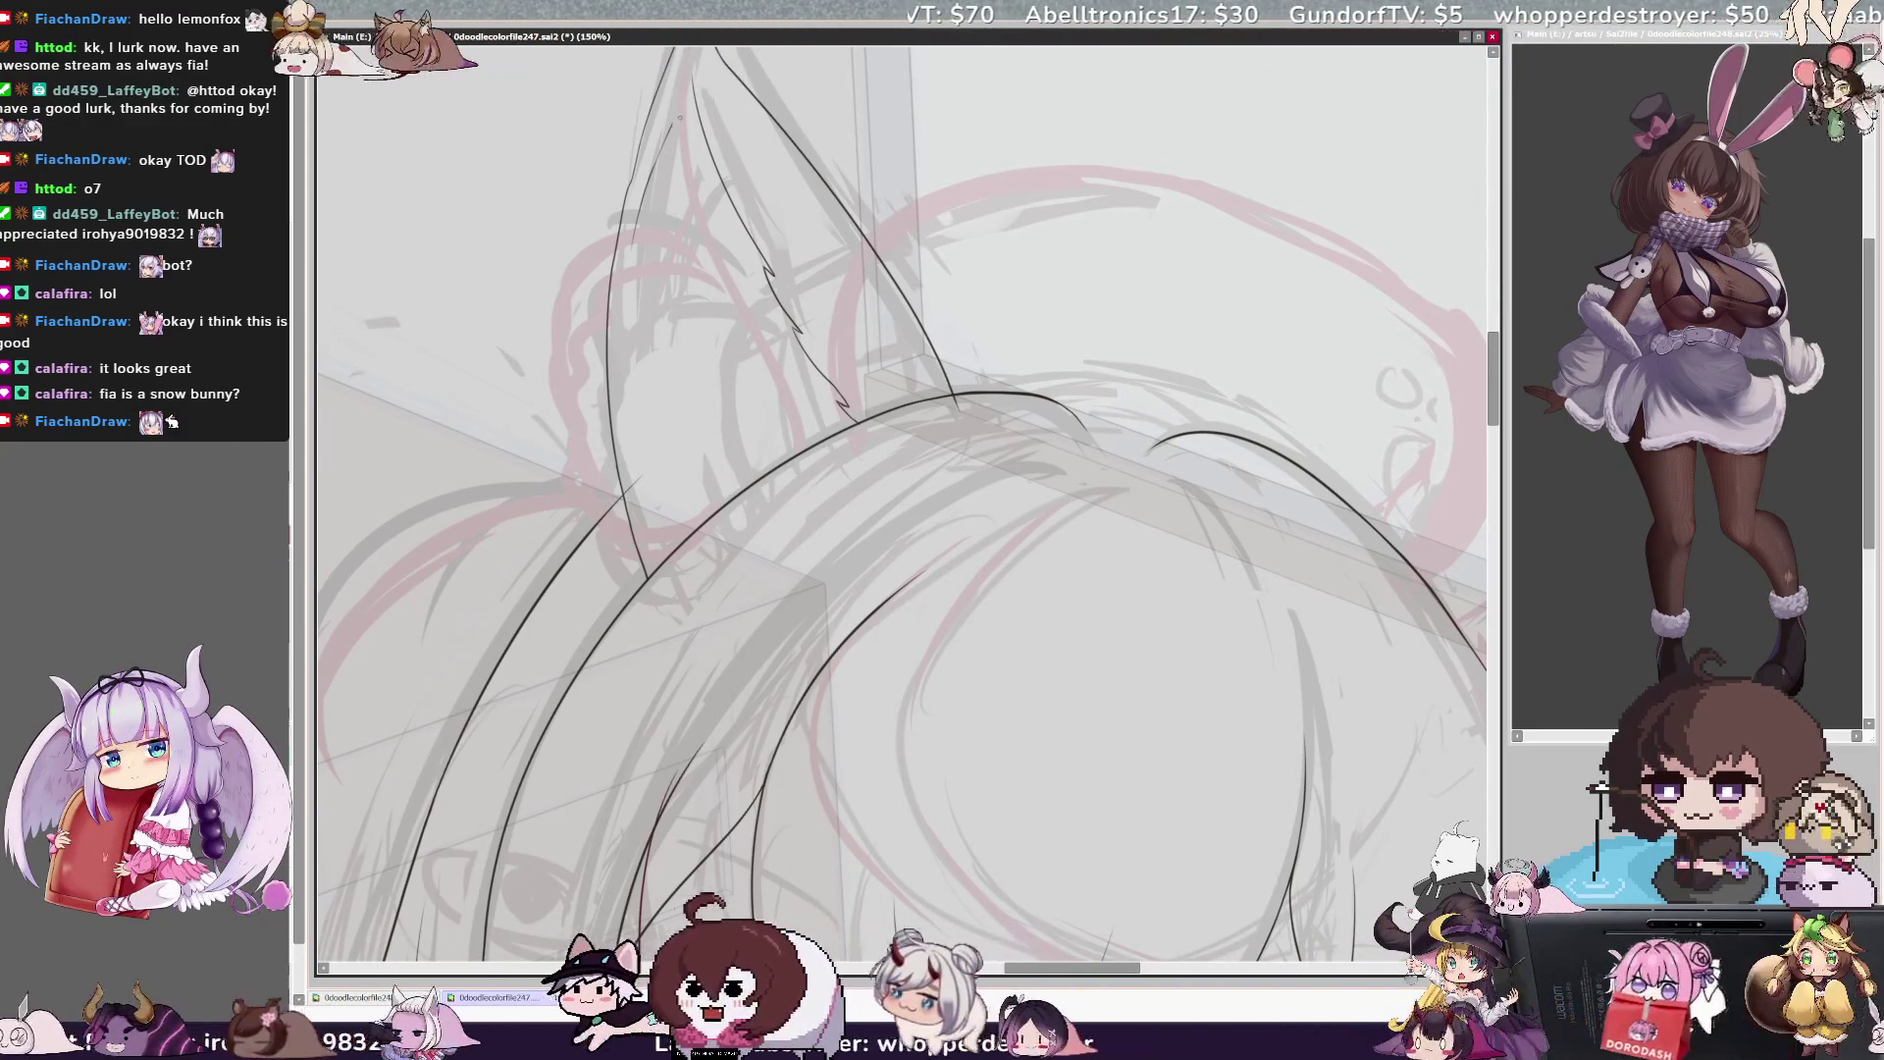
key(ctrl+minus)
key(ctrl+minus)
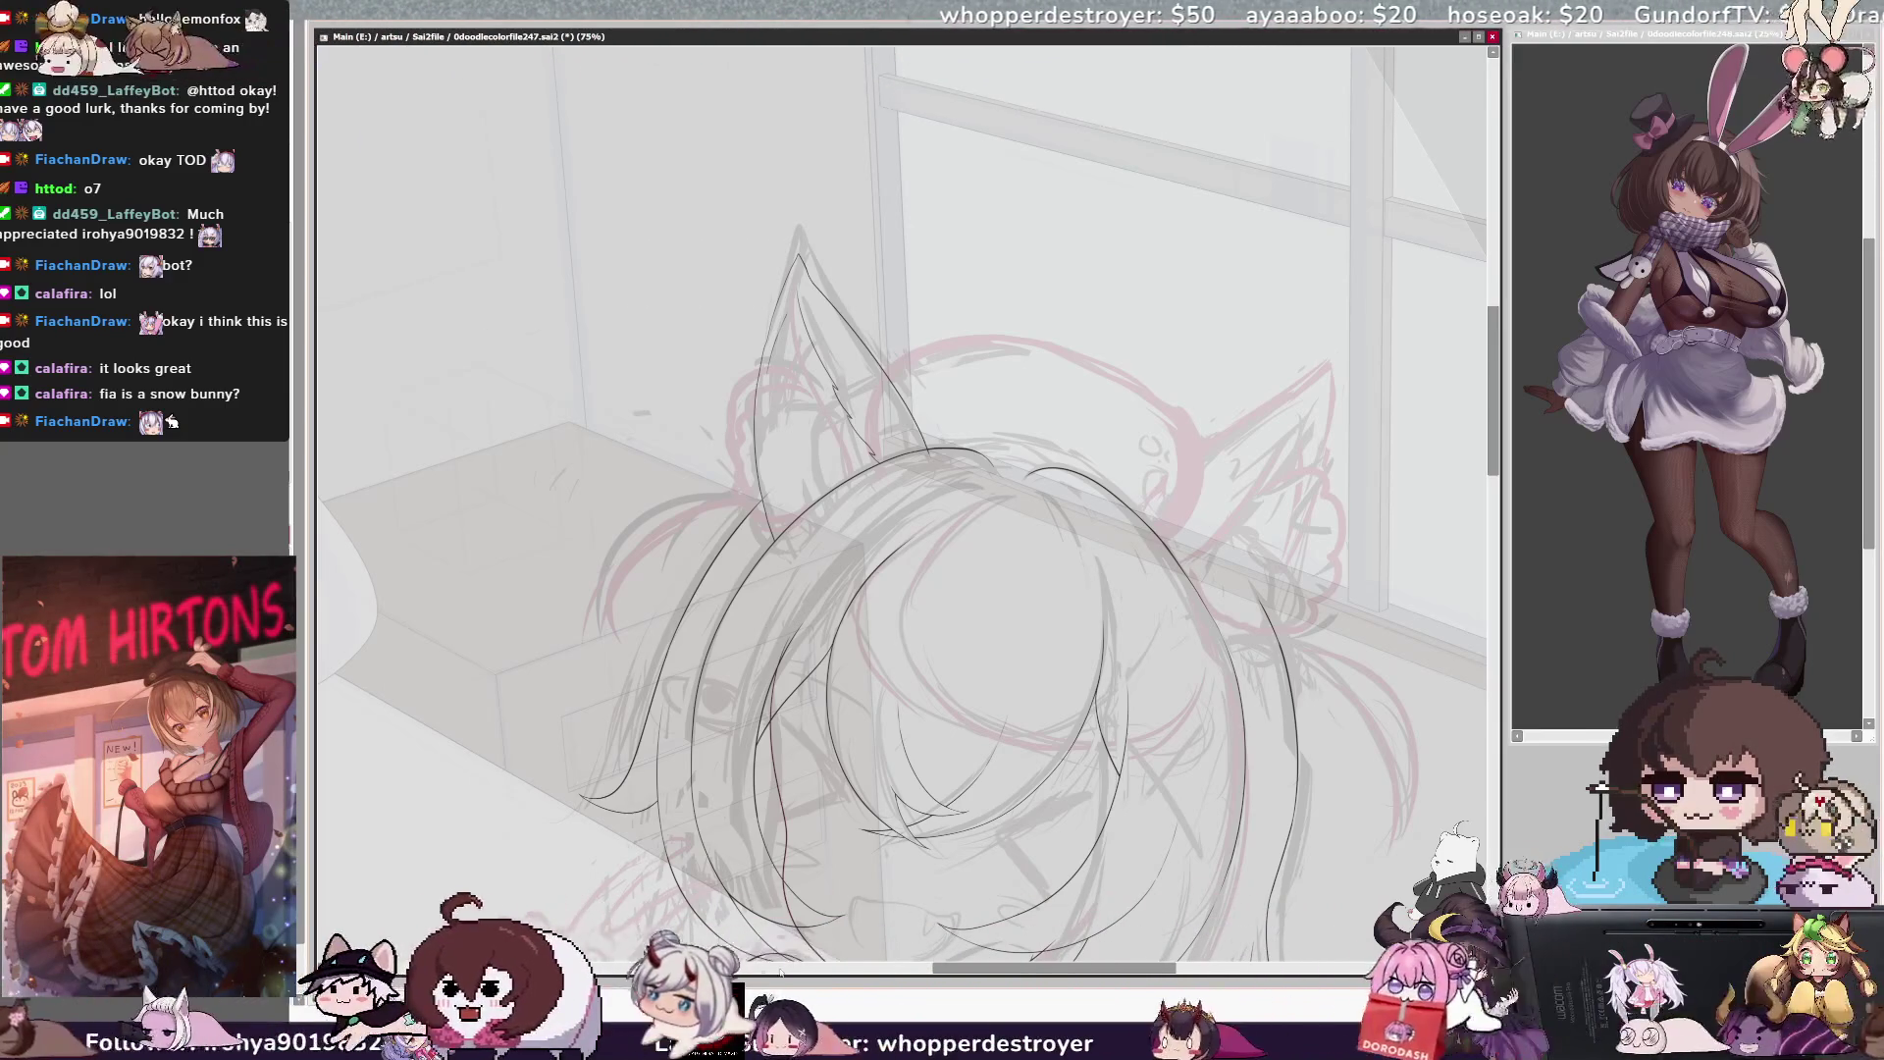
Ink a curved hair line and an arc along the top of the head
drag(948, 968, 989, 974)
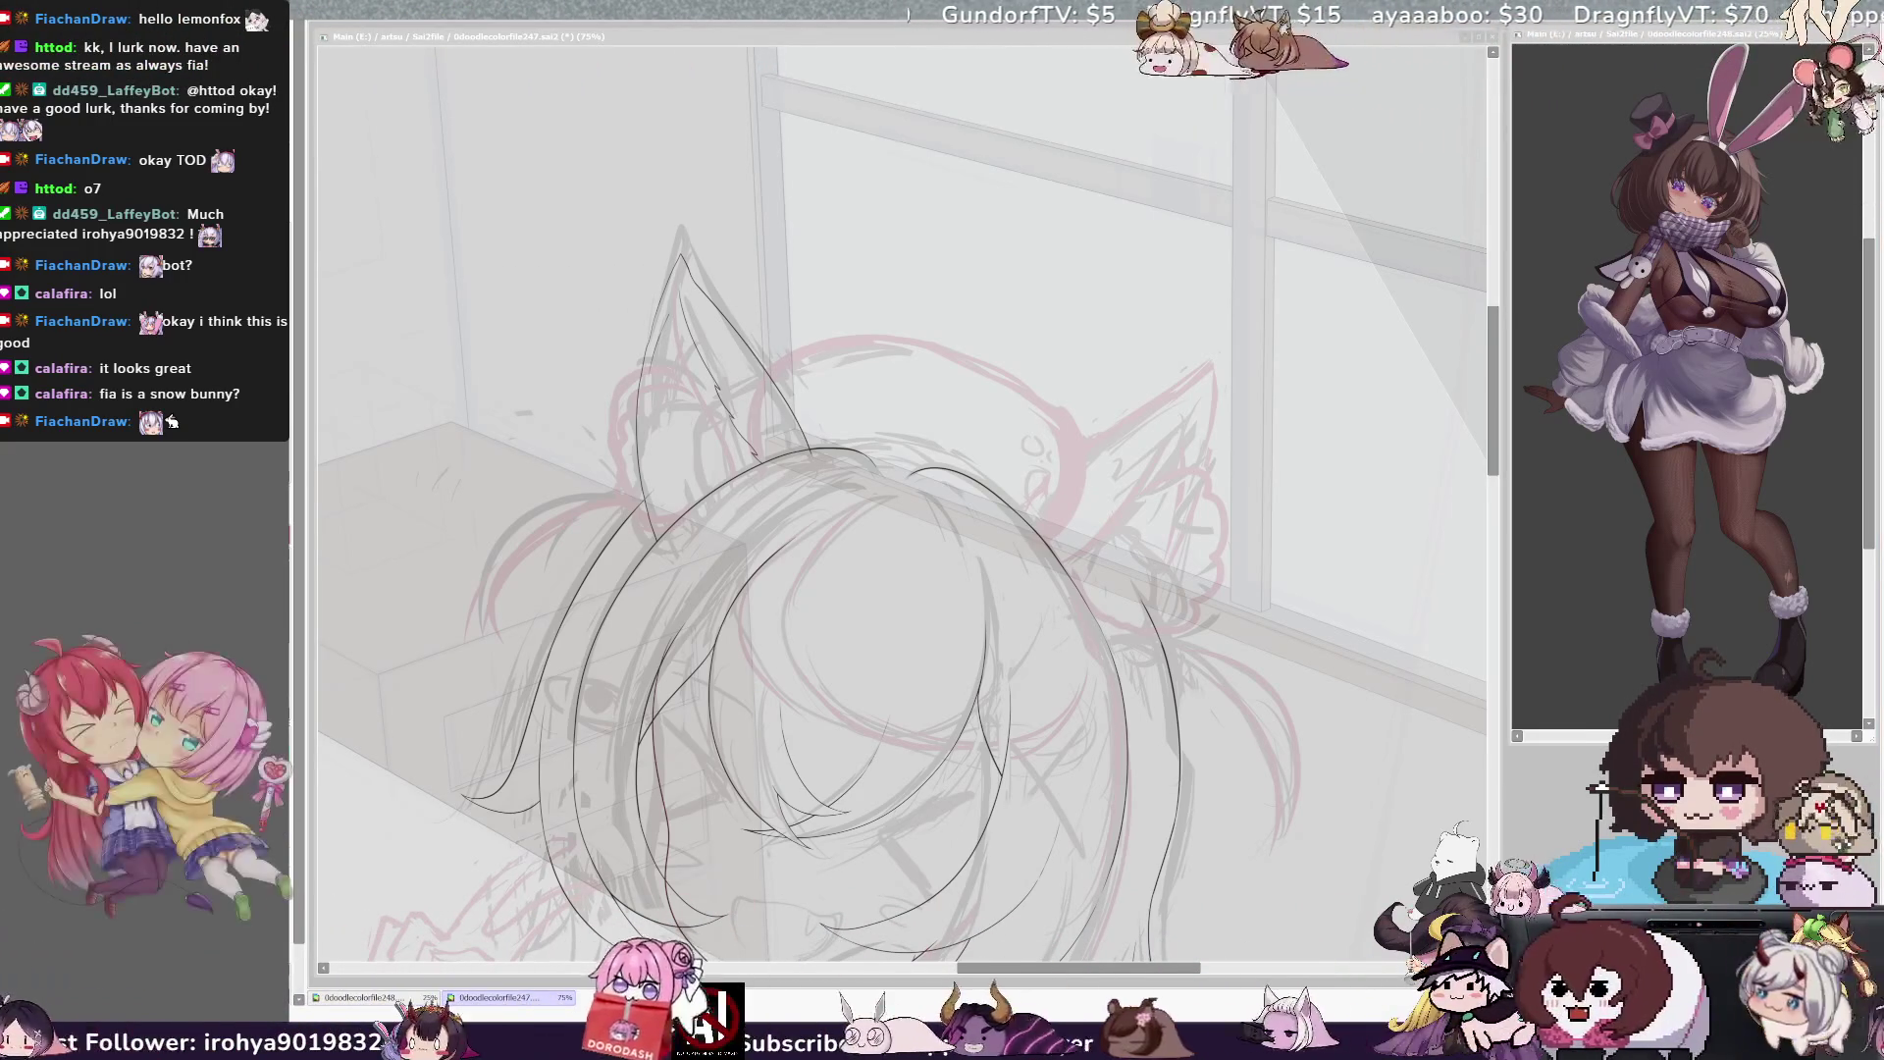
key(alt+Tab)
key(h)
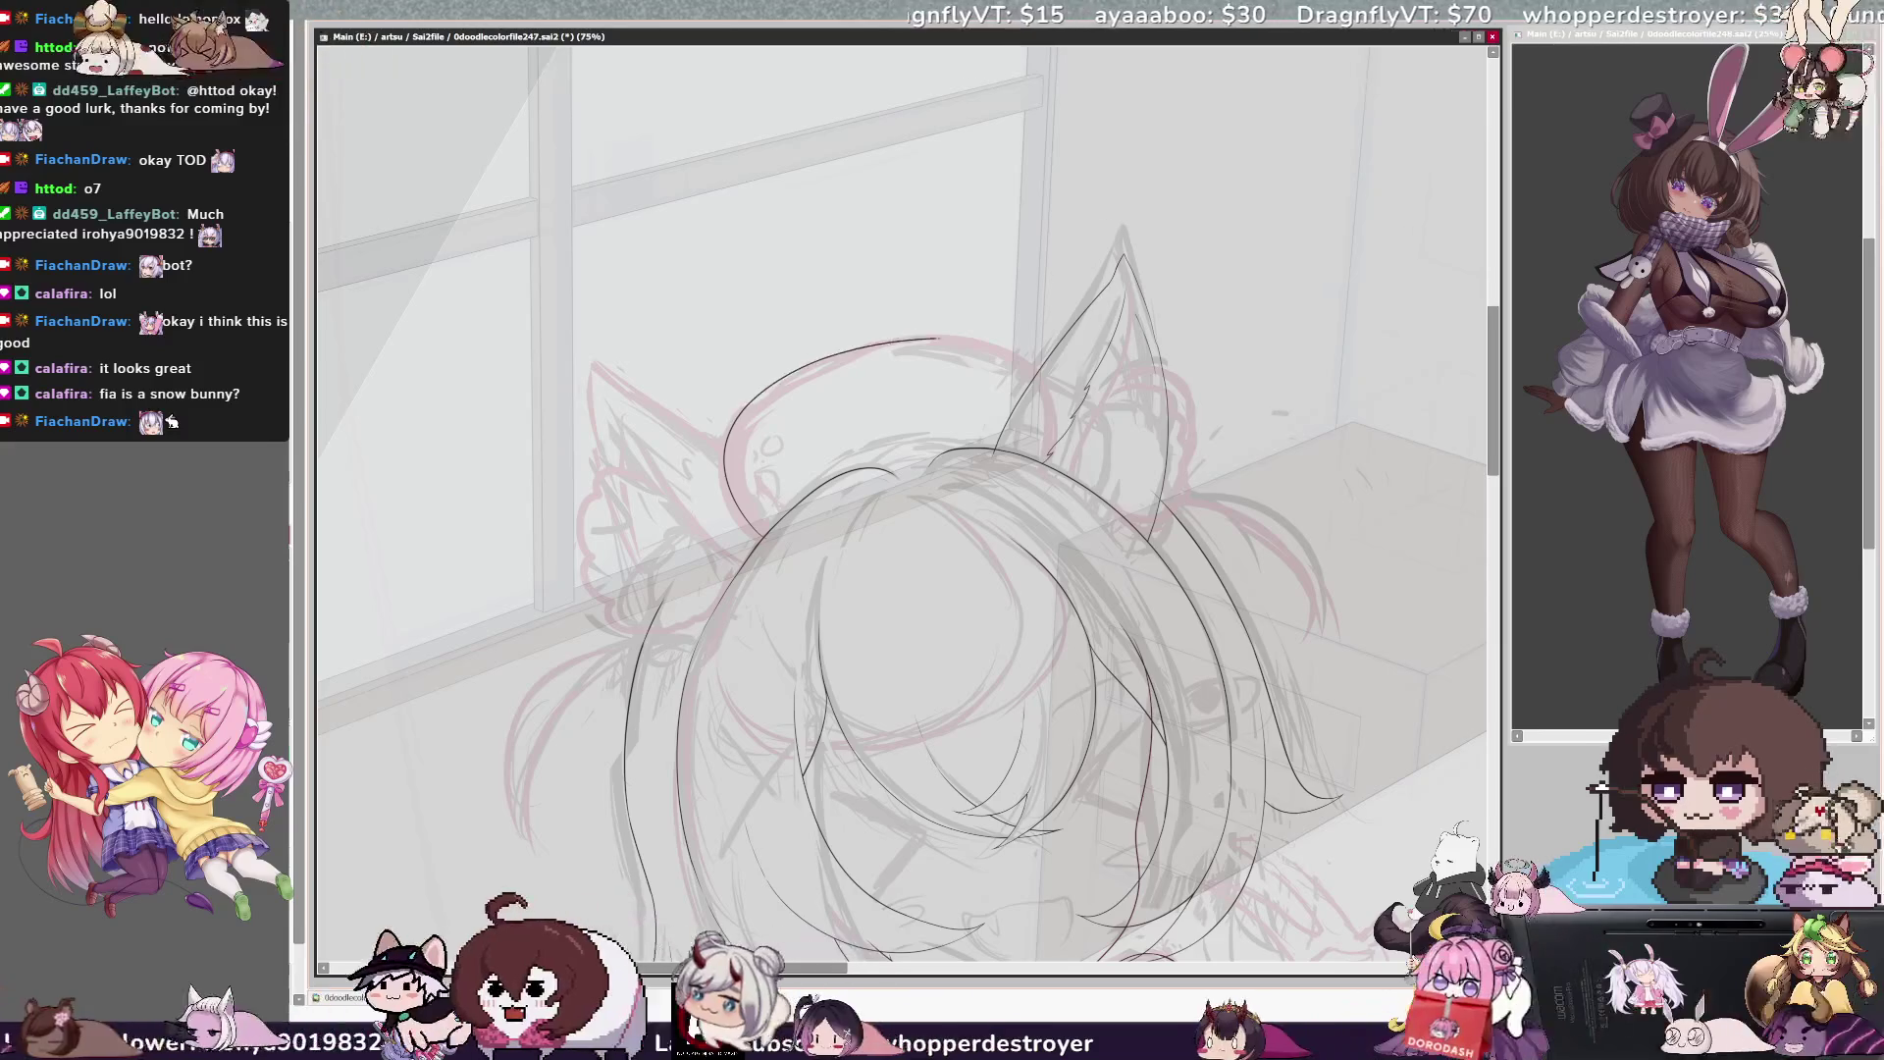
key(h)
drag(1076, 479, 1028, 552)
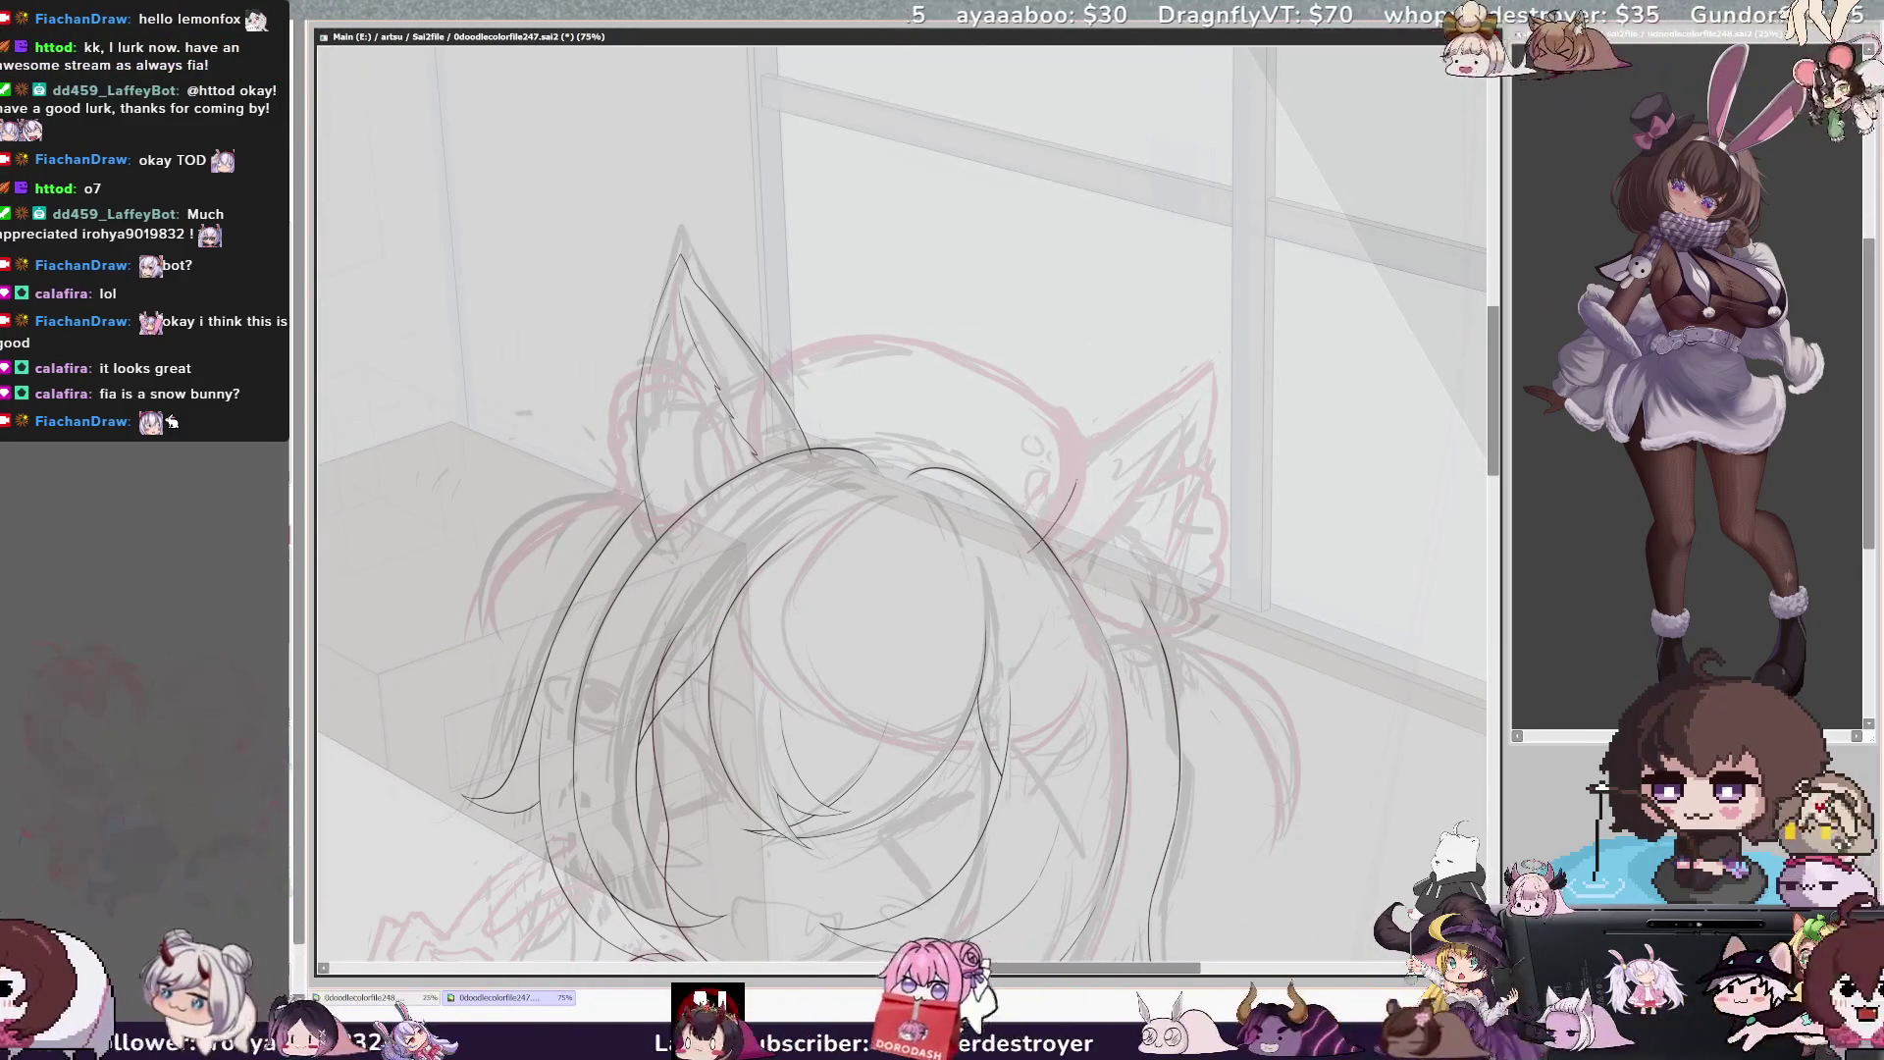
mouse_move(942, 345)
mouse_down()
mouse_move(785, 338)
mouse_move(753, 456)
mouse_move(881, 337)
mouse_move(981, 346)
mouse_move(1080, 469)
mouse_move(1040, 527)
mouse_up()
With a smaller brush on a tilted, mirrored view, ink the dark head outline down past the ear
key(h)
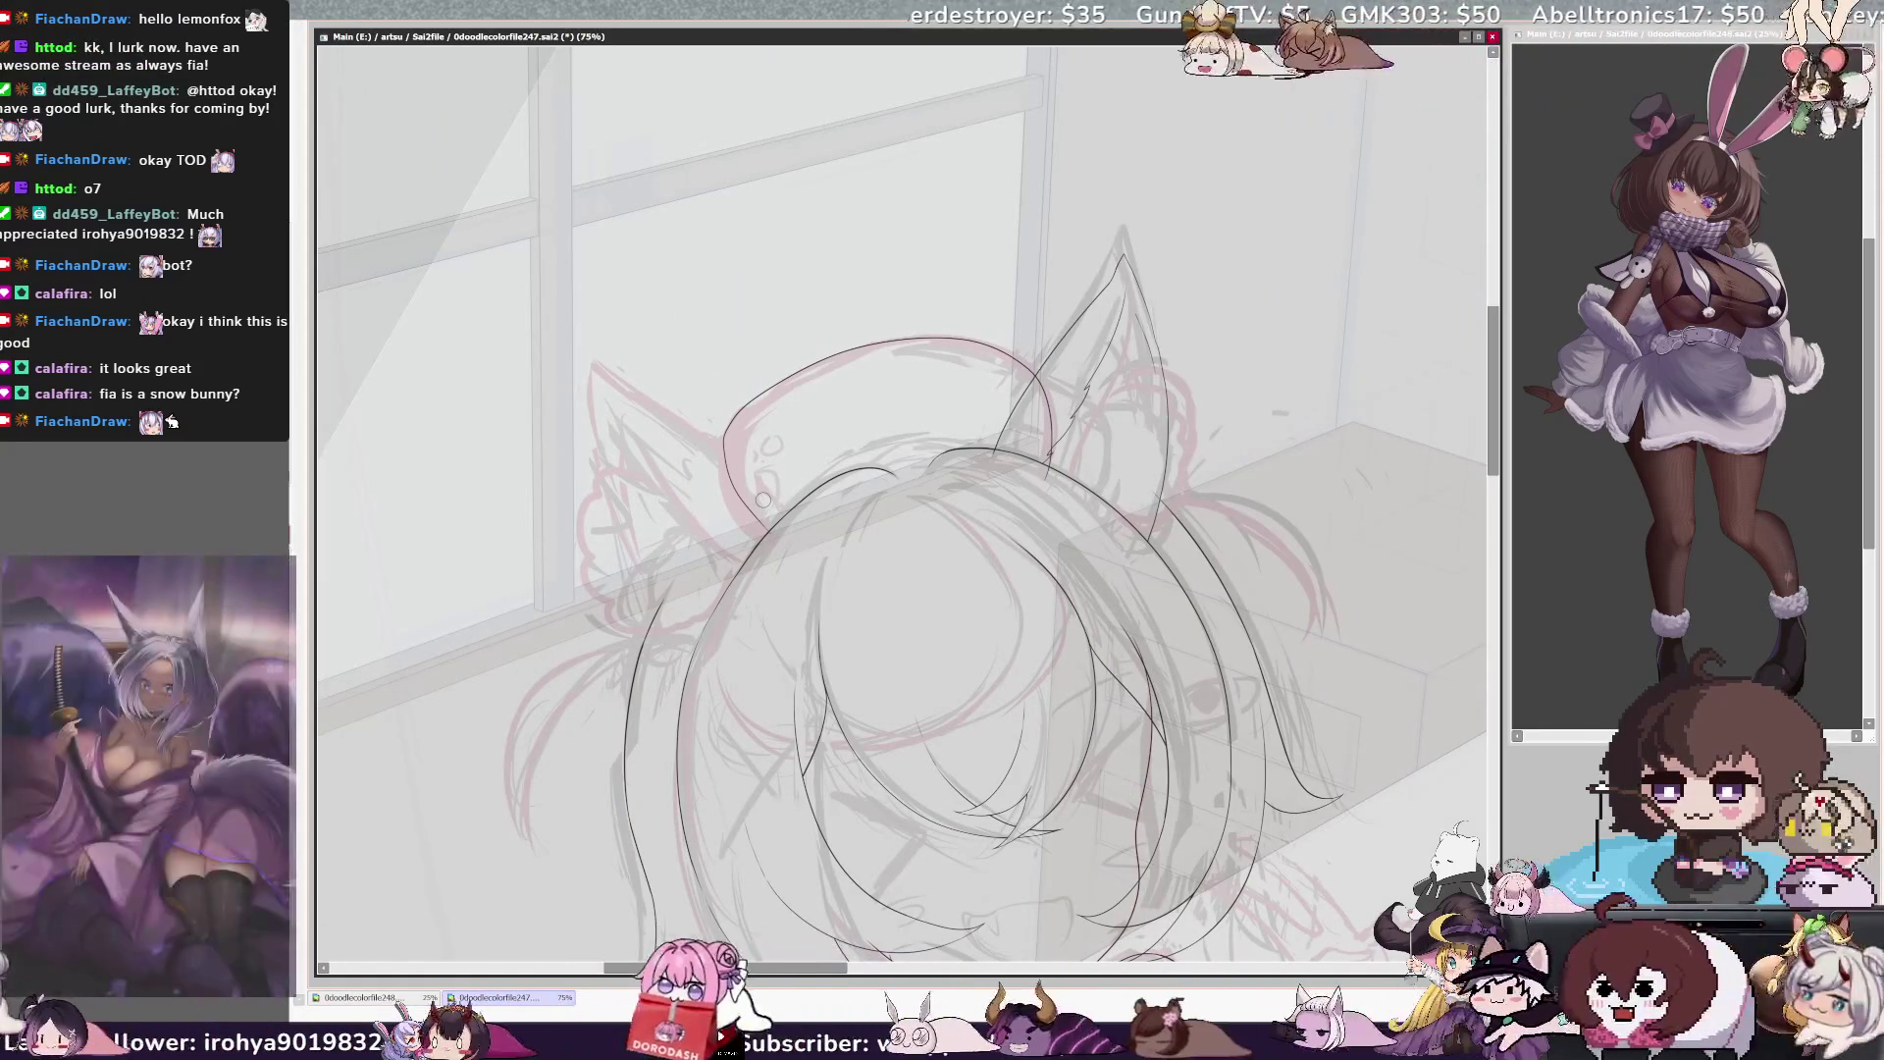
key(bracketleft)
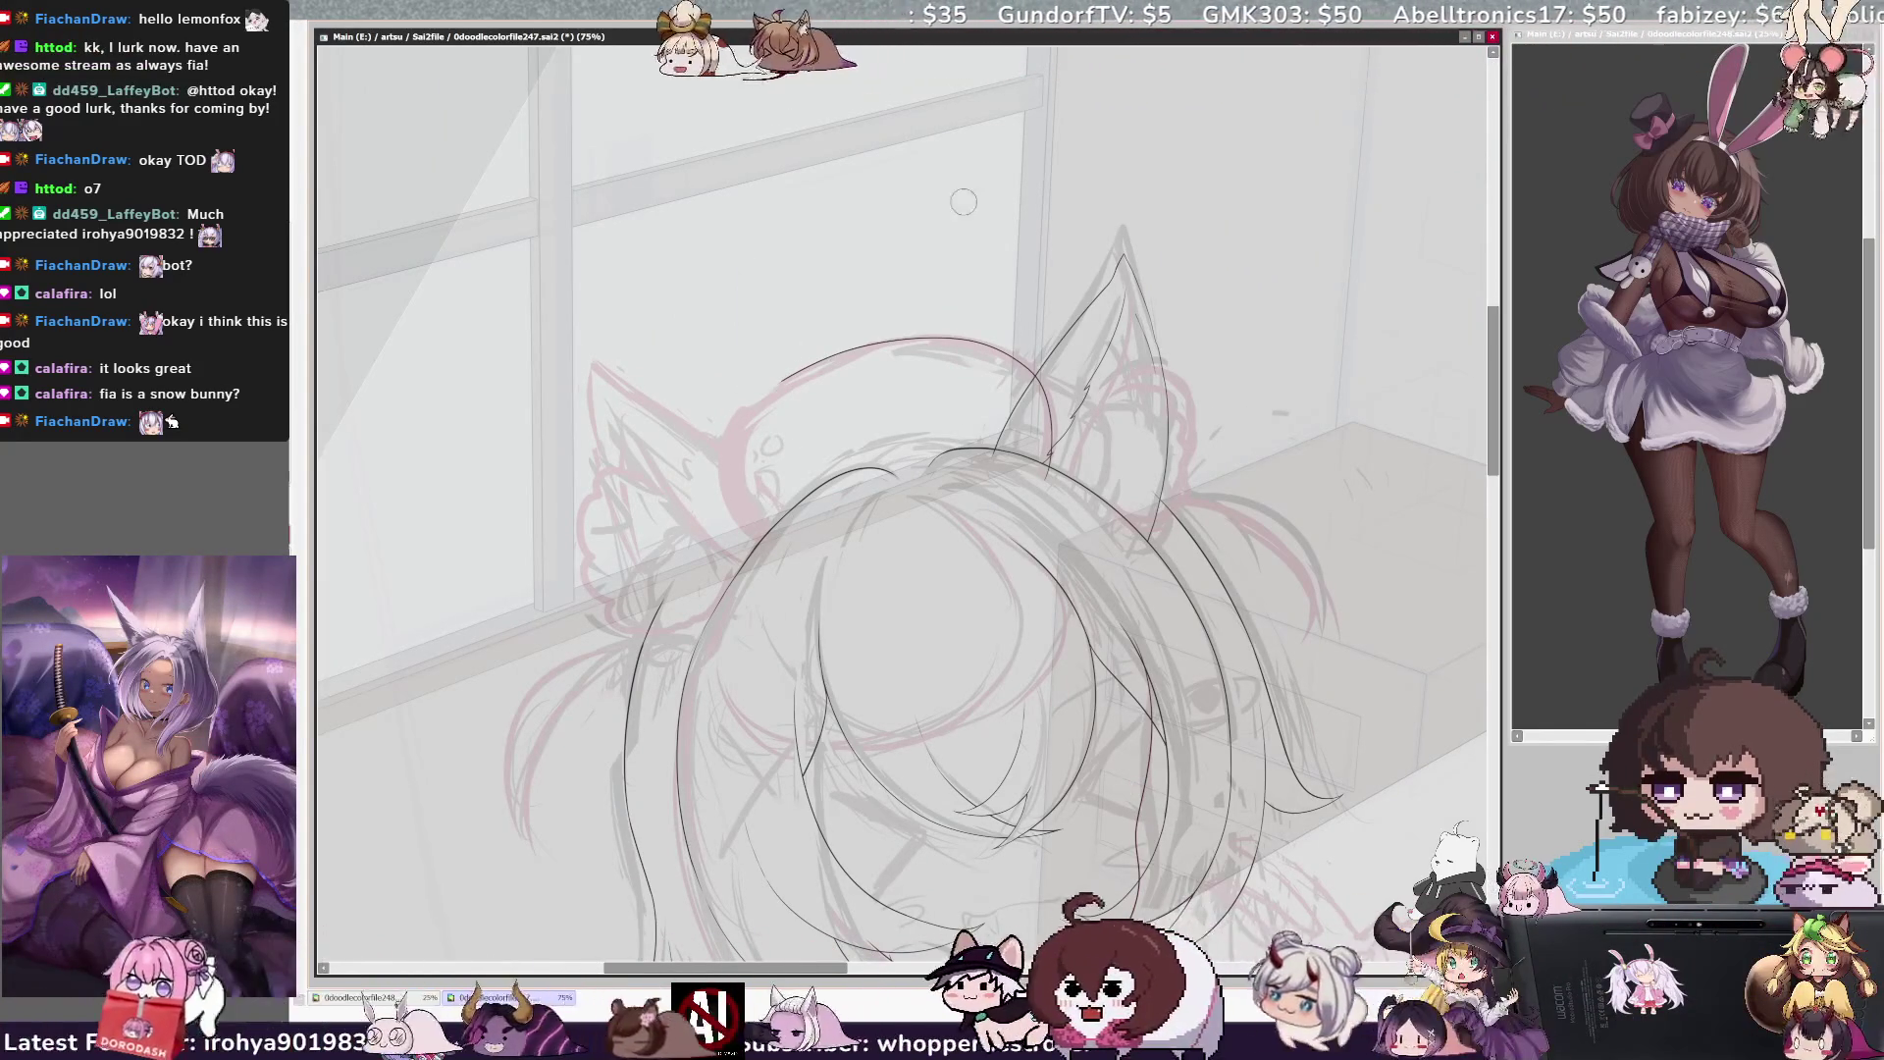
drag(963, 201, 638, 59)
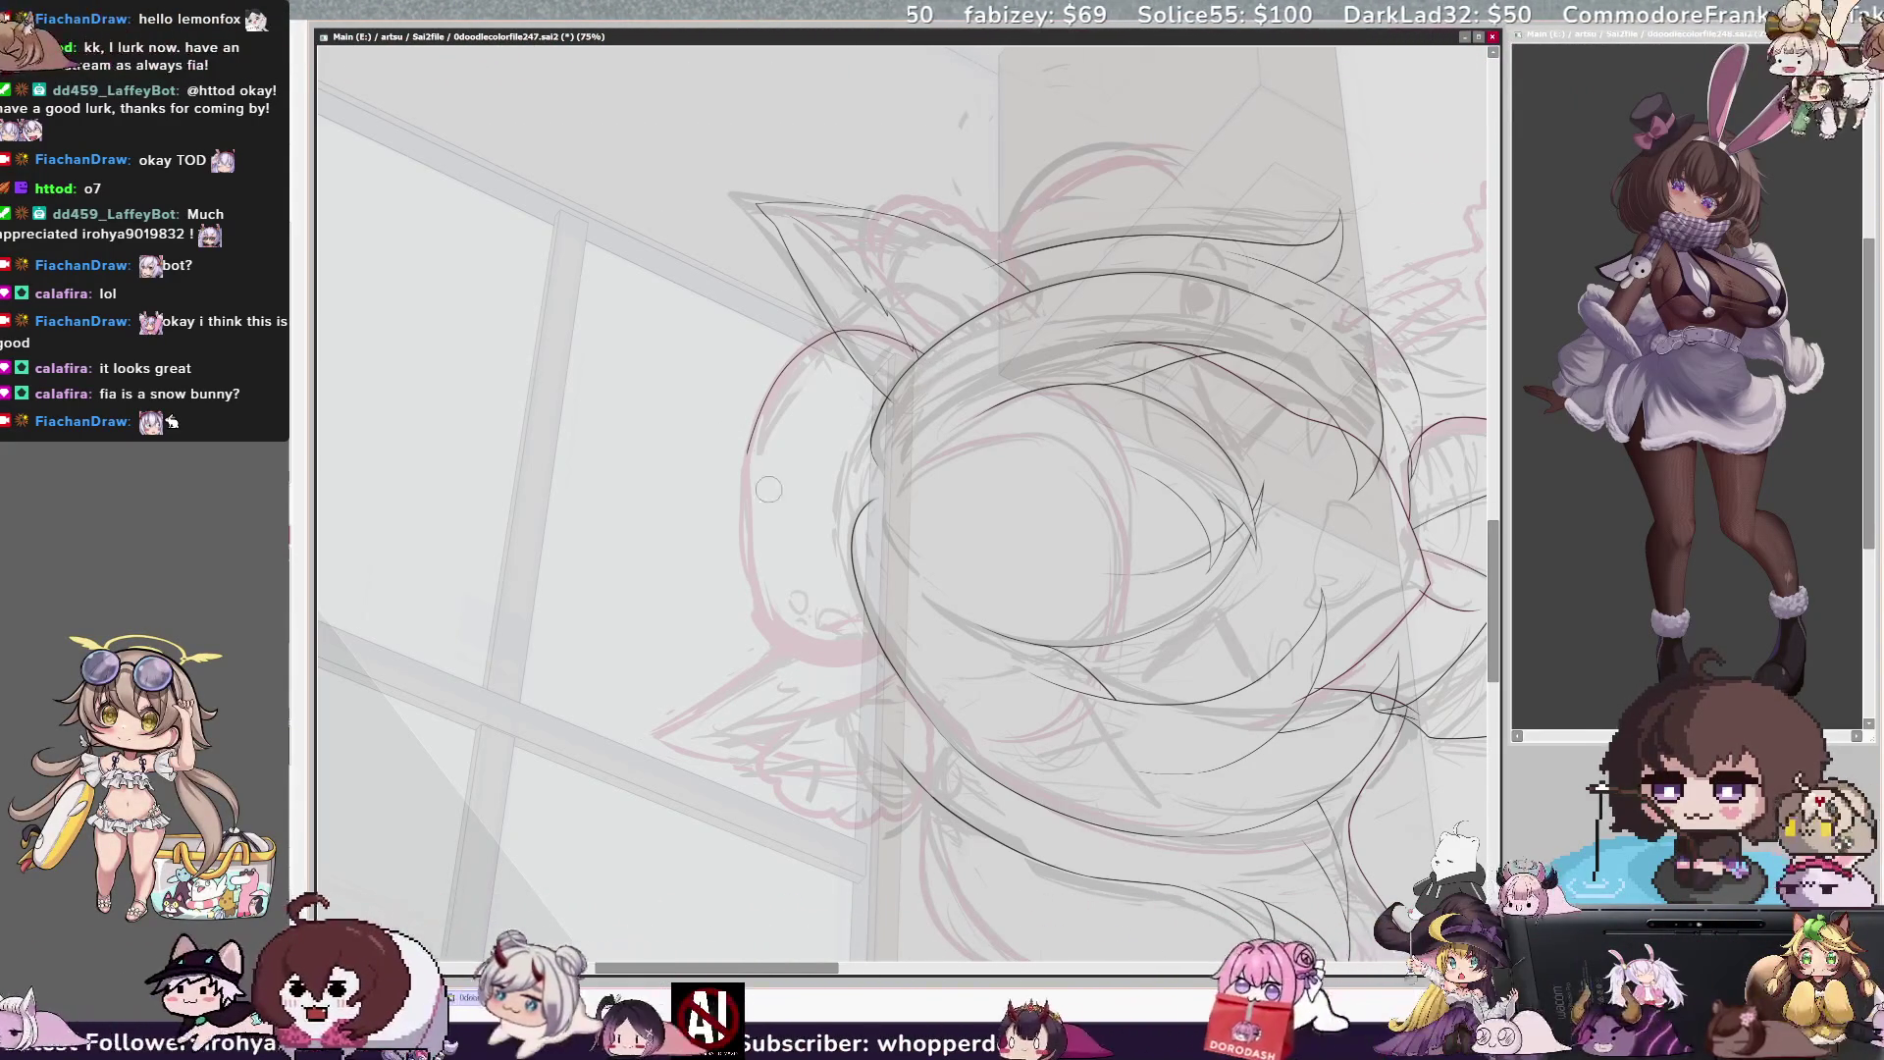
drag(744, 462, 764, 624)
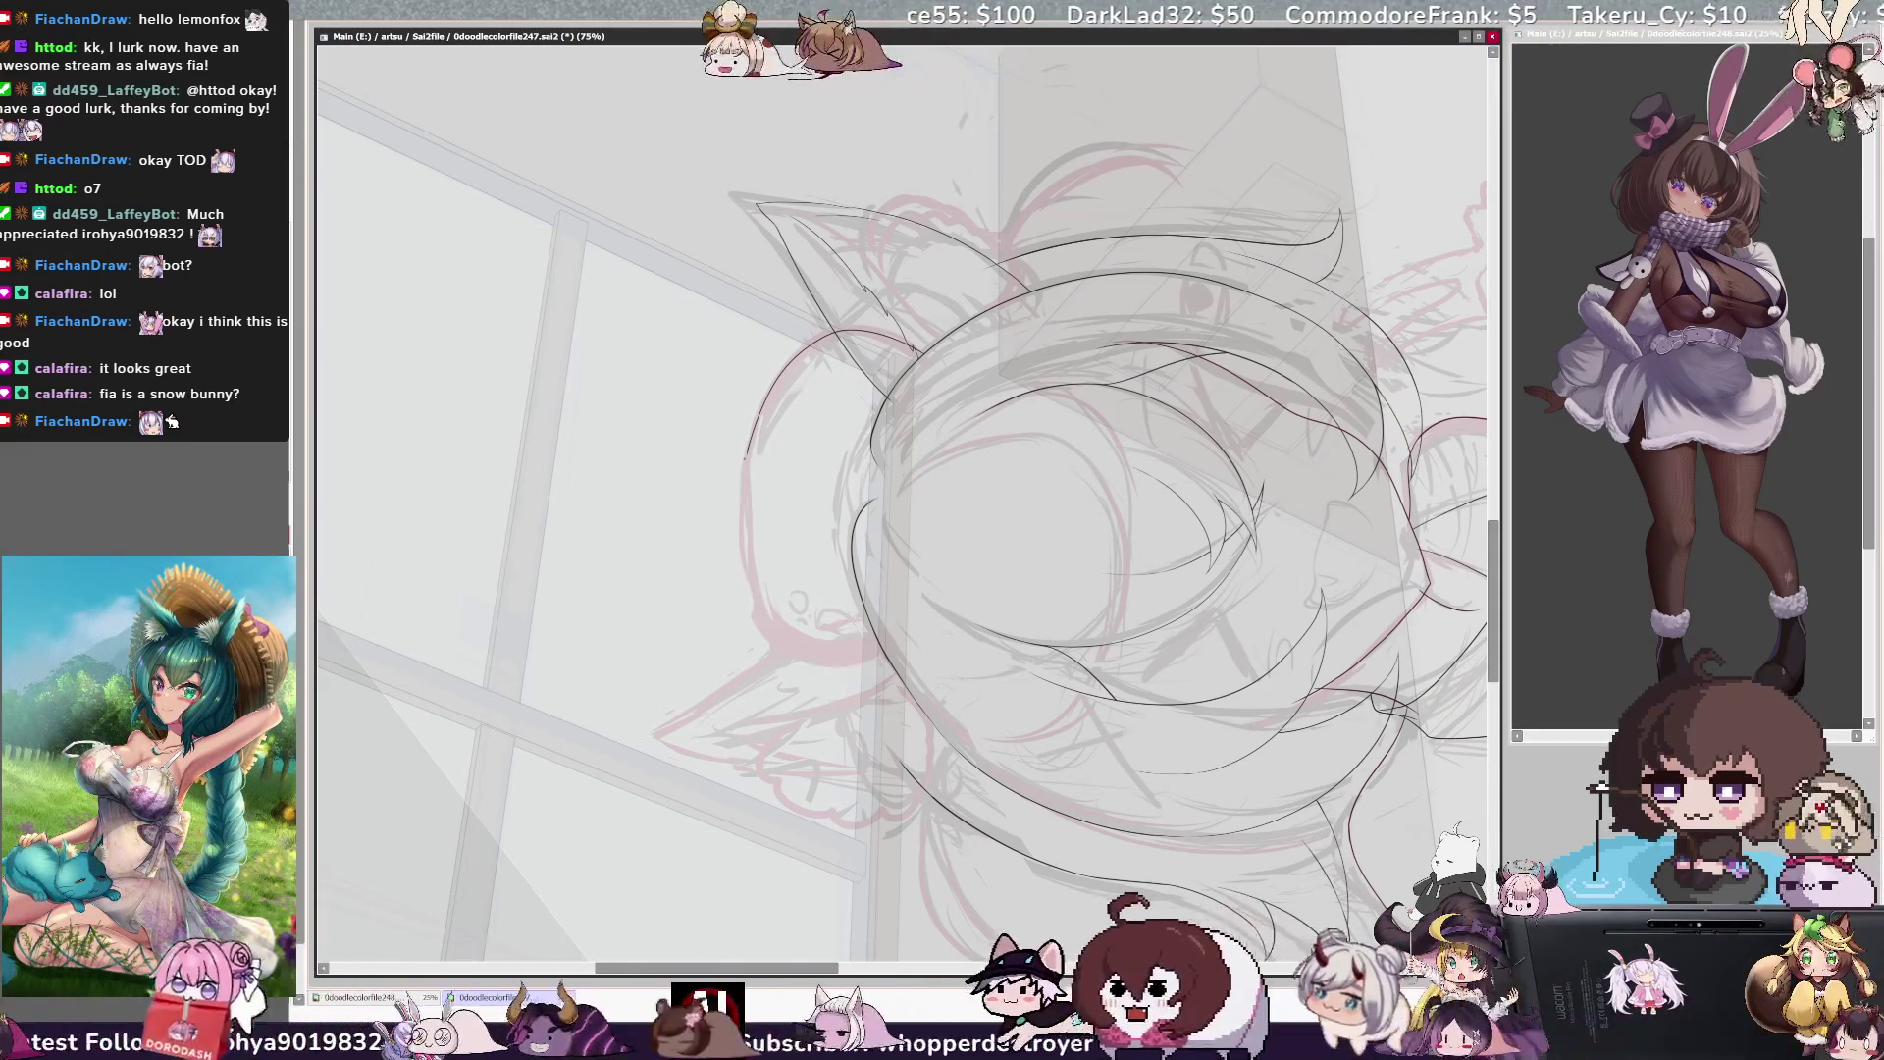
drag(745, 454, 741, 535)
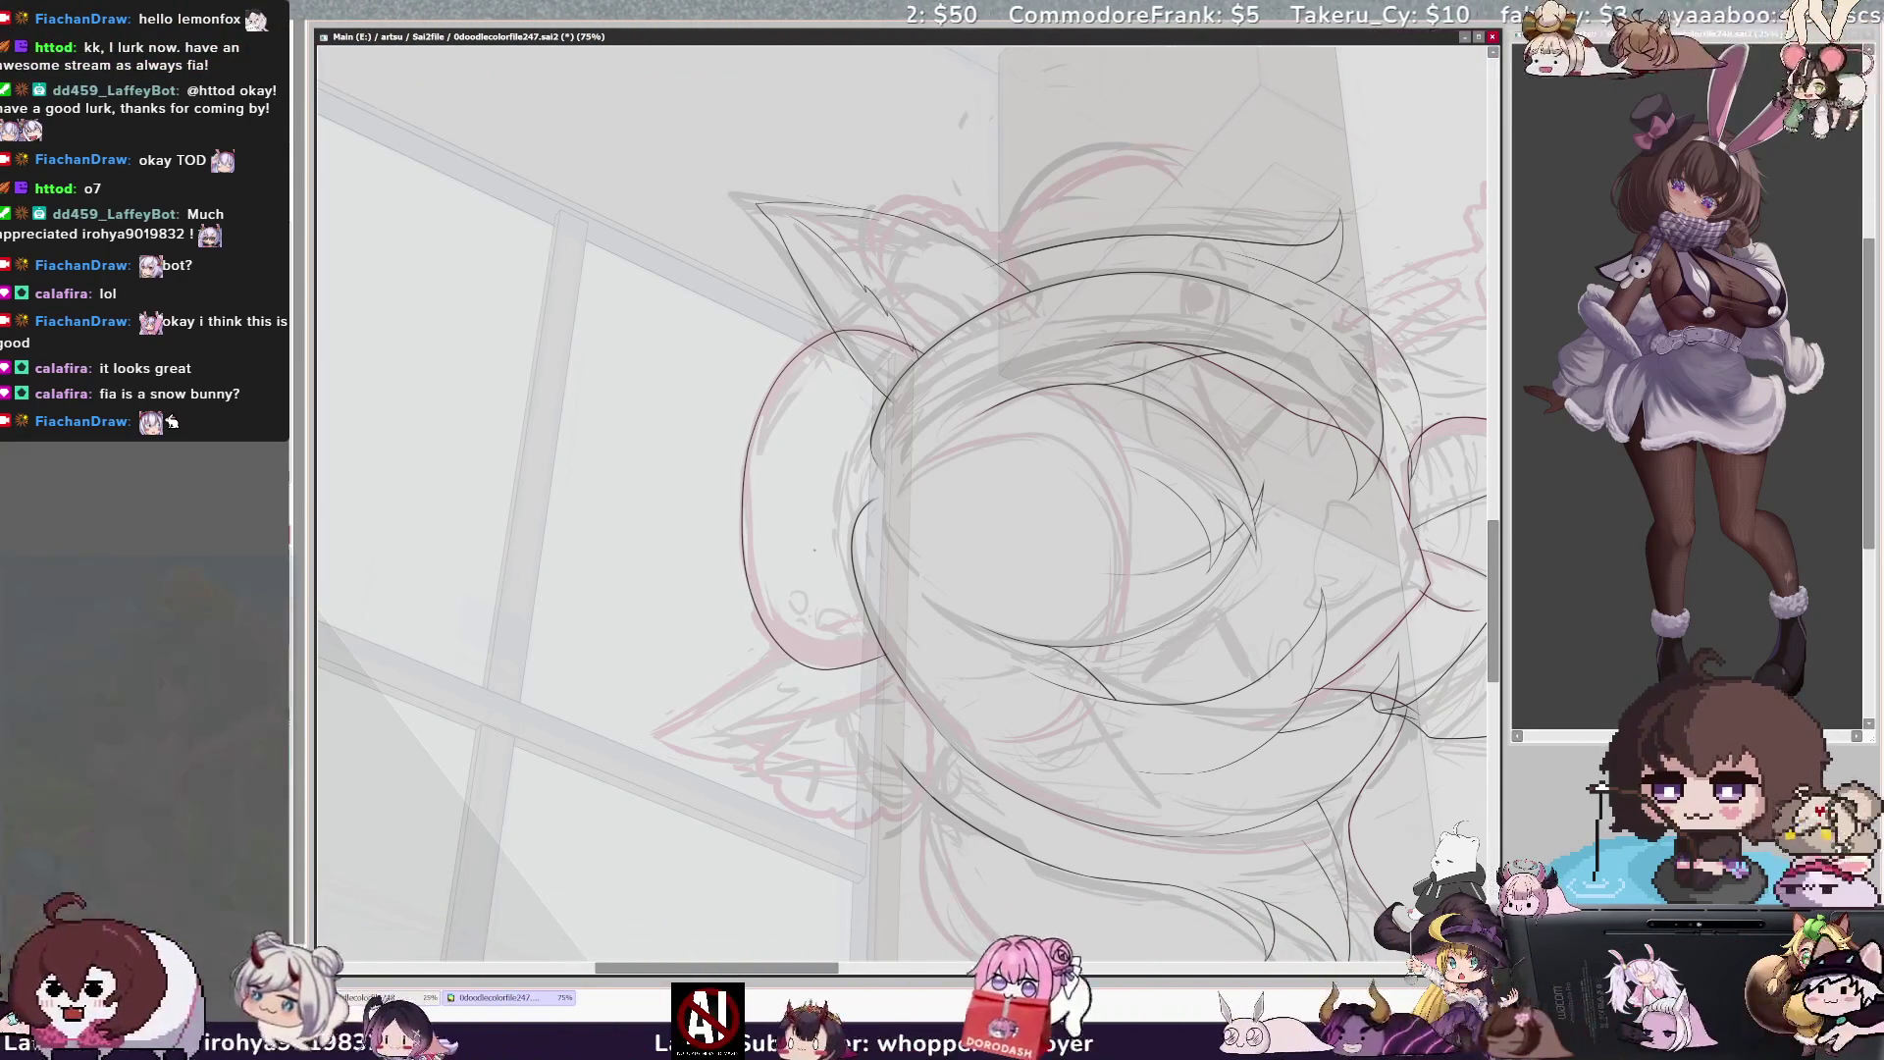
key(Home)
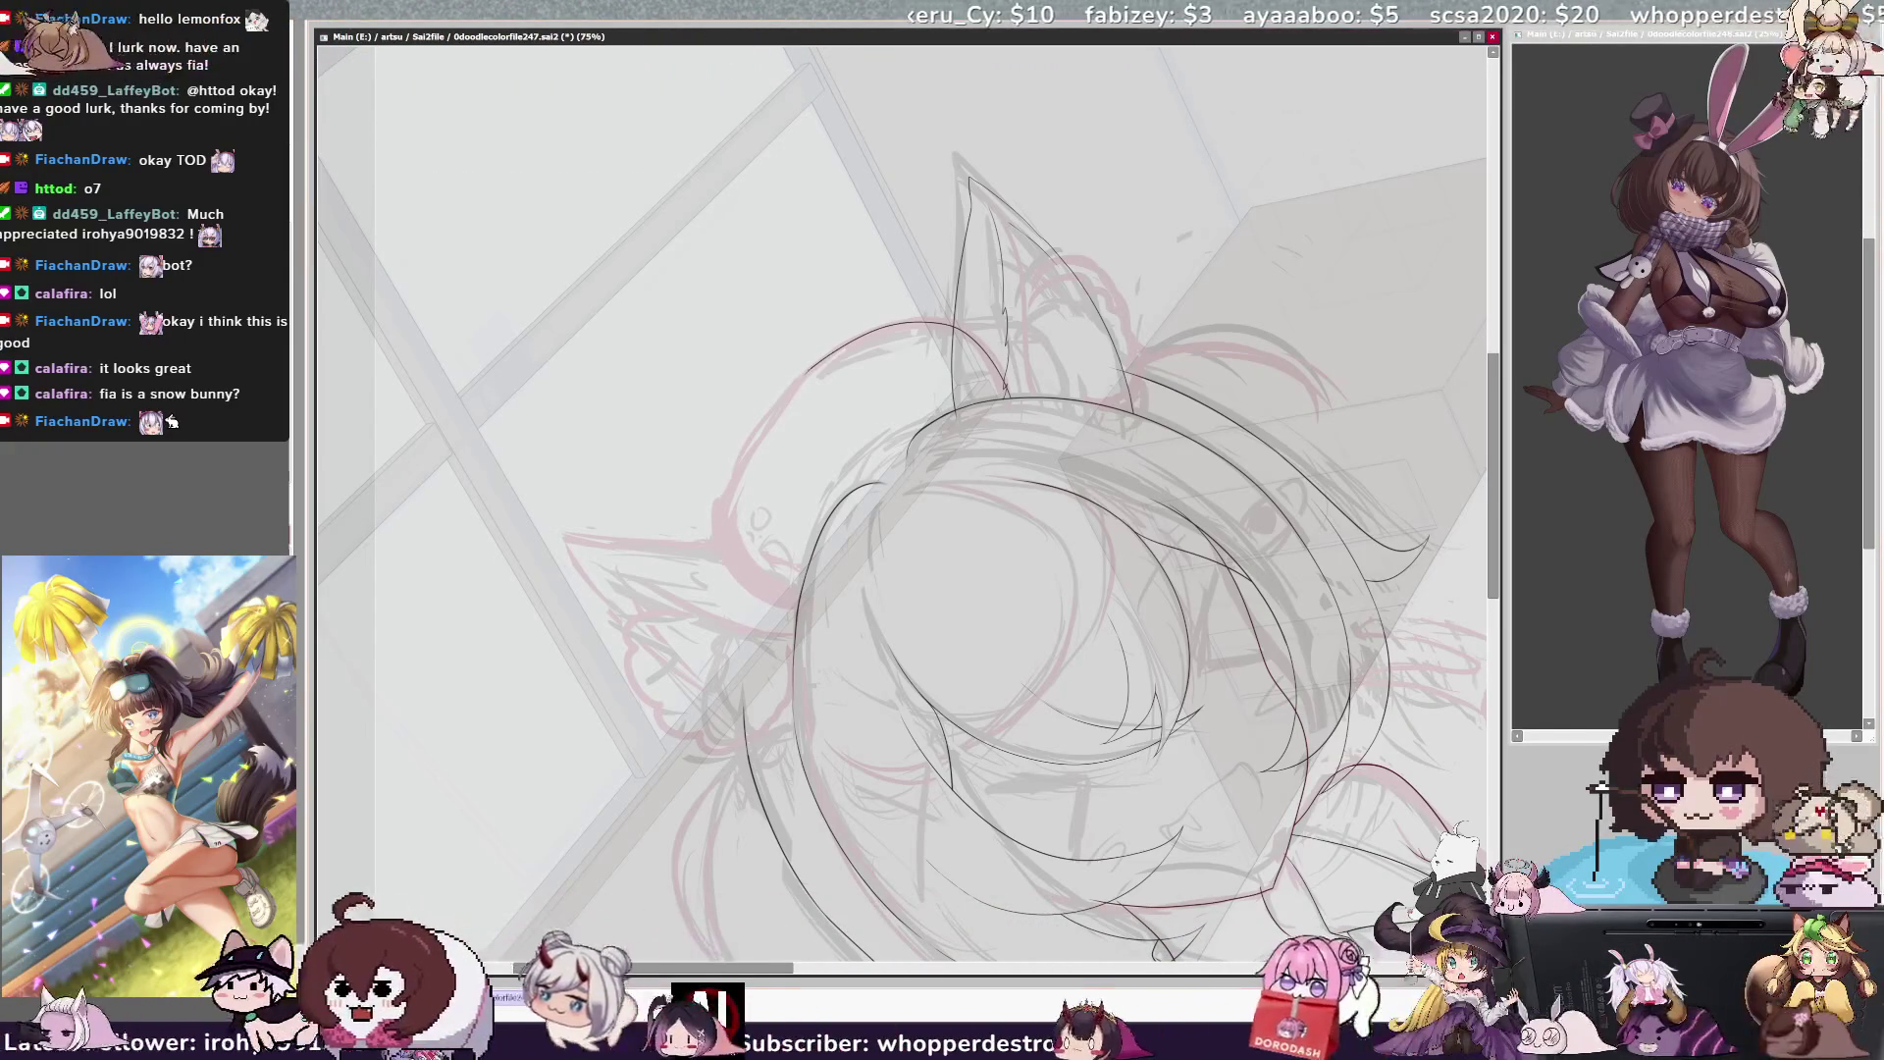
drag(813, 369, 767, 420)
mouse_move(734, 542)
mouse_down()
mouse_move(760, 589)
mouse_move(818, 603)
mouse_up()
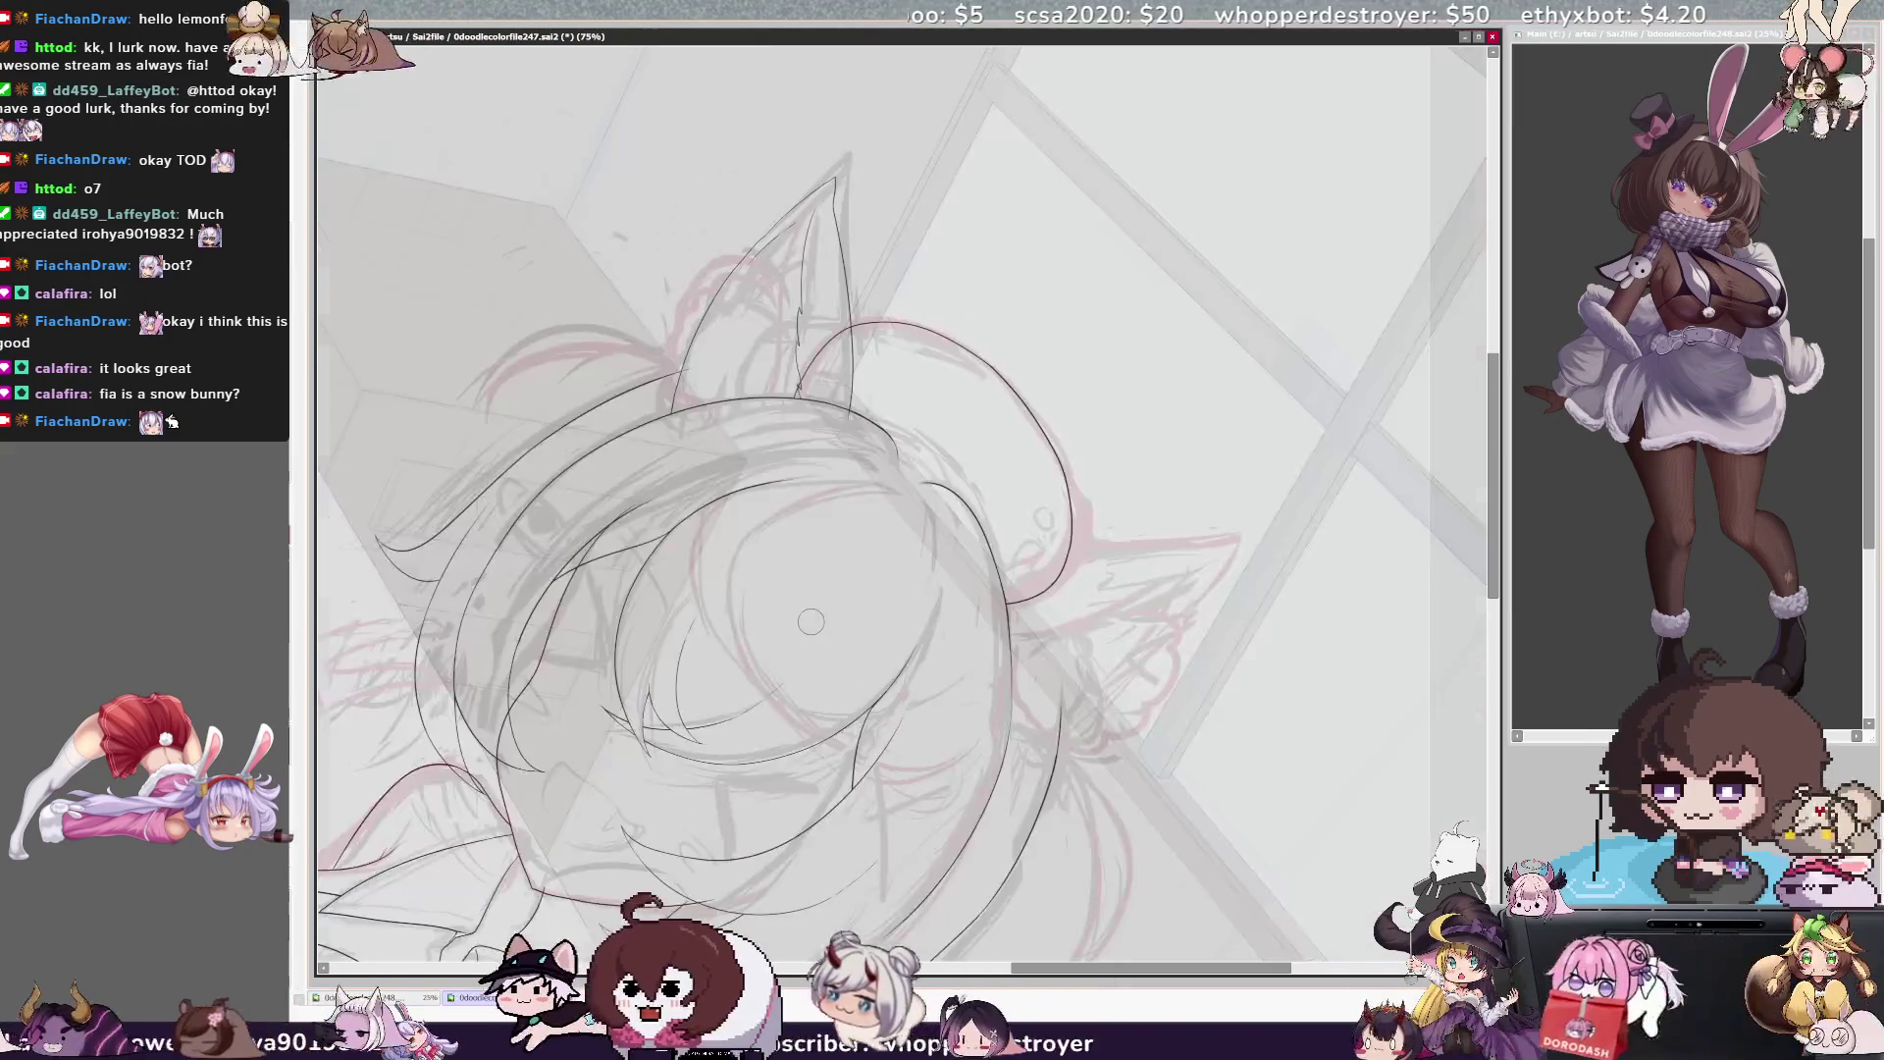
Flip and straighten the view to check the new head outline
key(h)
key(Home)
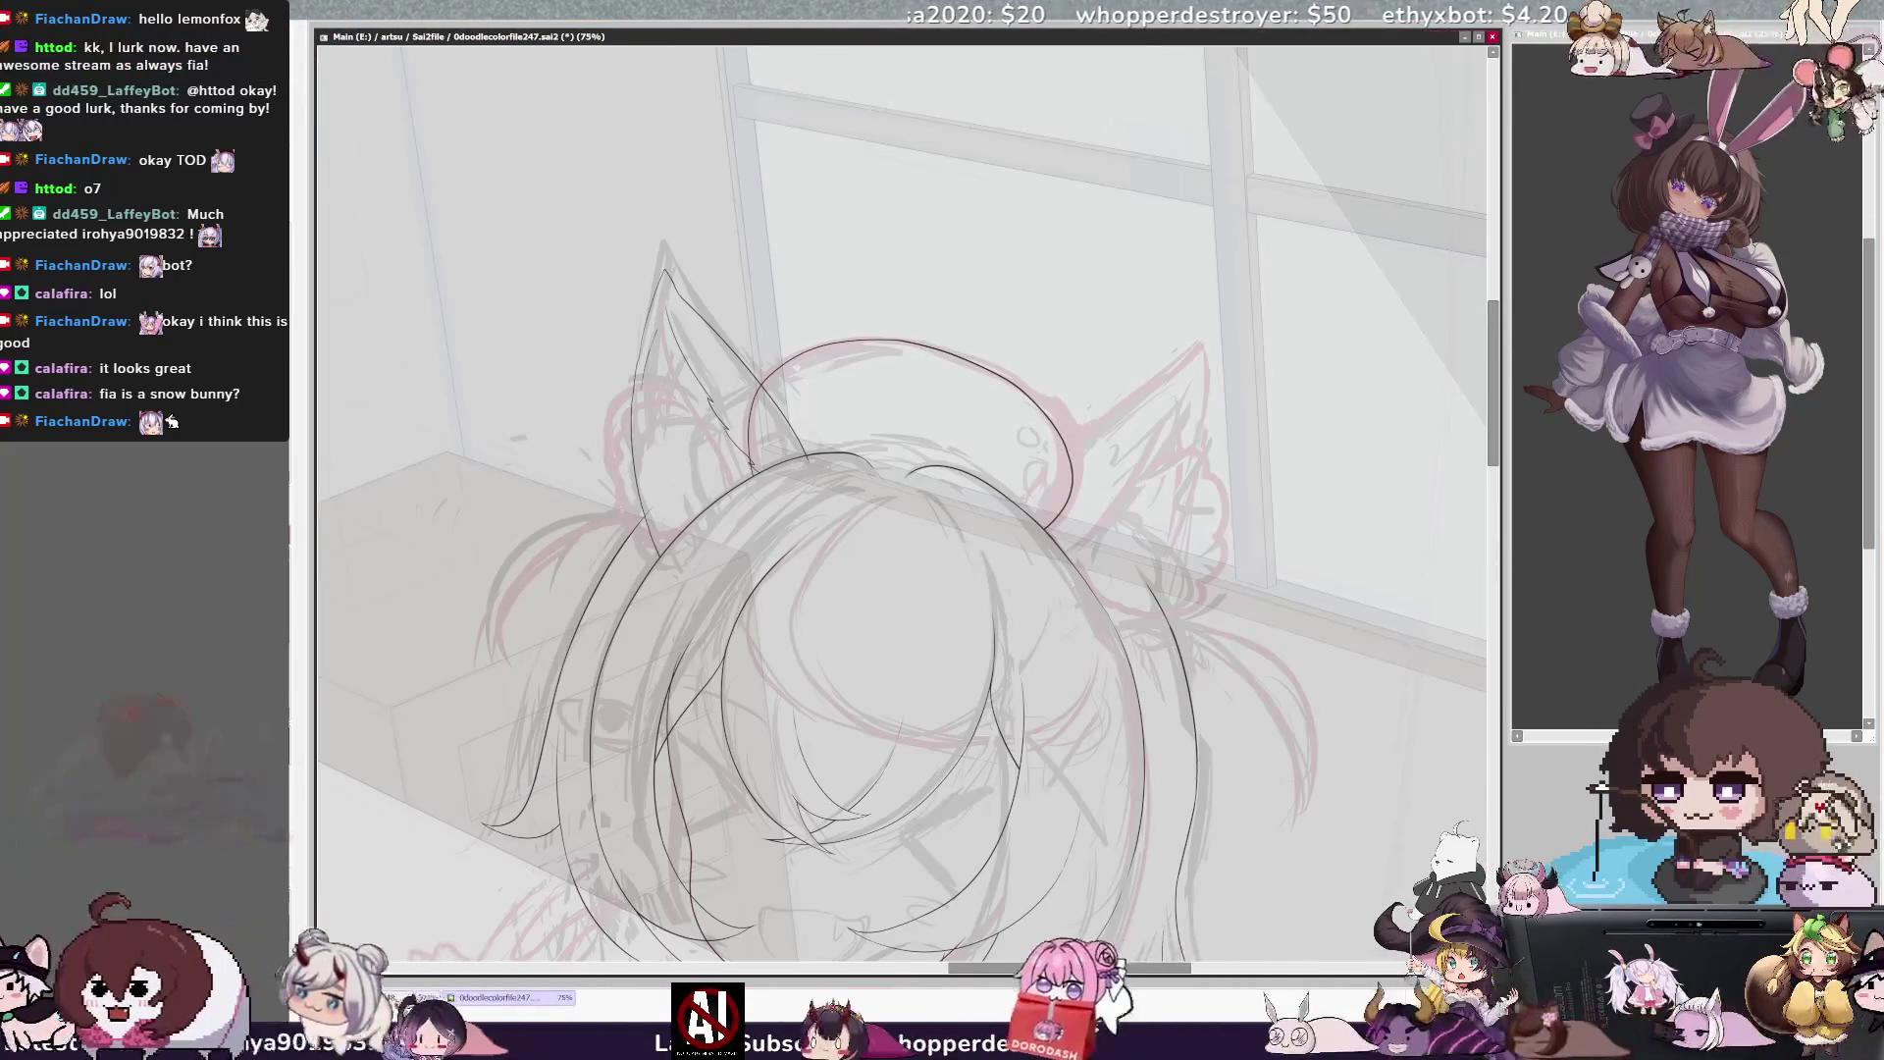
key(h)
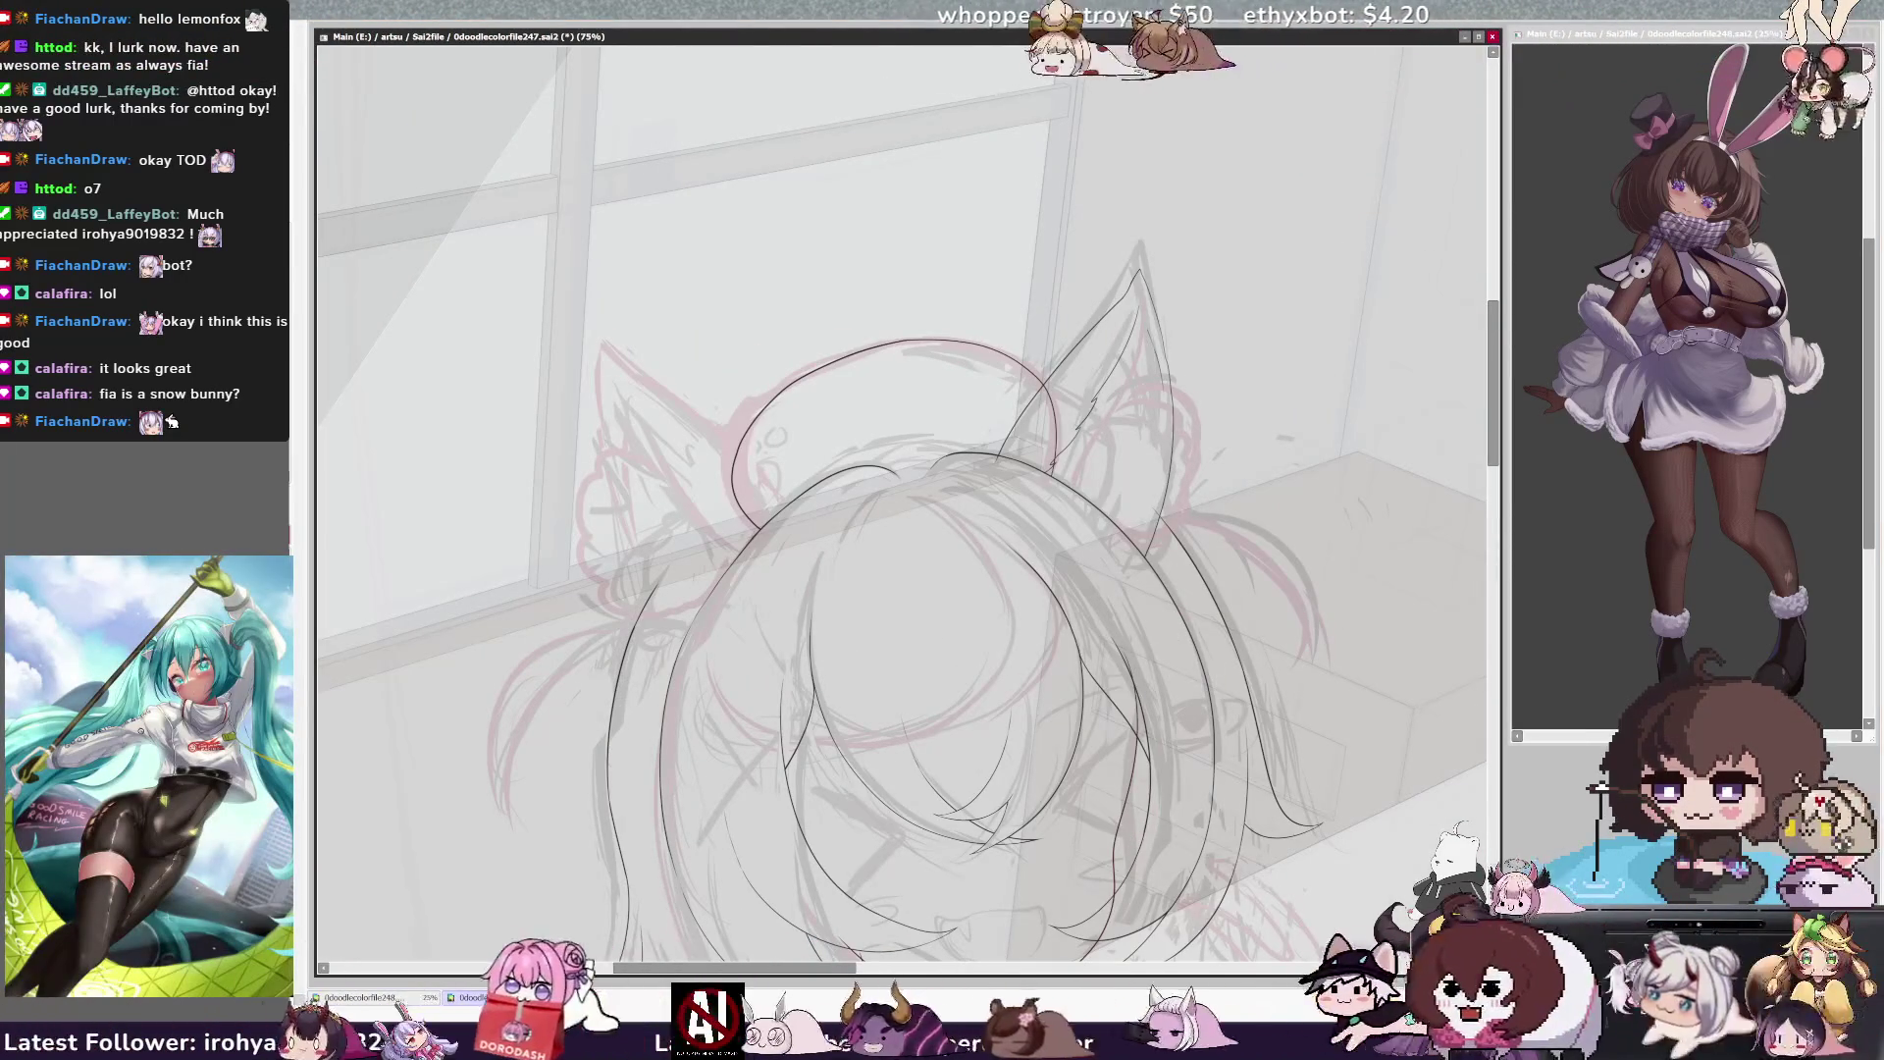
key(h)
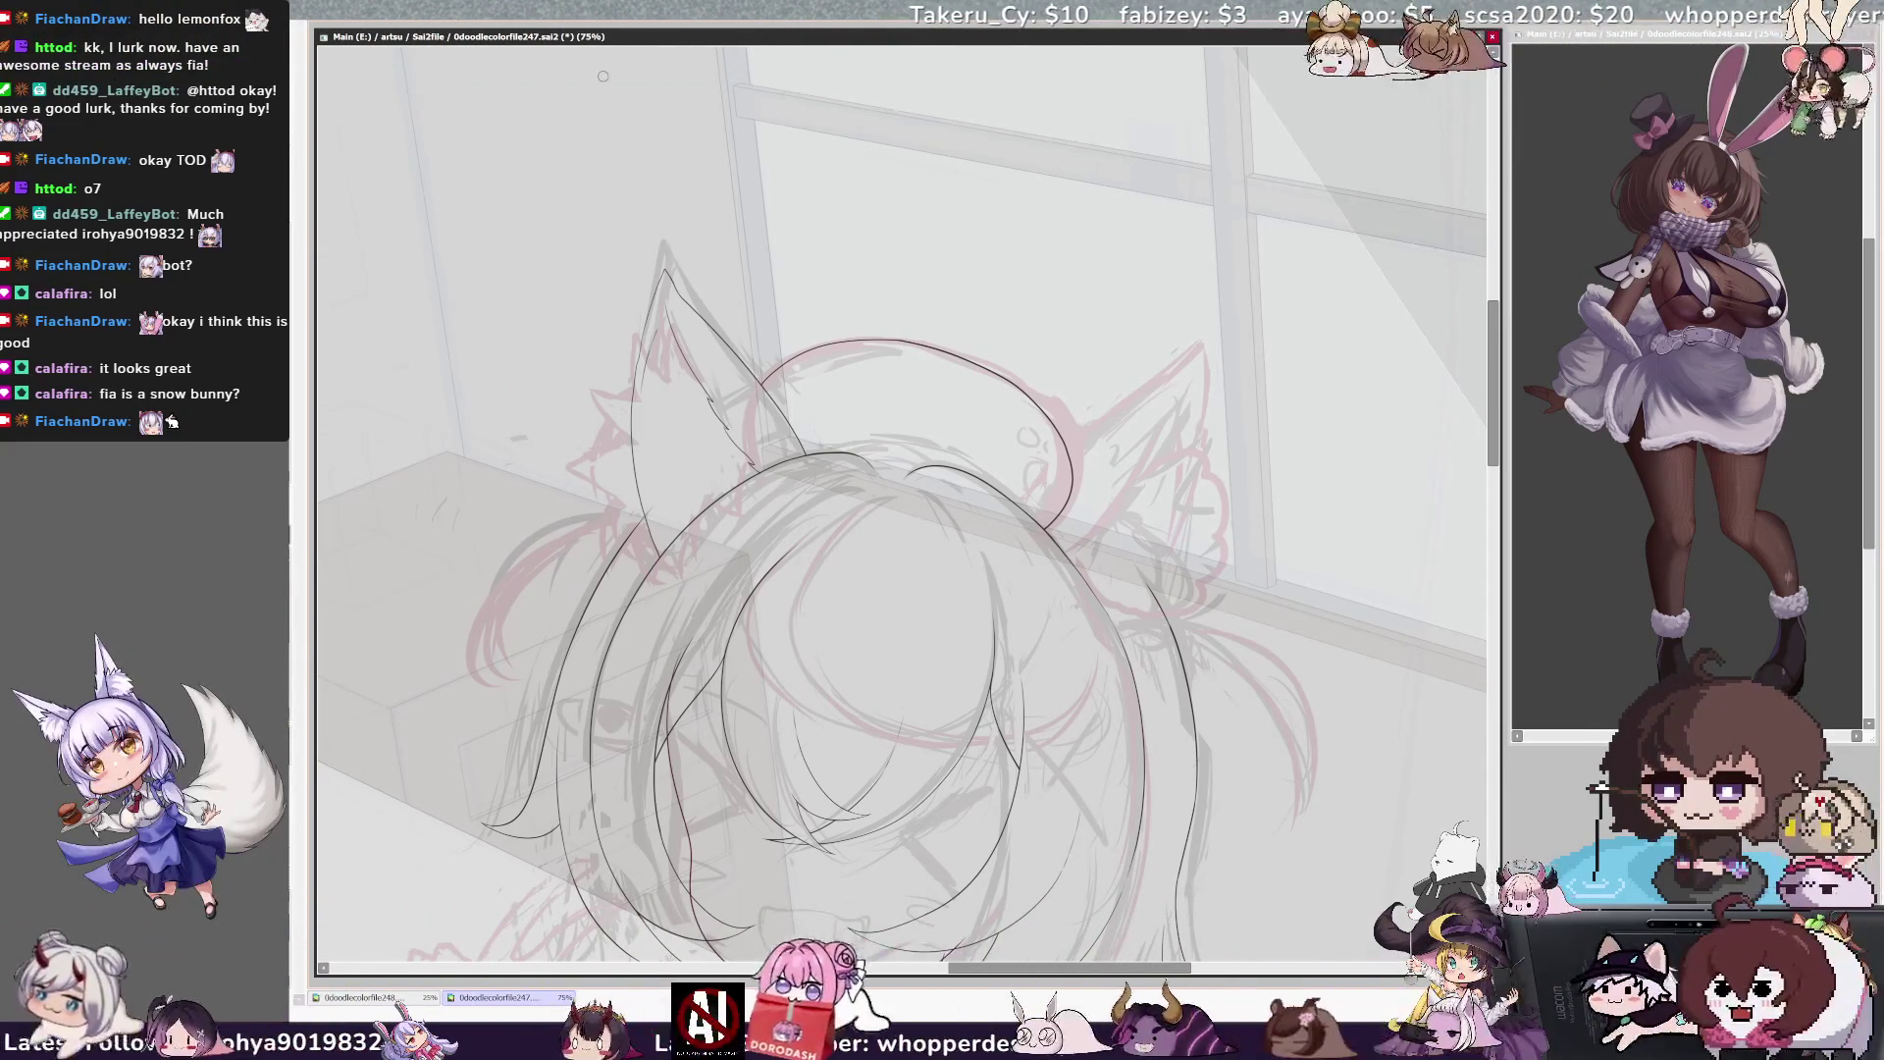
key(ctrl+minus)
key(ctrl+minus)
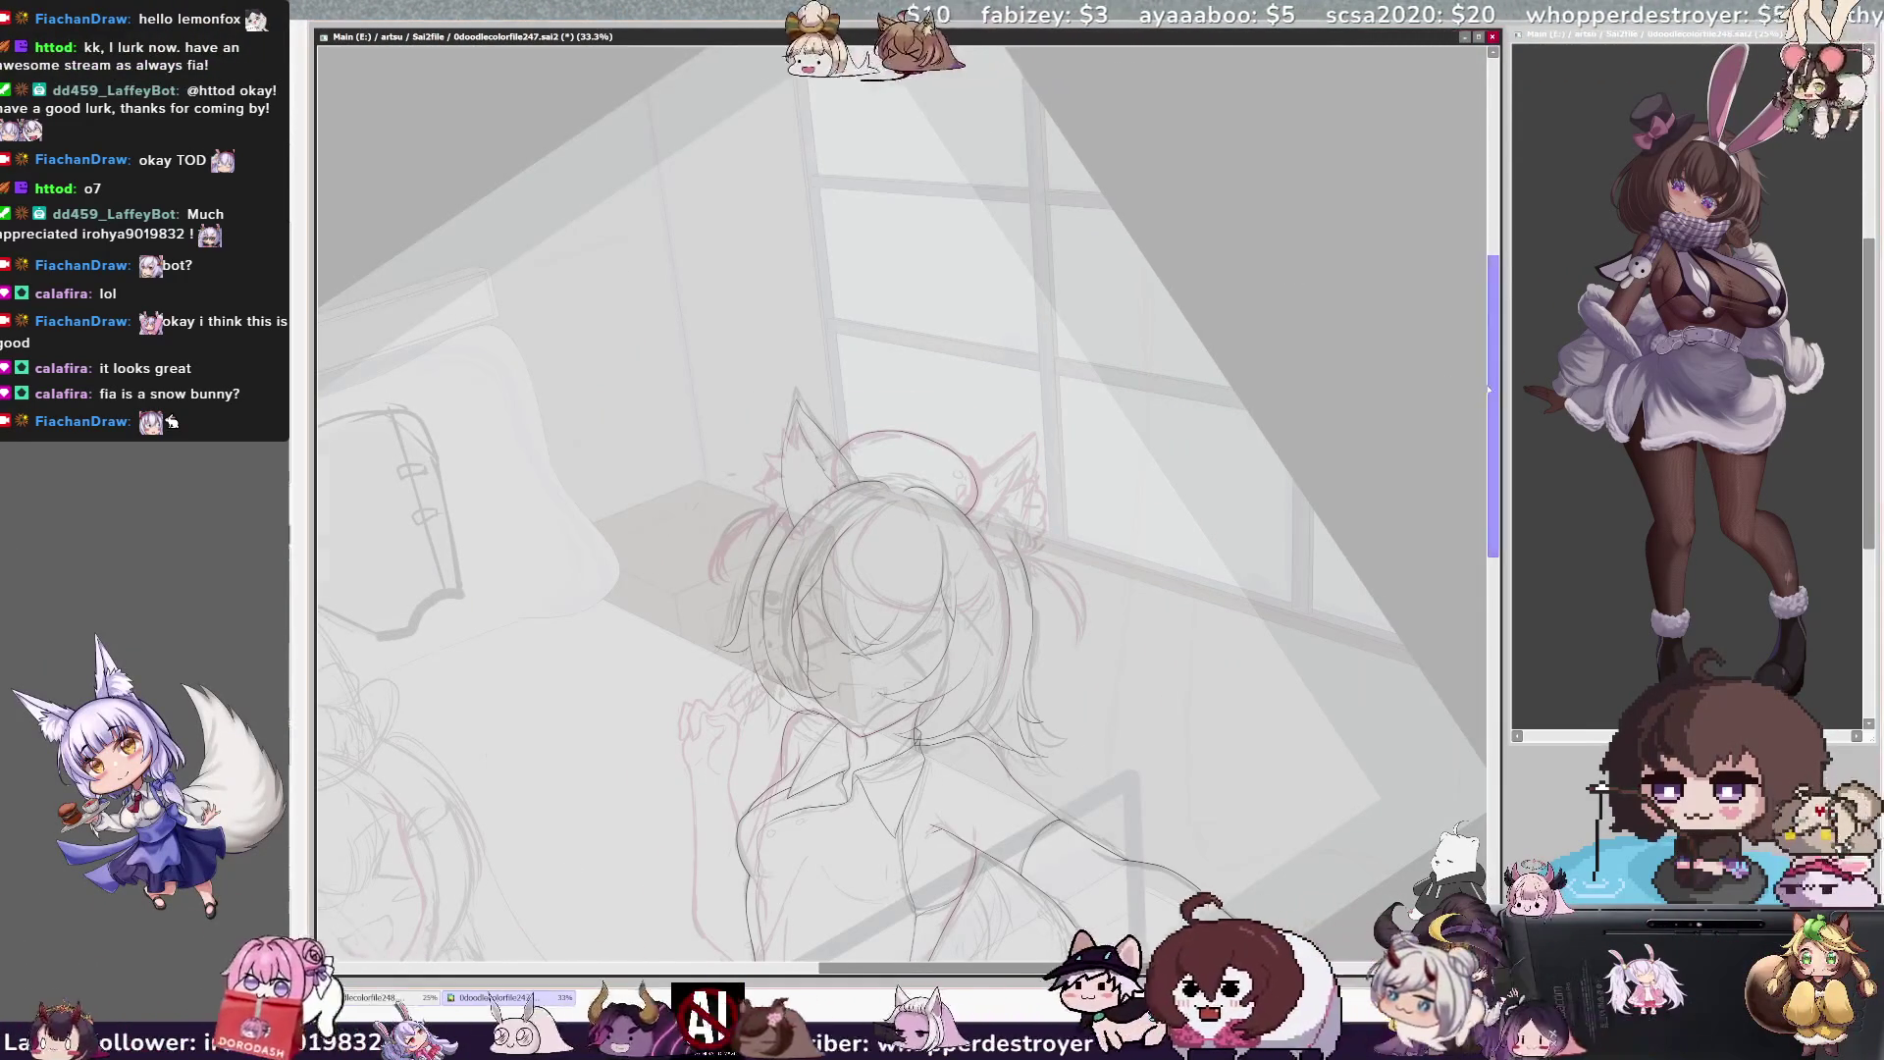
Erase the lower end of the hair stroke at the head's side and redraw it as a short stroke
scroll(1487, 390, down, 1)
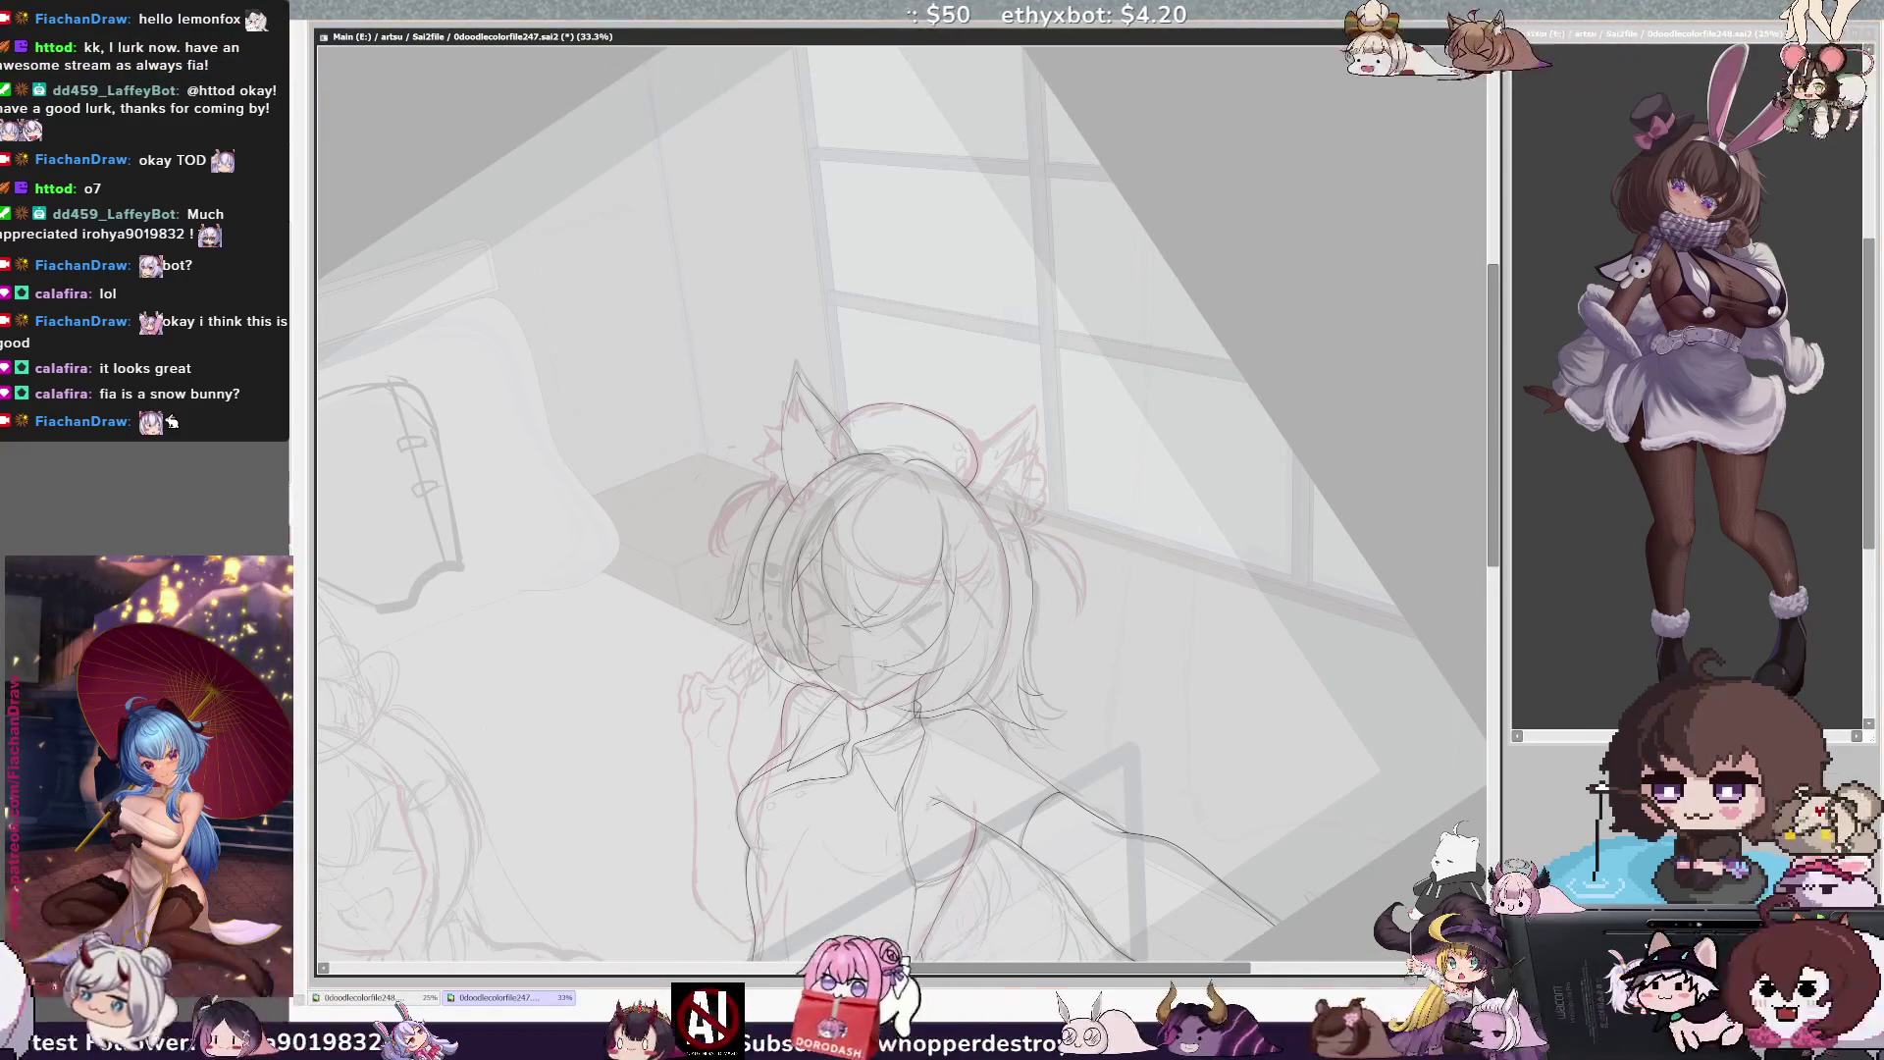
key(ctrl+plus)
key(ctrl+plus)
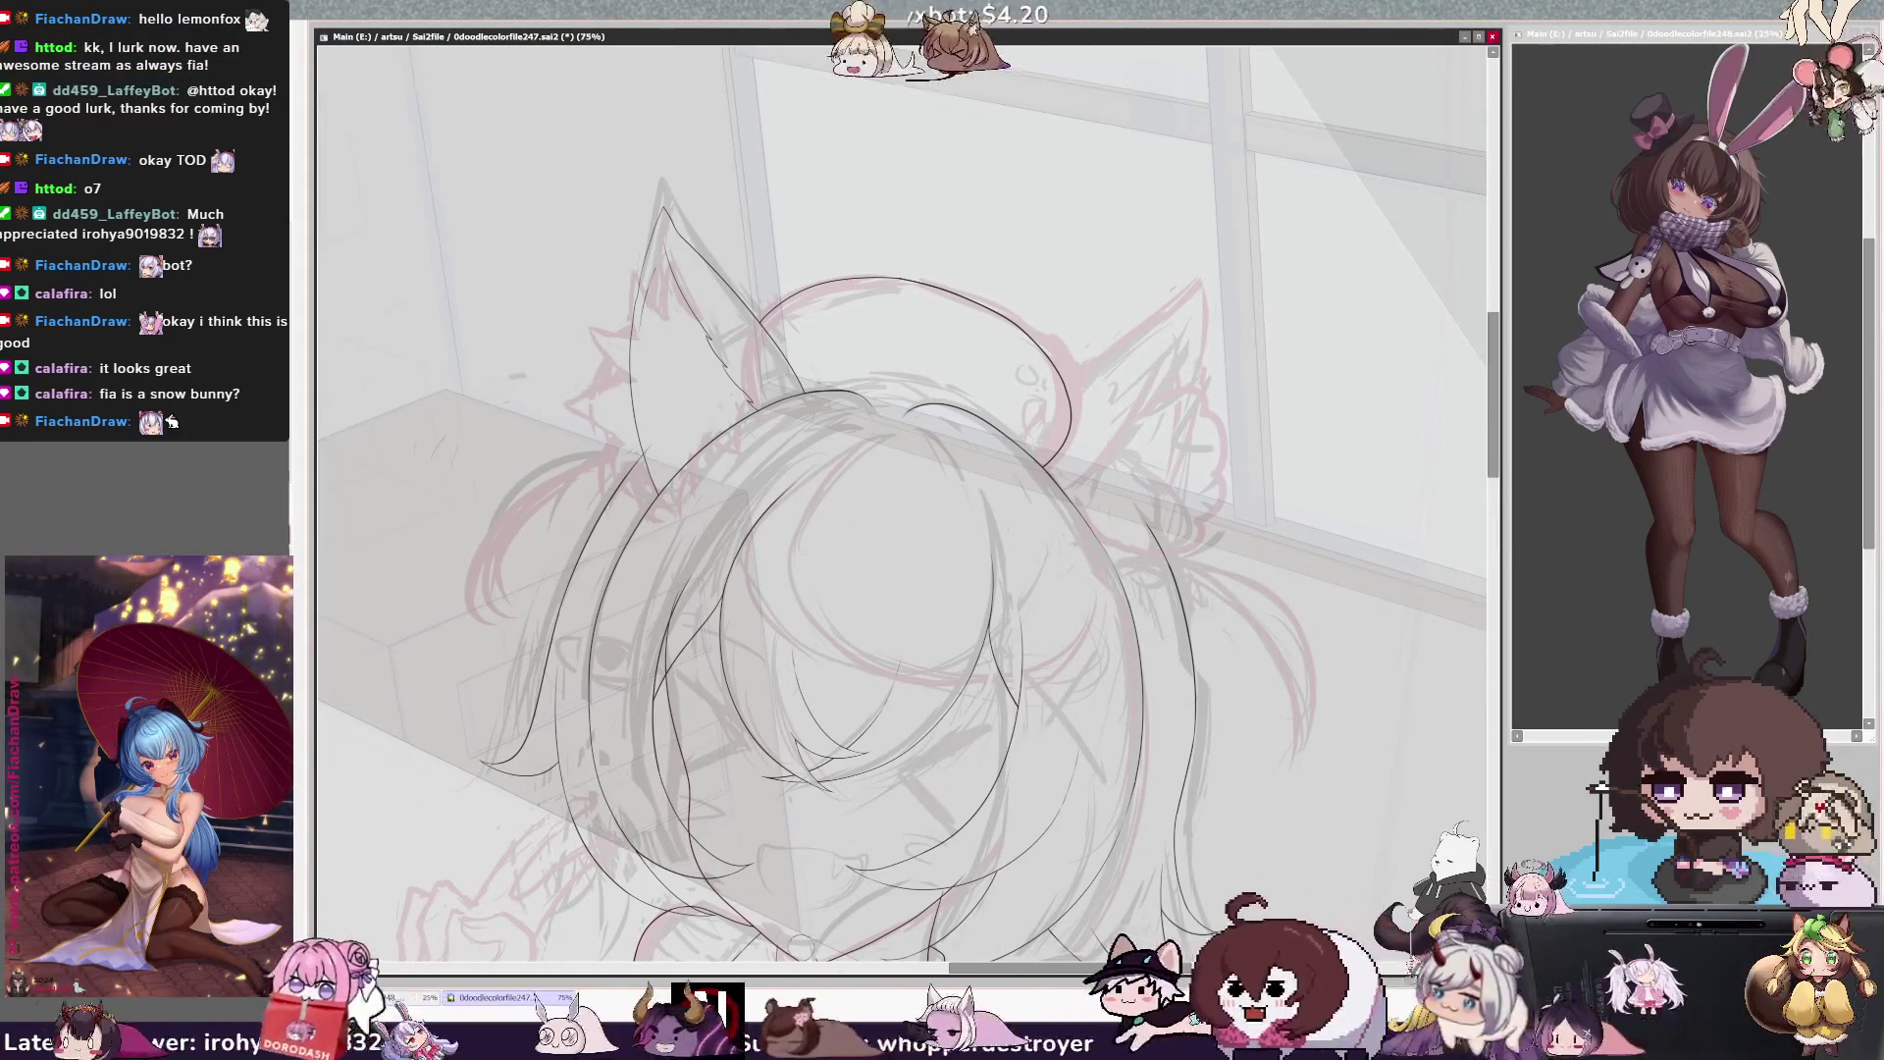
drag(936, 271, 854, 271)
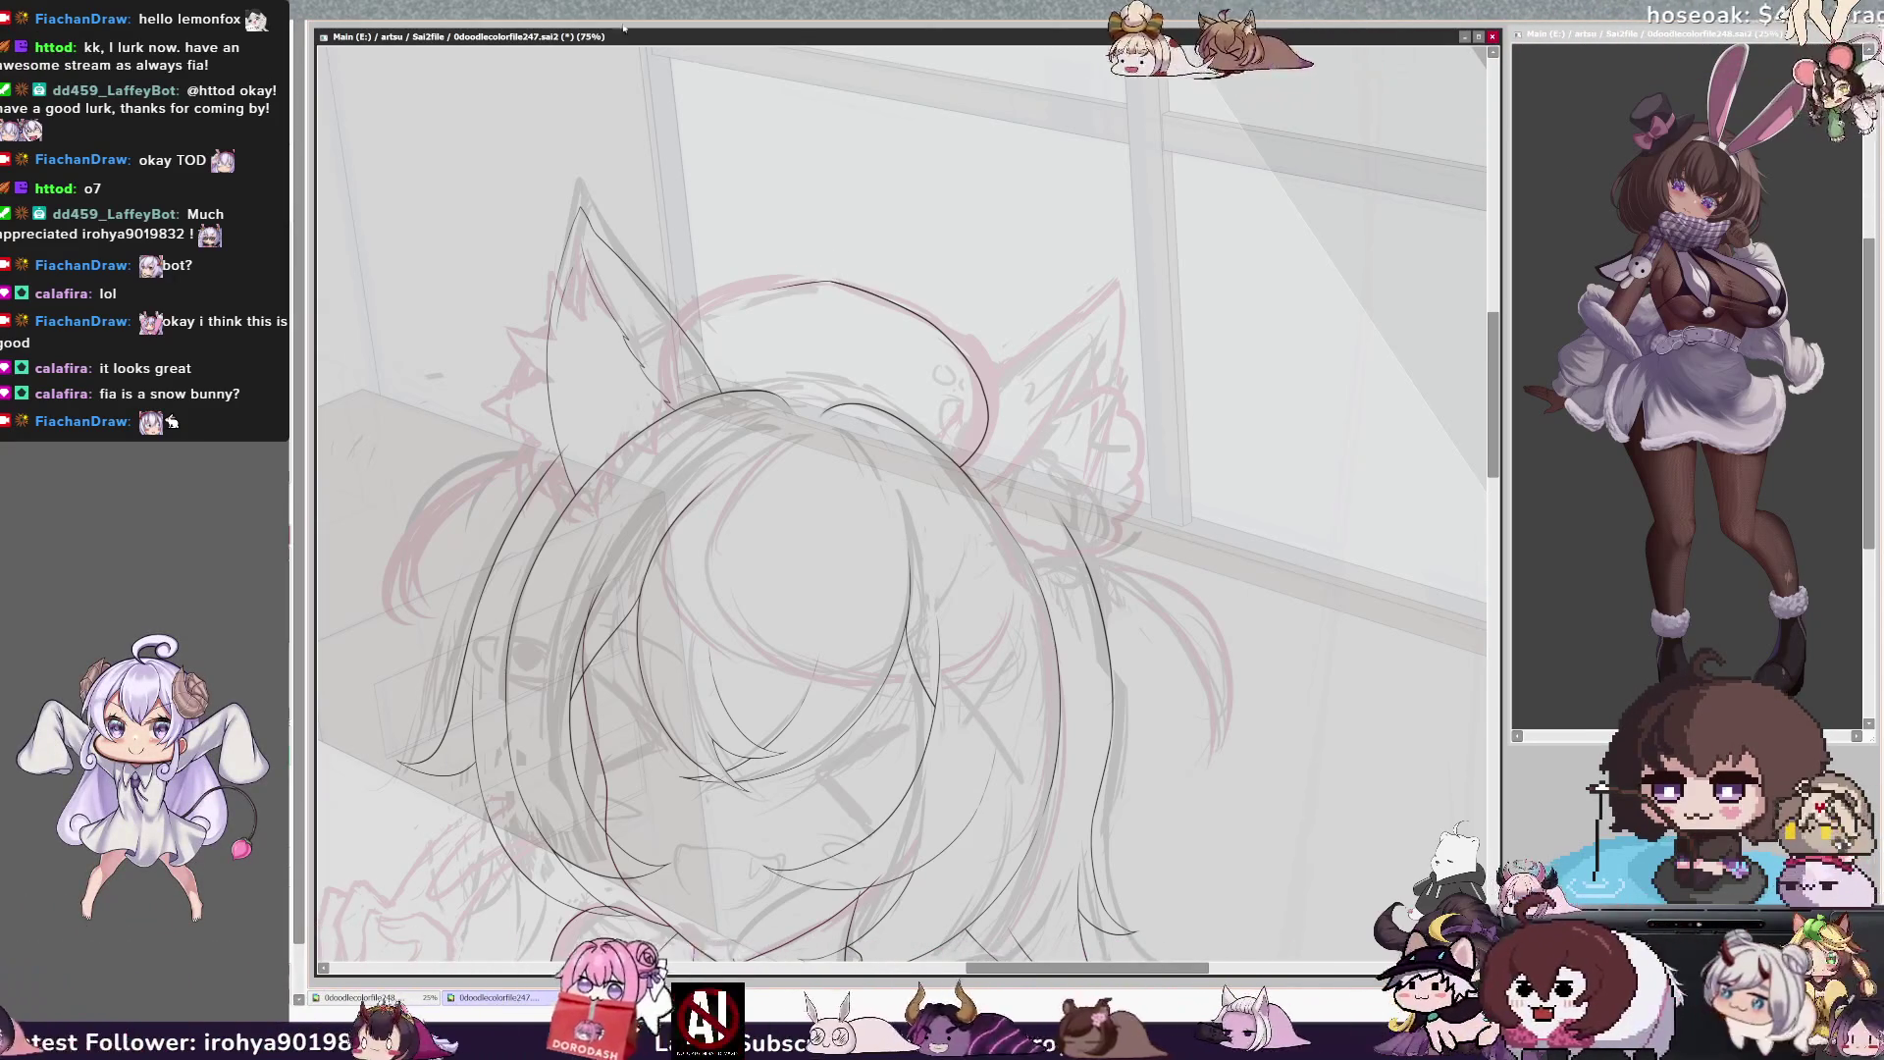
key(Delete)
key(Delete)
key(Delete)
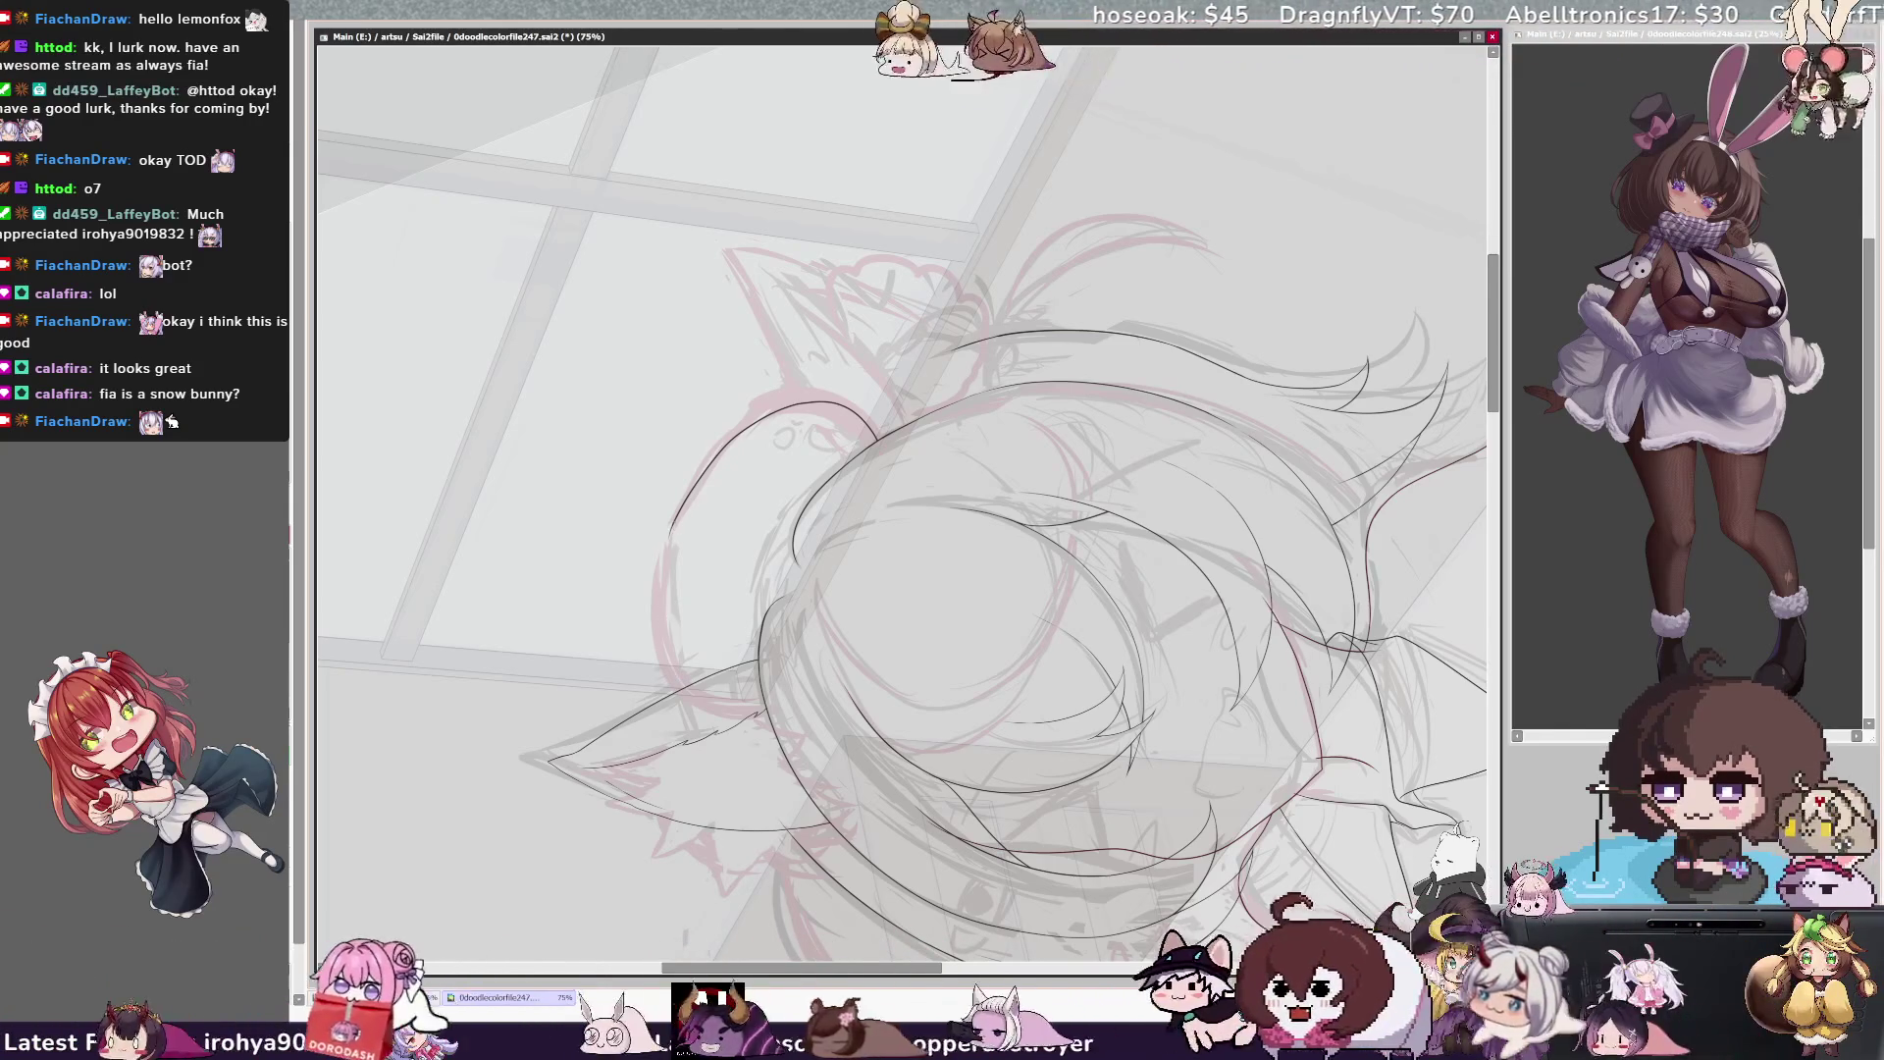
drag(667, 682, 670, 530)
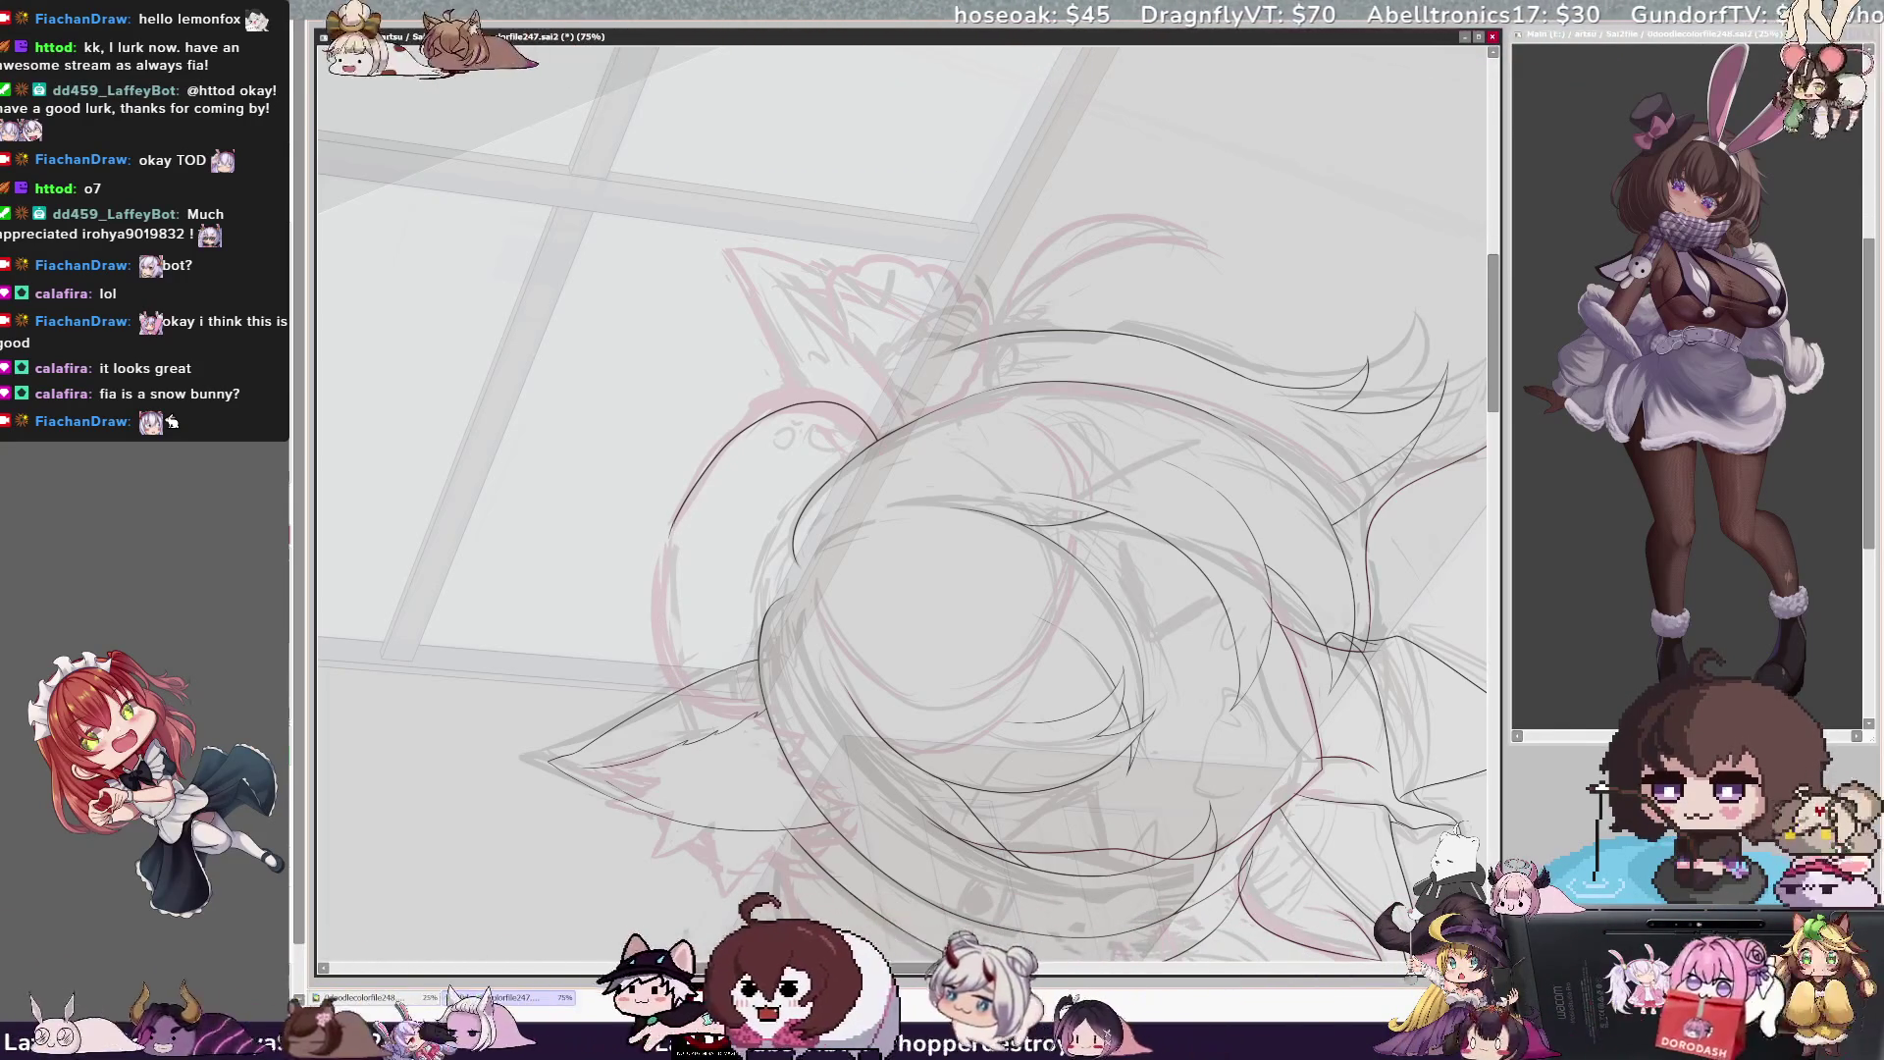
drag(671, 652, 675, 682)
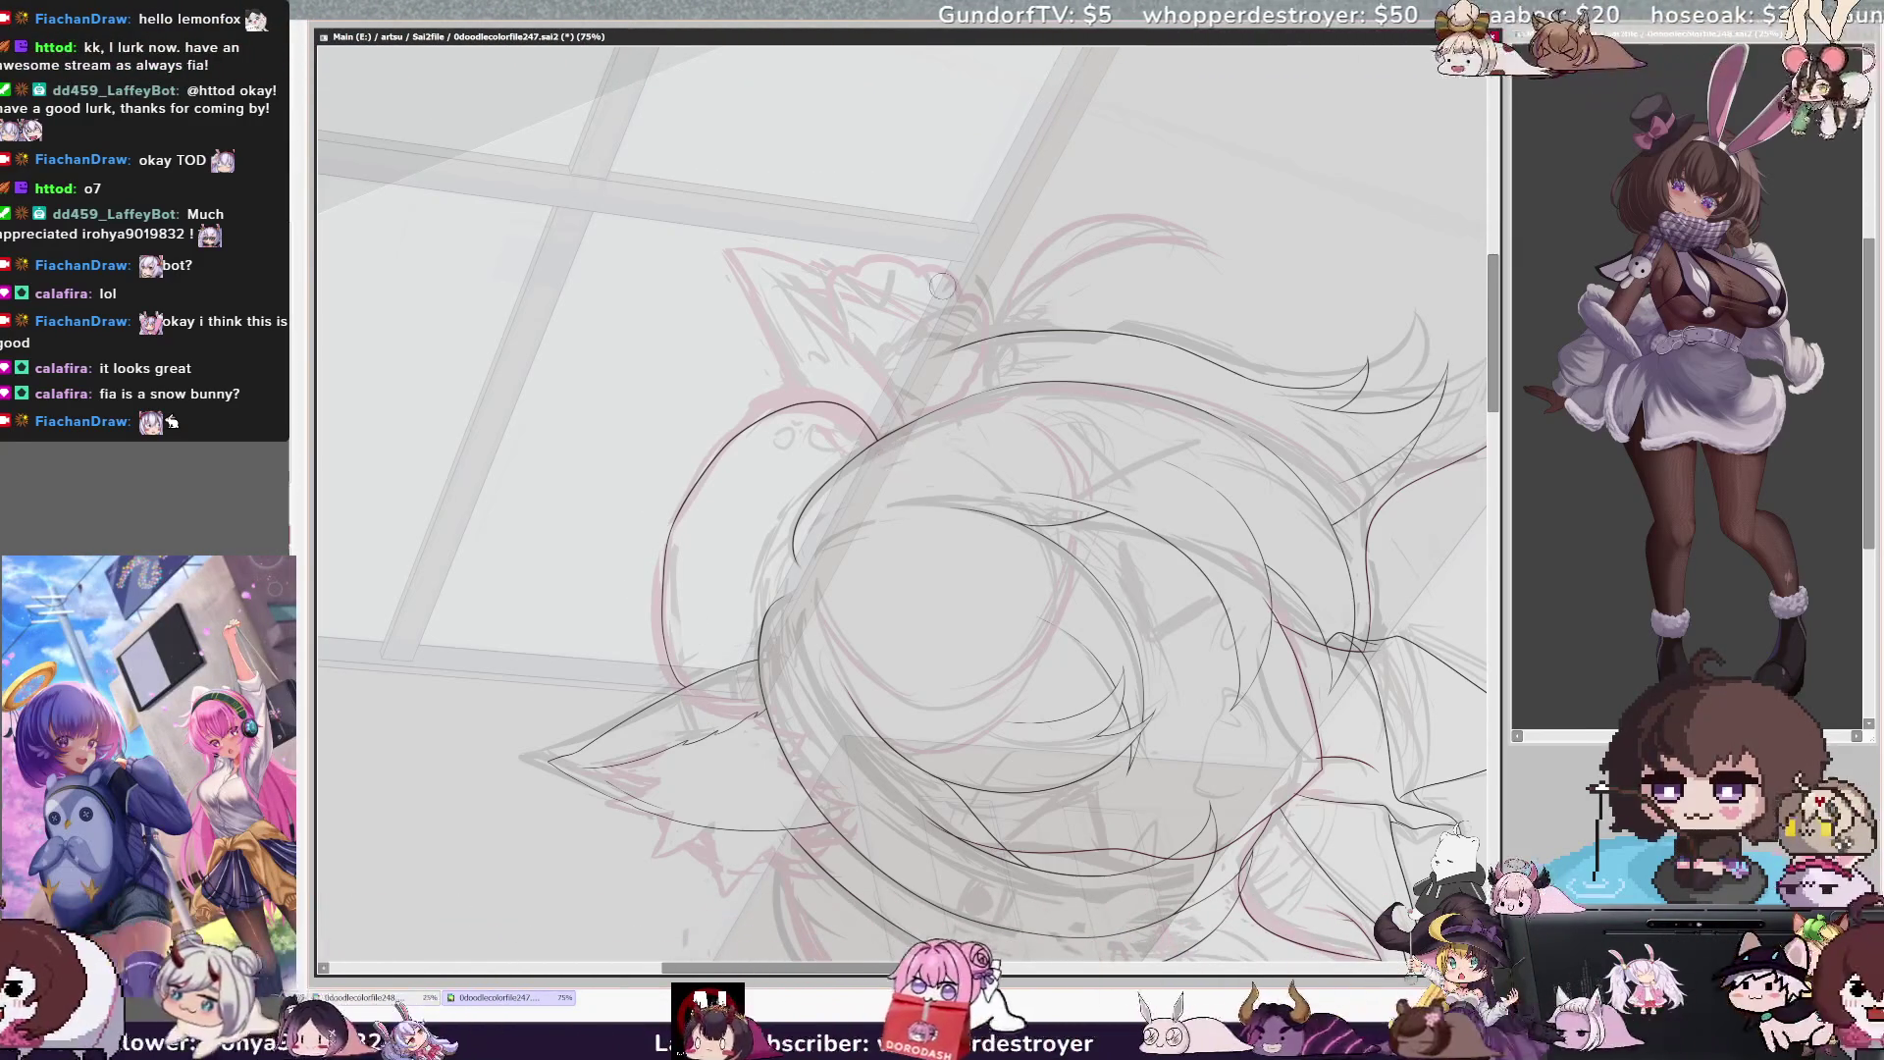
key(End)
key(End)
key(End)
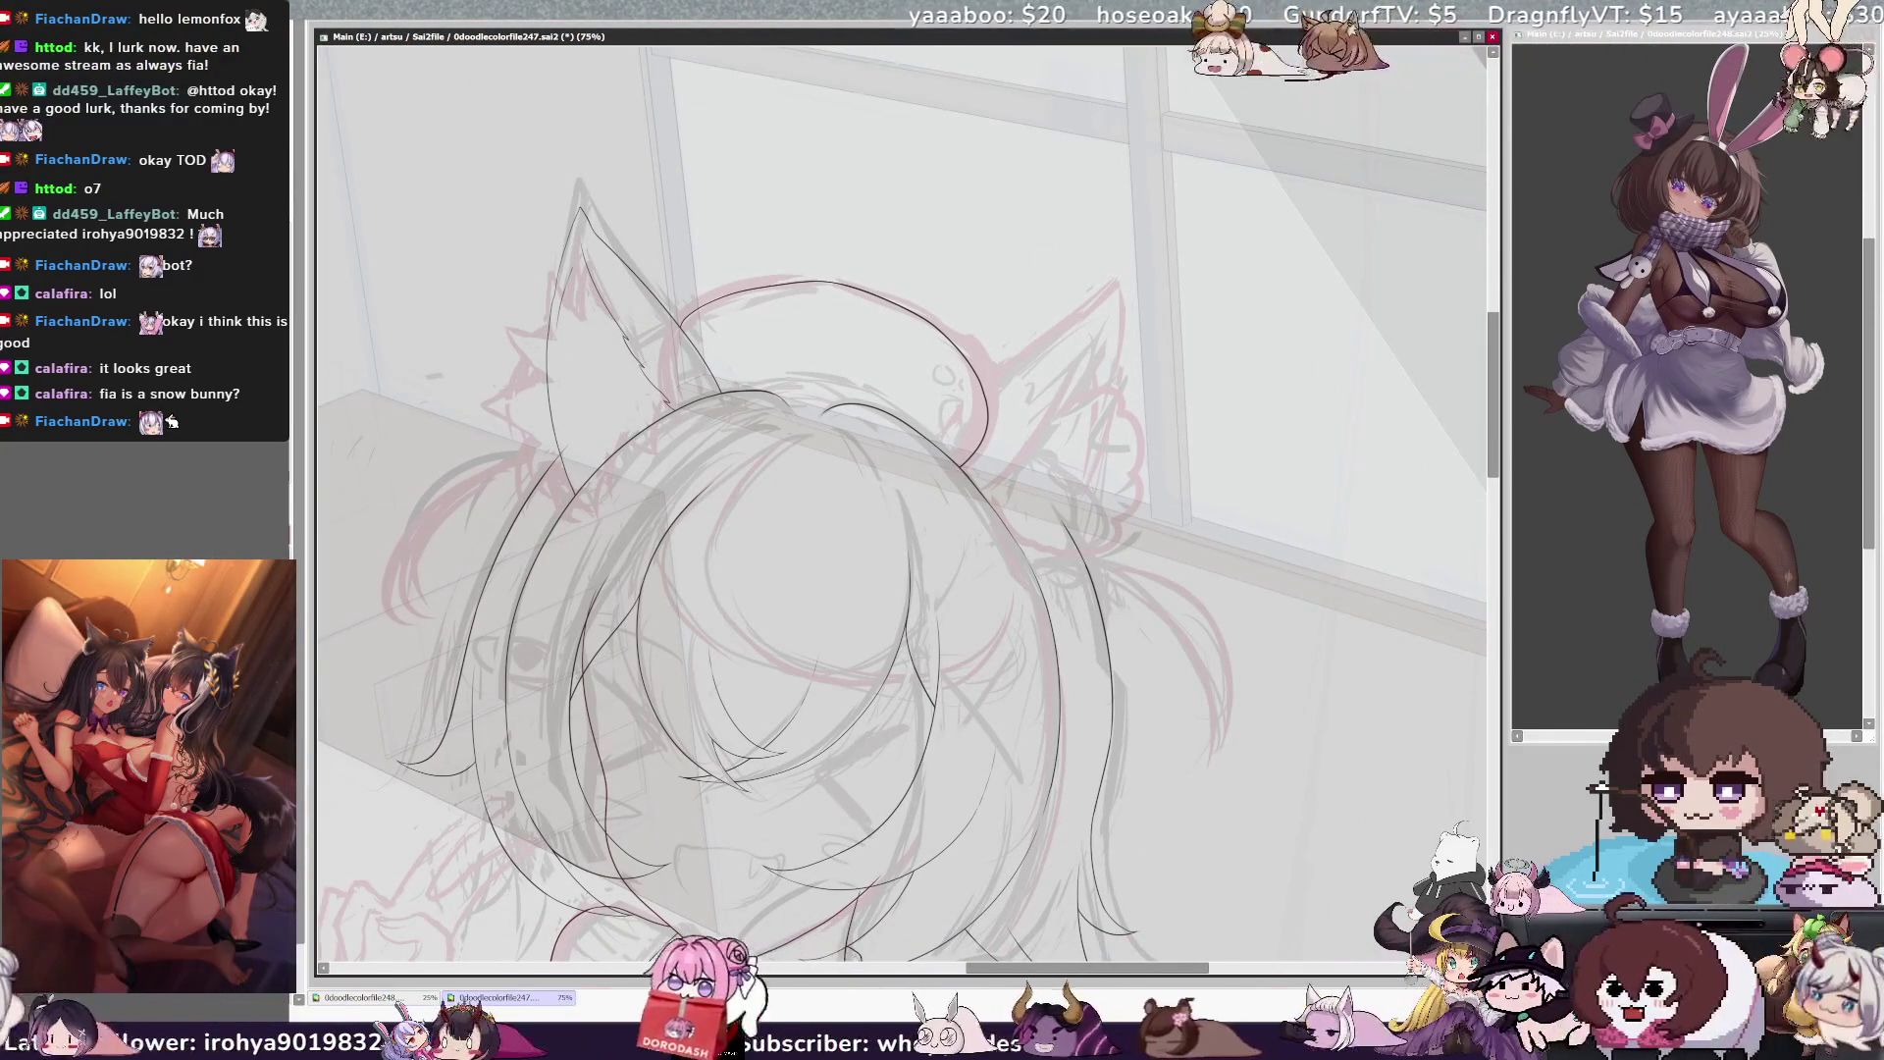
key(Page_Down)
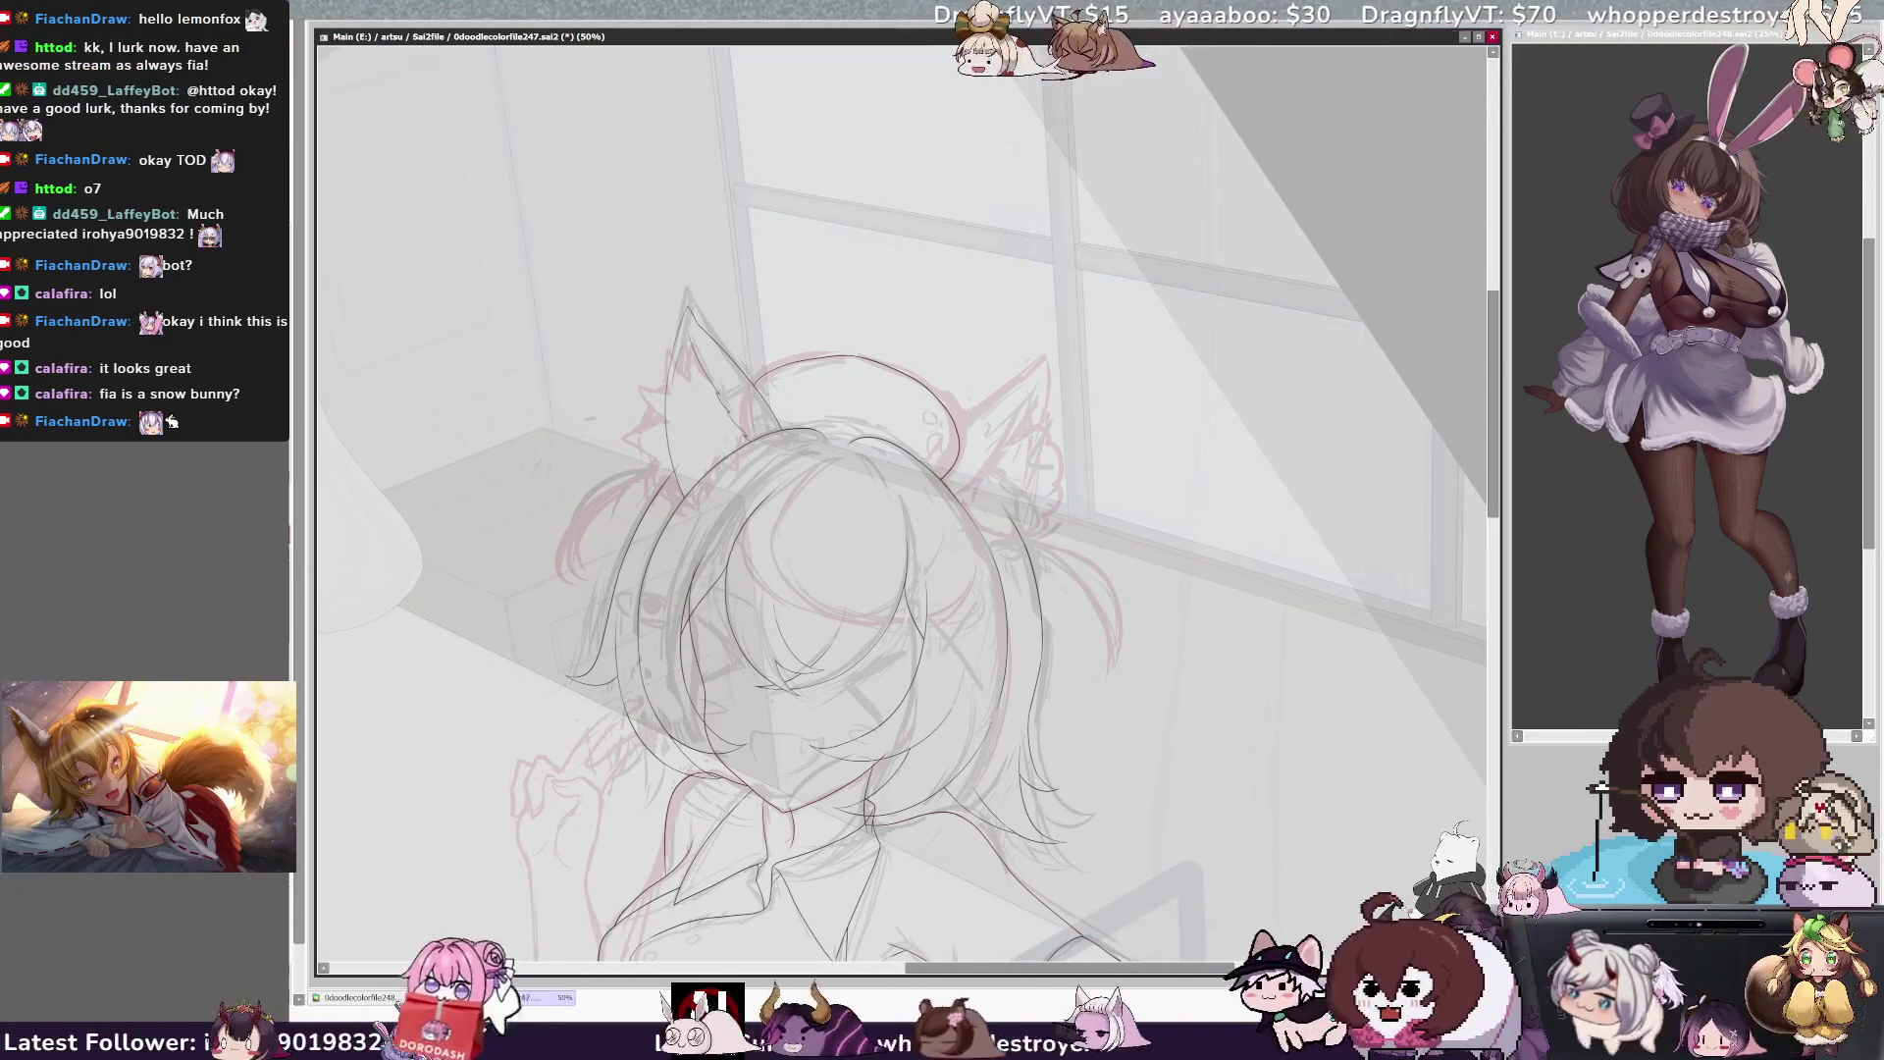
Mirror the view and flip it back to check proportions, then zoom in on the face
scroll(903, 491, down, 3)
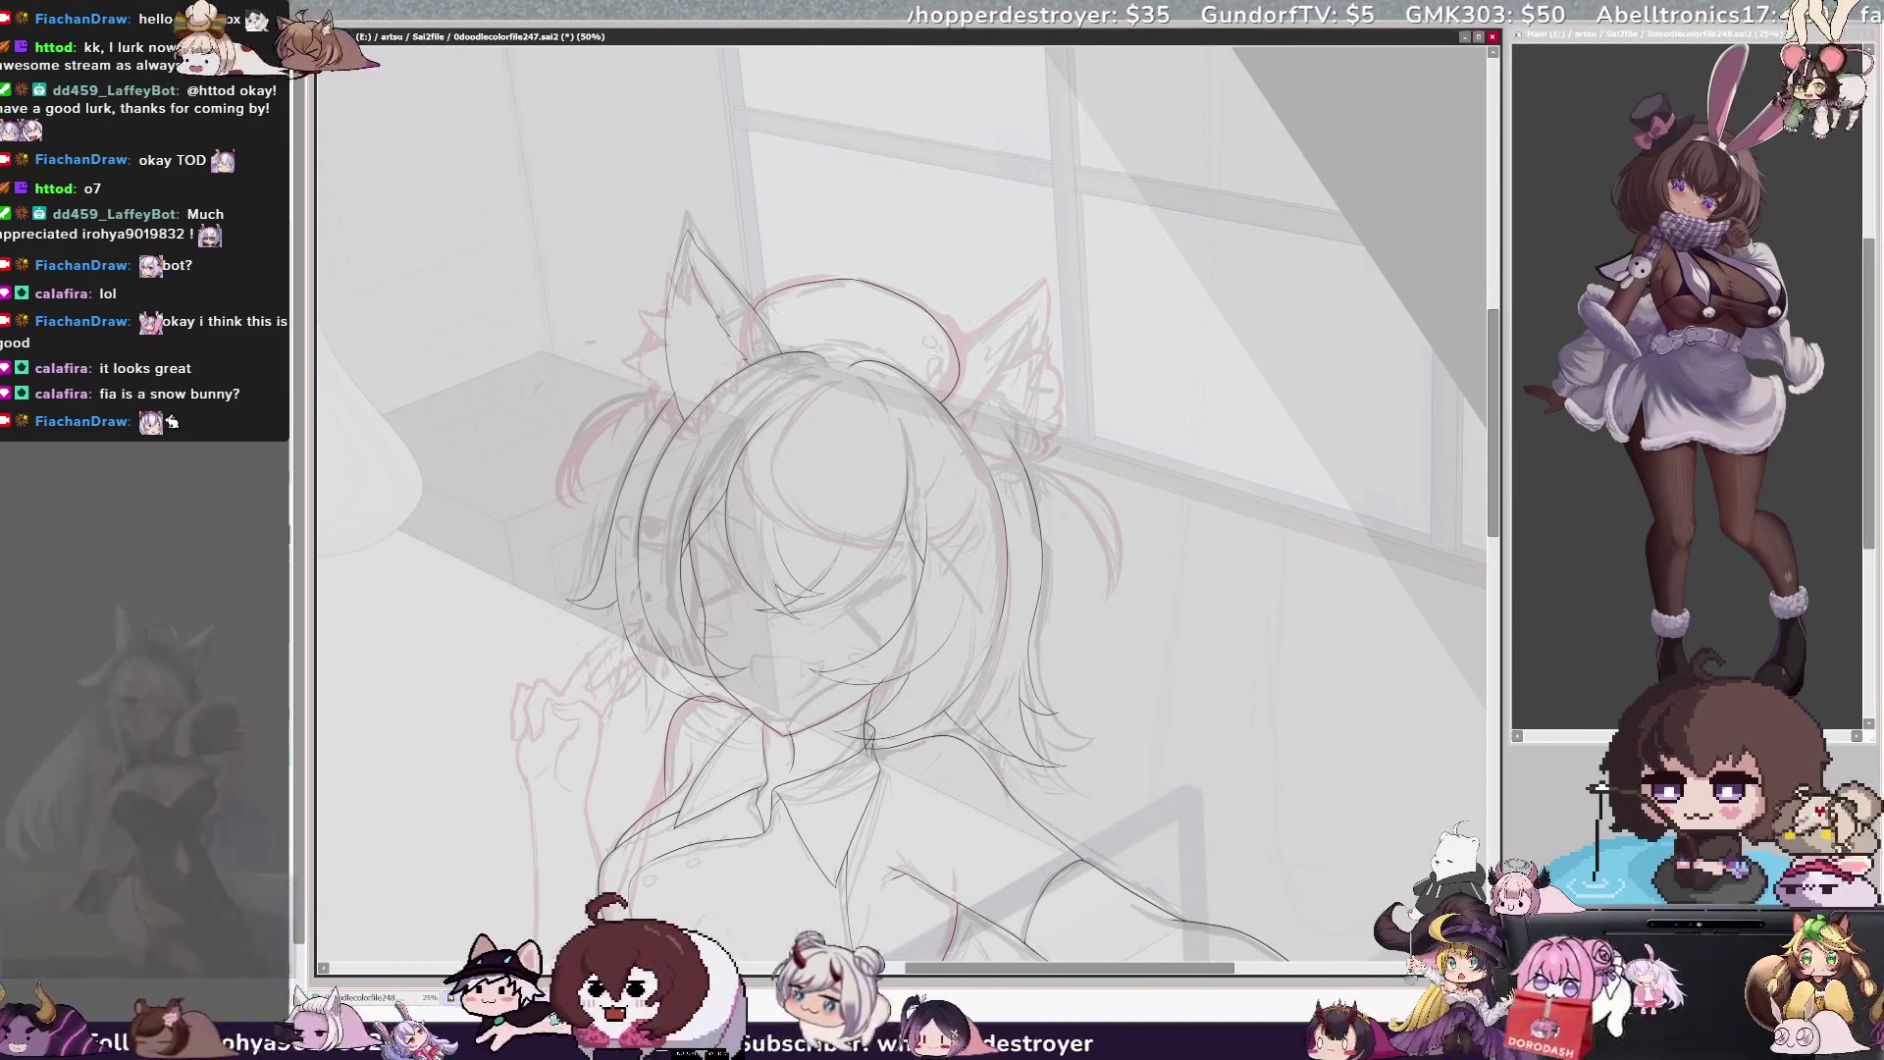
key(h)
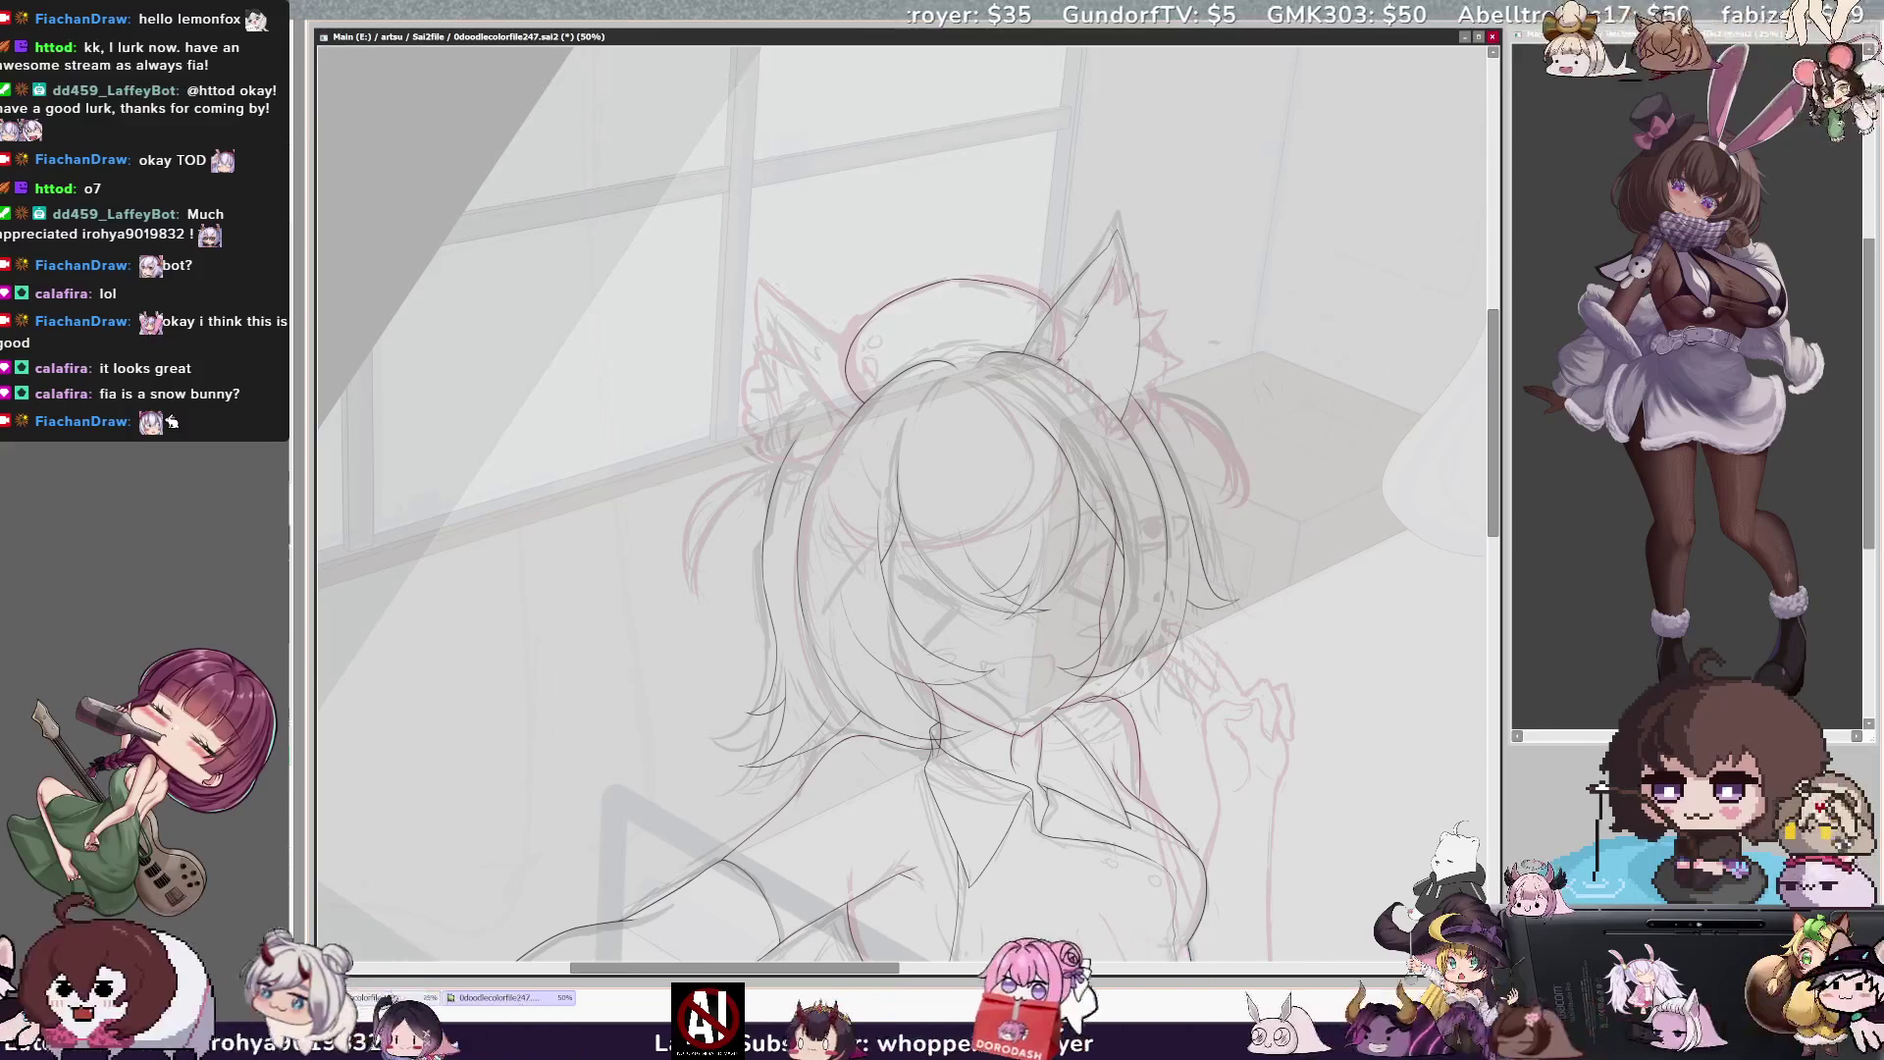
key(h)
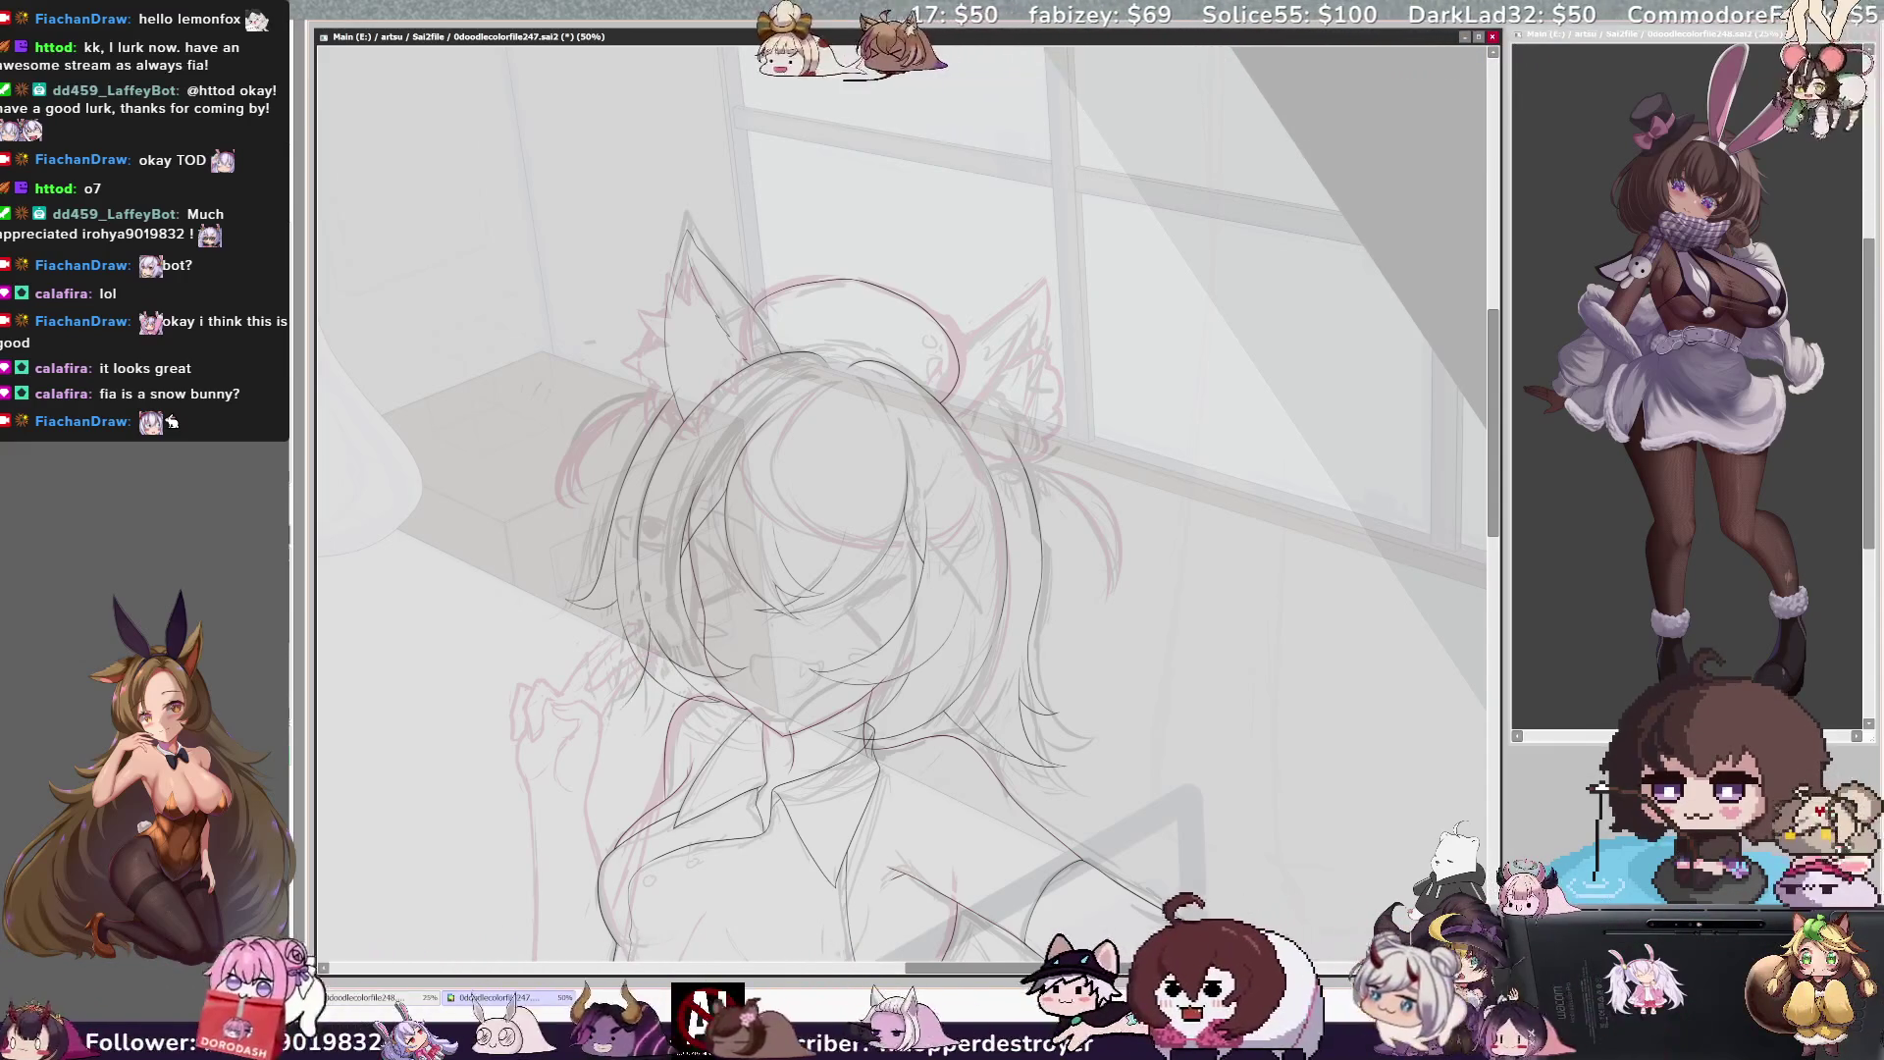
key(ctrl+plus)
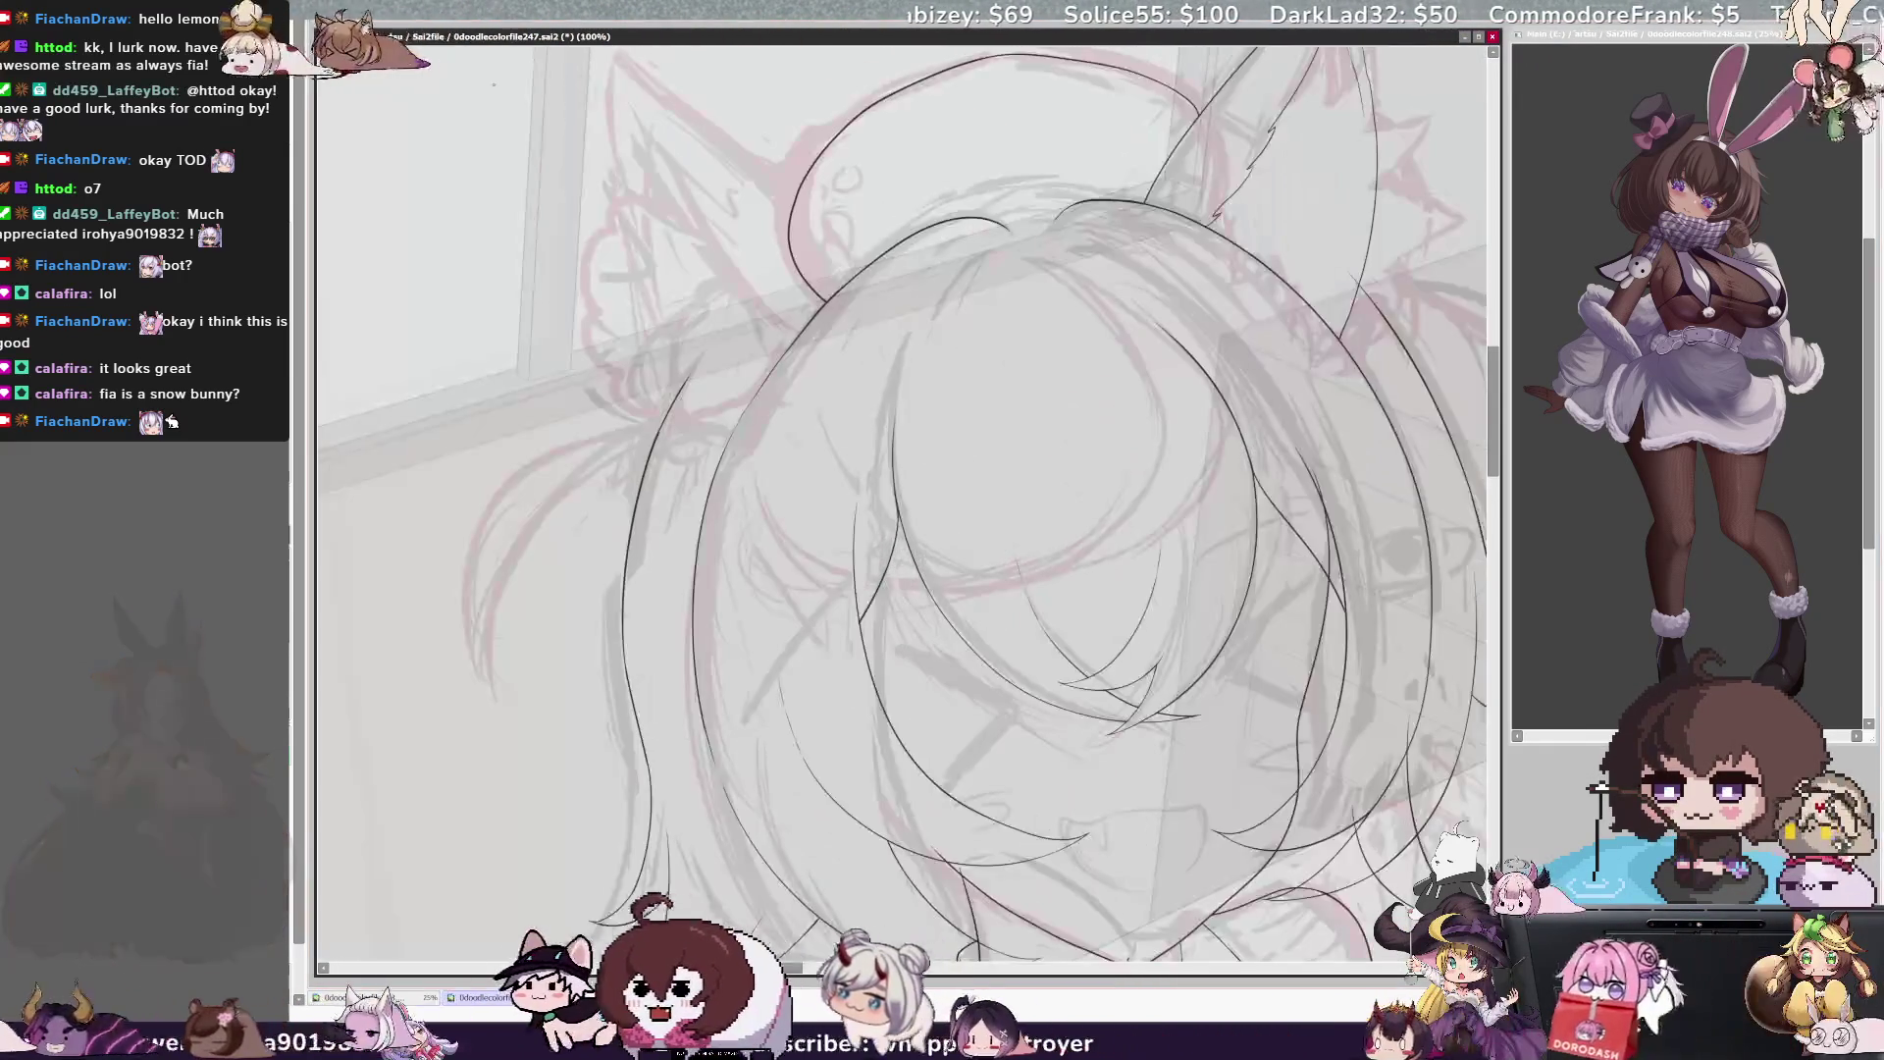
scroll(903, 490, down, 5)
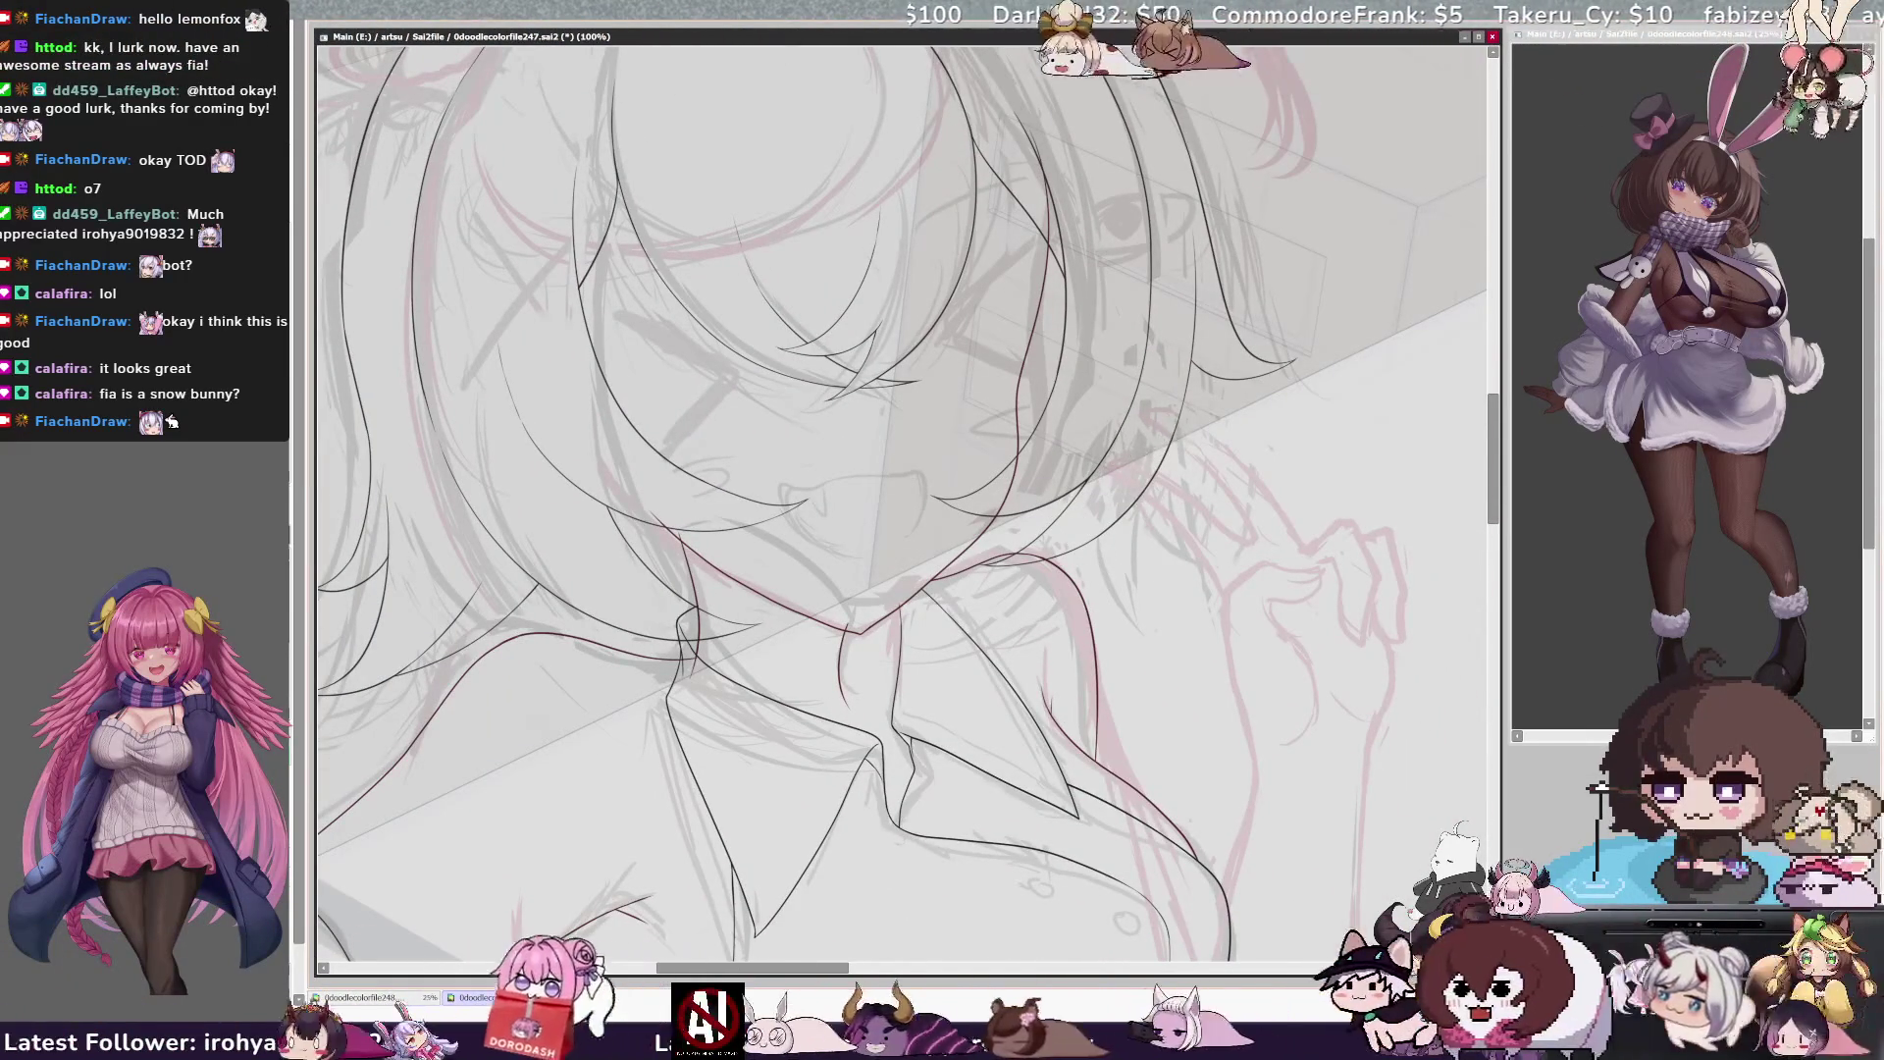
Draw a hair strand beside the raised hand twice, undo both attempts, and compare mirrored
drag(1031, 464, 1170, 550)
key(ctrl+z)
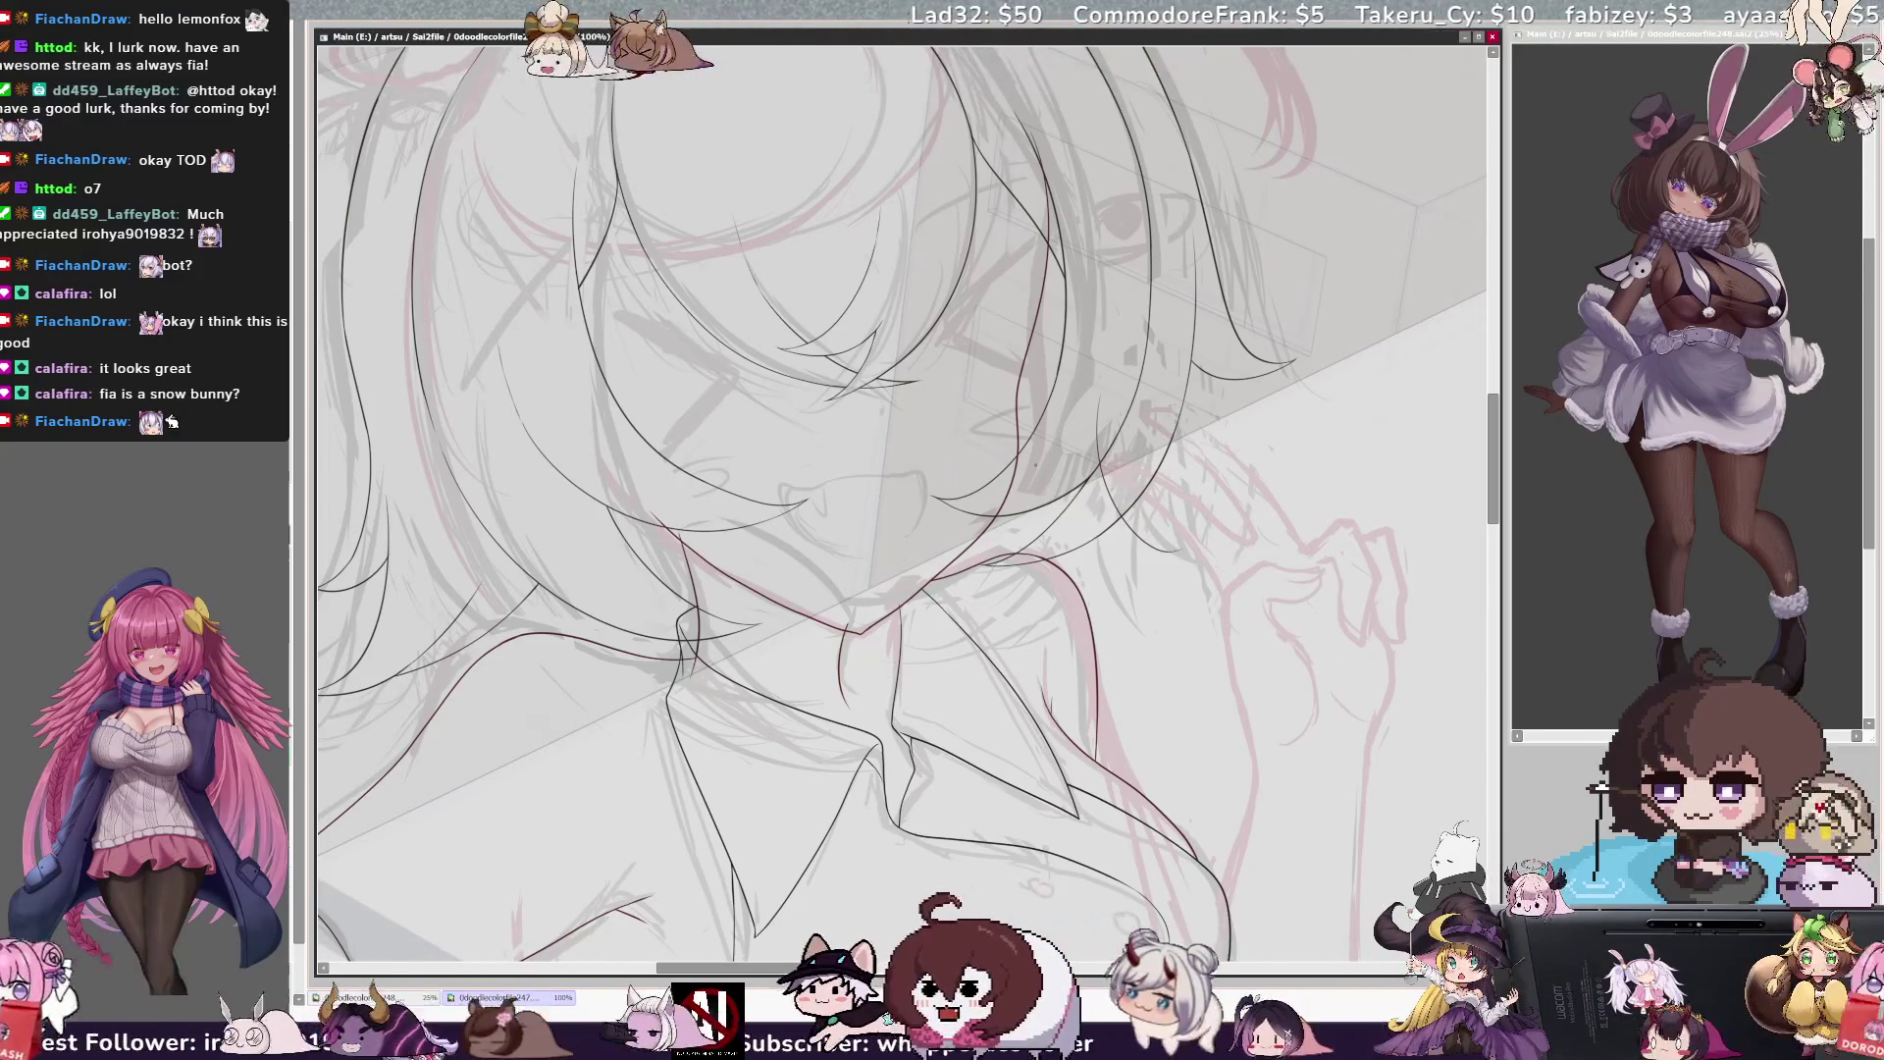
drag(1035, 480, 1195, 559)
key(ctrl+z)
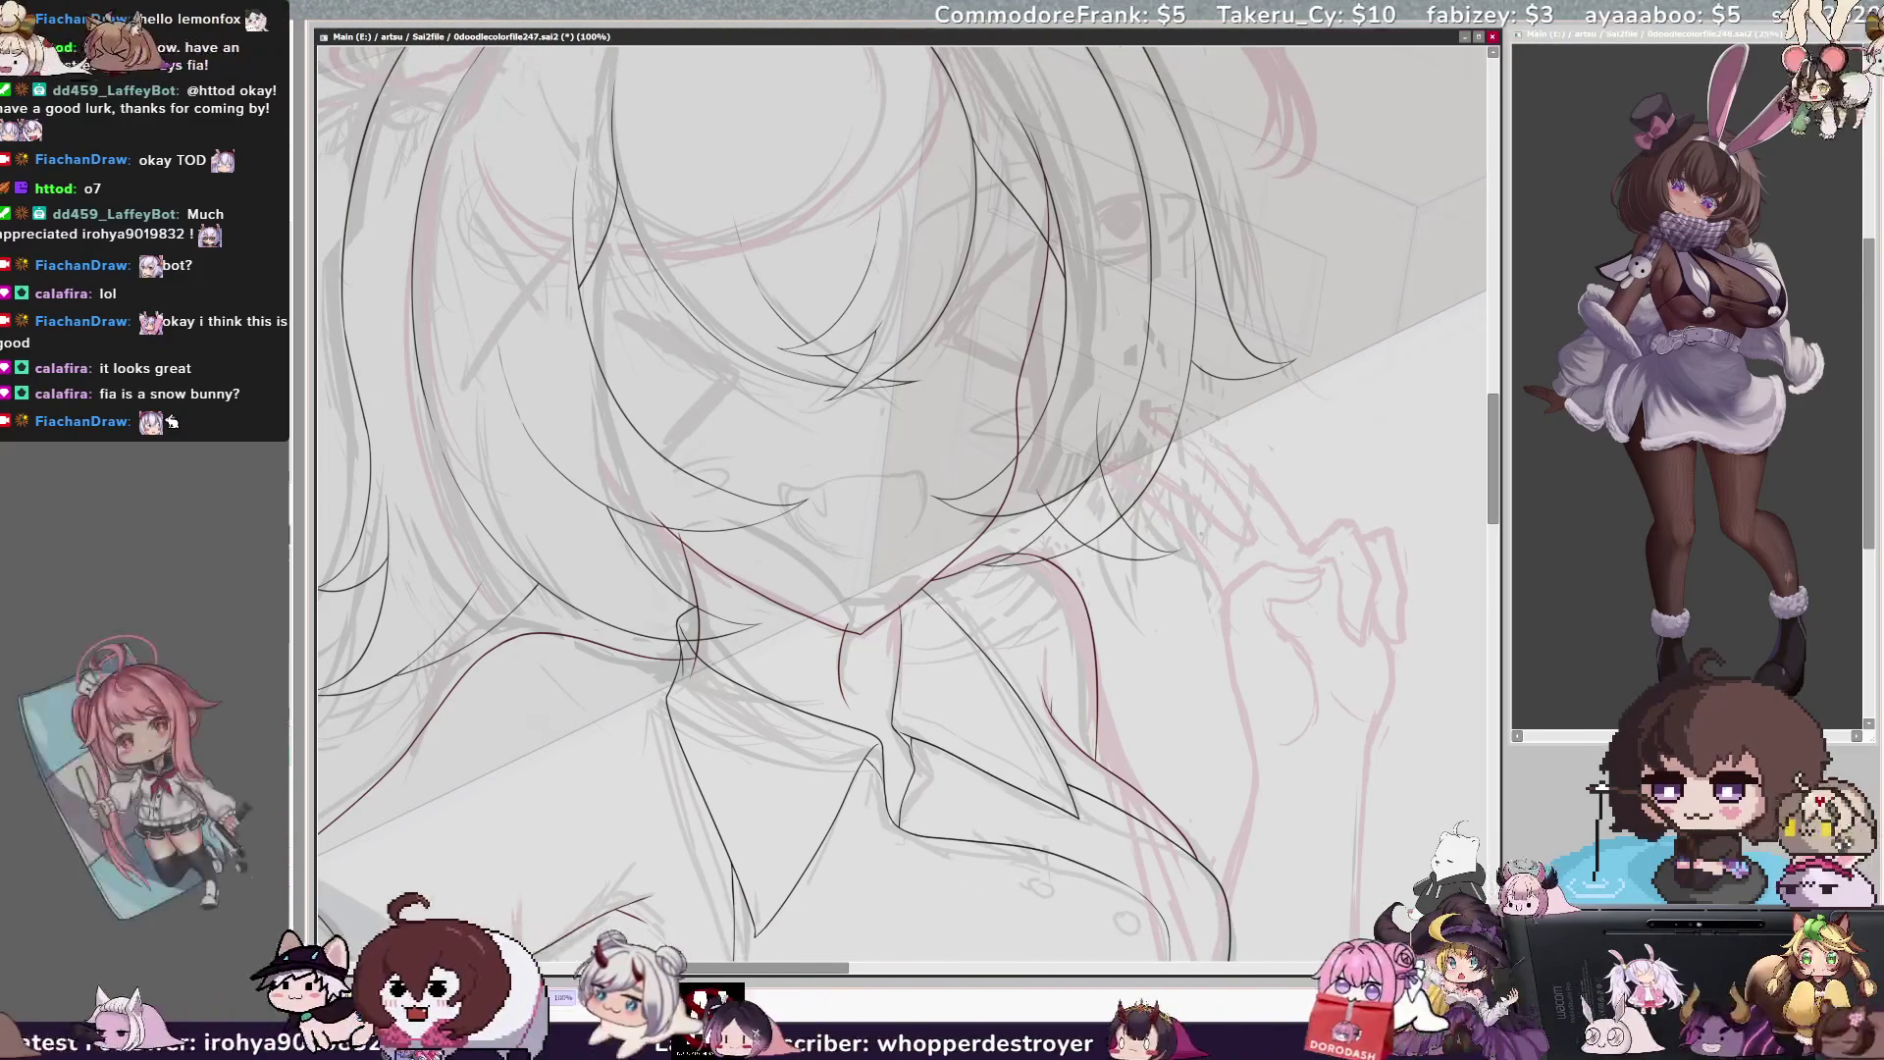
key(h)
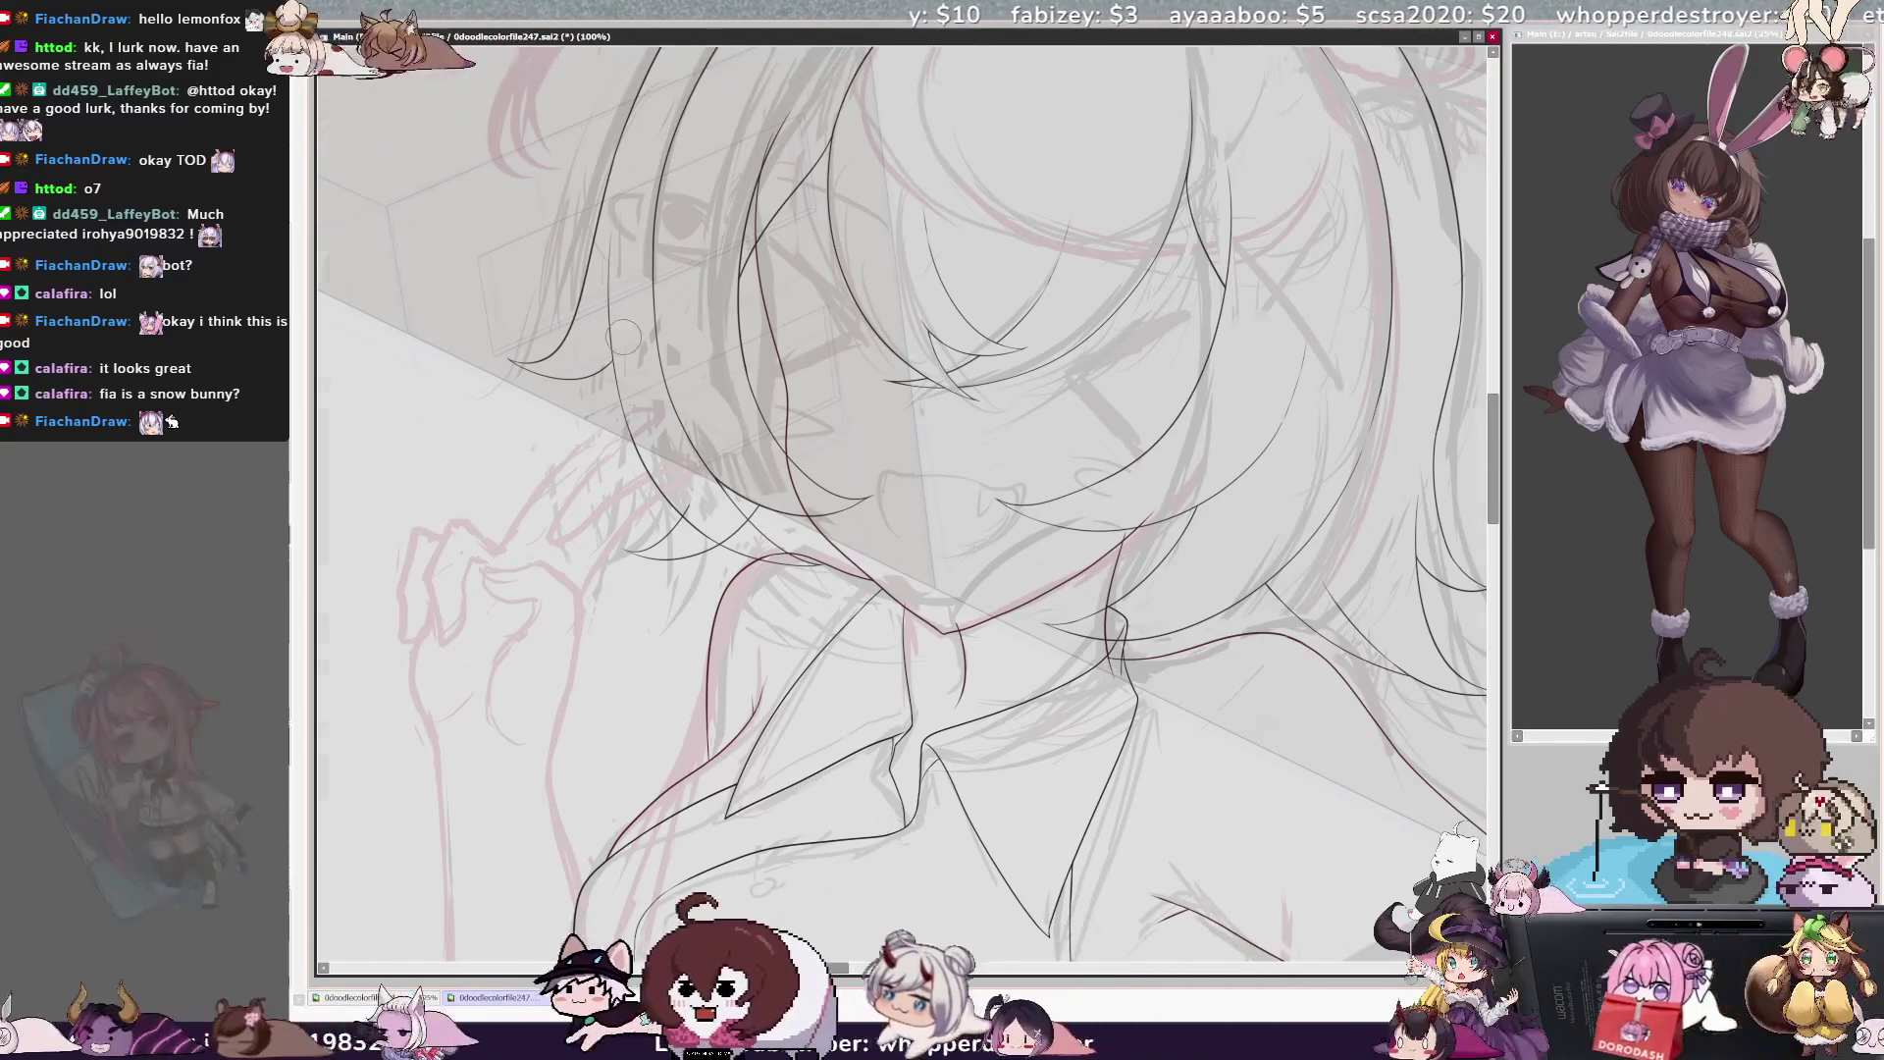
key(h)
drag(1146, 935, 832, 935)
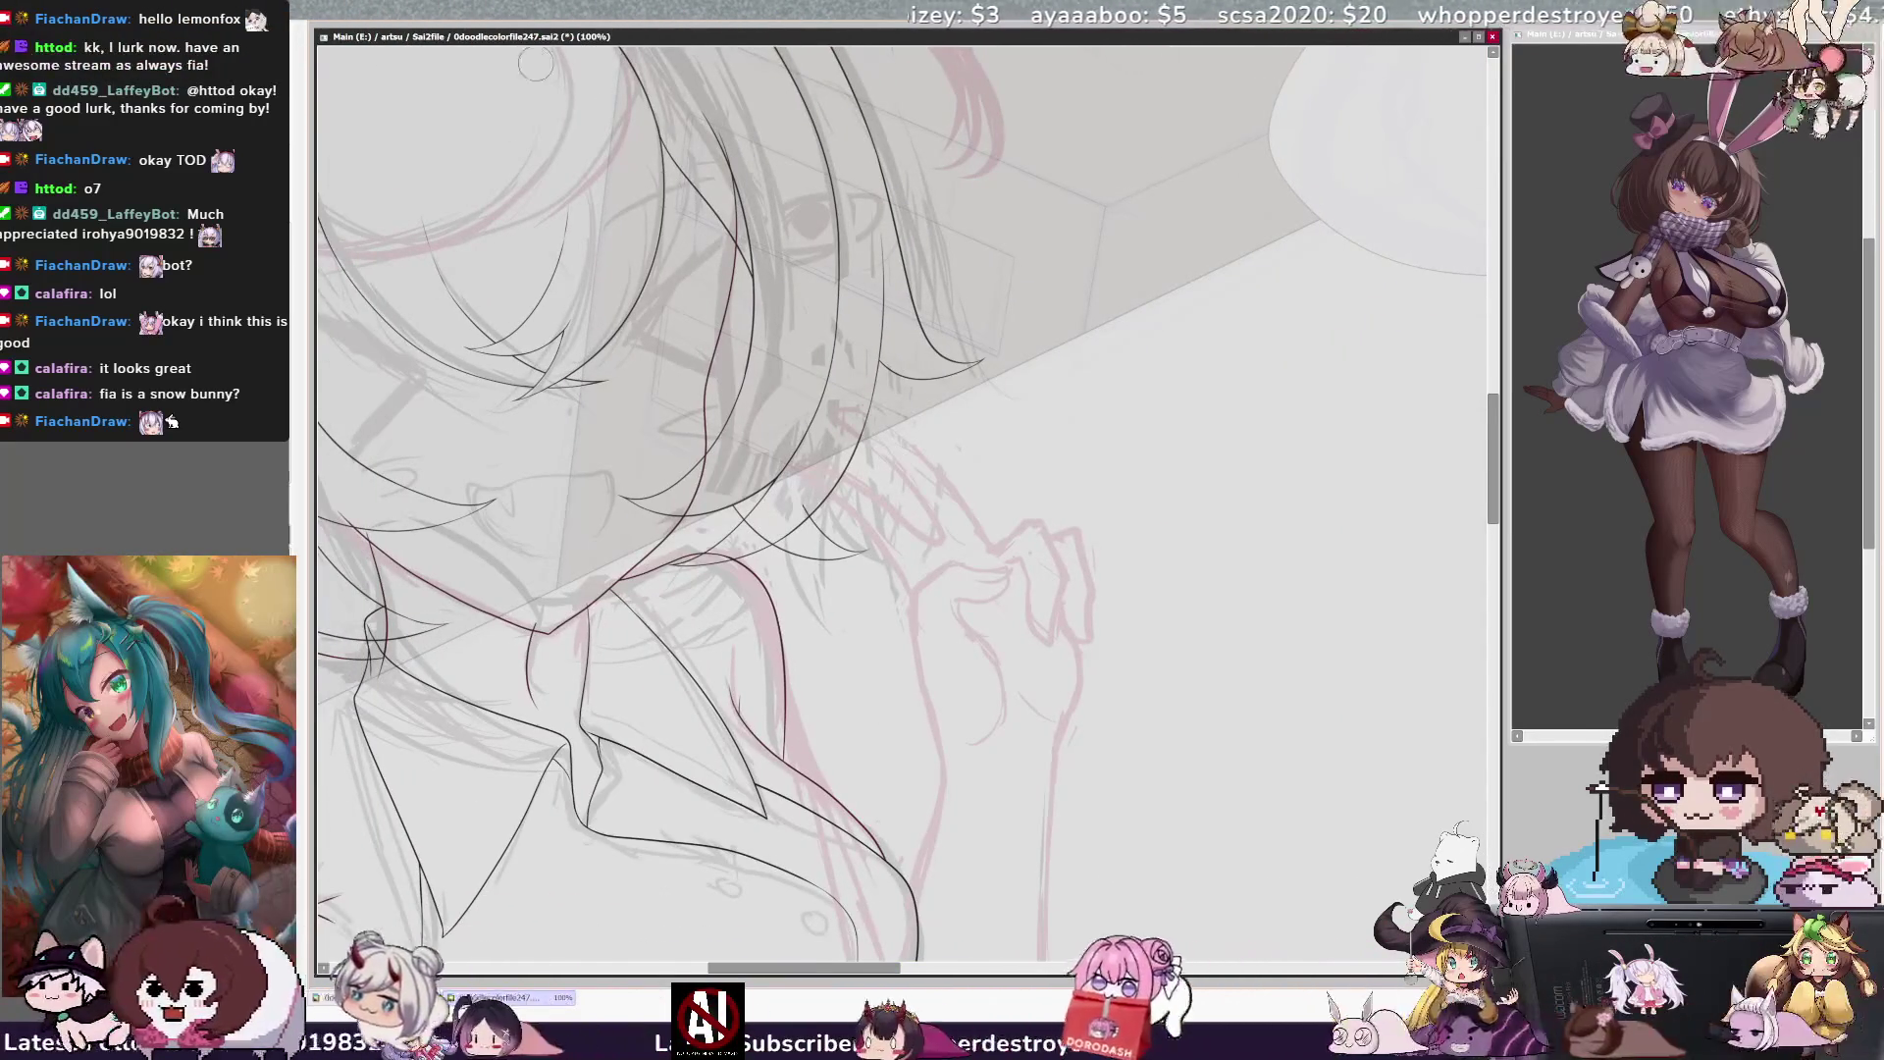
Erase the overshooting tip of the hair line above the raised hand, then mirror and rotate the view
scroll(437, 456, up, 2)
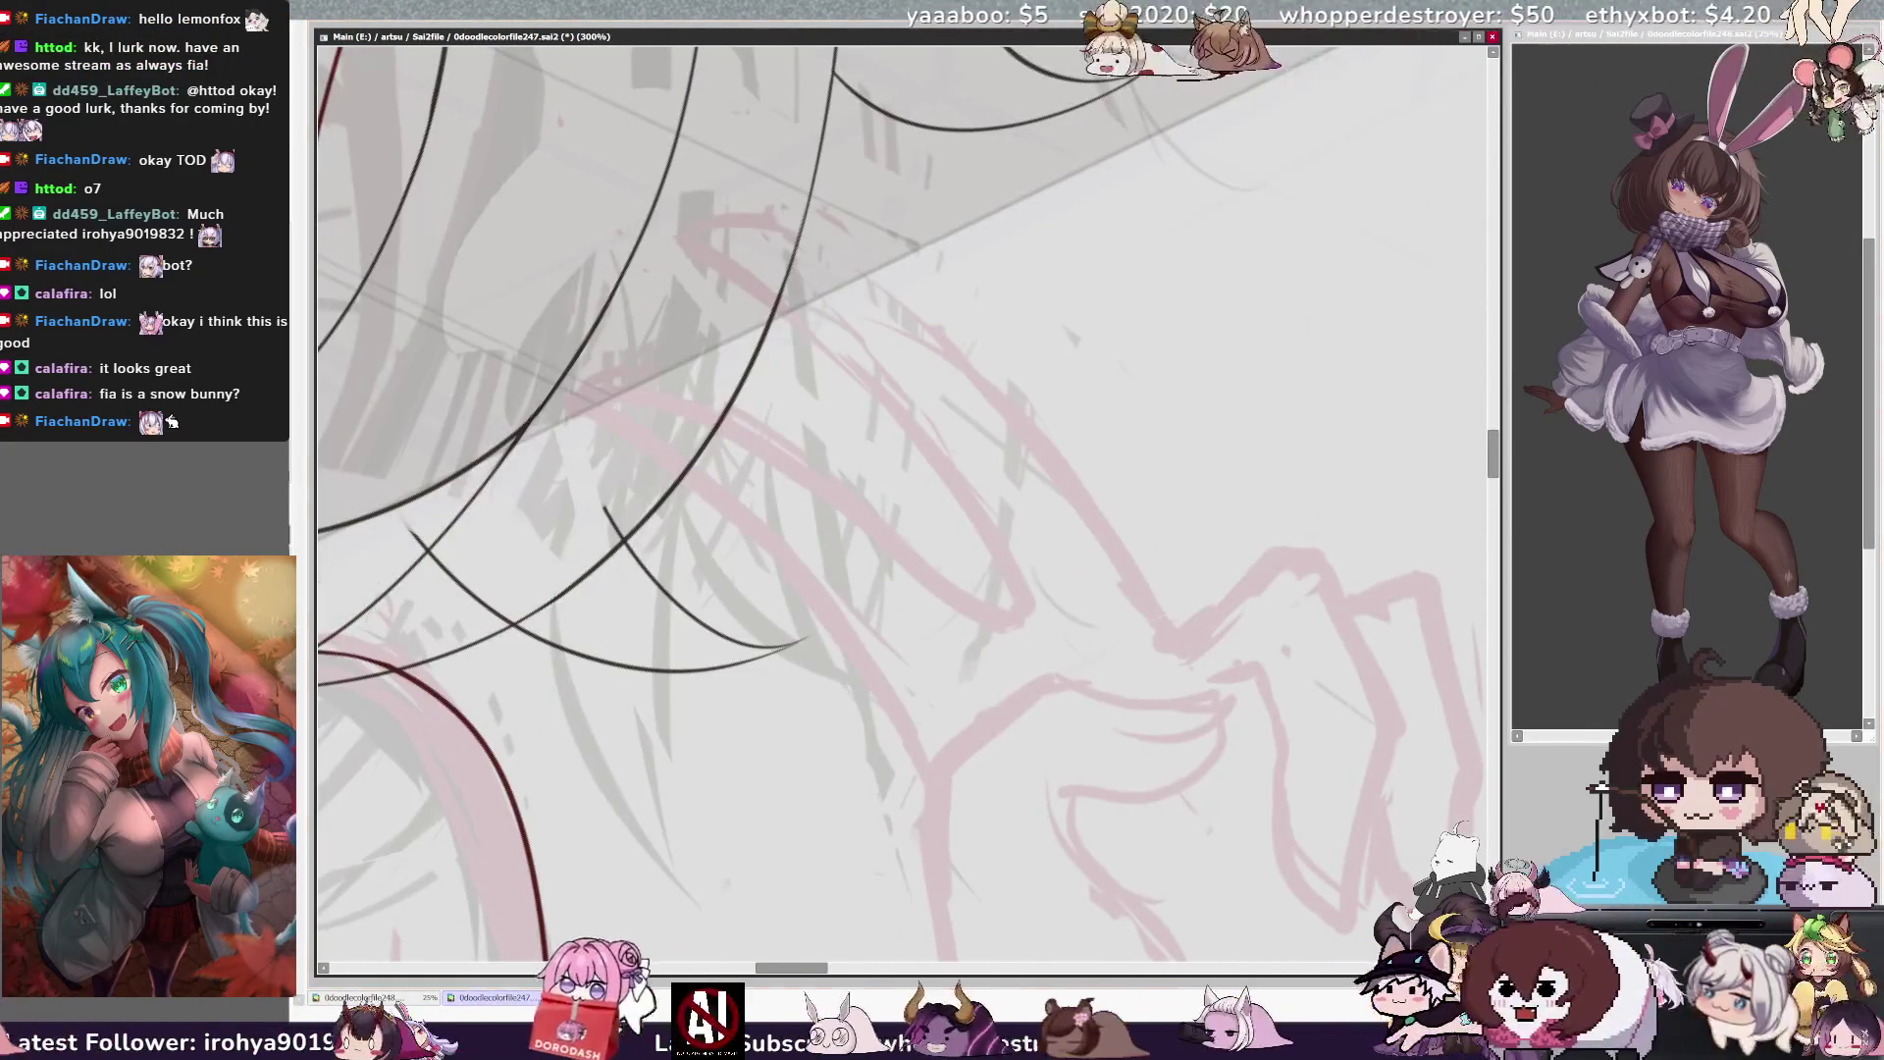
scroll(432, 449, down, 1)
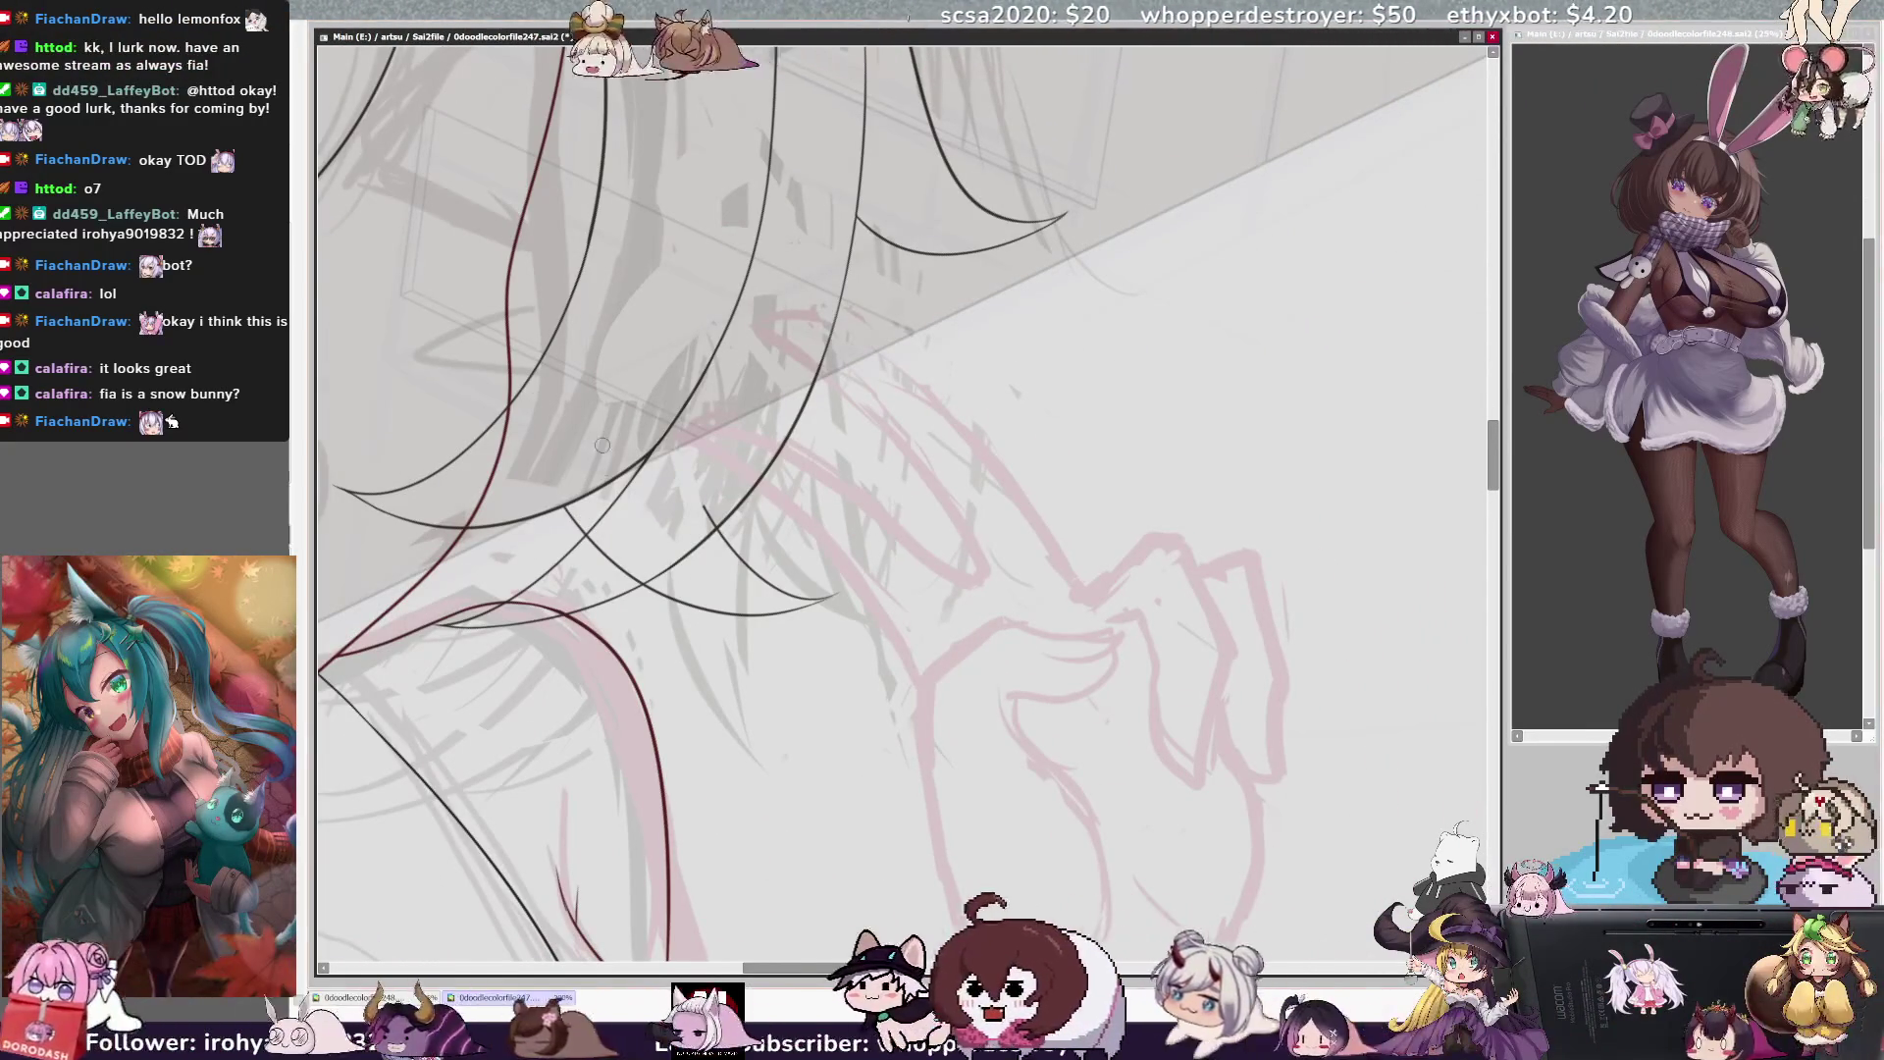
drag(586, 517, 620, 555)
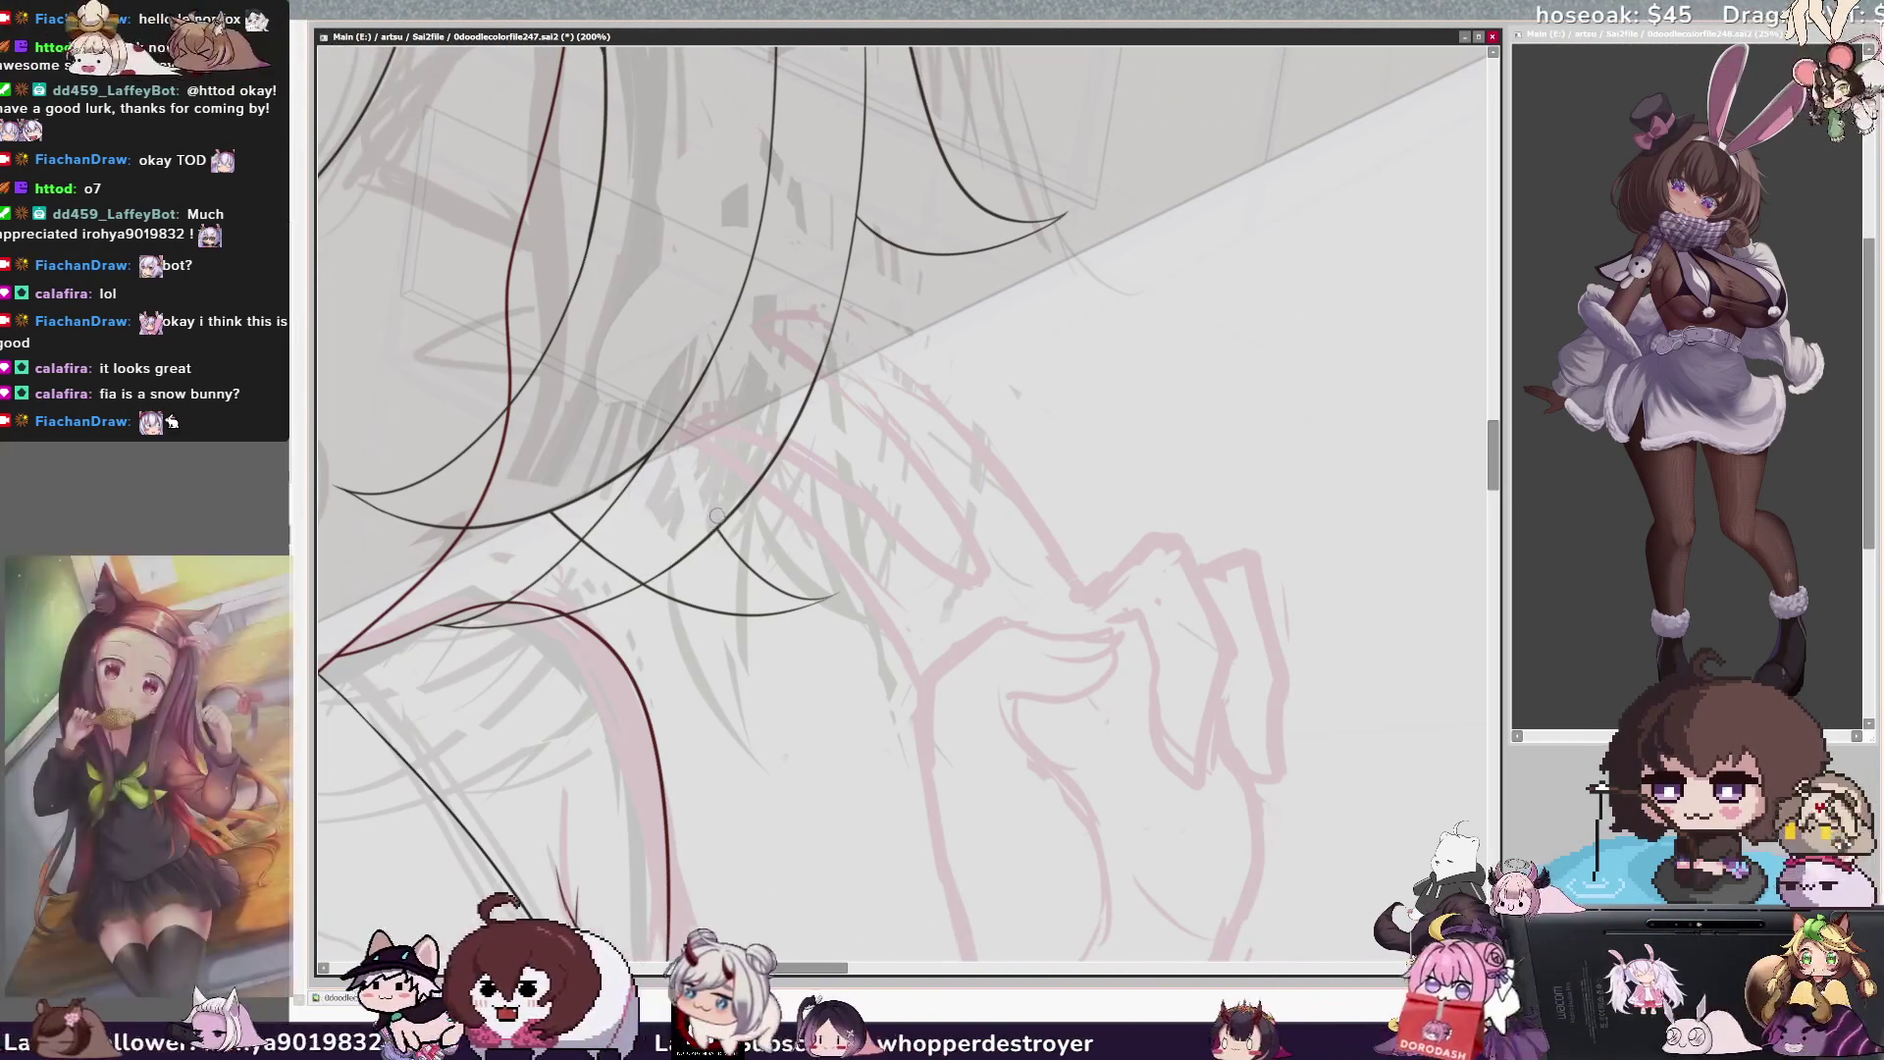
key(h)
key(h)
mouse_move(705, 95)
mouse_down()
mouse_move(505, 204)
mouse_move(365, 409)
mouse_up()
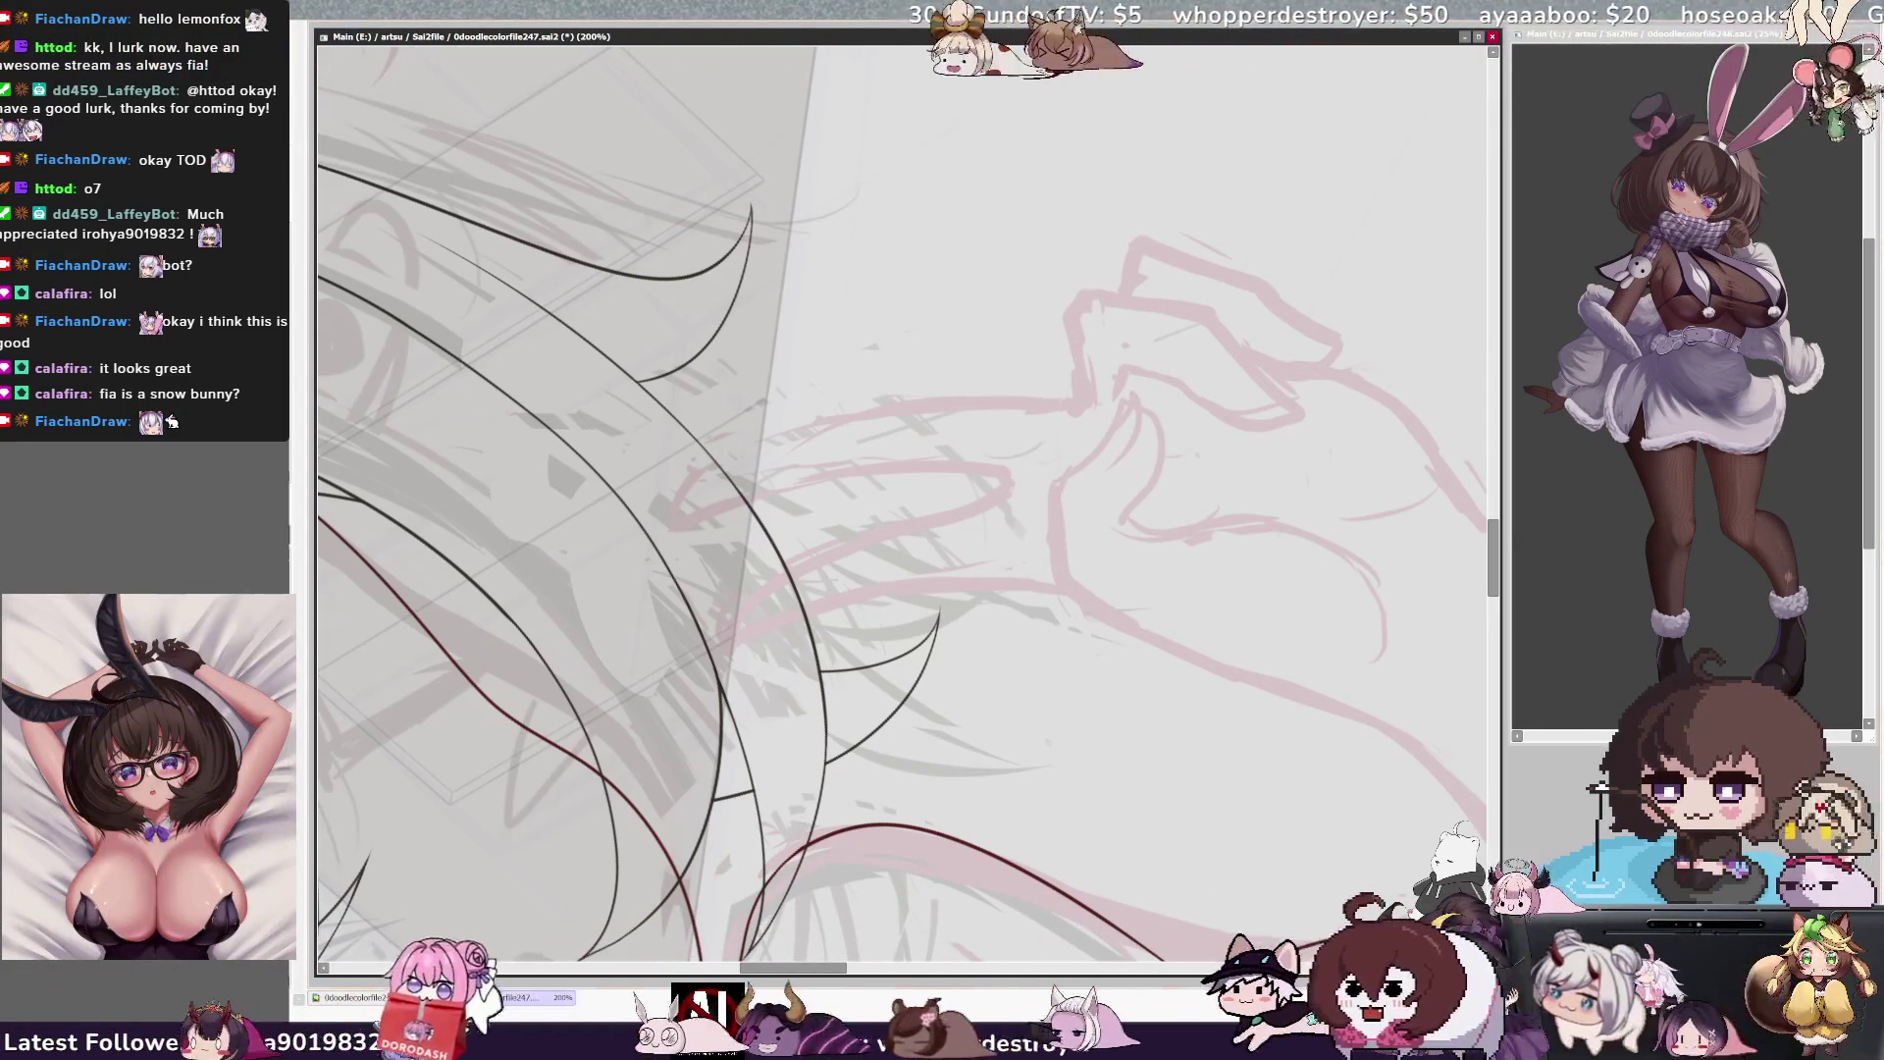
scroll(903, 501, down, 5)
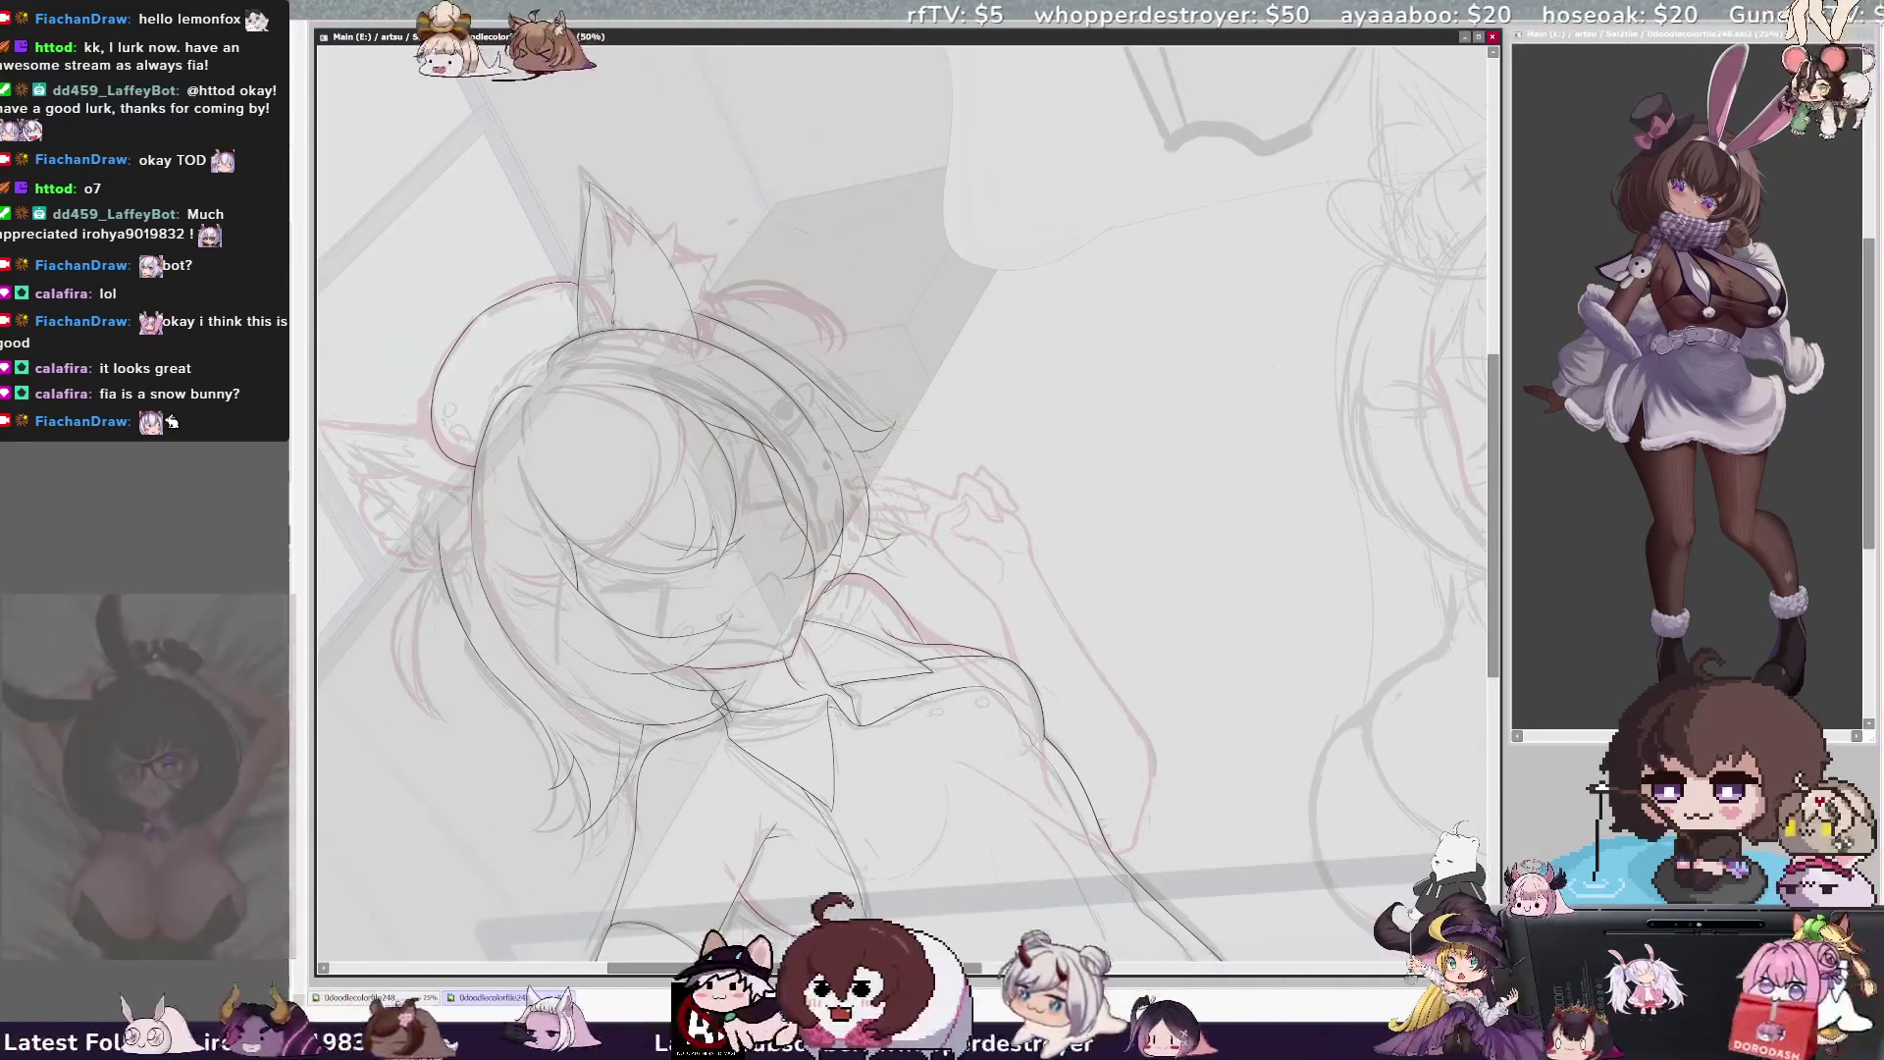
key(End)
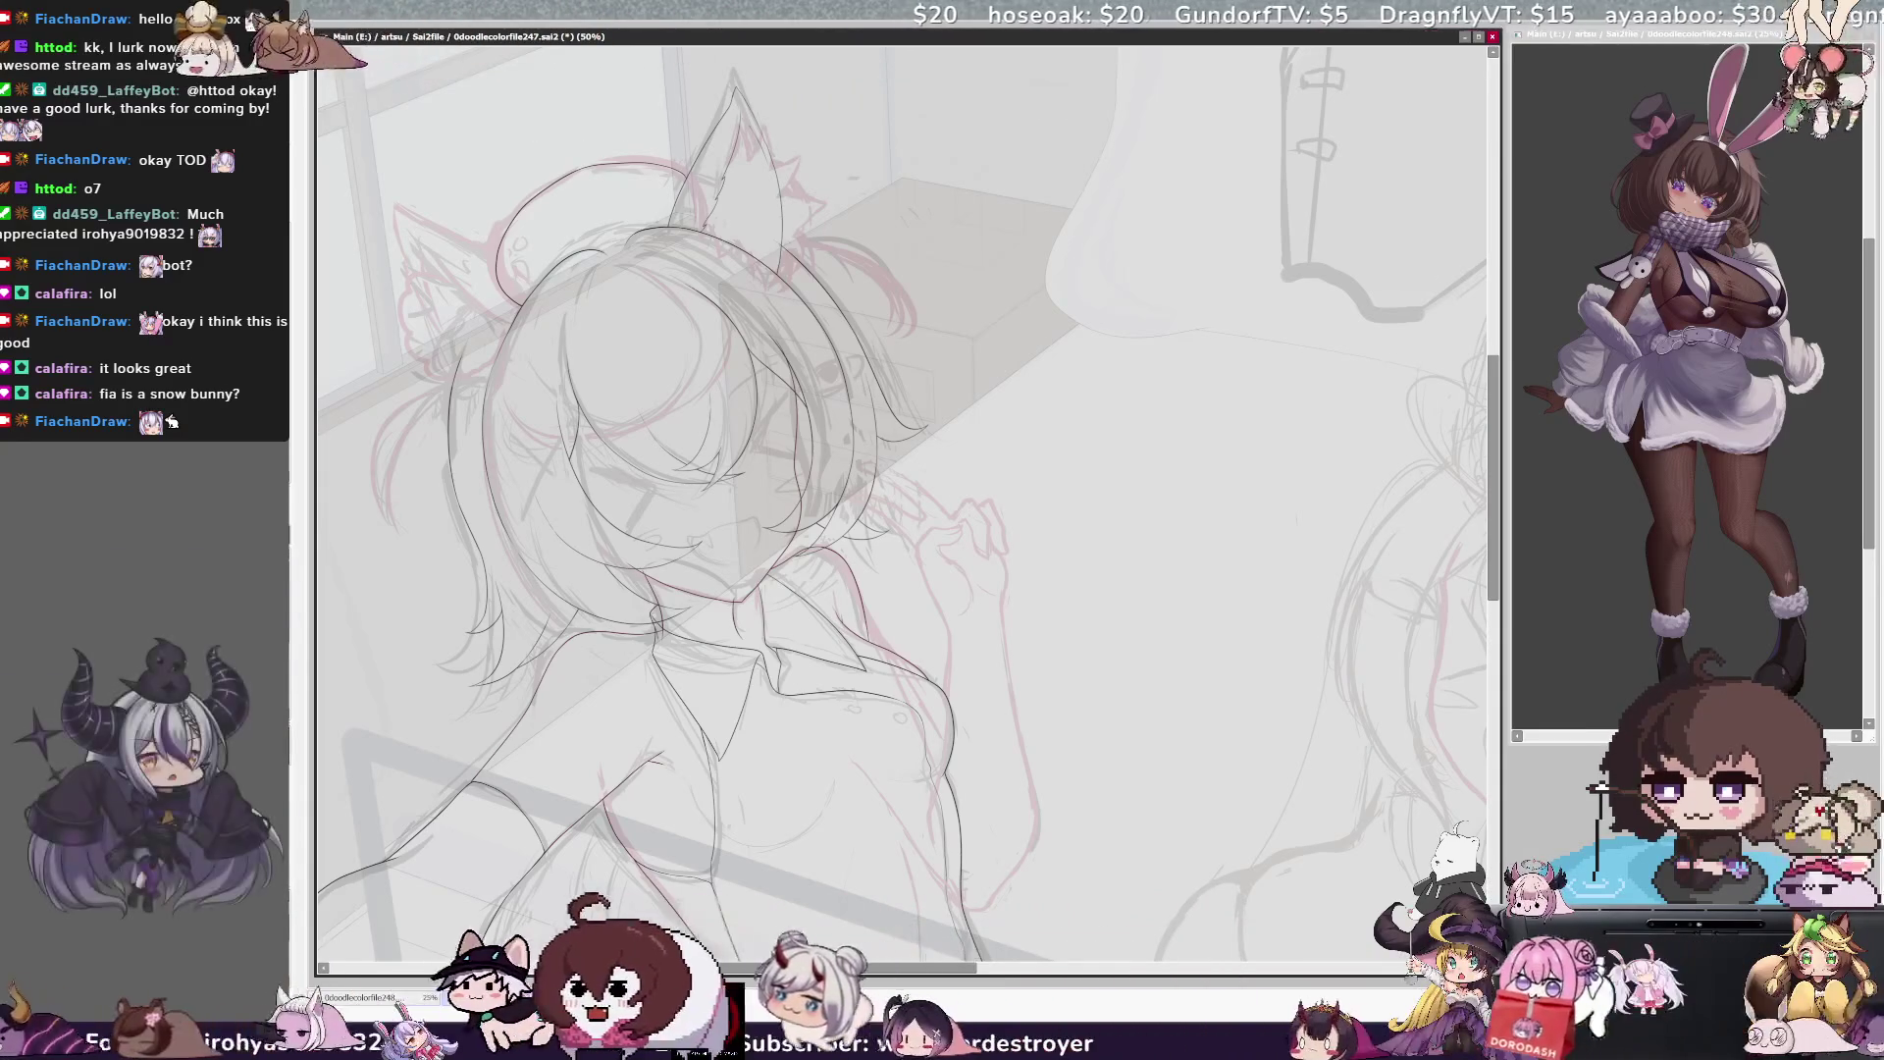
drag(945, 969, 889, 970)
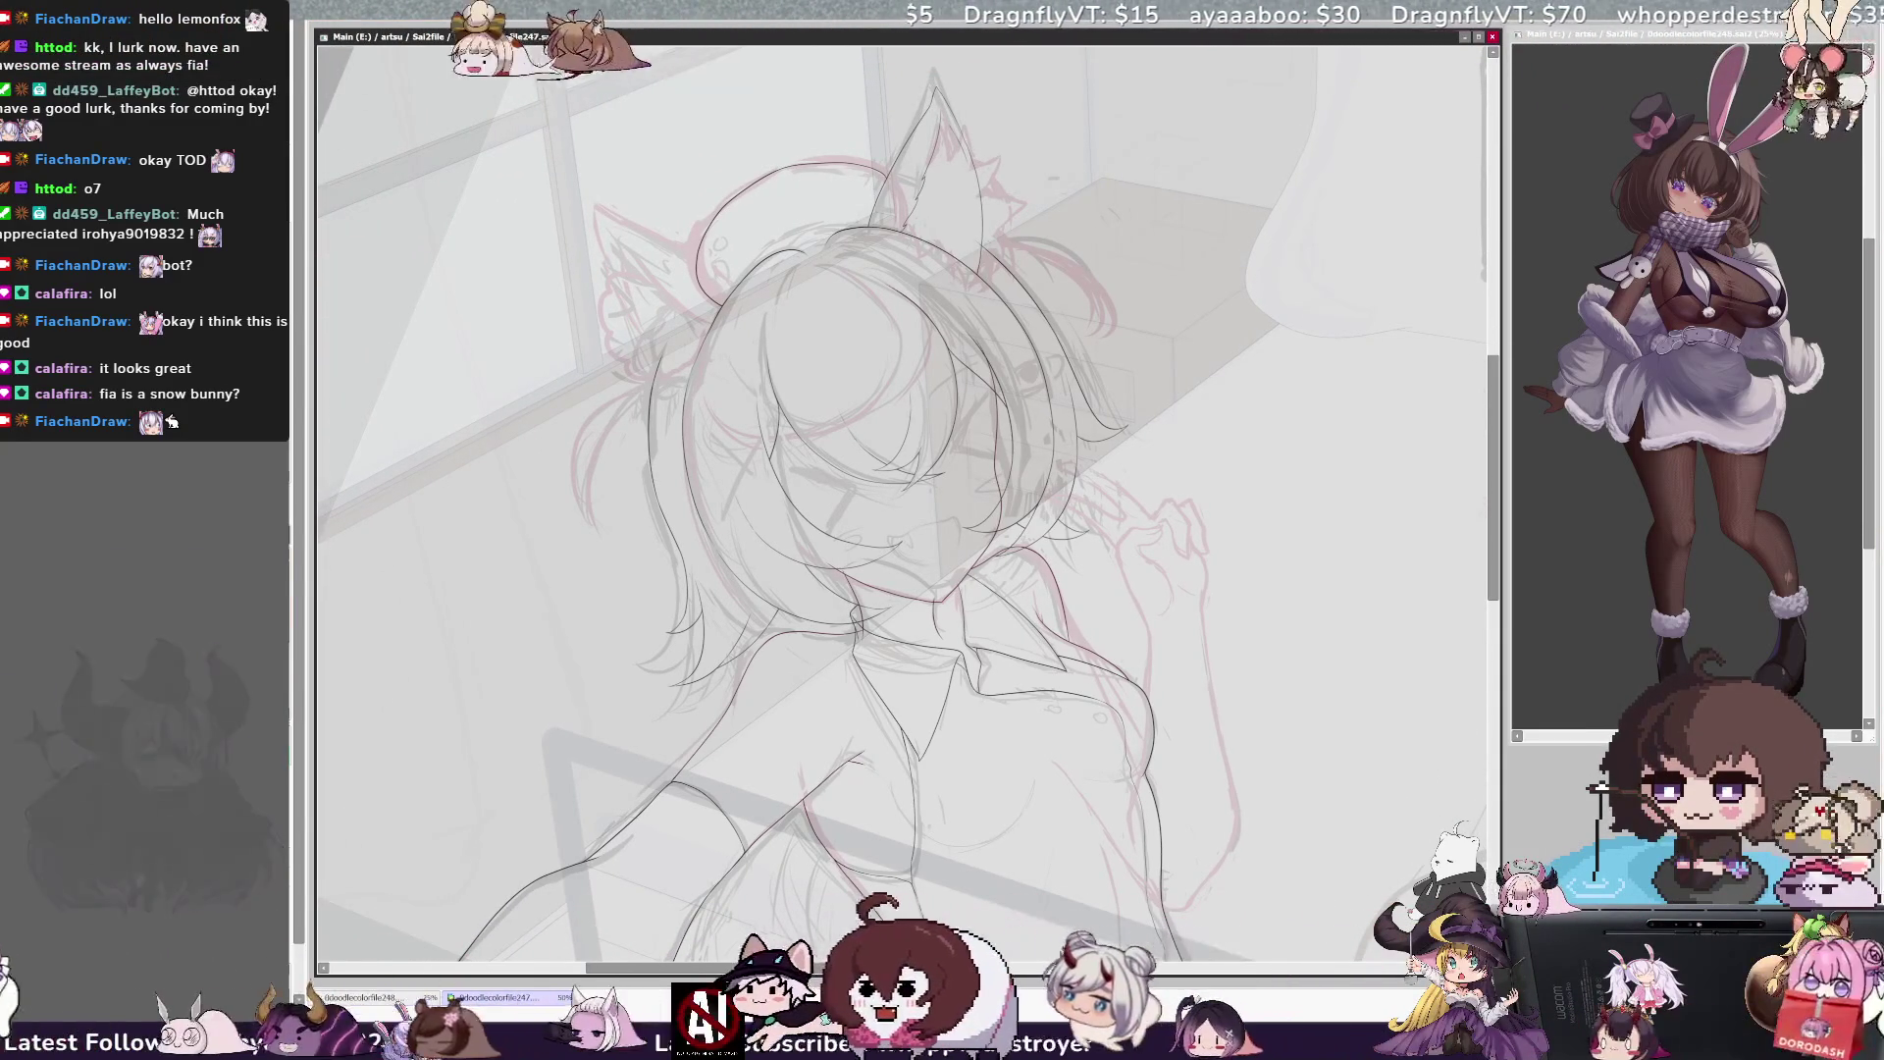
key(ctrl+plus)
key(ctrl+plus)
key(ctrl+plus)
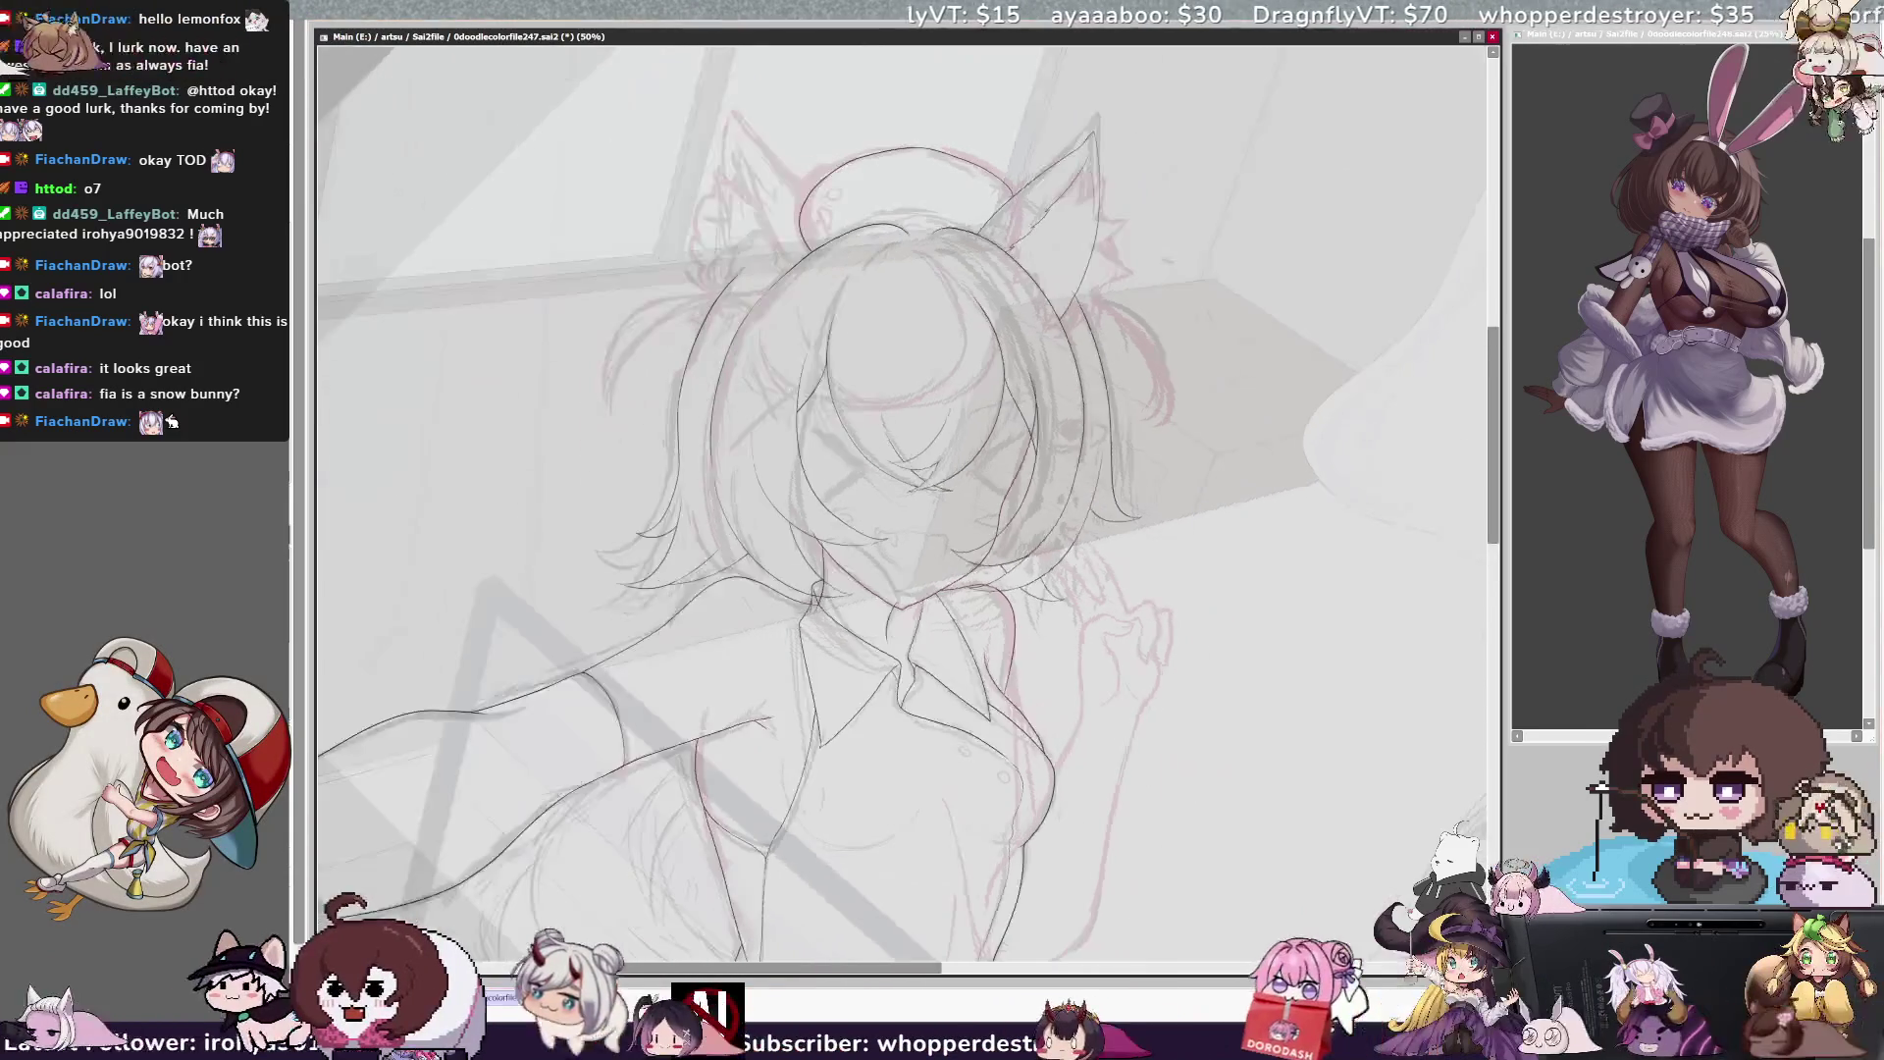
Tilt the view slightly and shift it up to frame the crown and both cat ears
key(Delete)
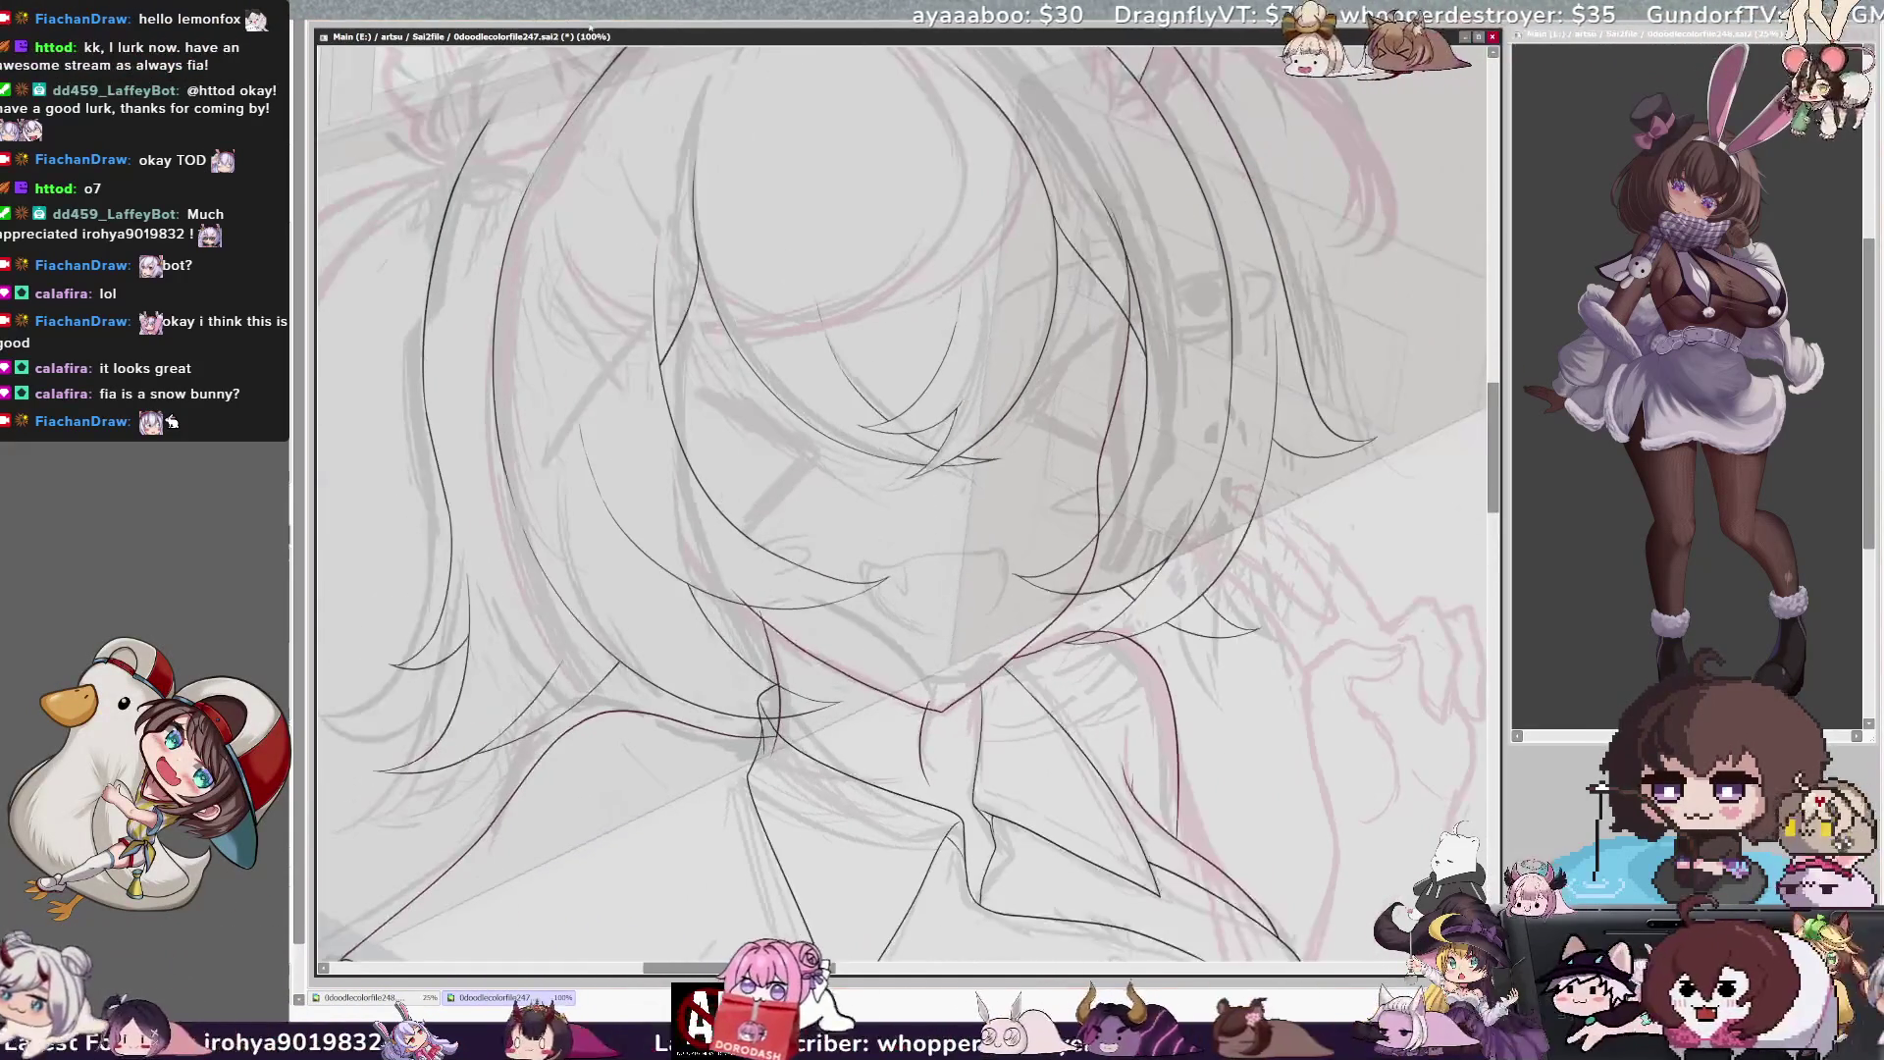
key(Left)
key(Left)
key(Left)
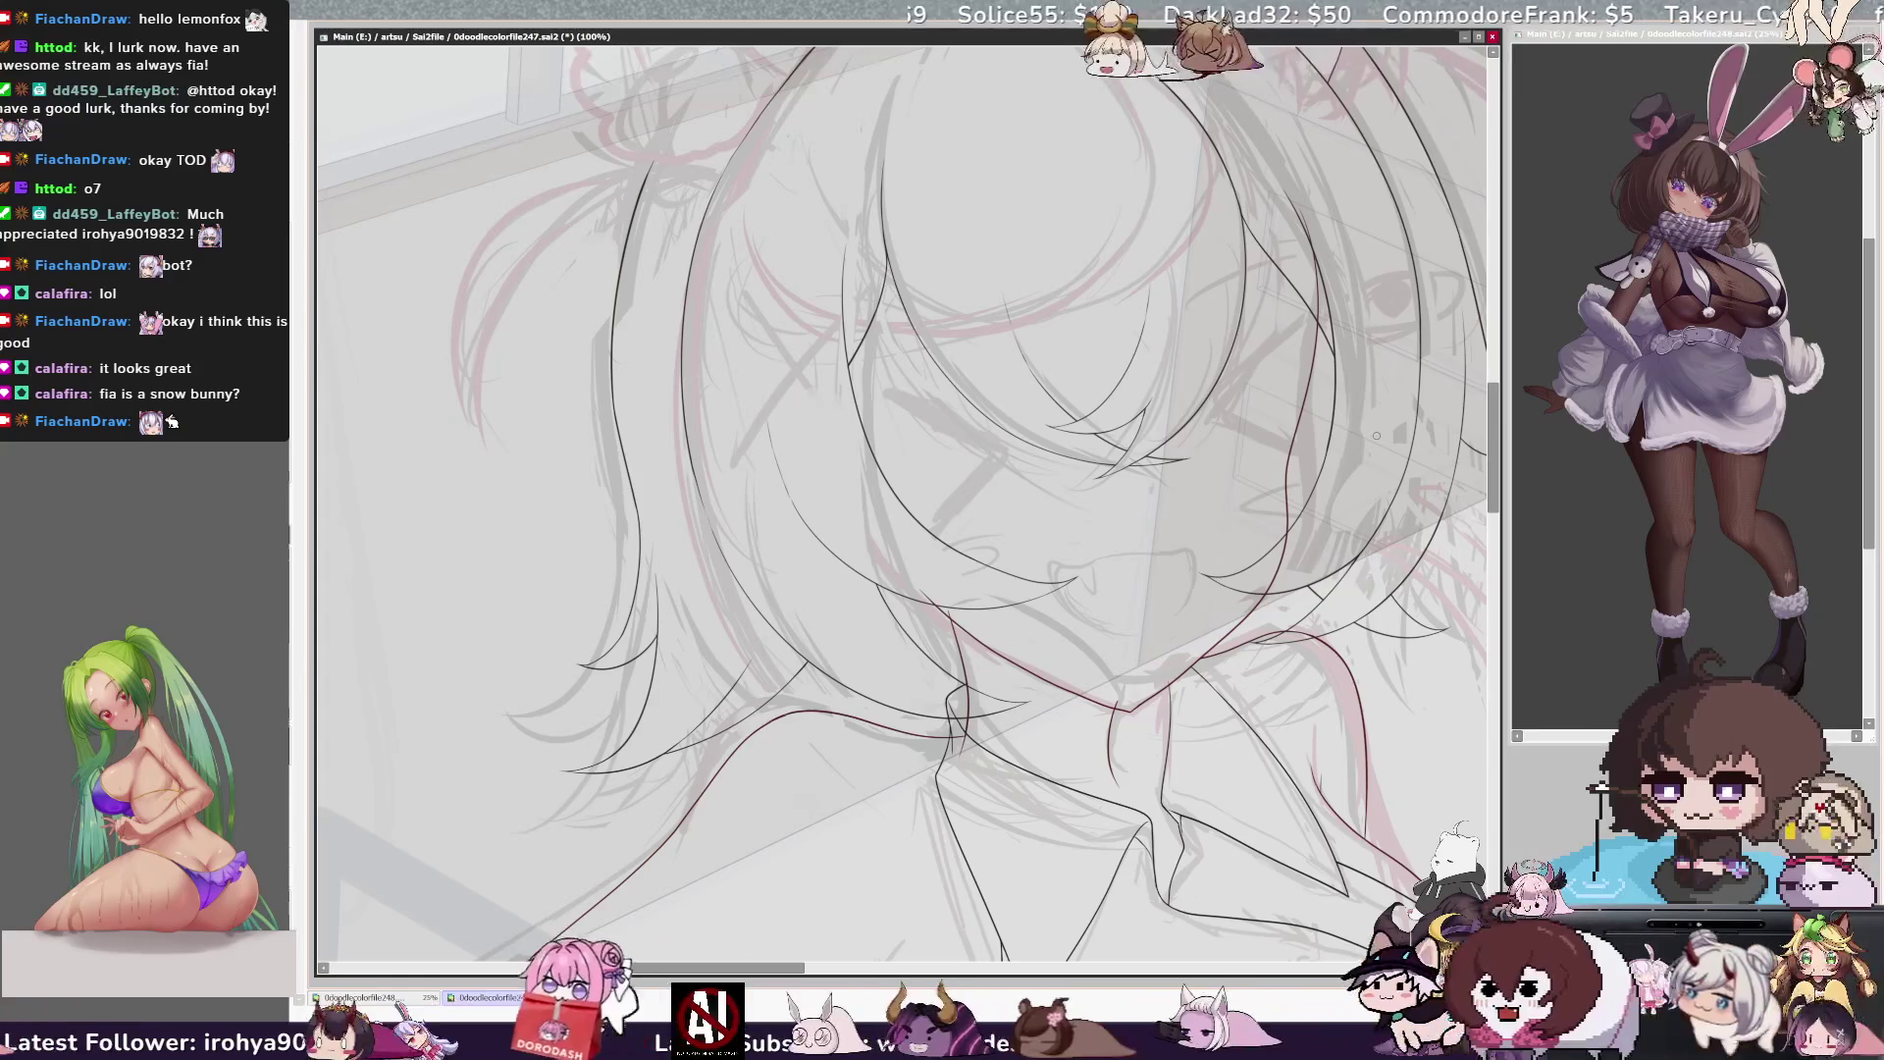
drag(1494, 478, 1495, 438)
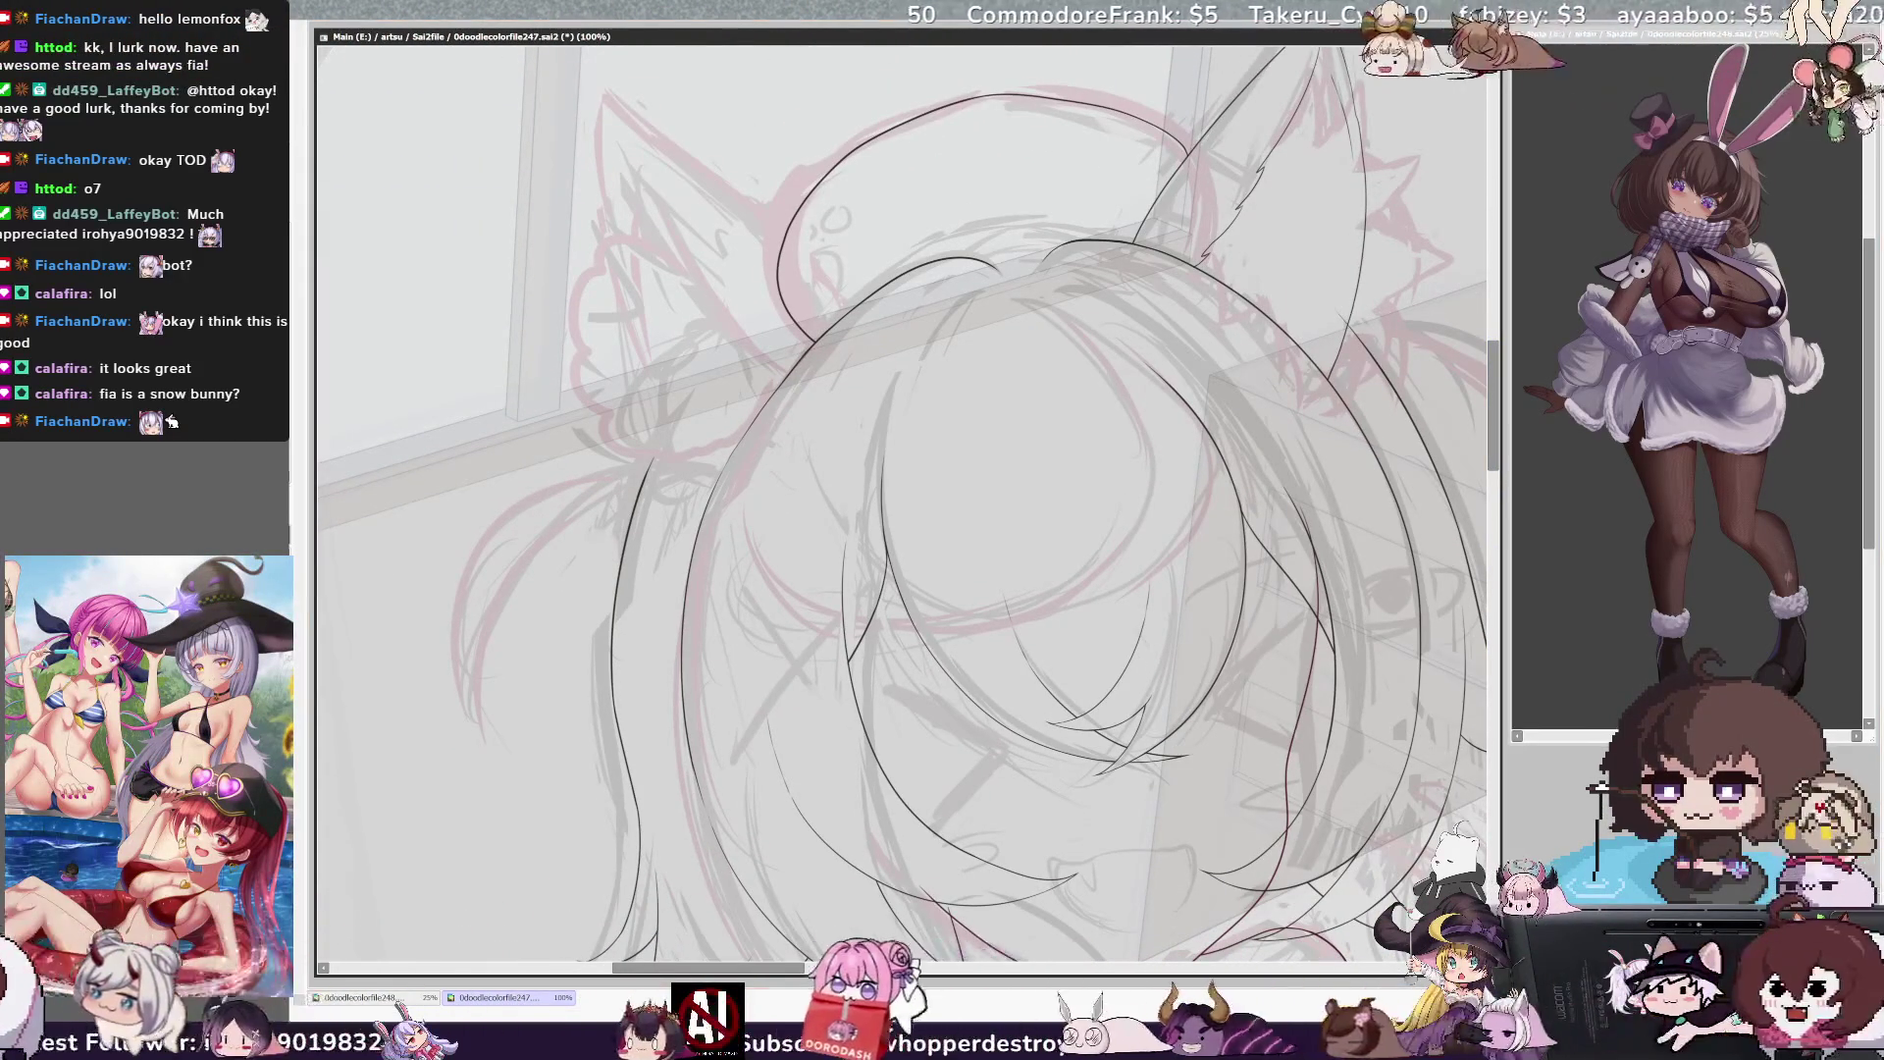
Redraw the top-left head outline in three passes for a cleaner curve, then mirror the view
scroll(1185, 262, down, 1)
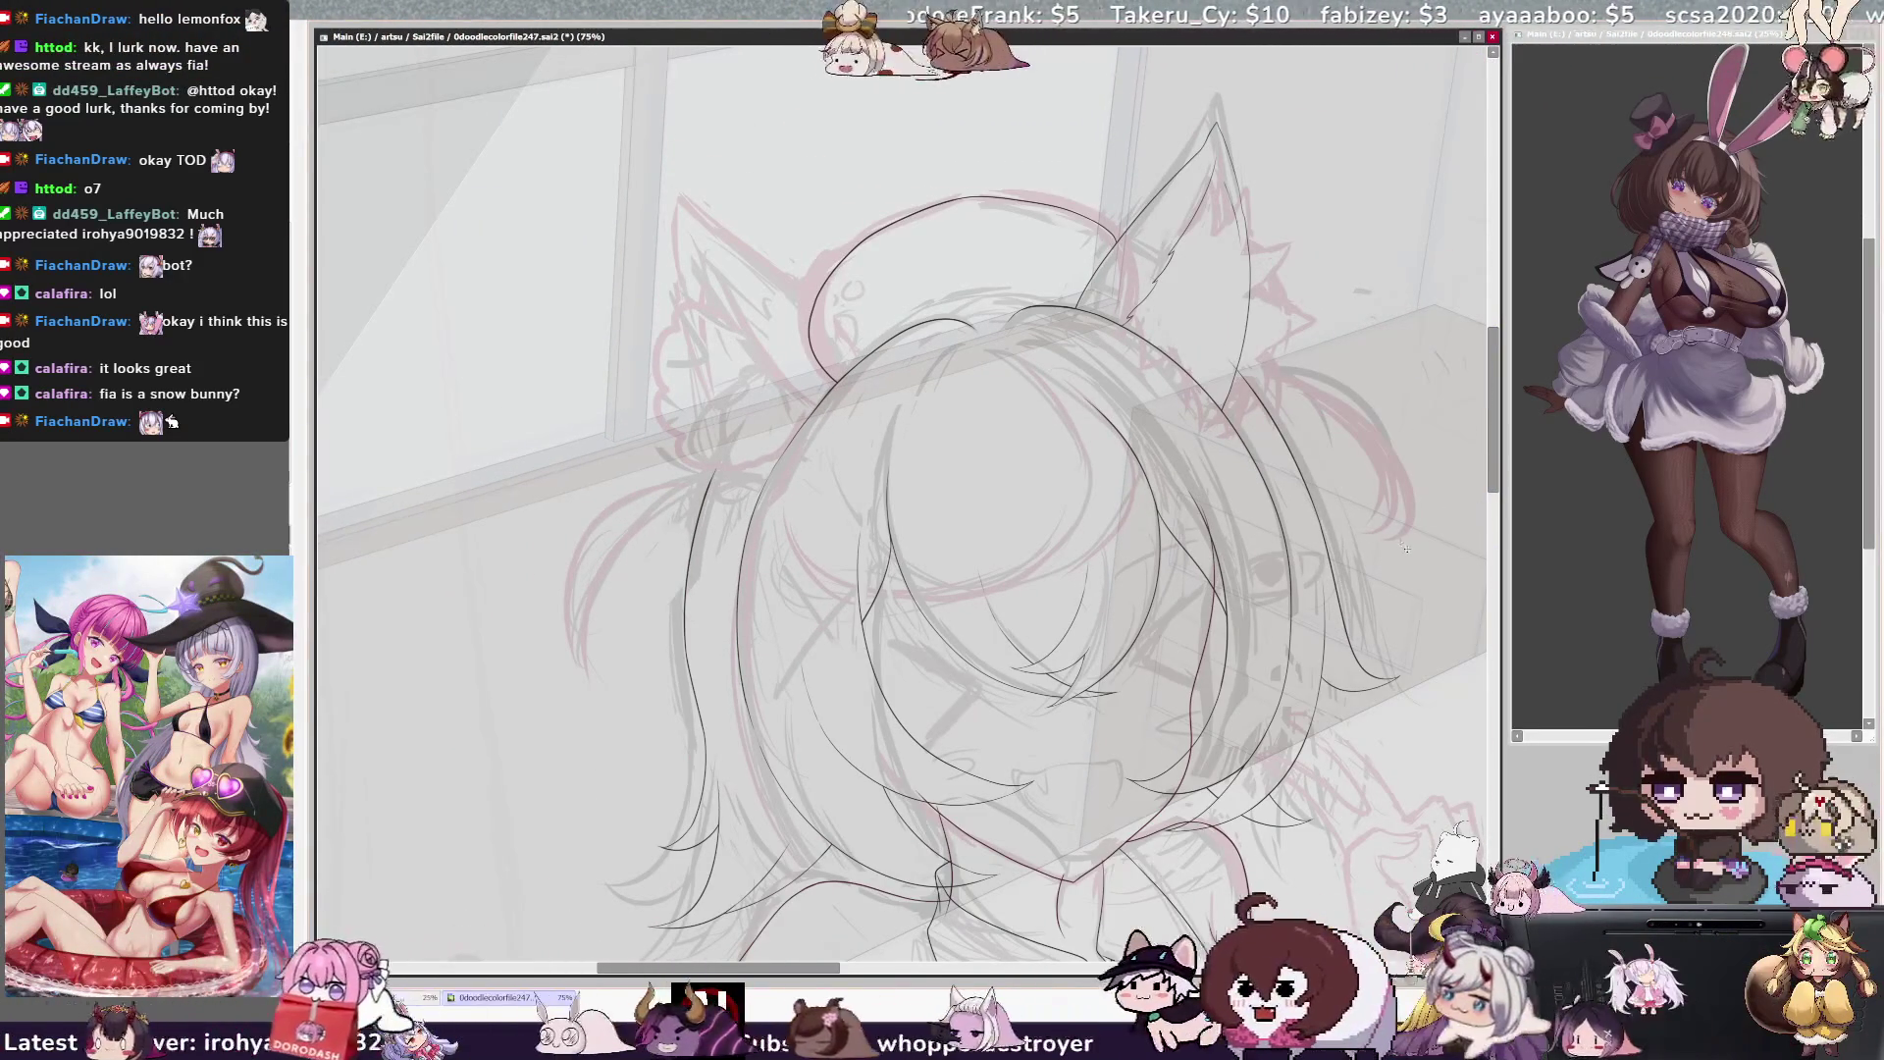
drag(1099, 236, 810, 334)
drag(834, 245, 797, 329)
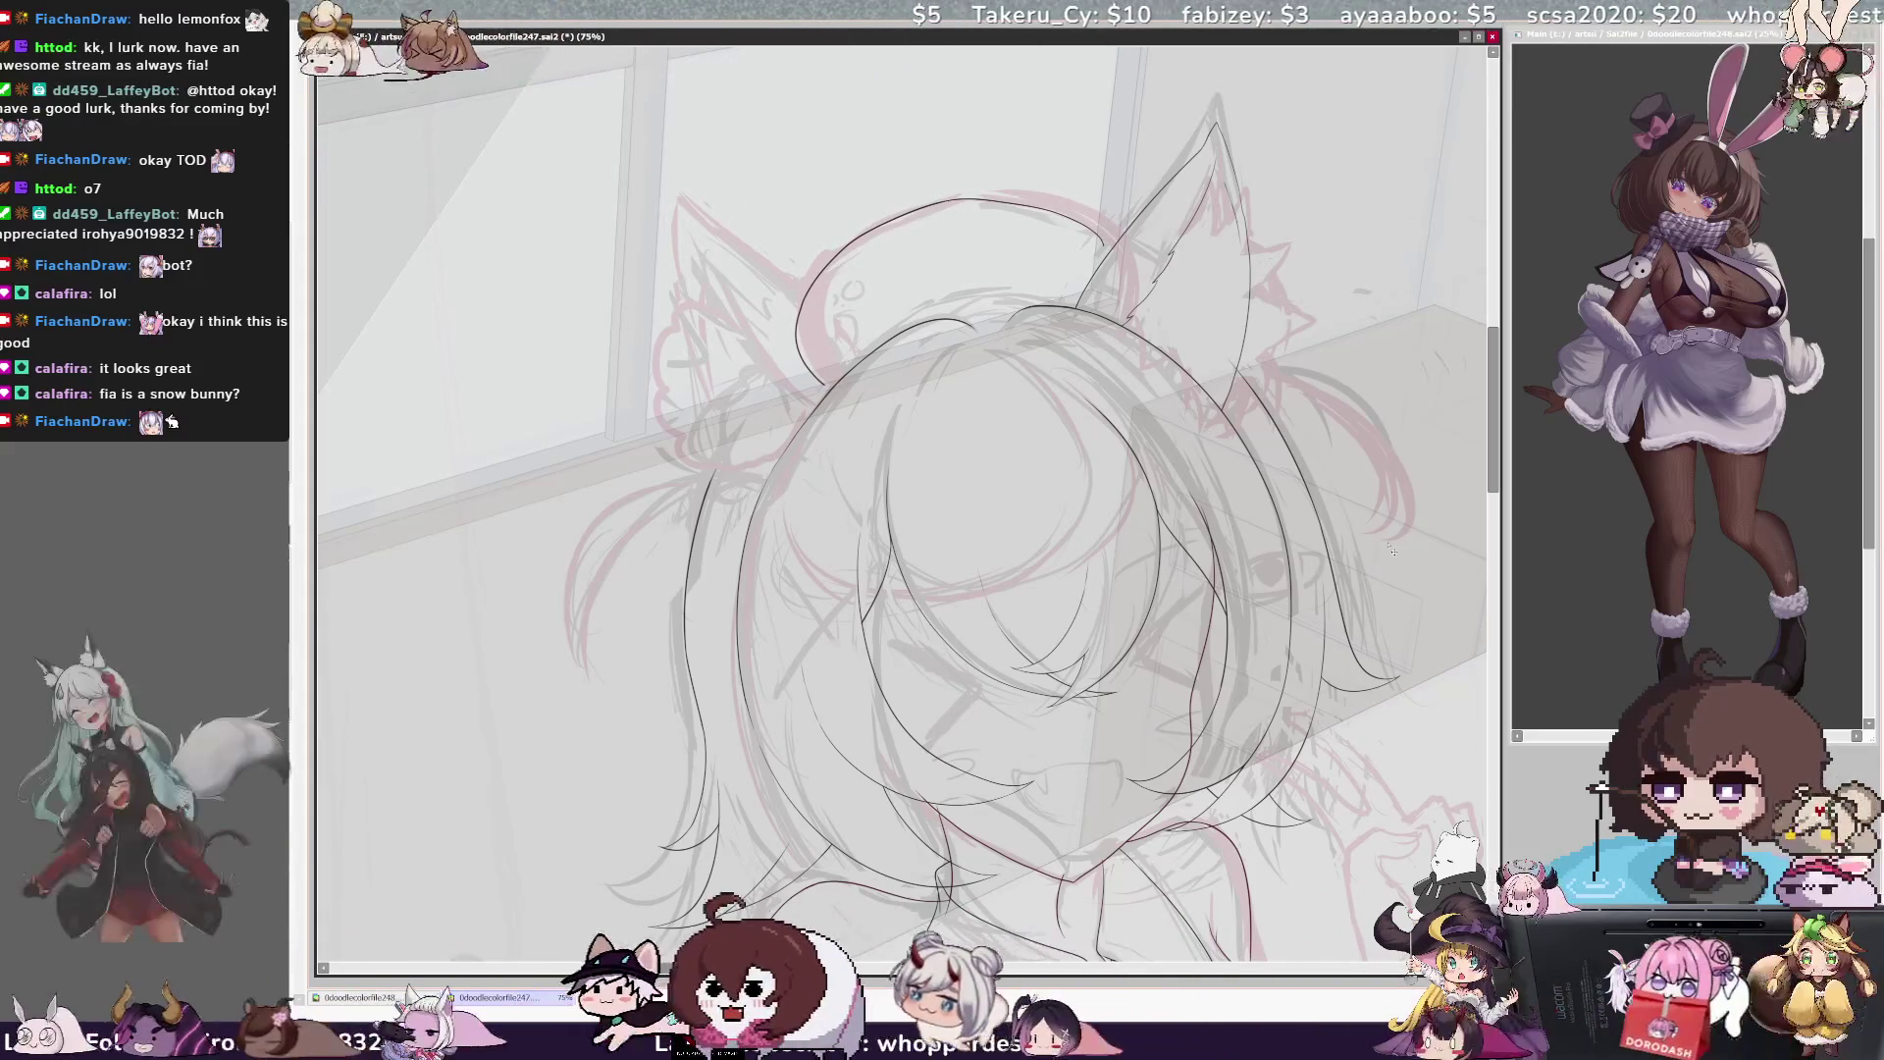
drag(1099, 235, 799, 338)
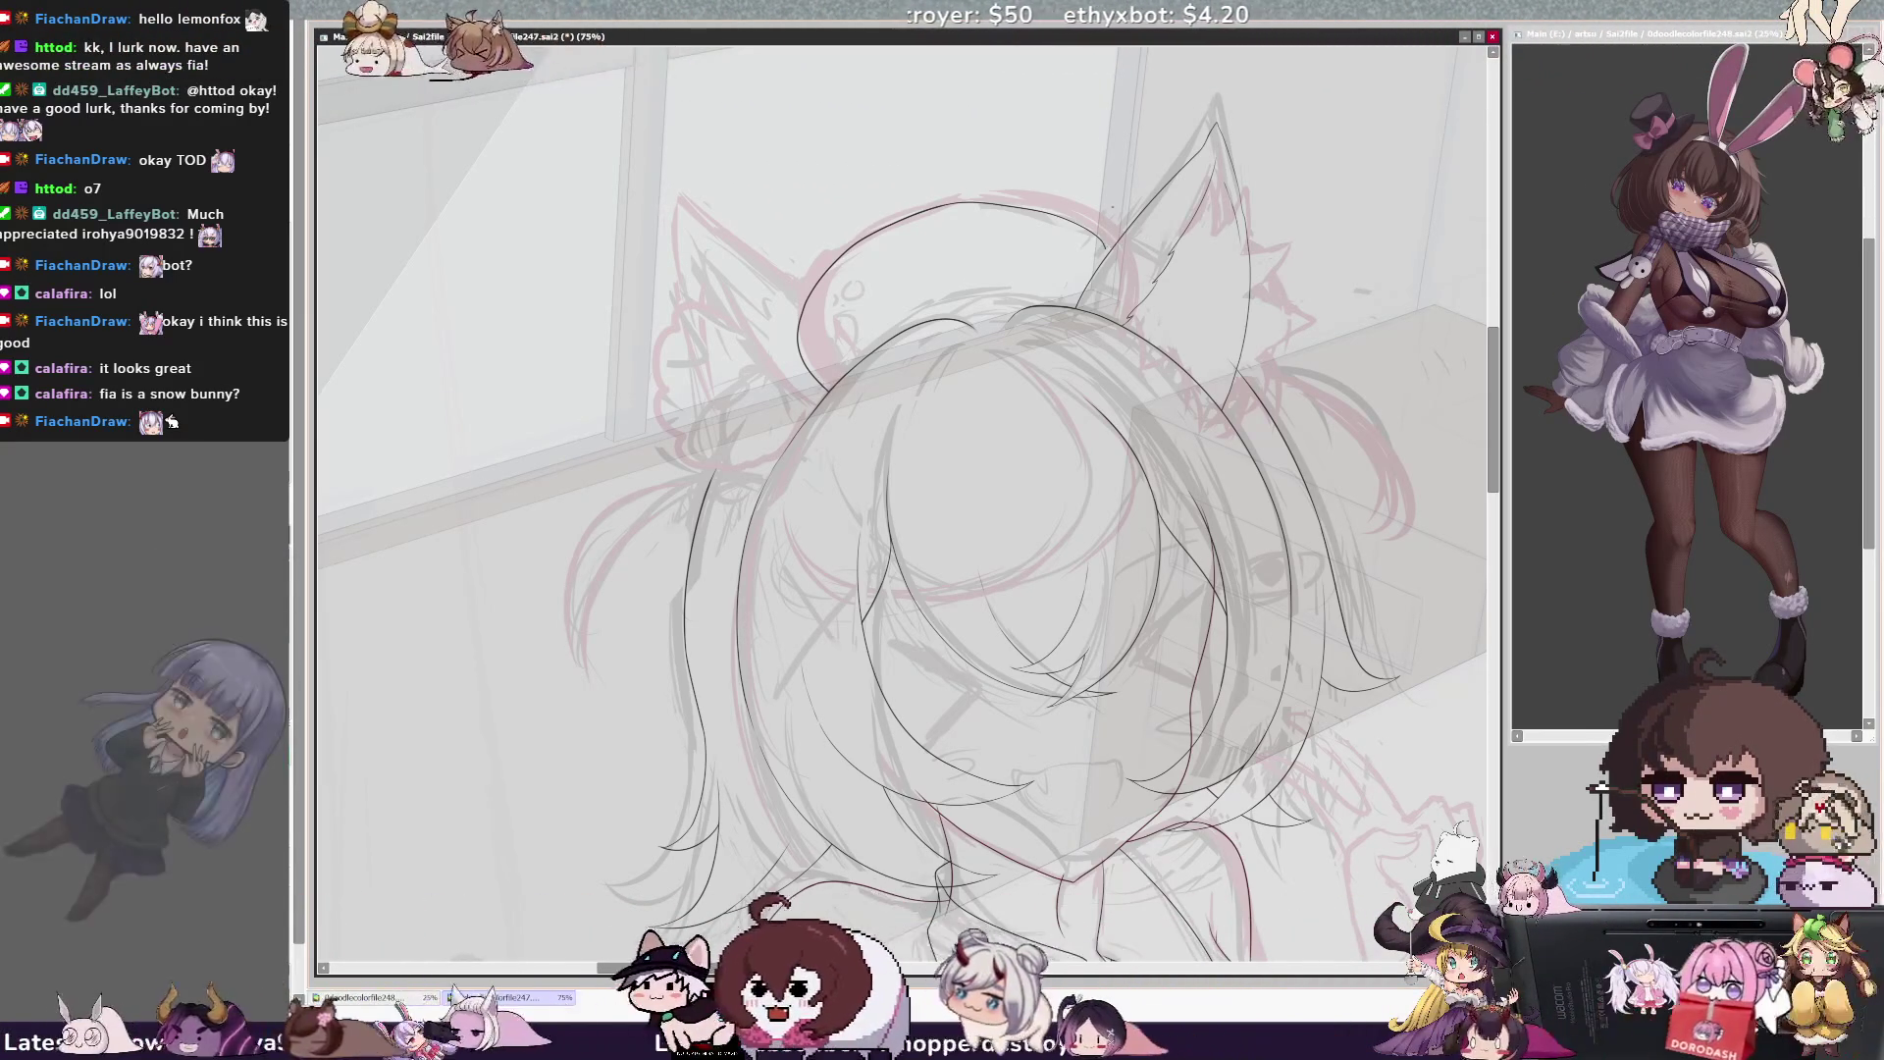
key(h)
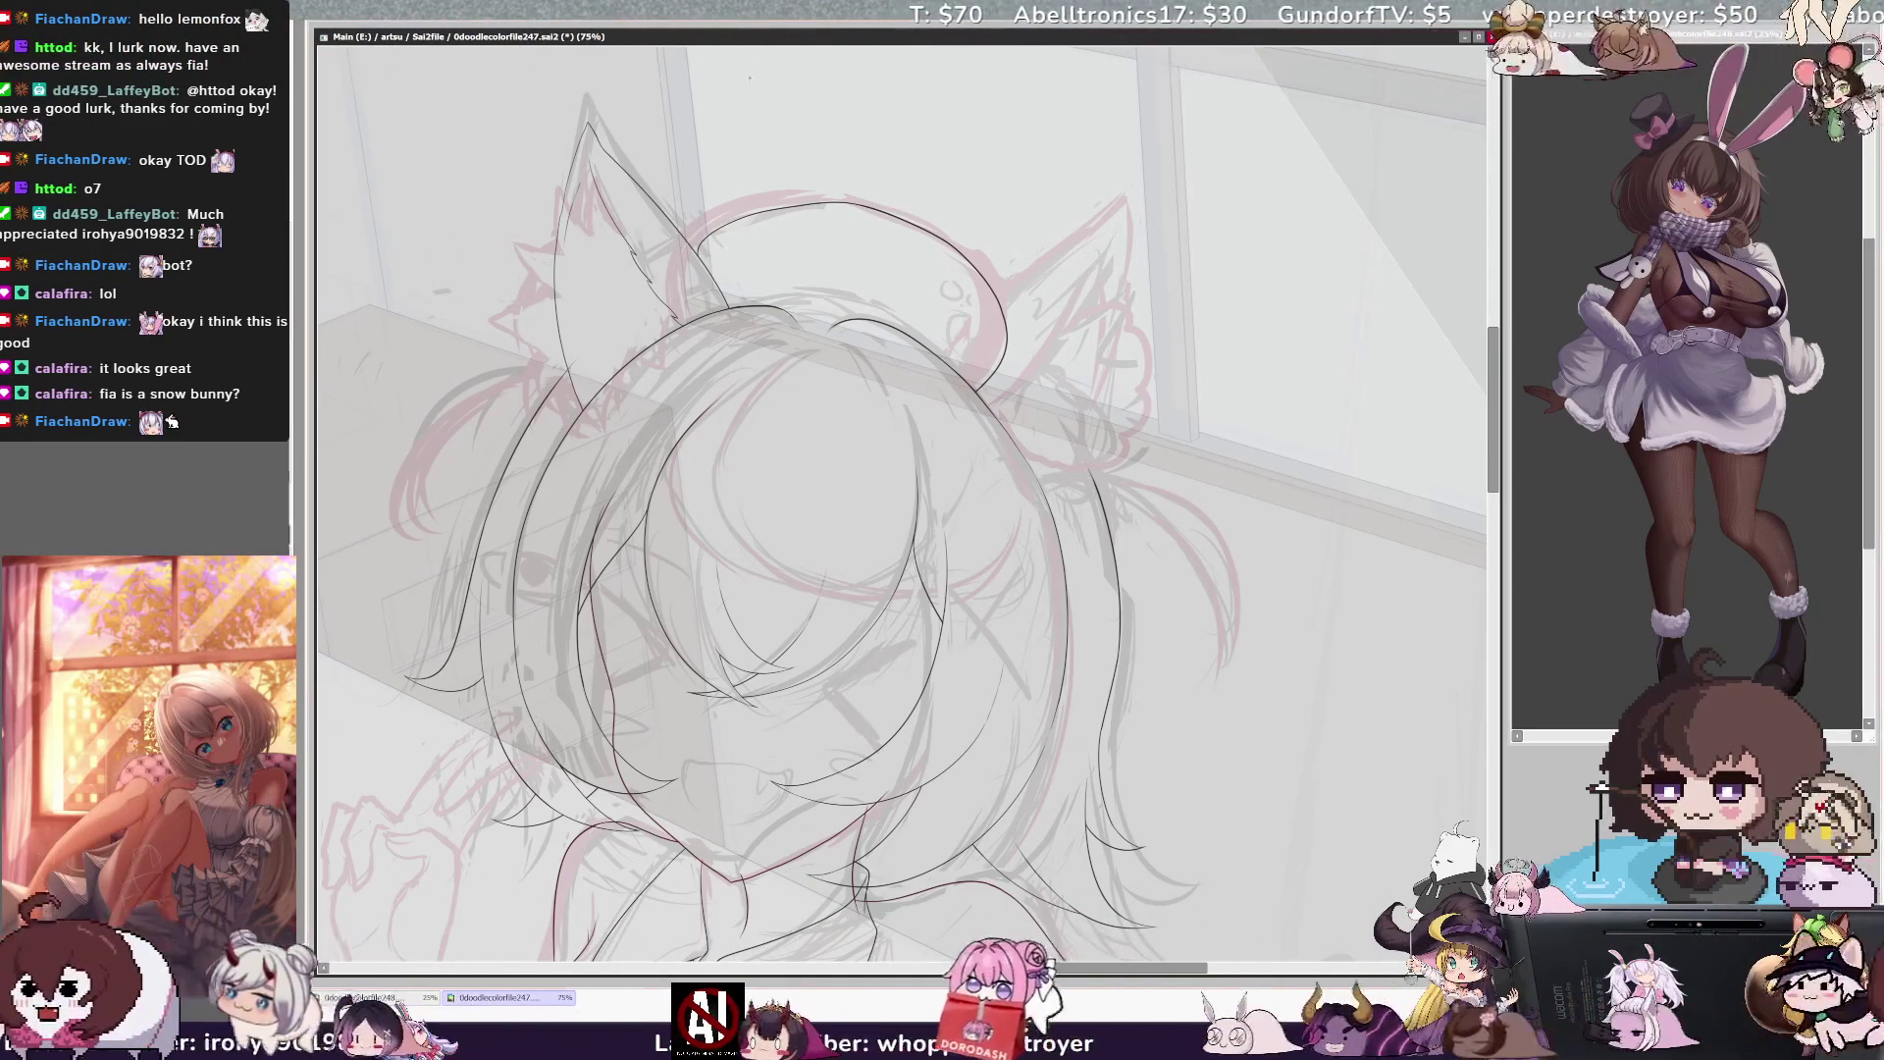
drag(1492, 371, 1498, 341)
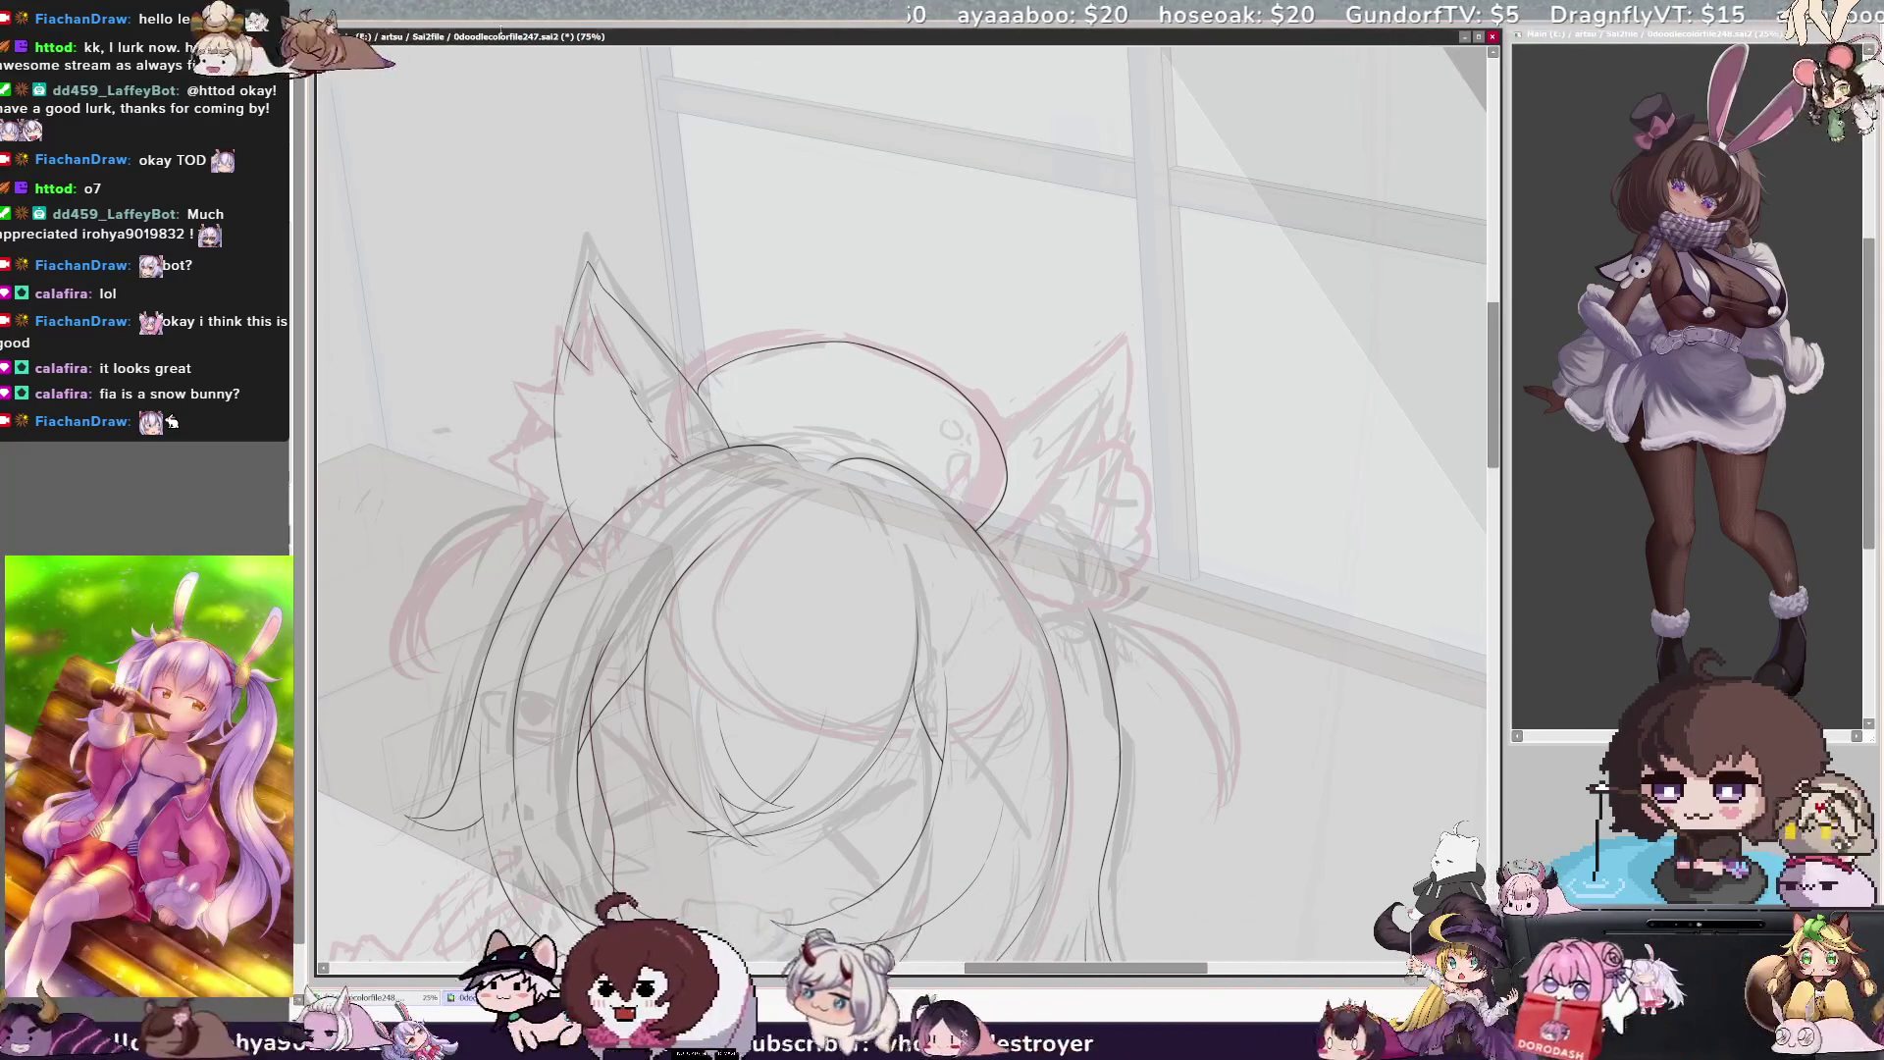
Ink the fur tuft lines along the cat ear's left edge
scroll(775, 549, up, 3)
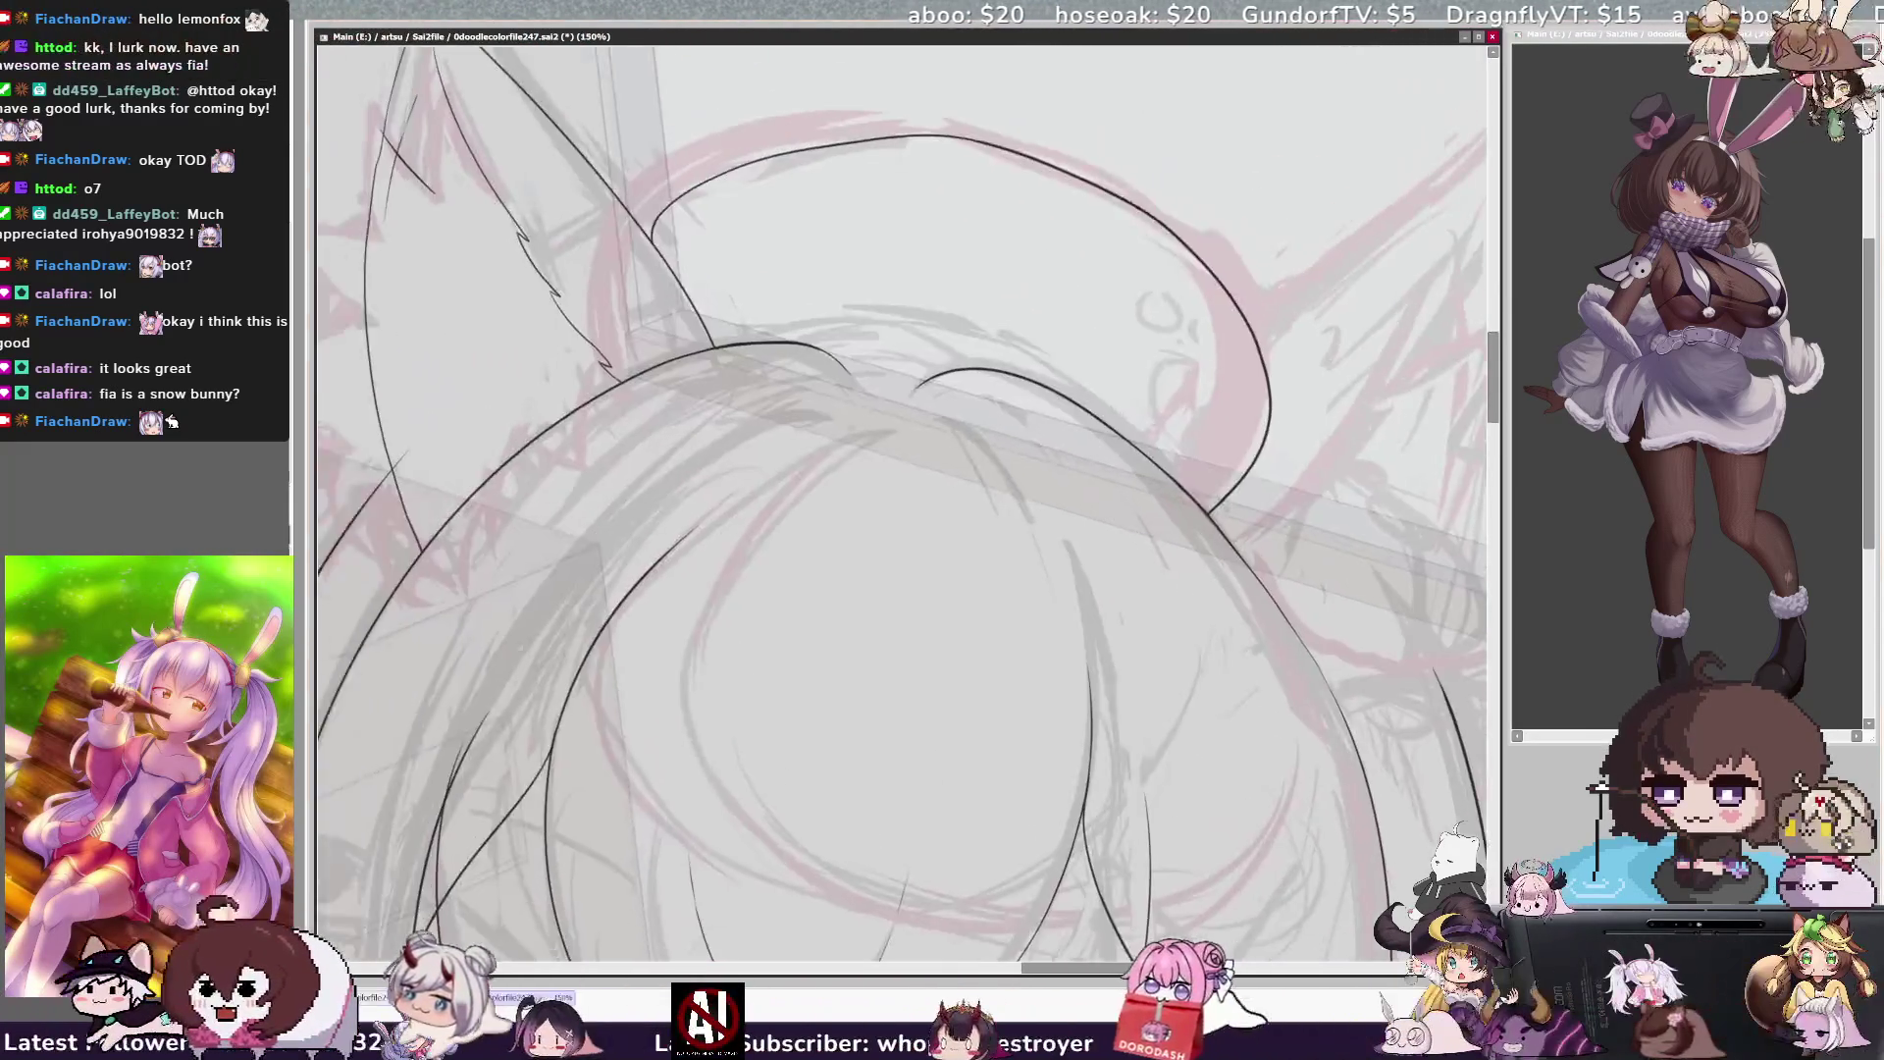
drag(785, 471, 991, 680)
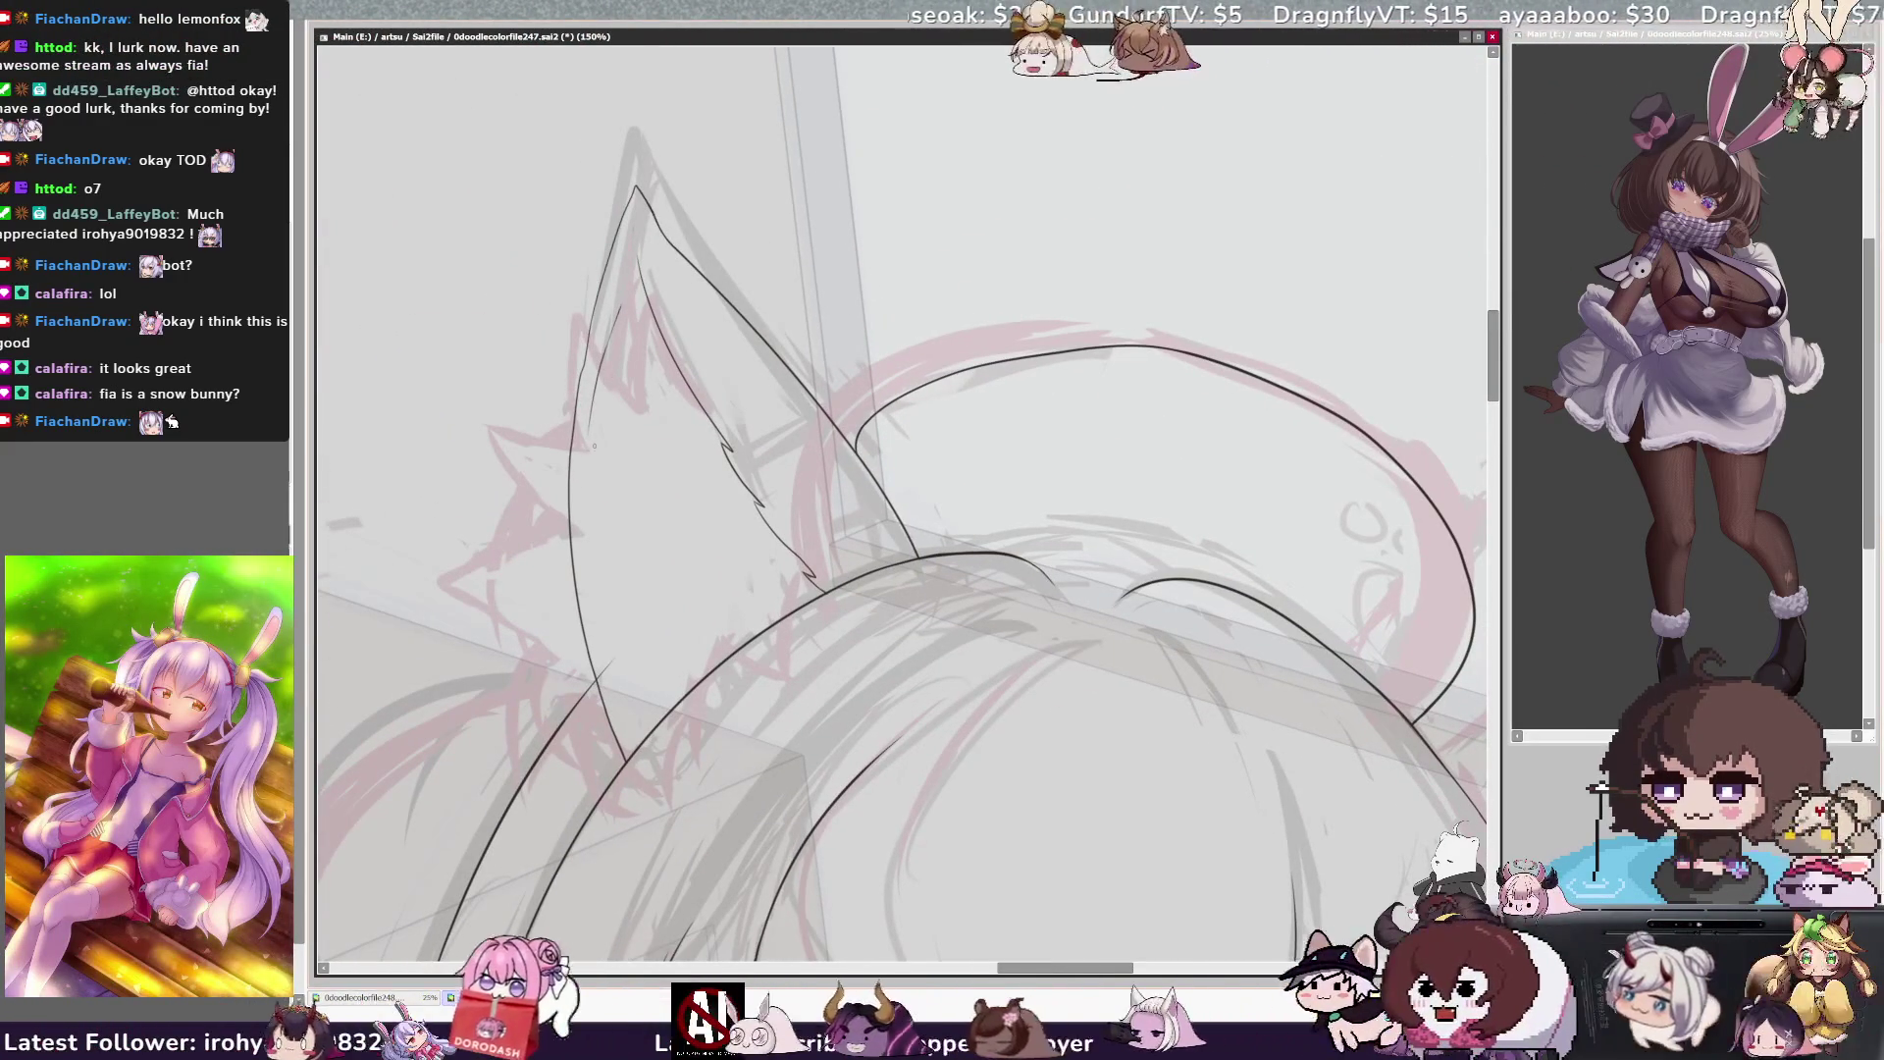
mouse_move(601, 340)
mouse_down()
mouse_move(585, 407)
mouse_move(587, 358)
mouse_move(642, 349)
mouse_up()
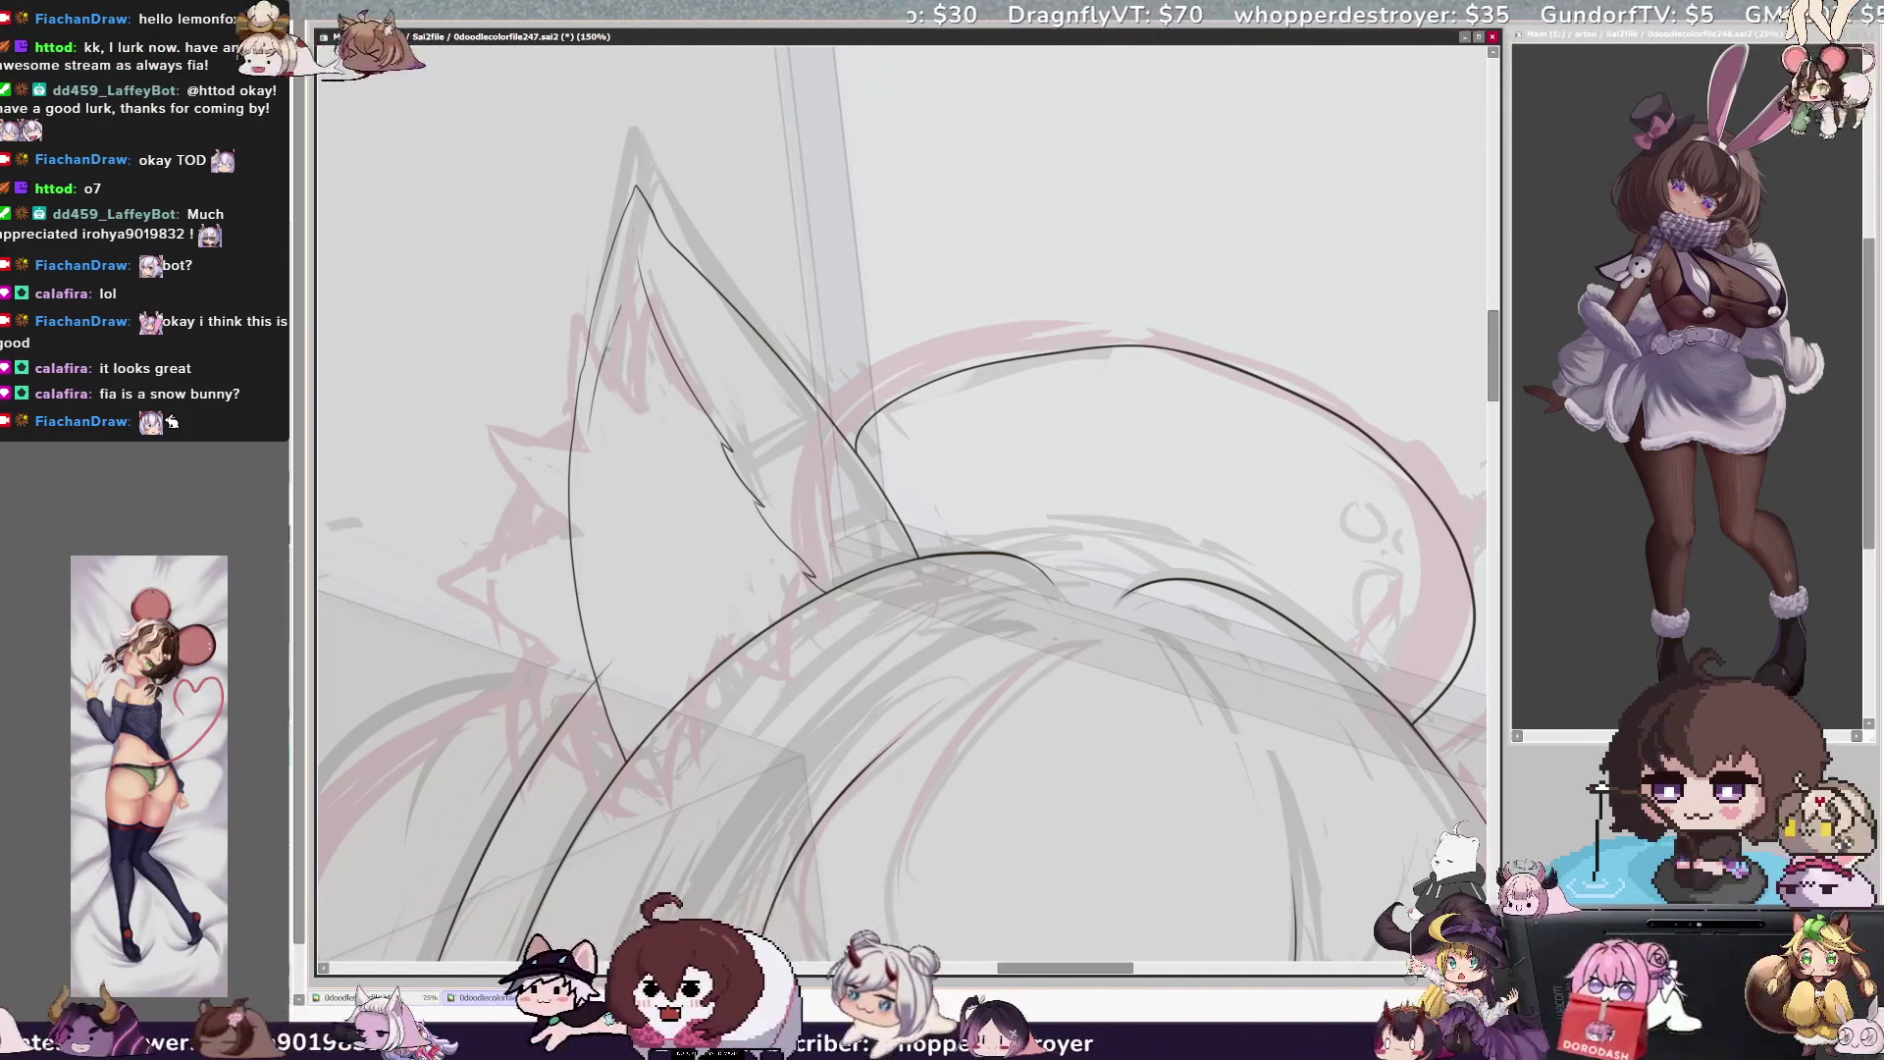
mouse_move(644, 408)
mouse_down()
mouse_move(568, 350)
mouse_move(587, 440)
mouse_up()
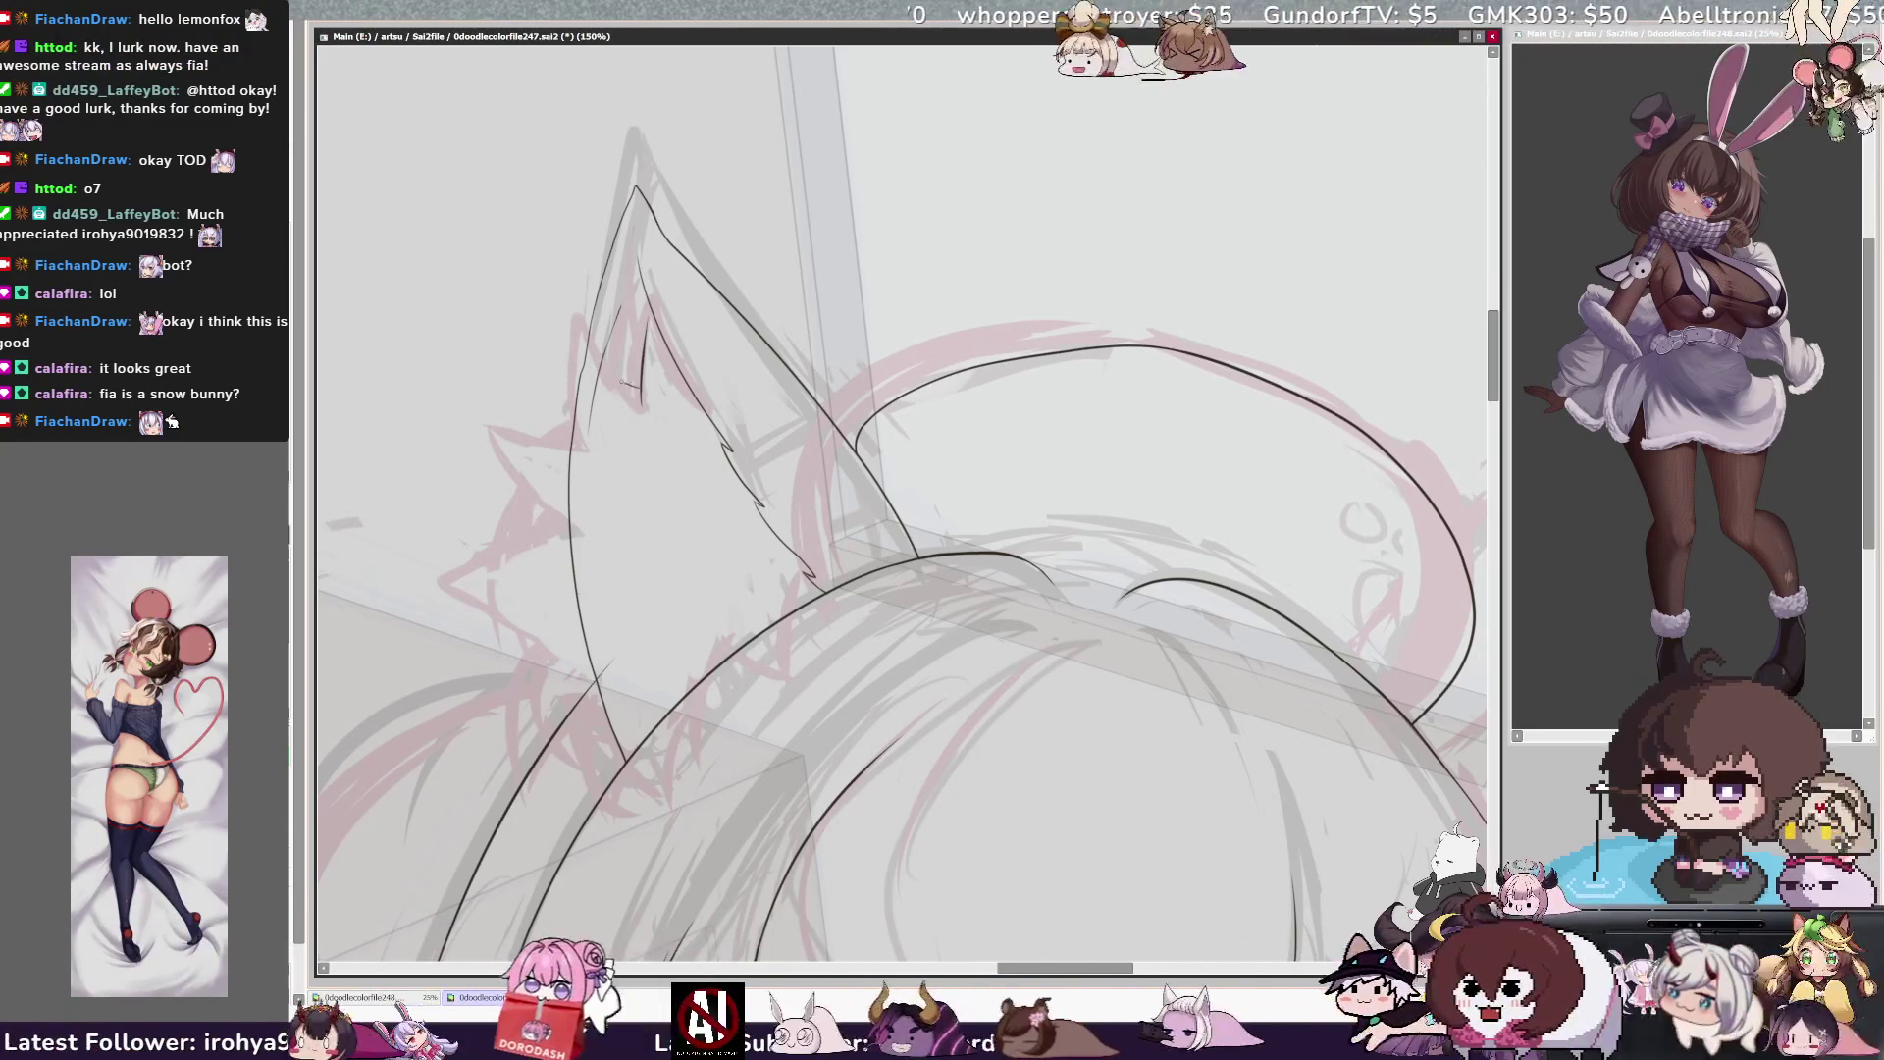
drag(565, 345, 579, 447)
key(ctrl+z)
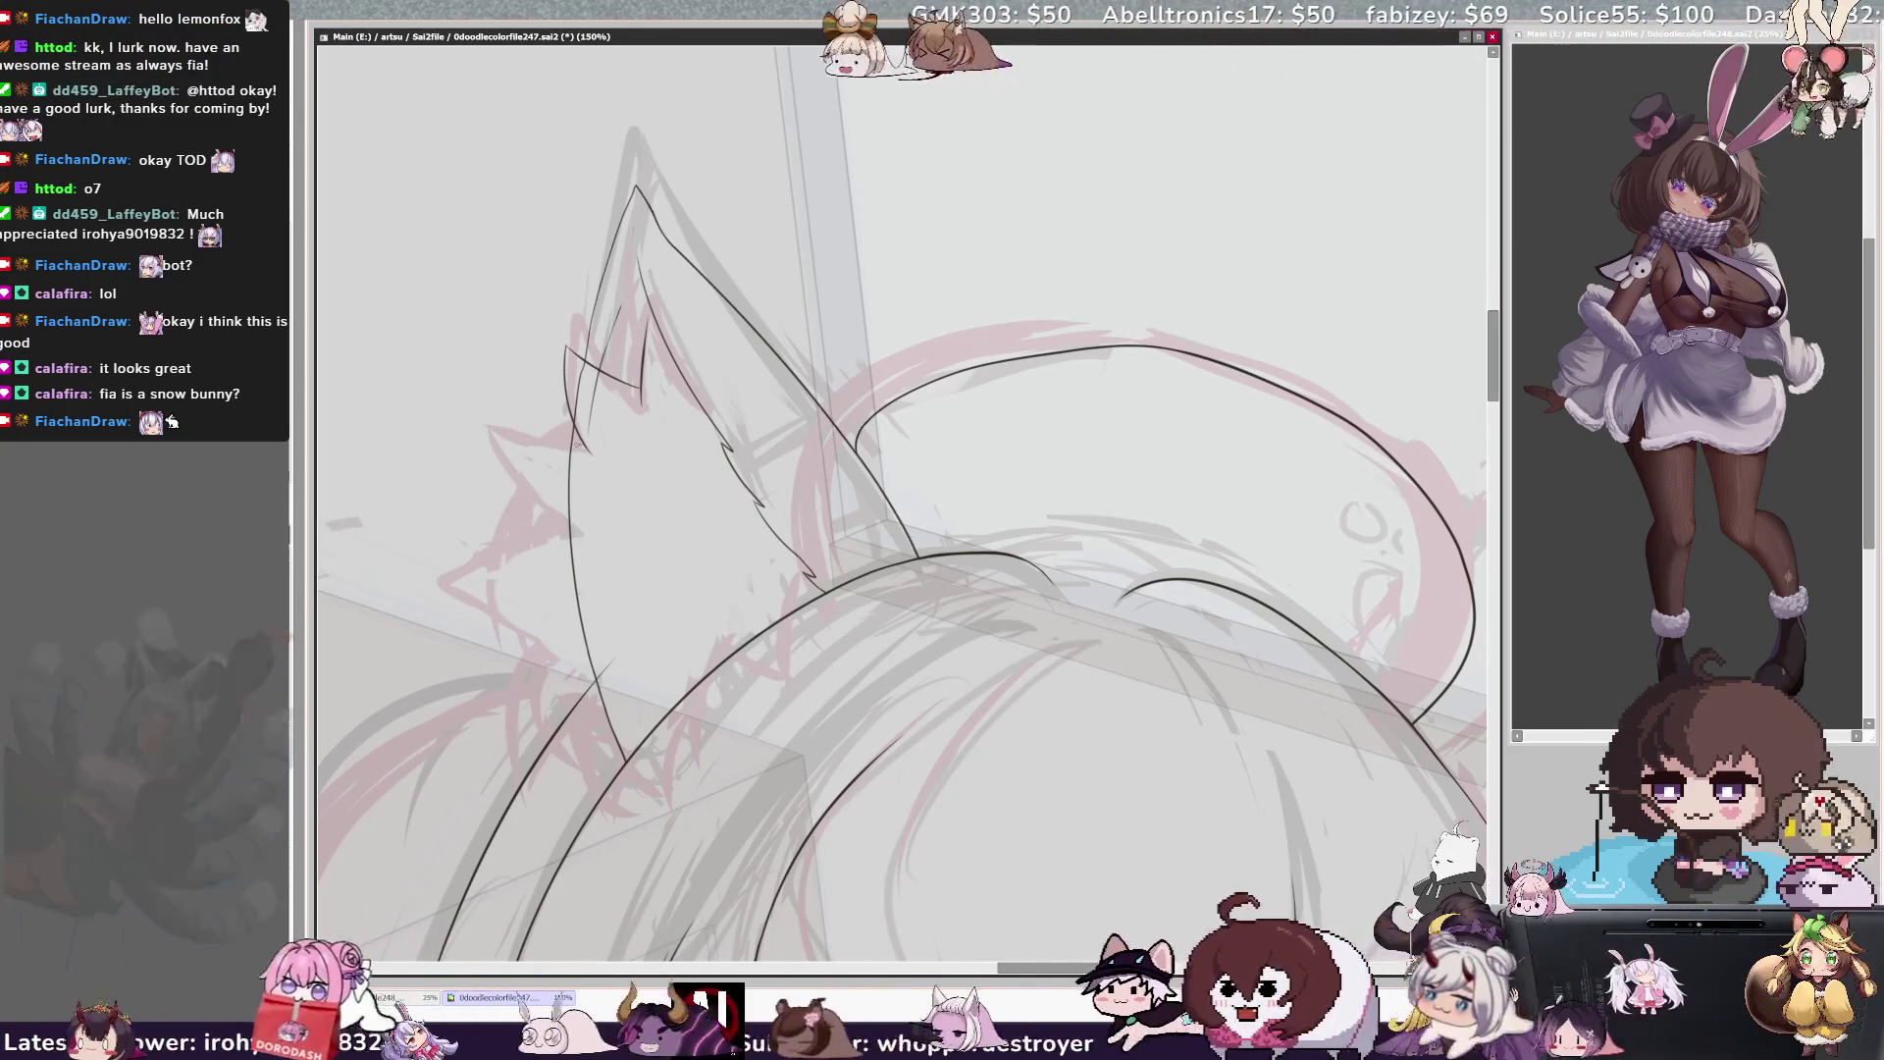
mouse_move(586, 446)
mouse_down()
mouse_move(492, 461)
mouse_move(565, 533)
mouse_up()
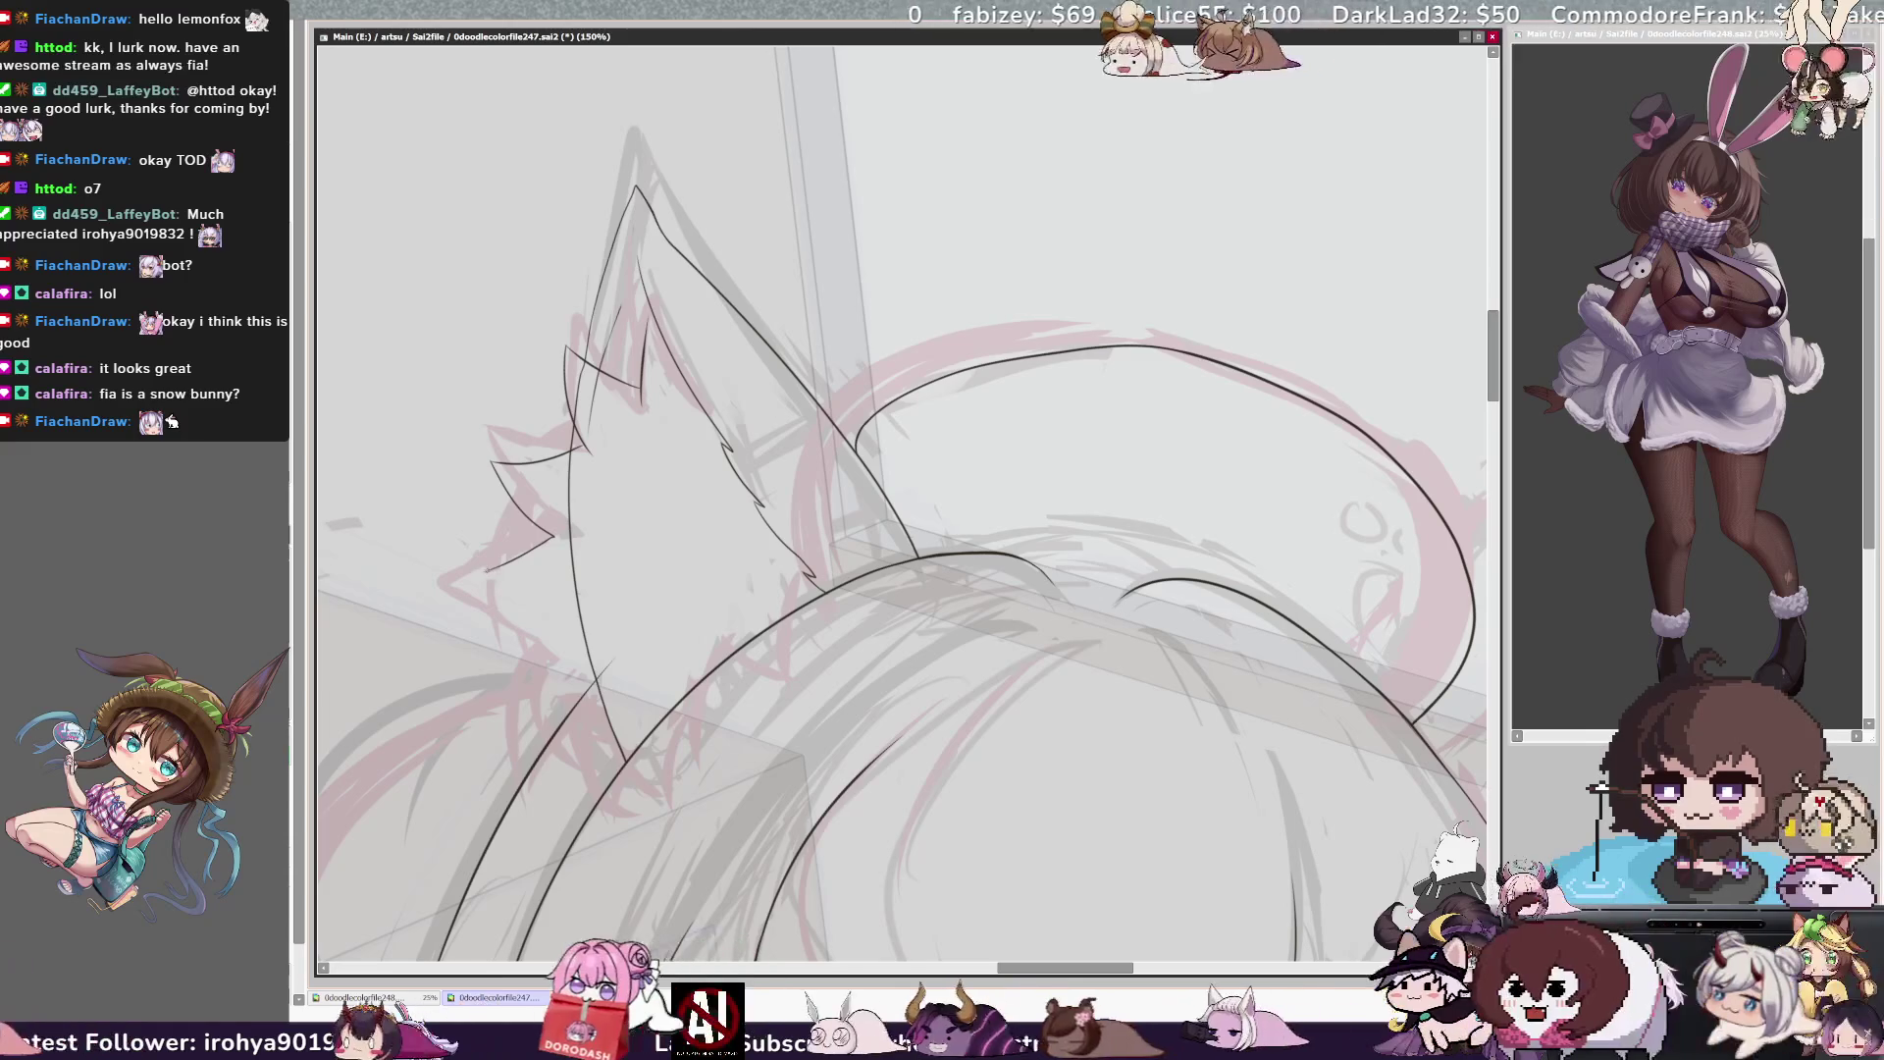
Draw the fur zigzag at the ear's lower left and a short stroke along its lower edge
drag(479, 573, 562, 625)
drag(562, 625, 530, 693)
drag(530, 692, 600, 684)
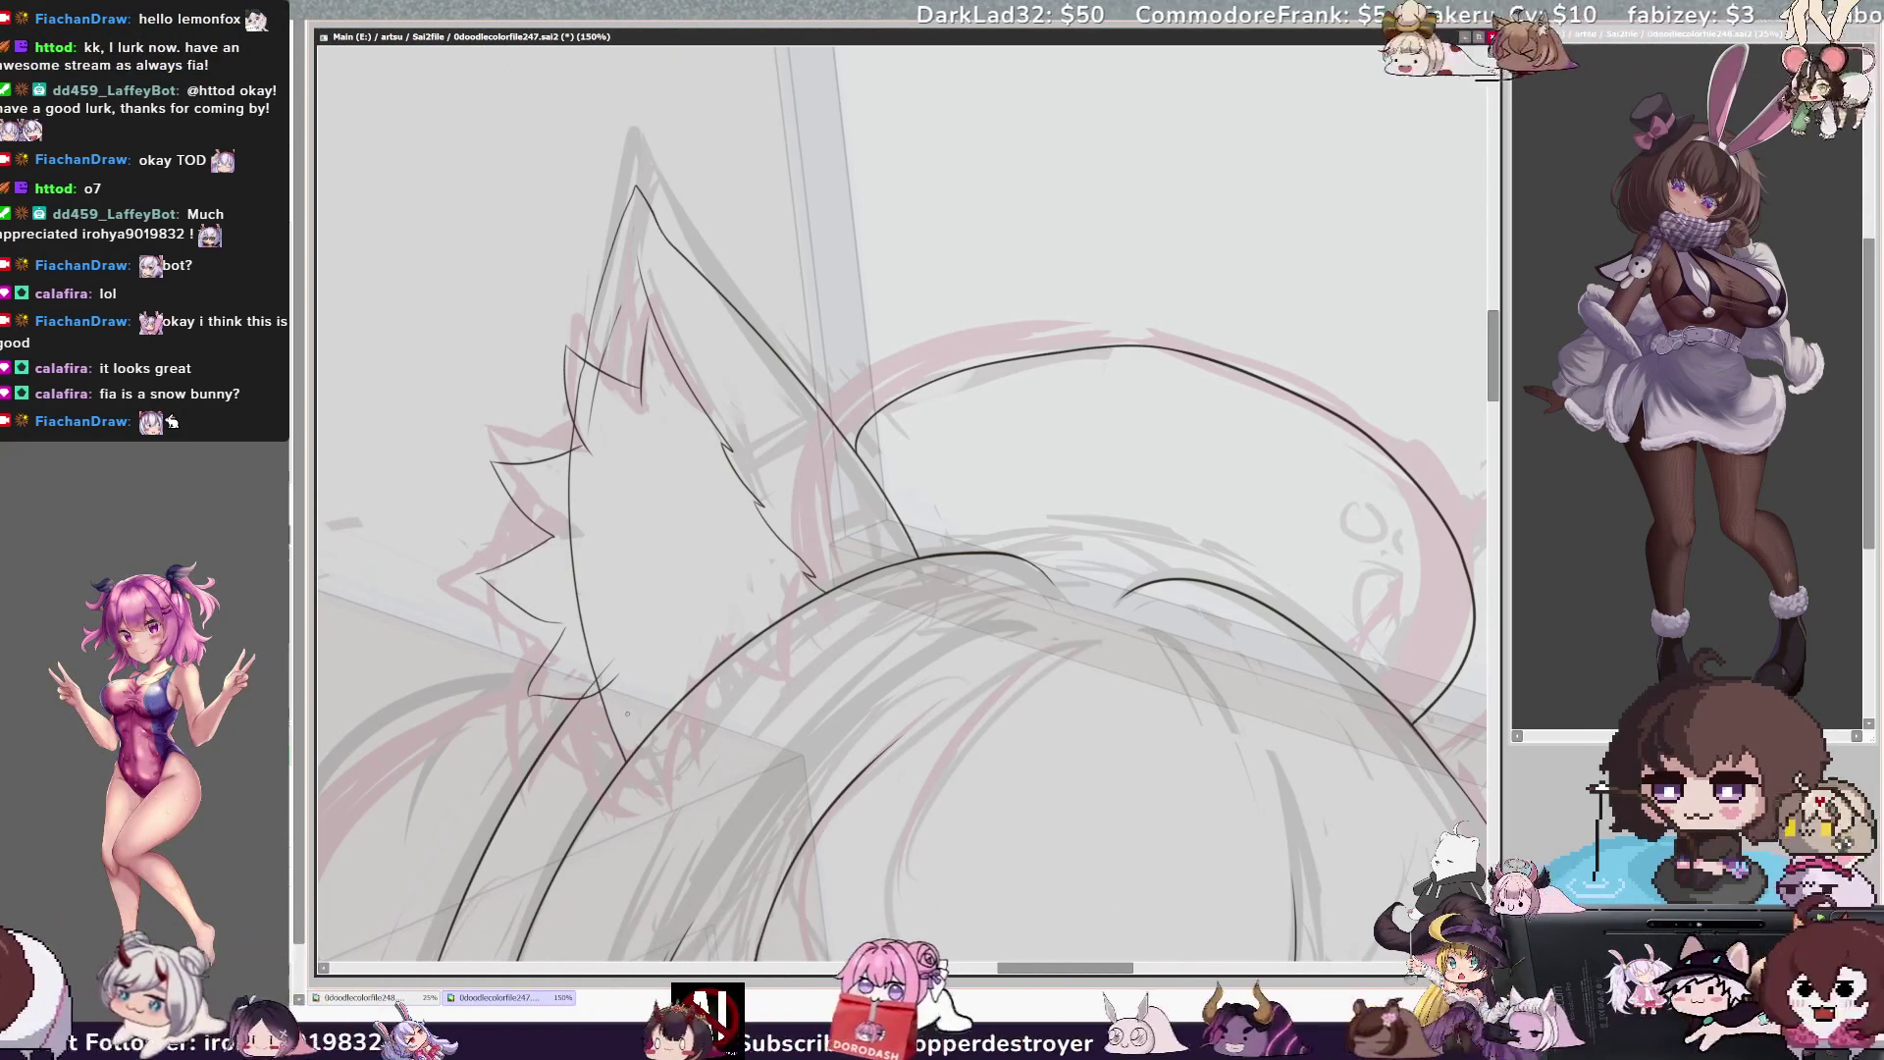
mouse_move(620, 667)
mouse_down()
mouse_move(628, 751)
mouse_move(685, 681)
mouse_up()
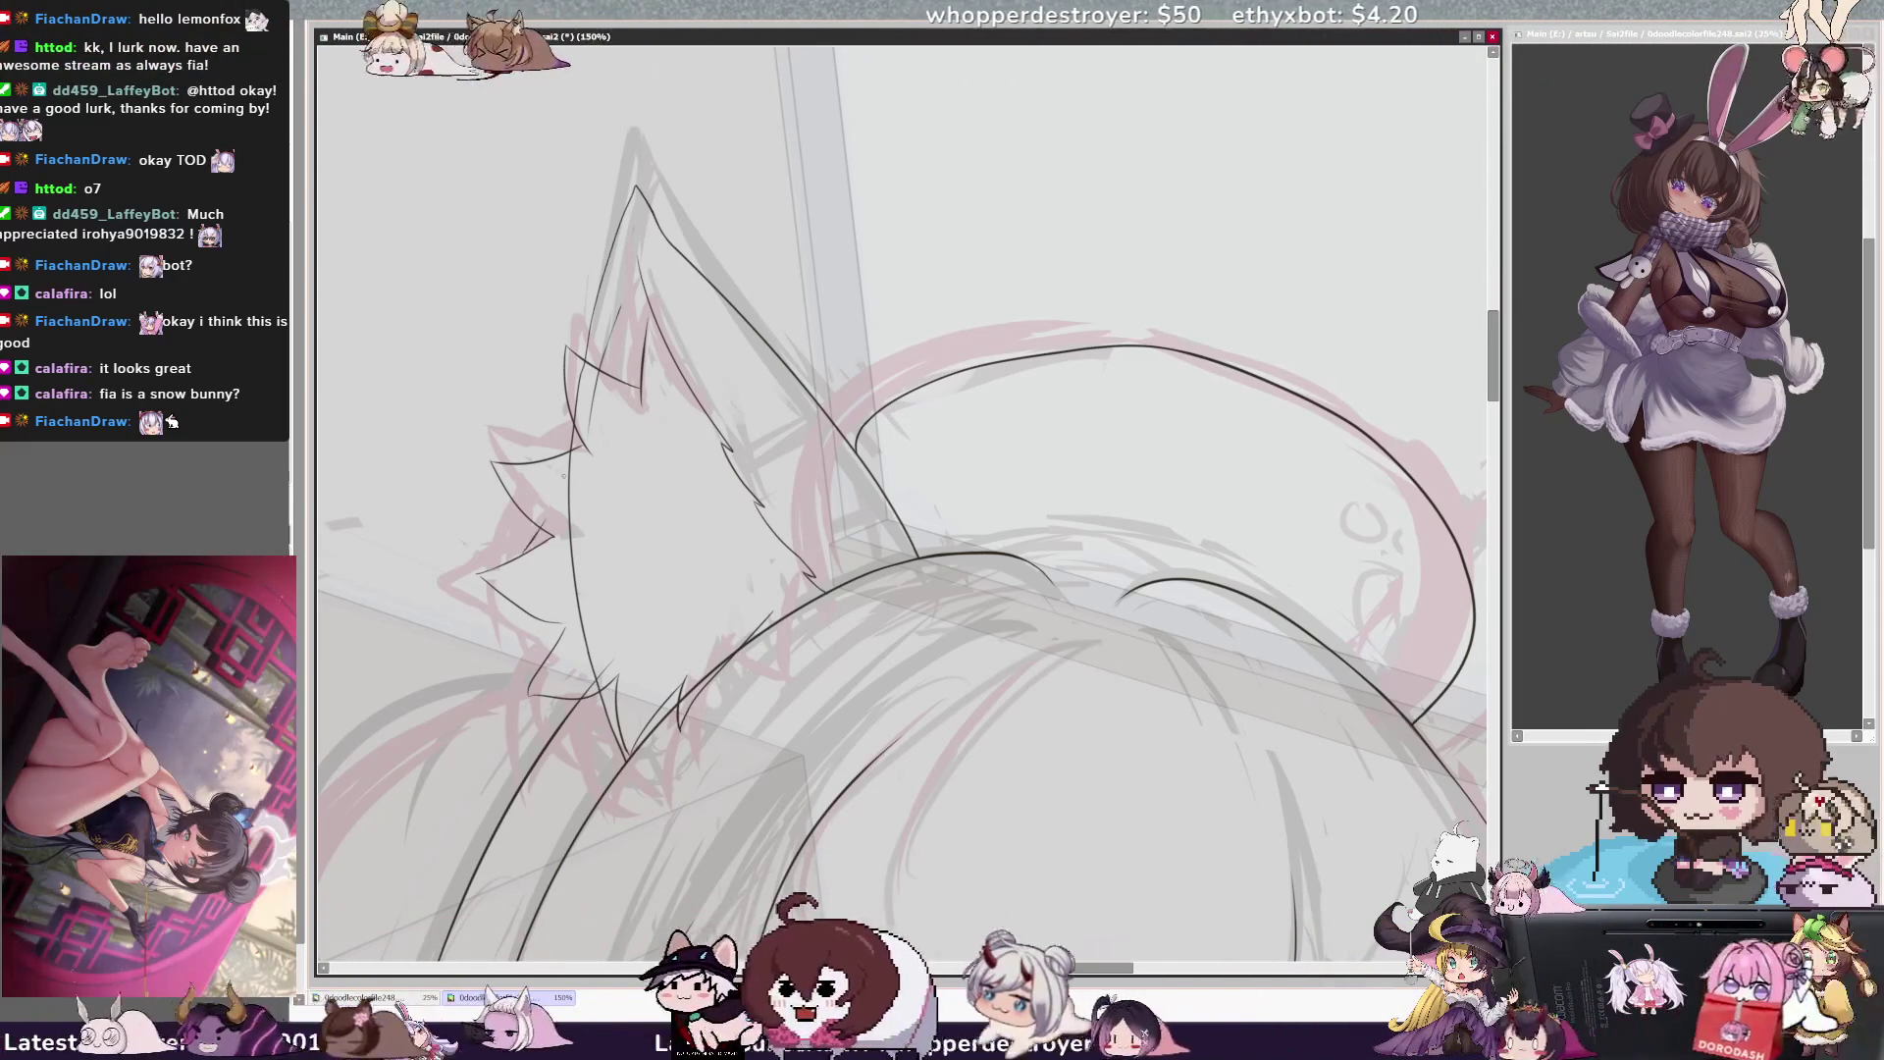
key(Delete)
key(Delete)
key(Delete)
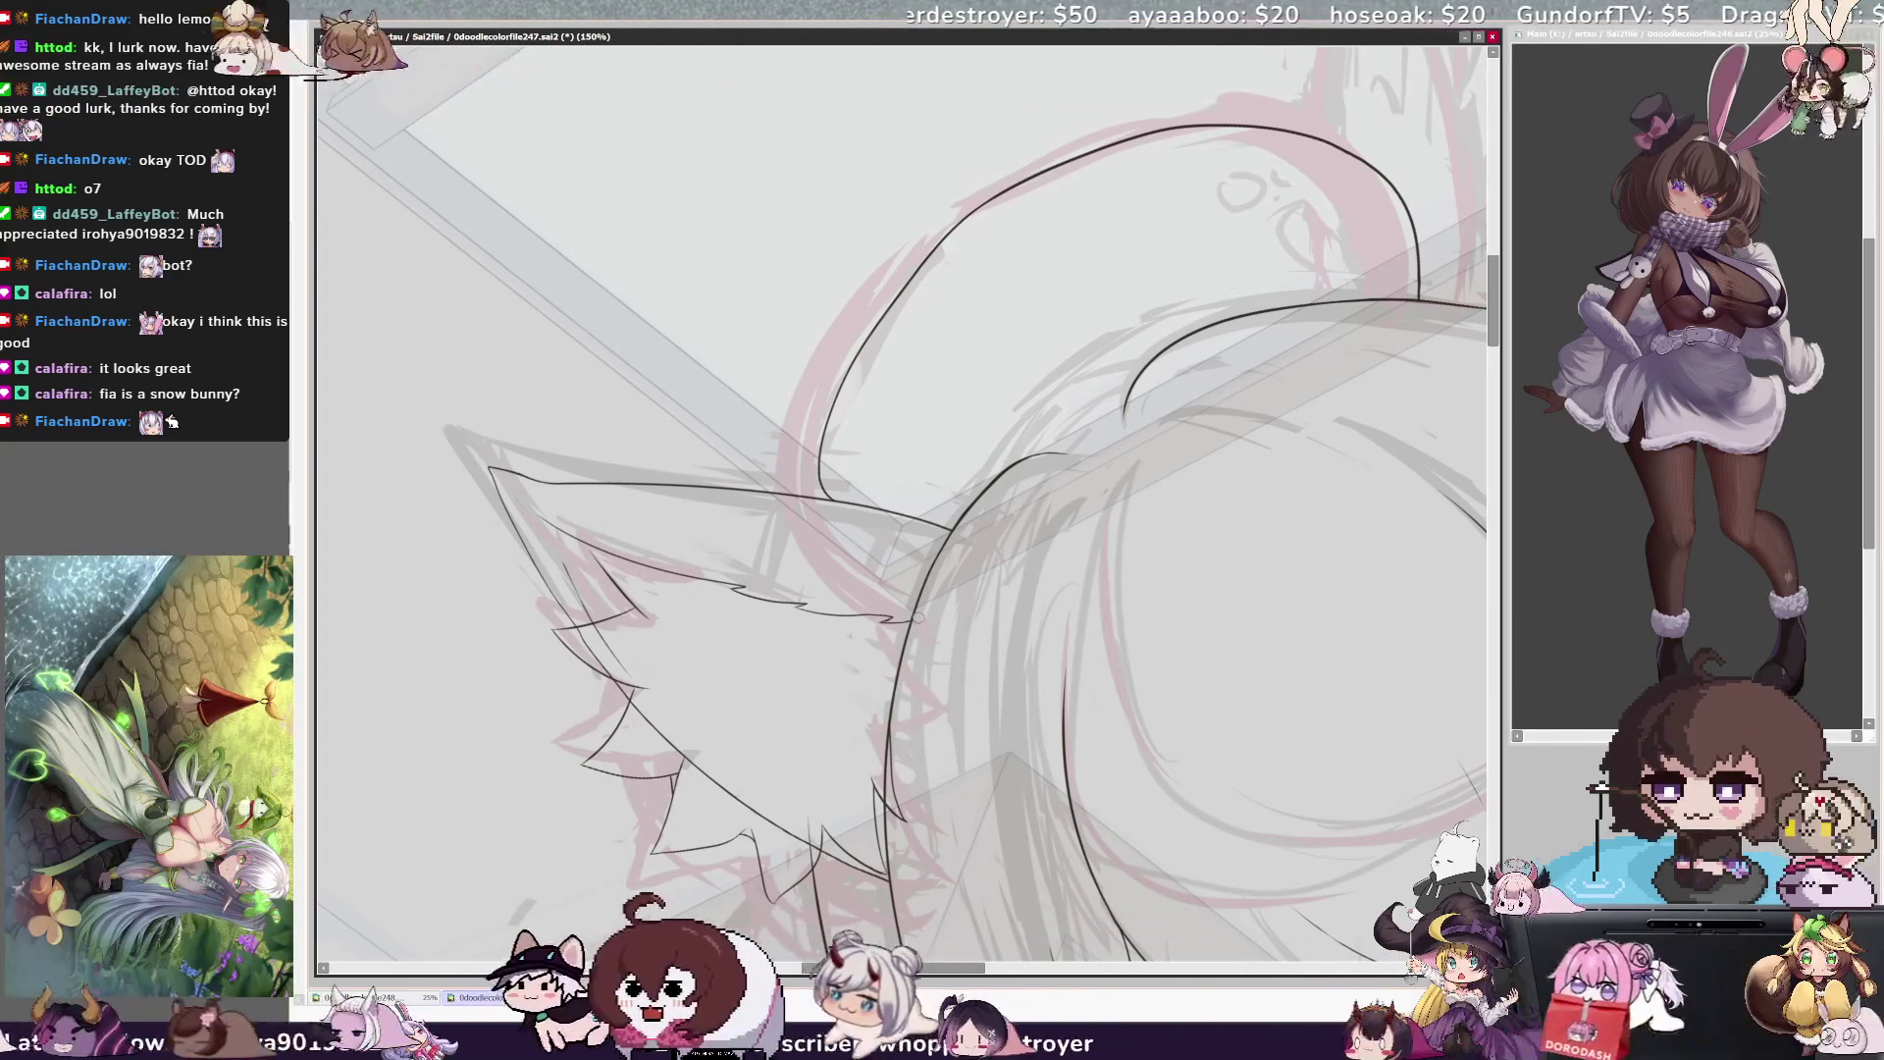
Reset the view upright, zoom in on the ear, and ink its inner edge line
key(minus)
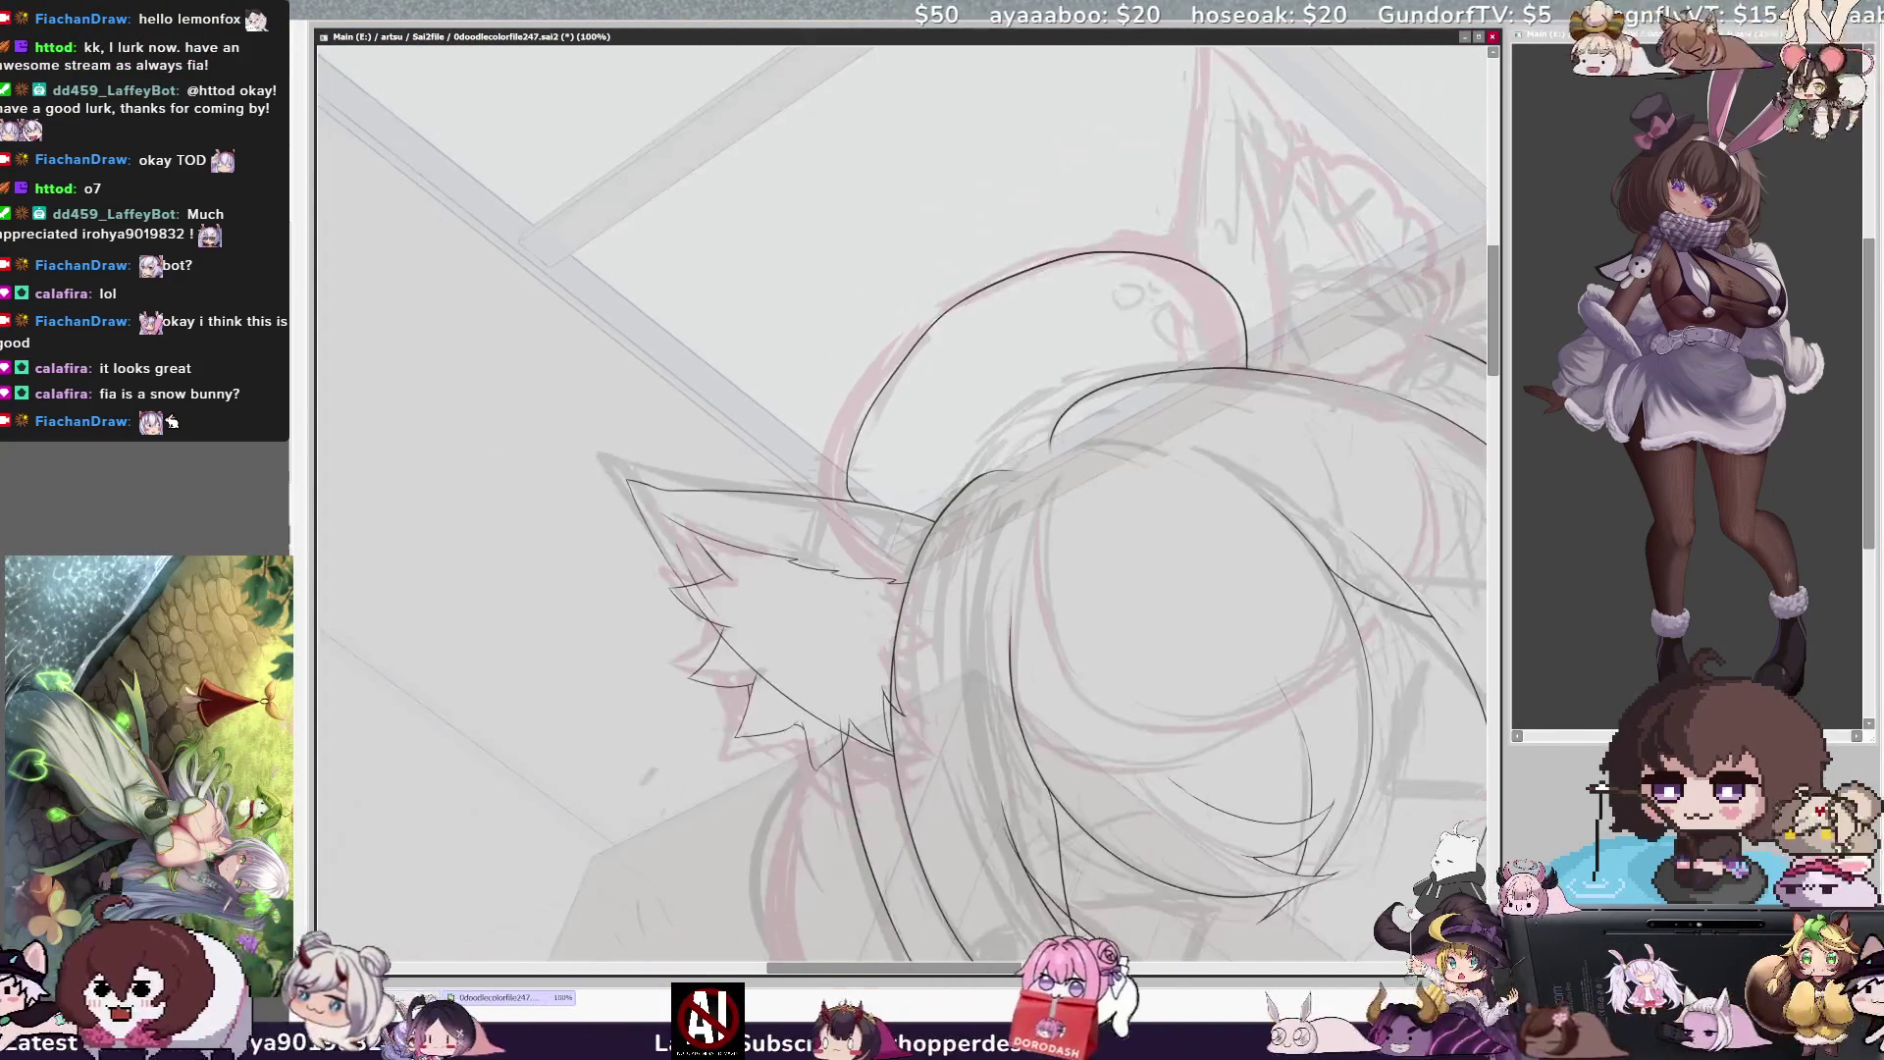
key(Home)
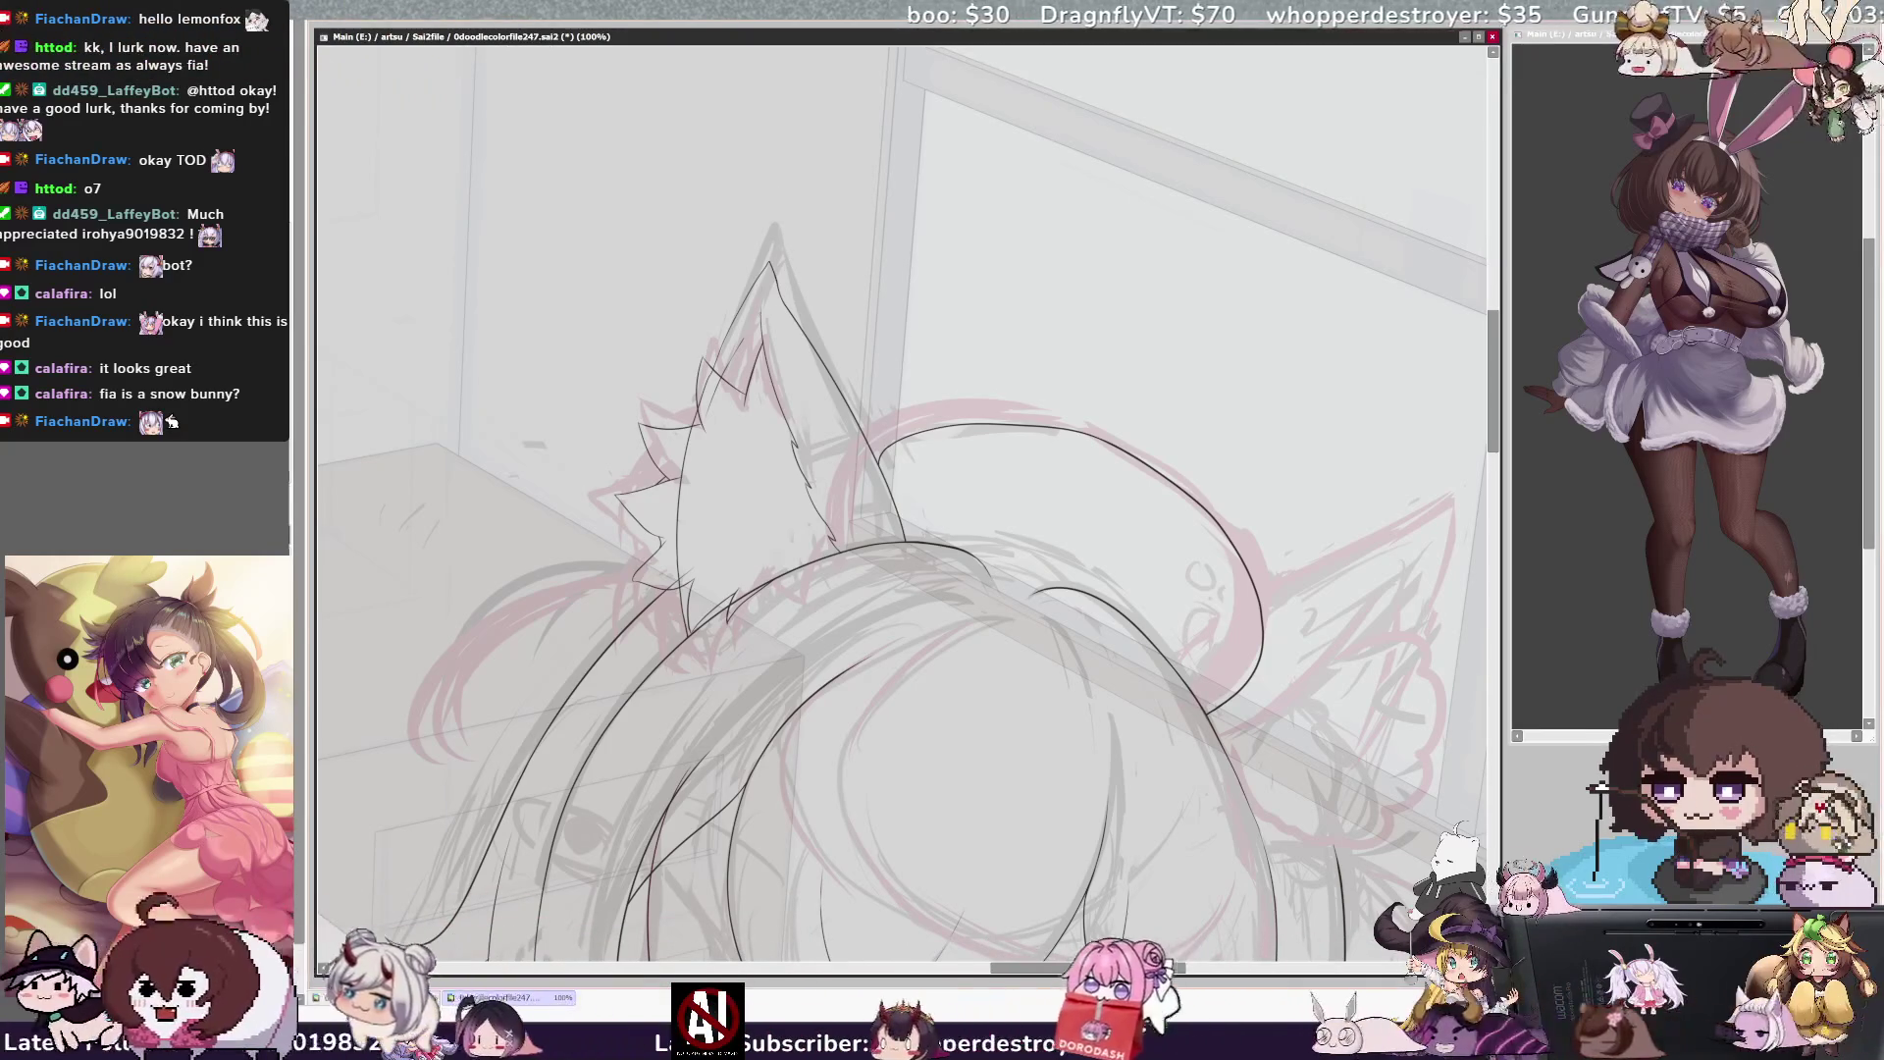
scroll(853, 115, up, 2)
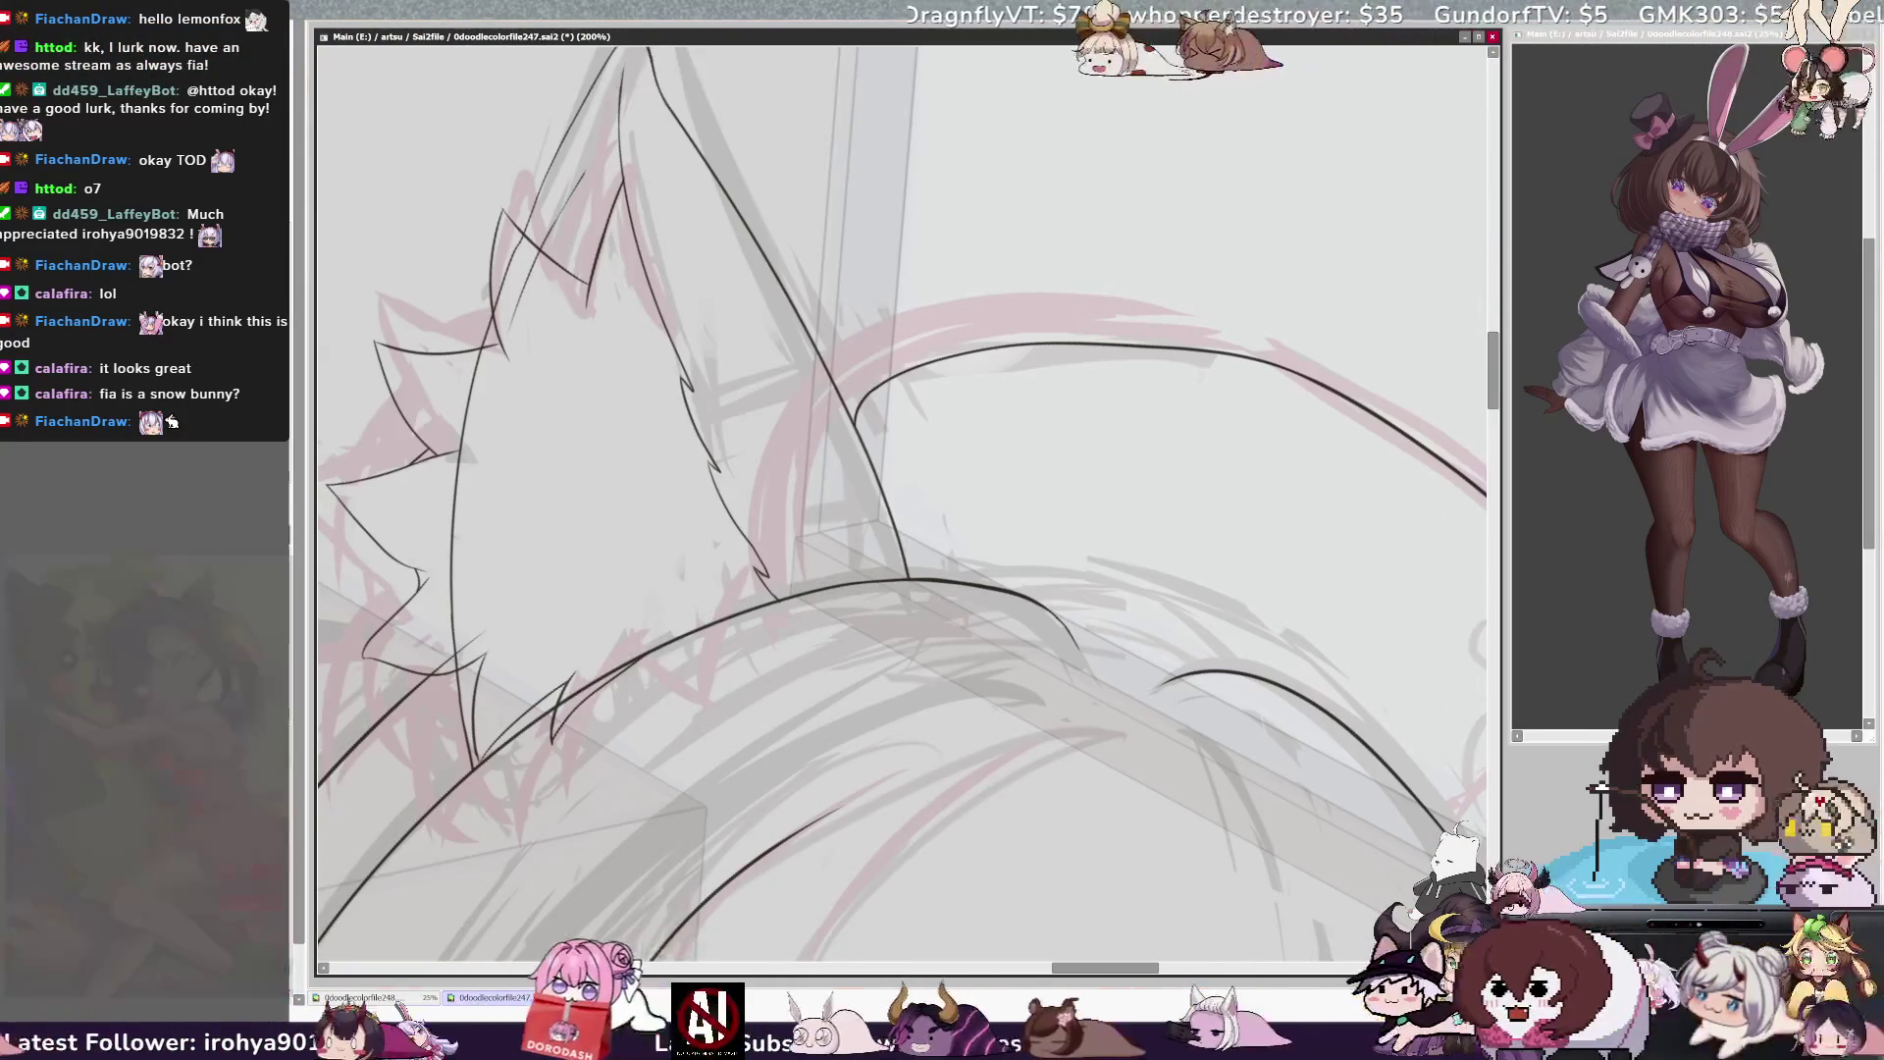
scroll(854, 114, down, 1)
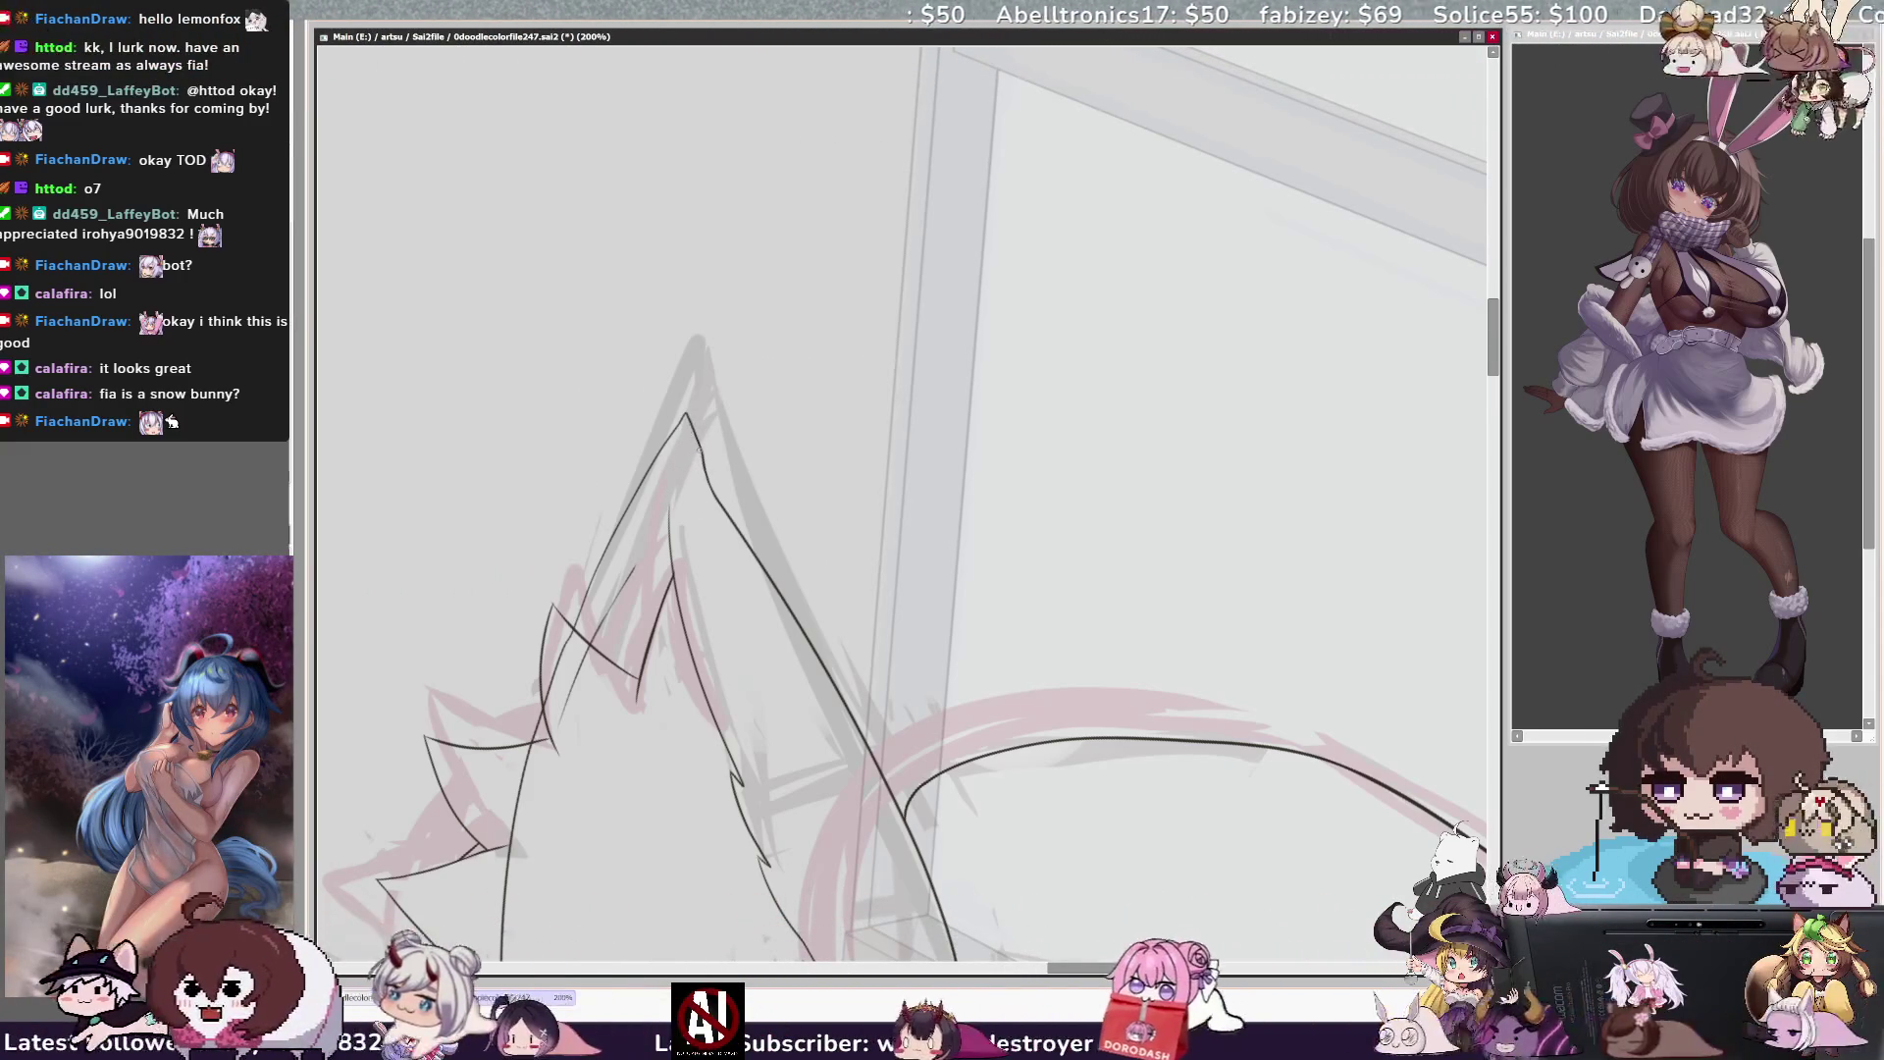
drag(672, 530, 677, 444)
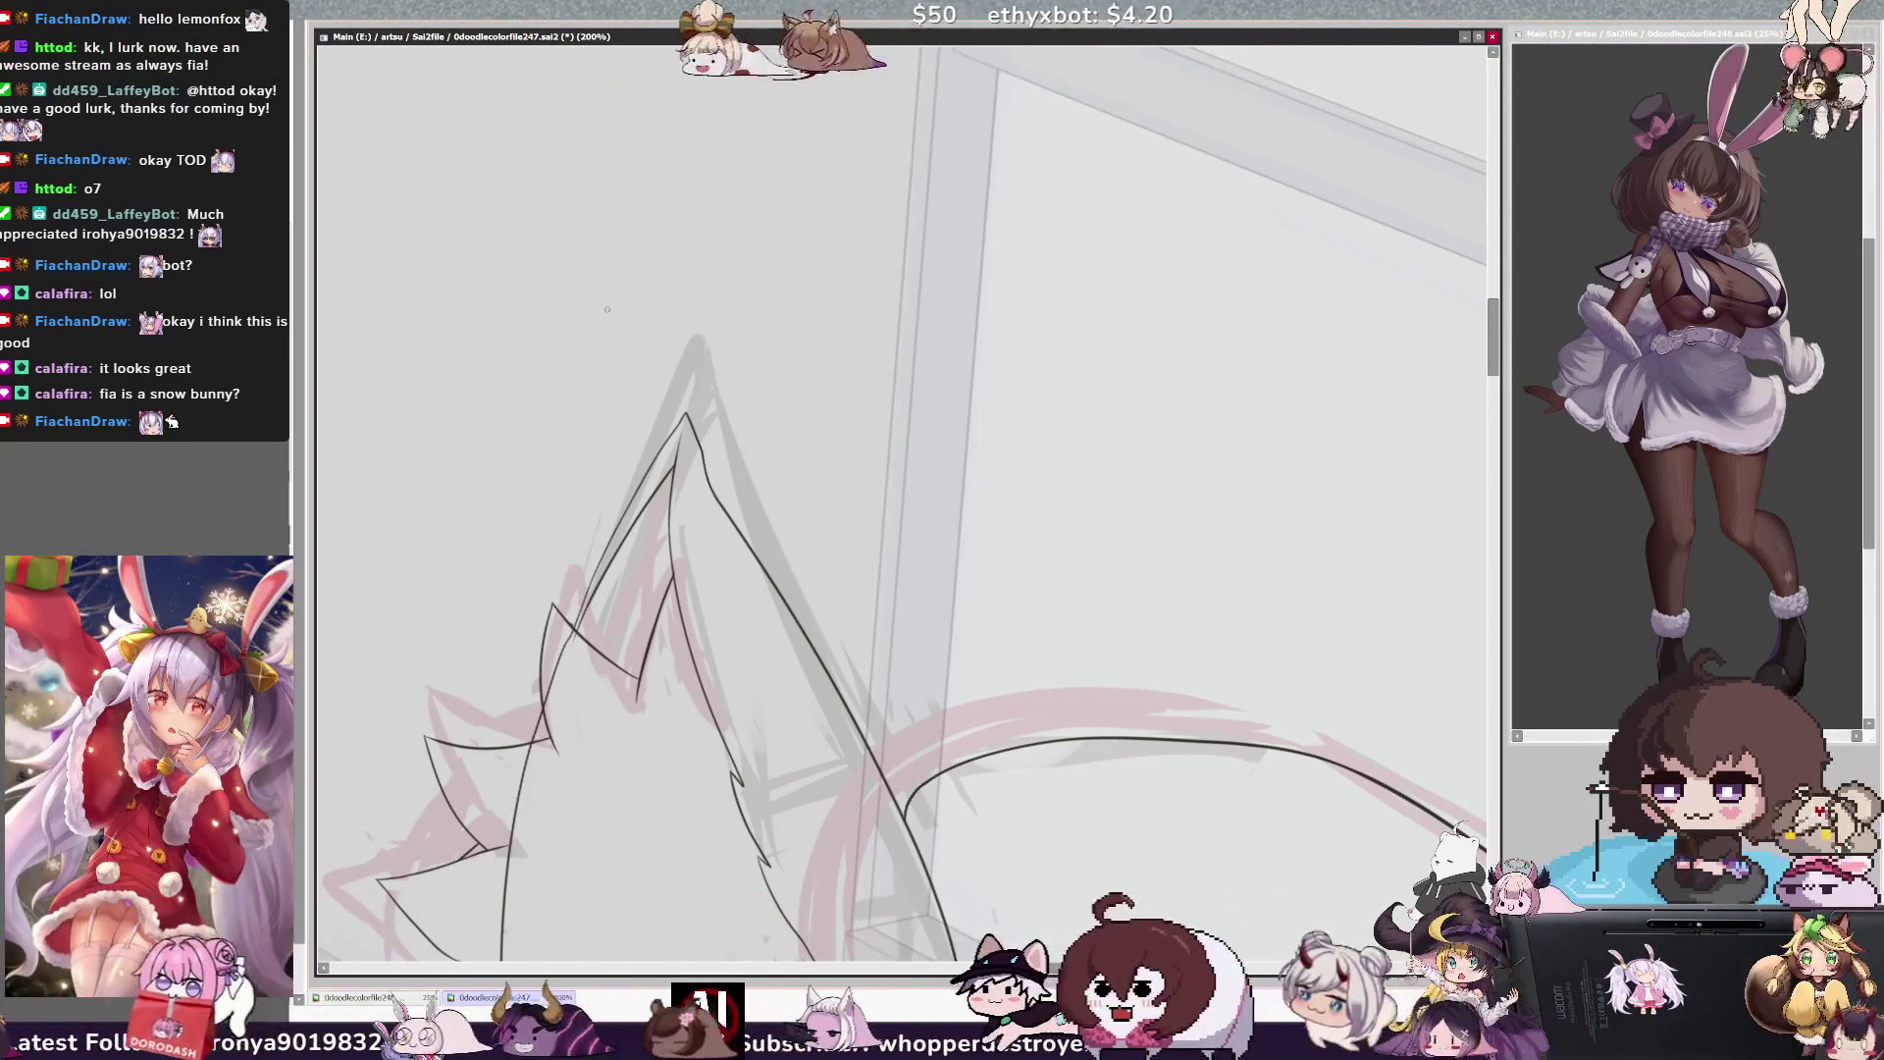
key(minus)
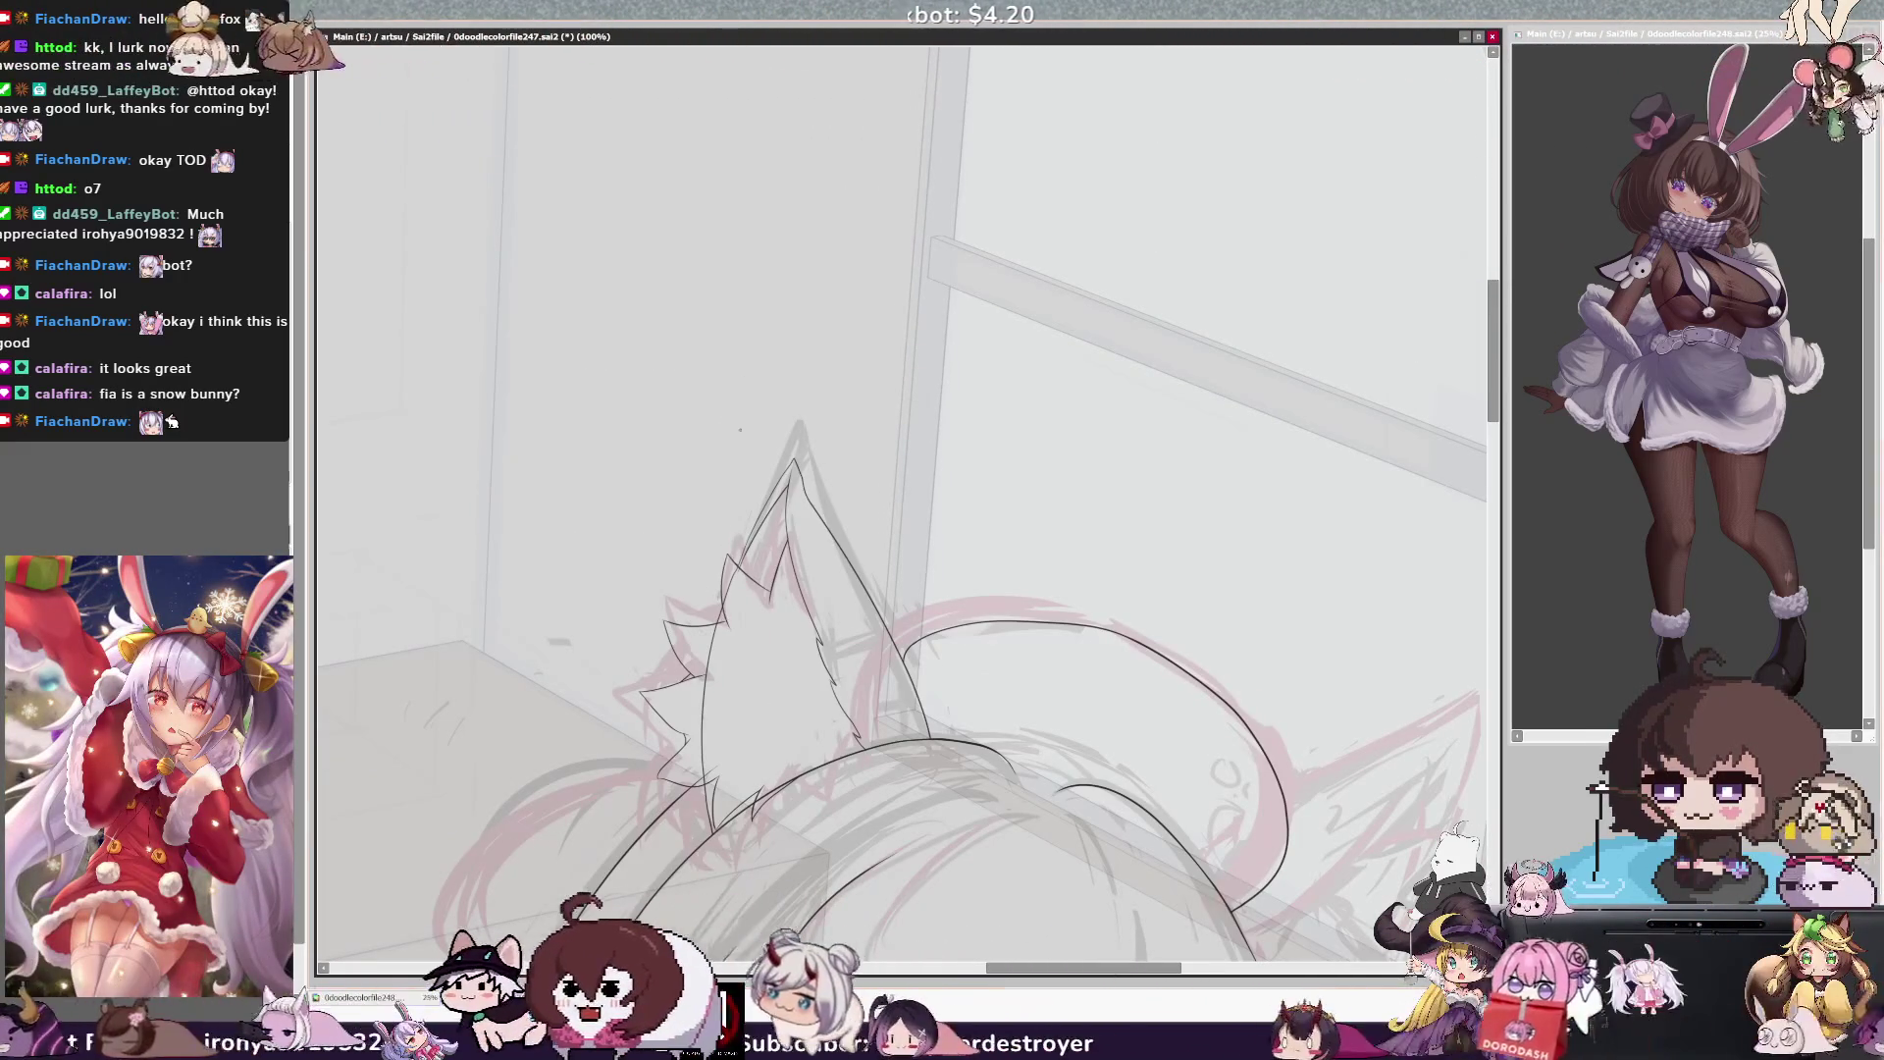
key(End)
key(End)
key(plus)
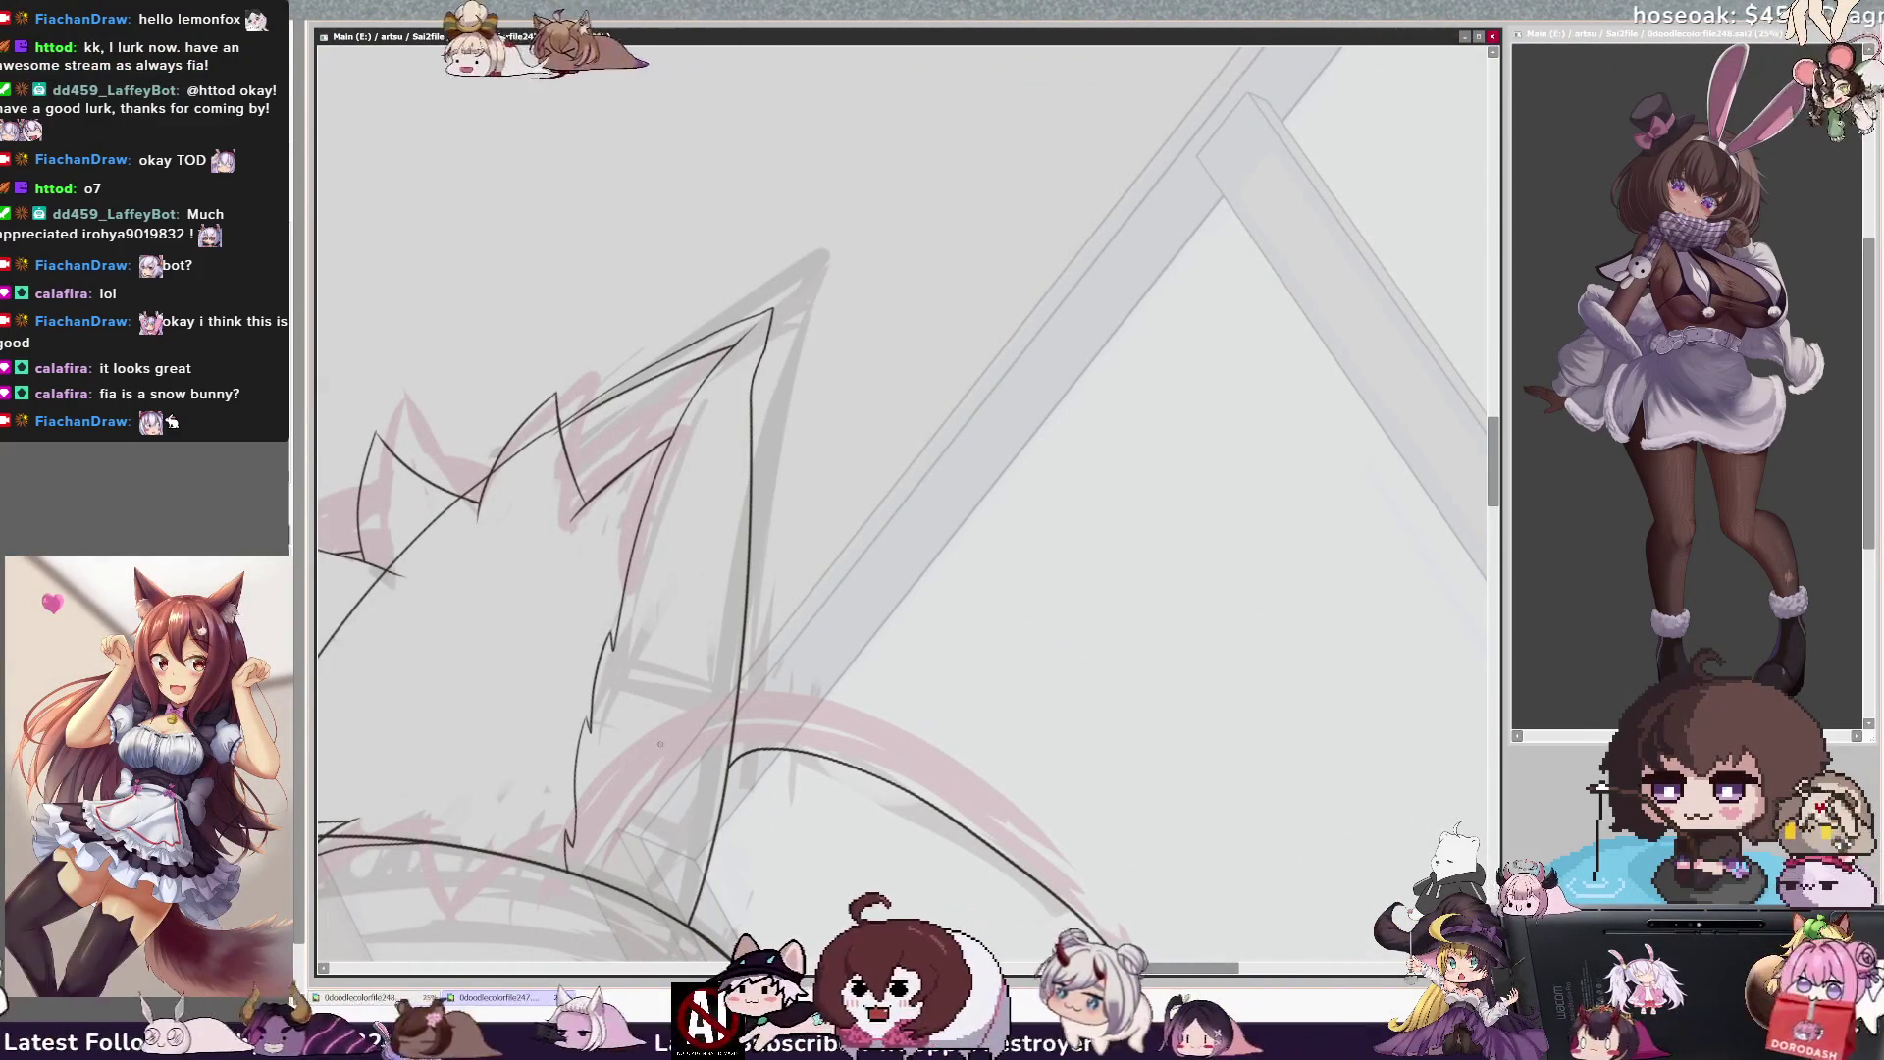
scroll(900, 502, left, 3)
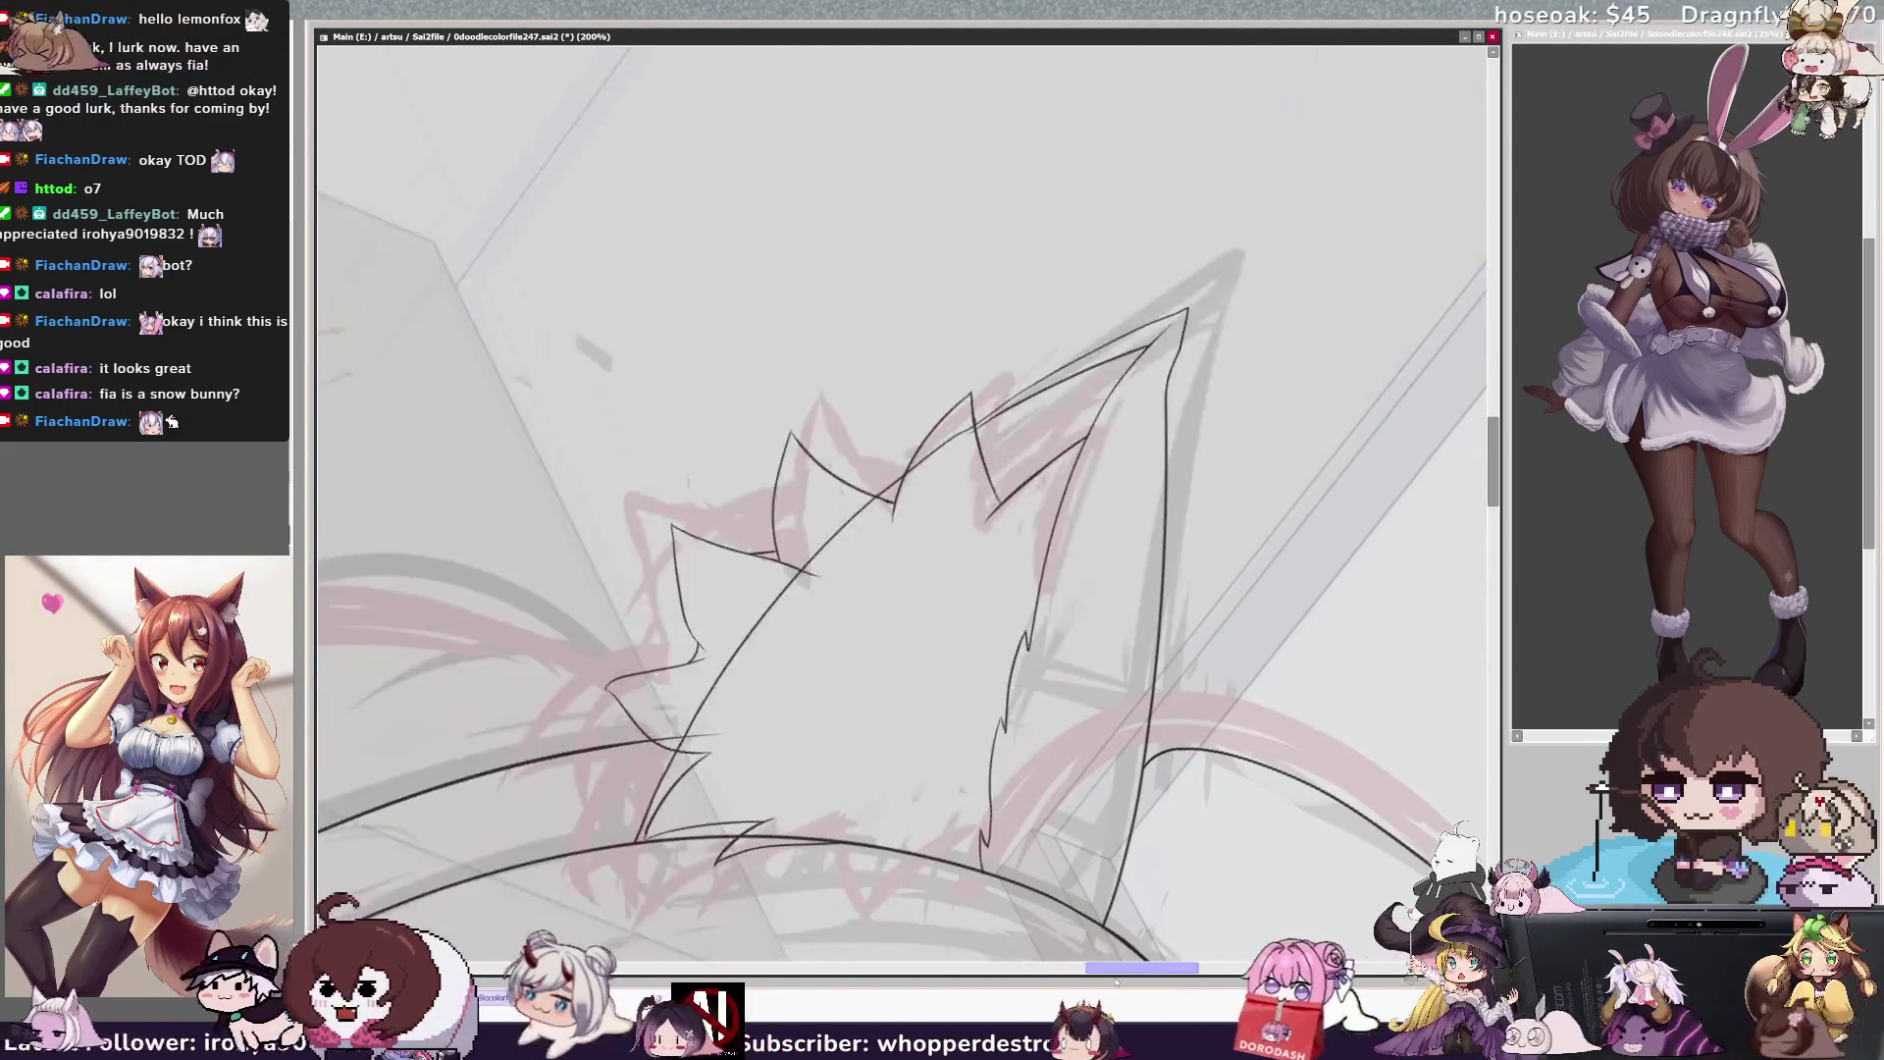
scroll(901, 502, right, 1)
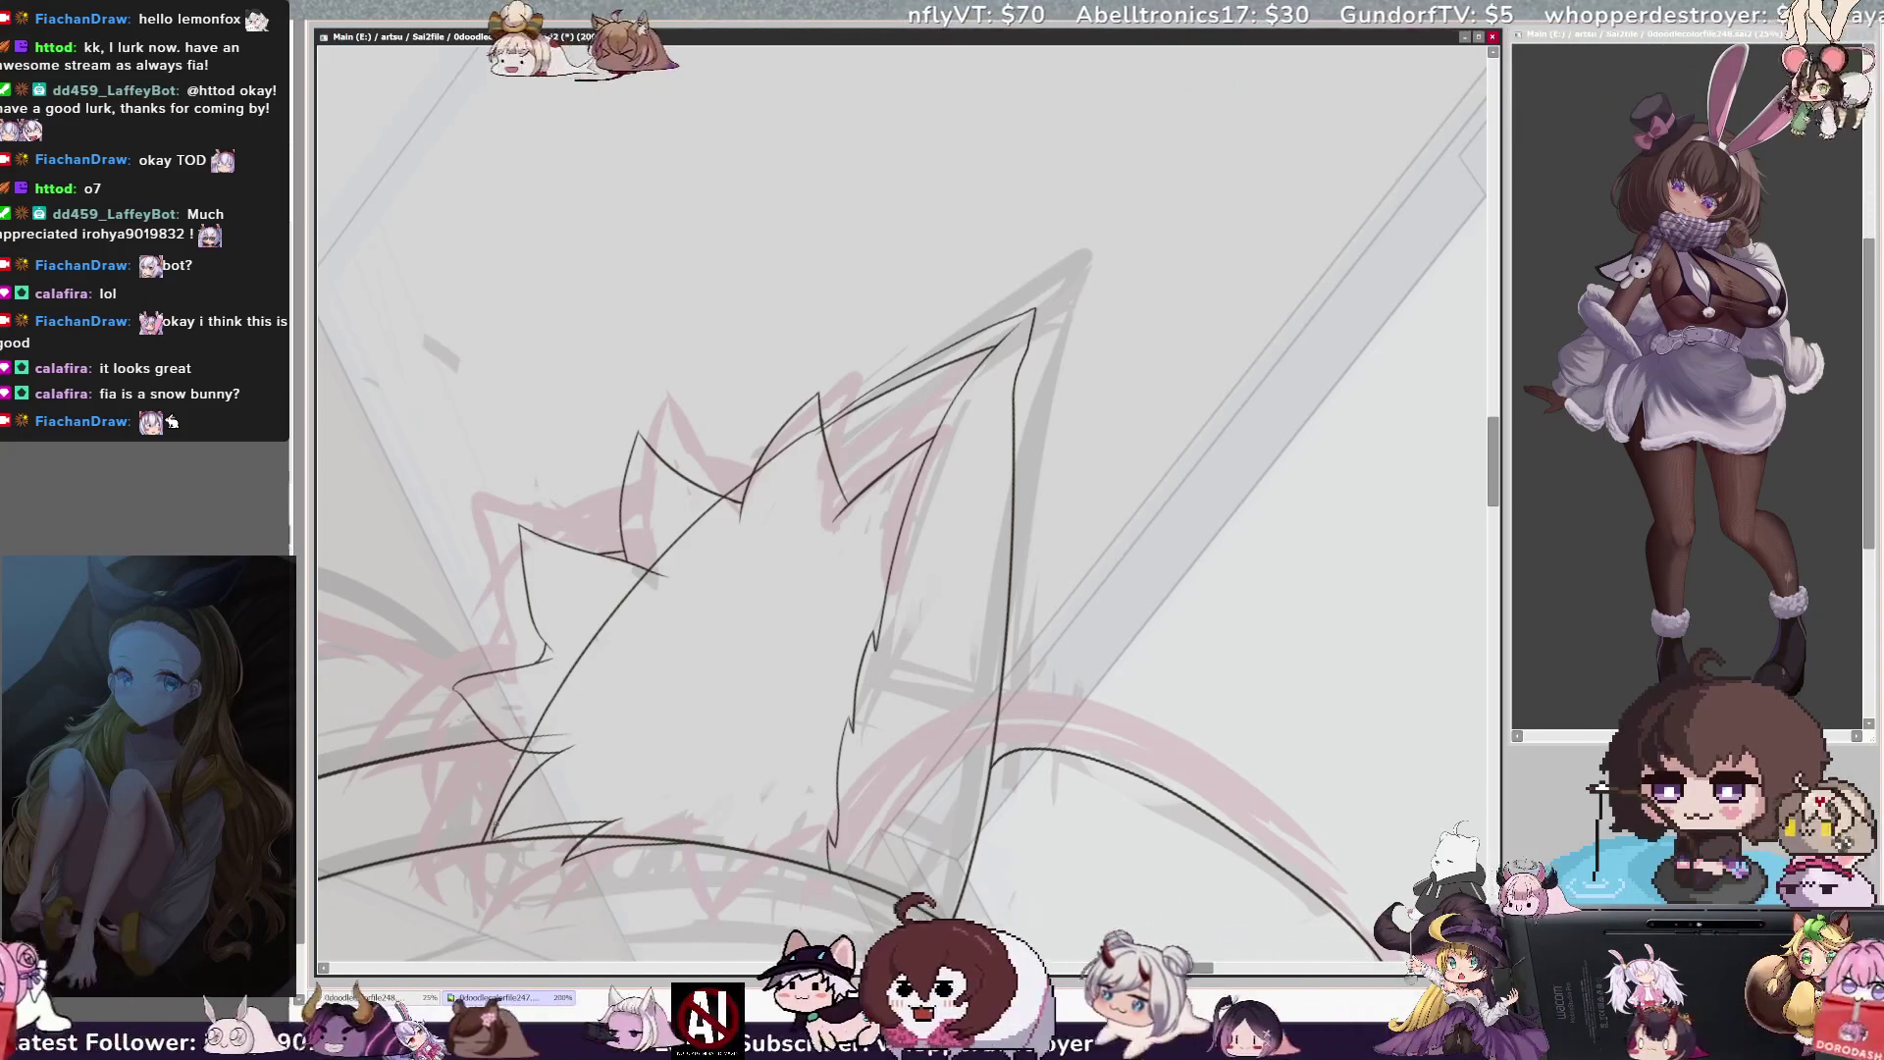
key(Delete)
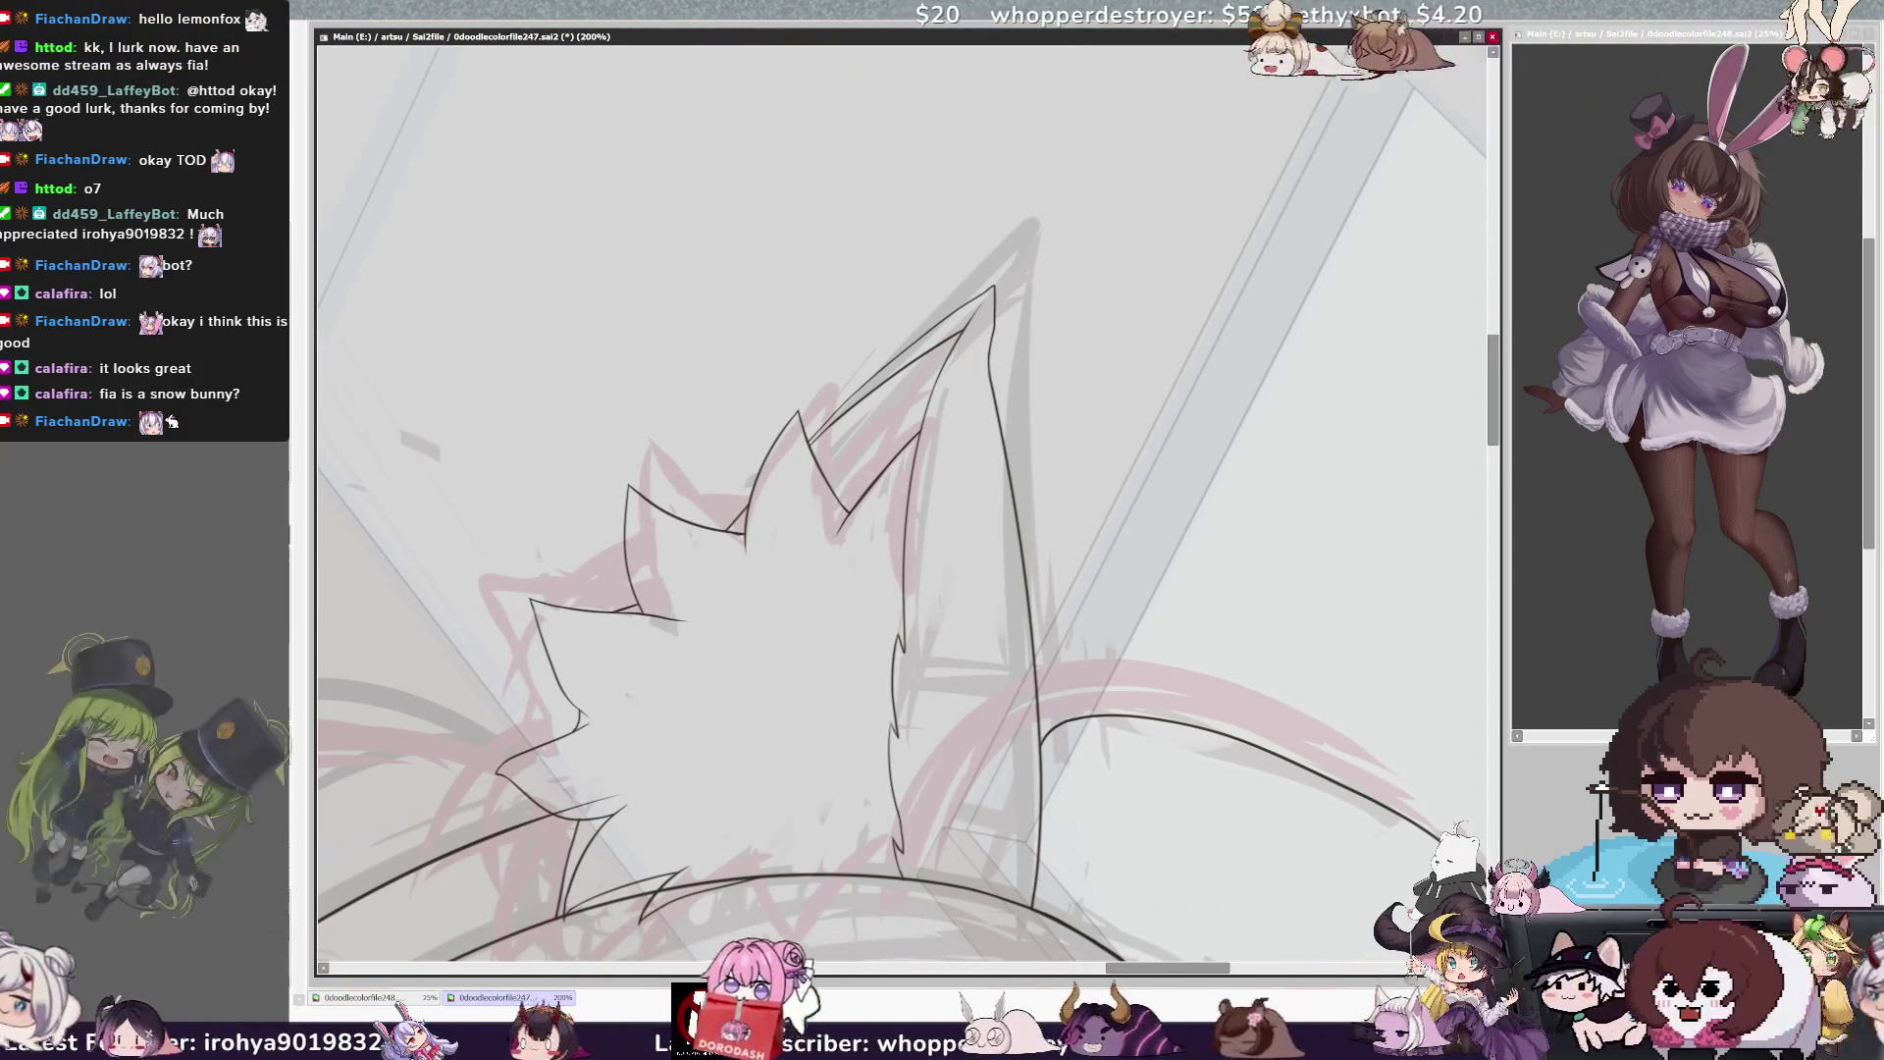
key(Delete)
key(Delete)
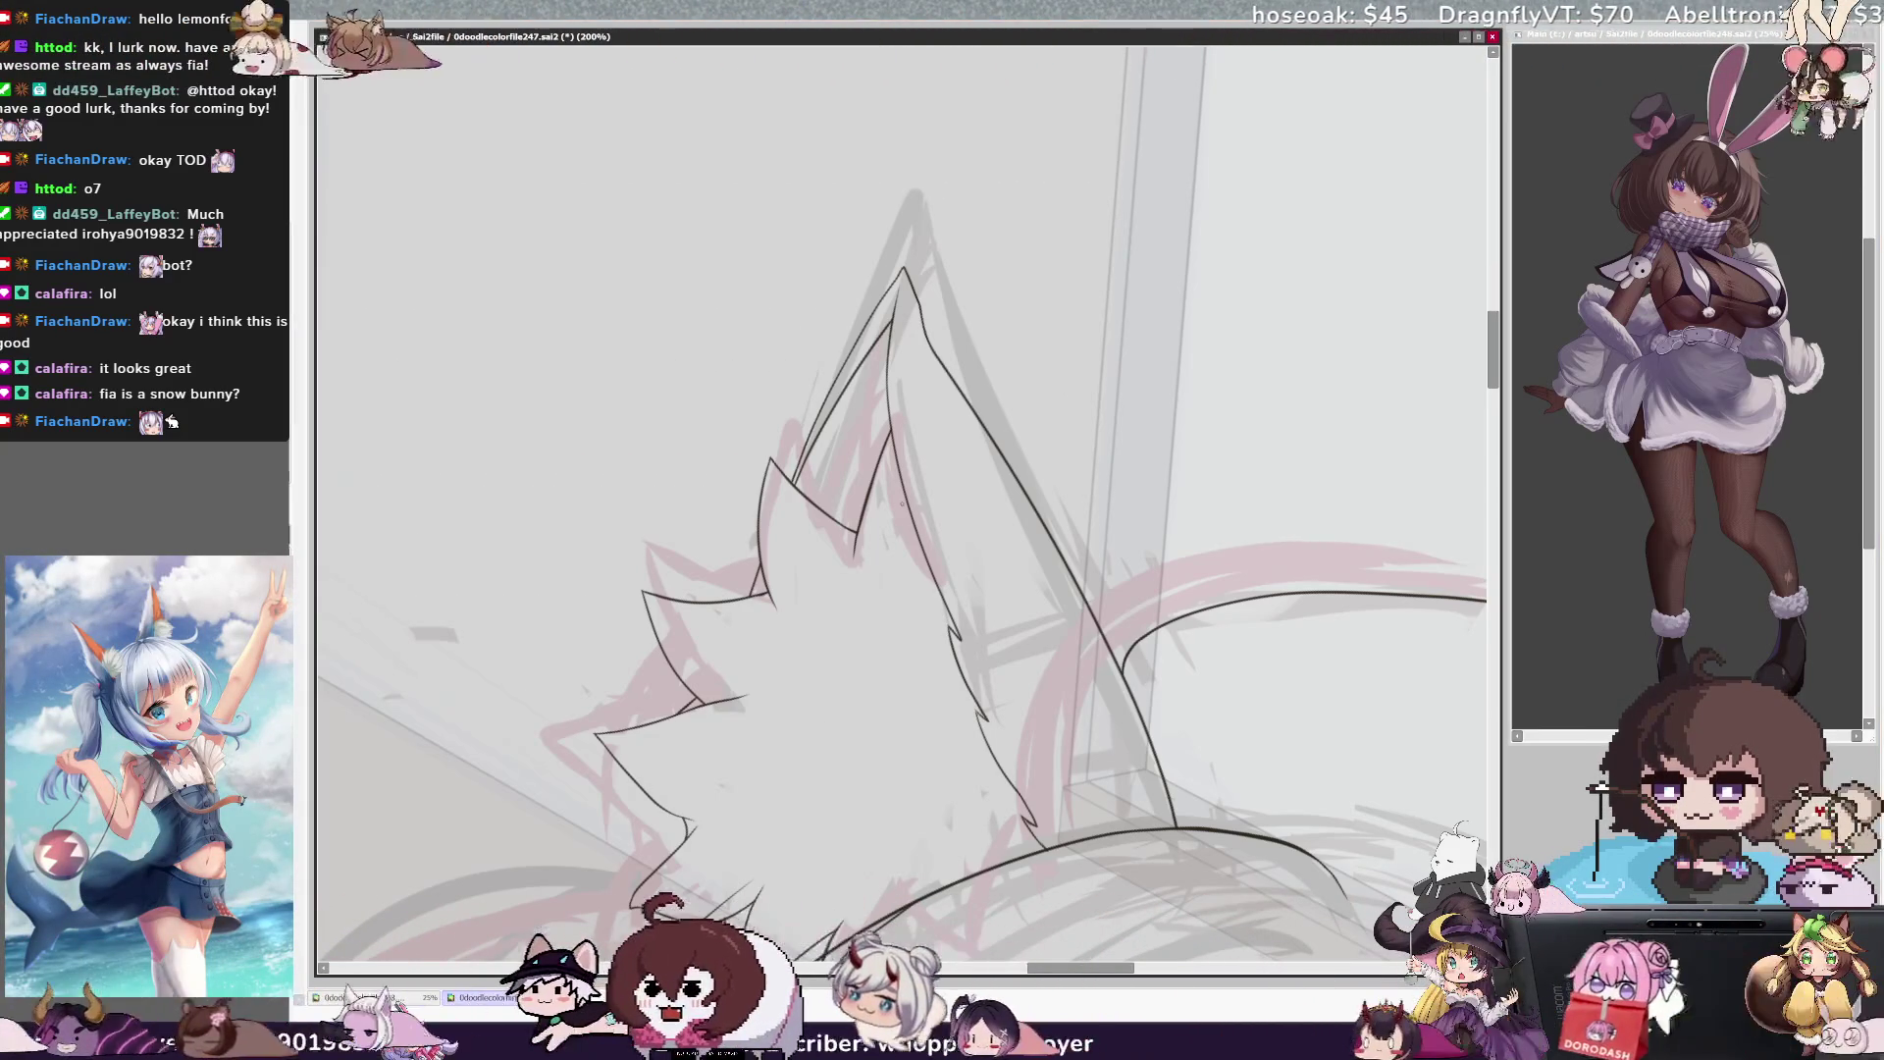
Pan the canvas sideways and zoom out to 50% to see the whole room scene
scroll(902, 500, right, 5)
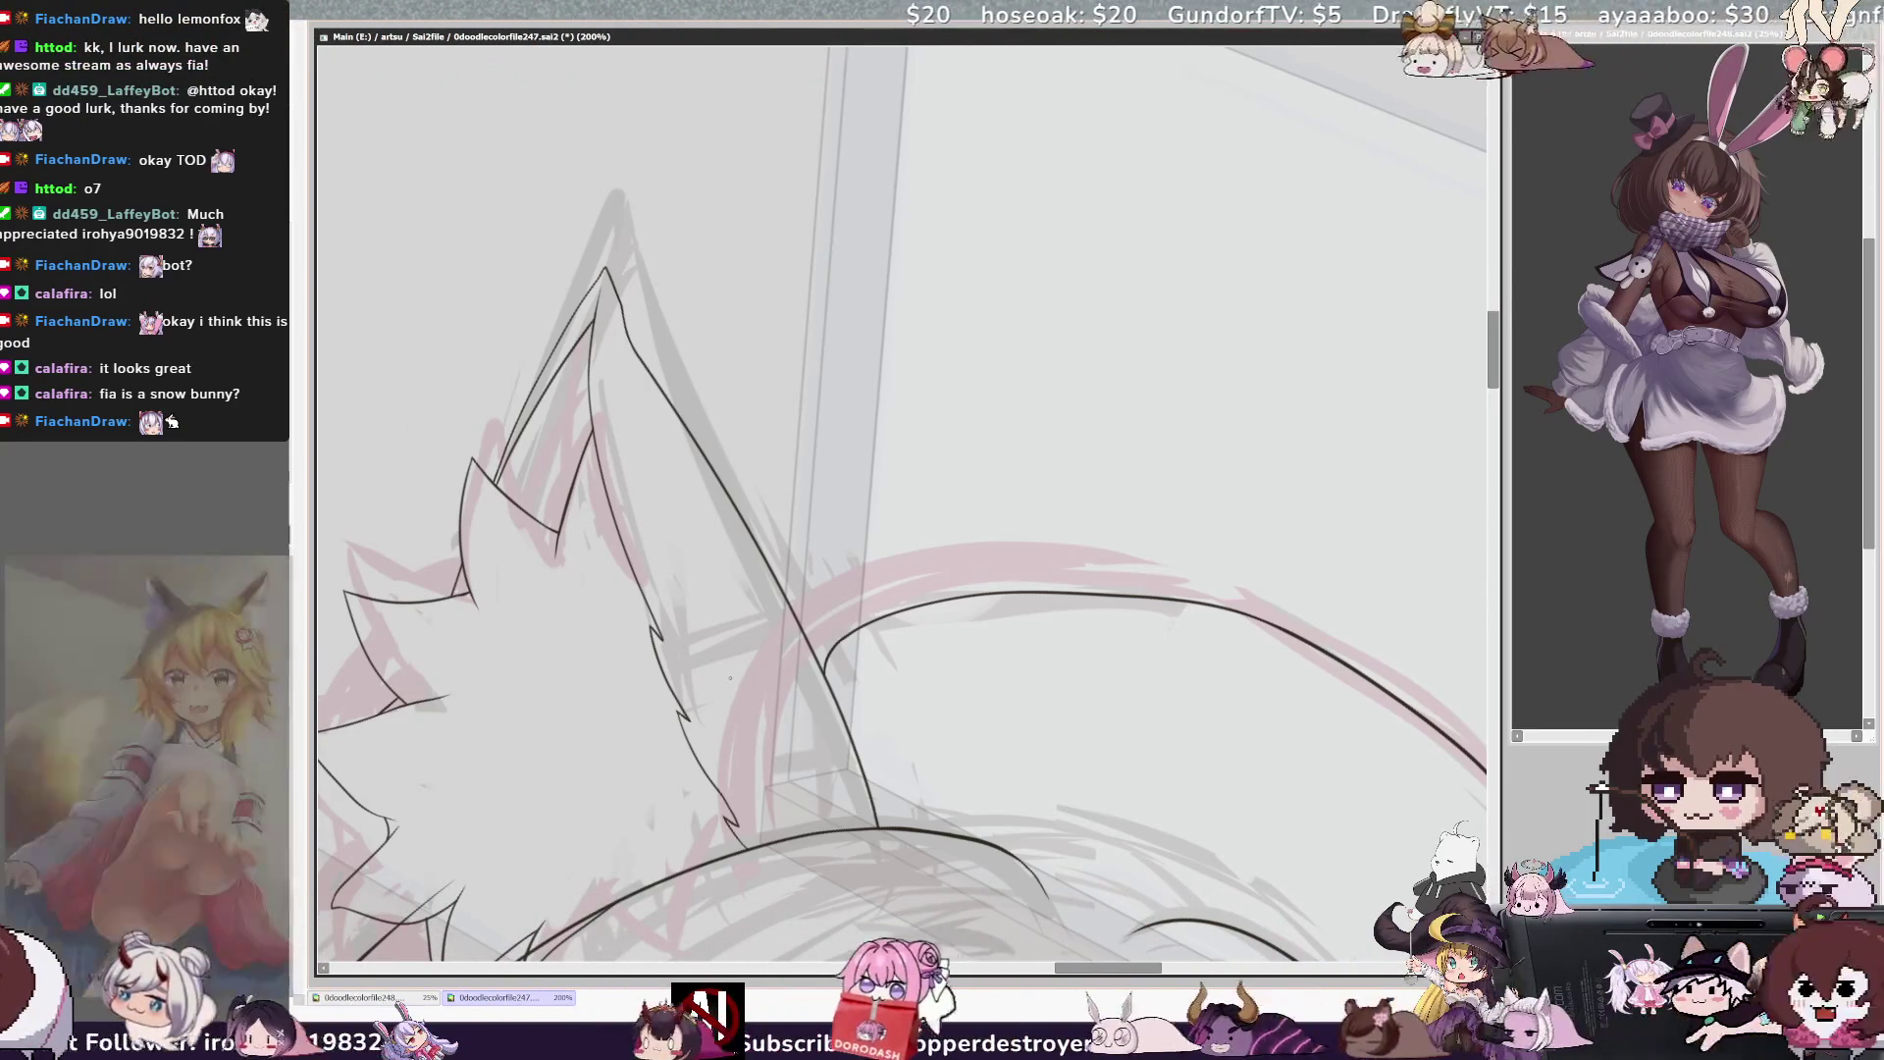
key(minus)
key(minus)
key(minus)
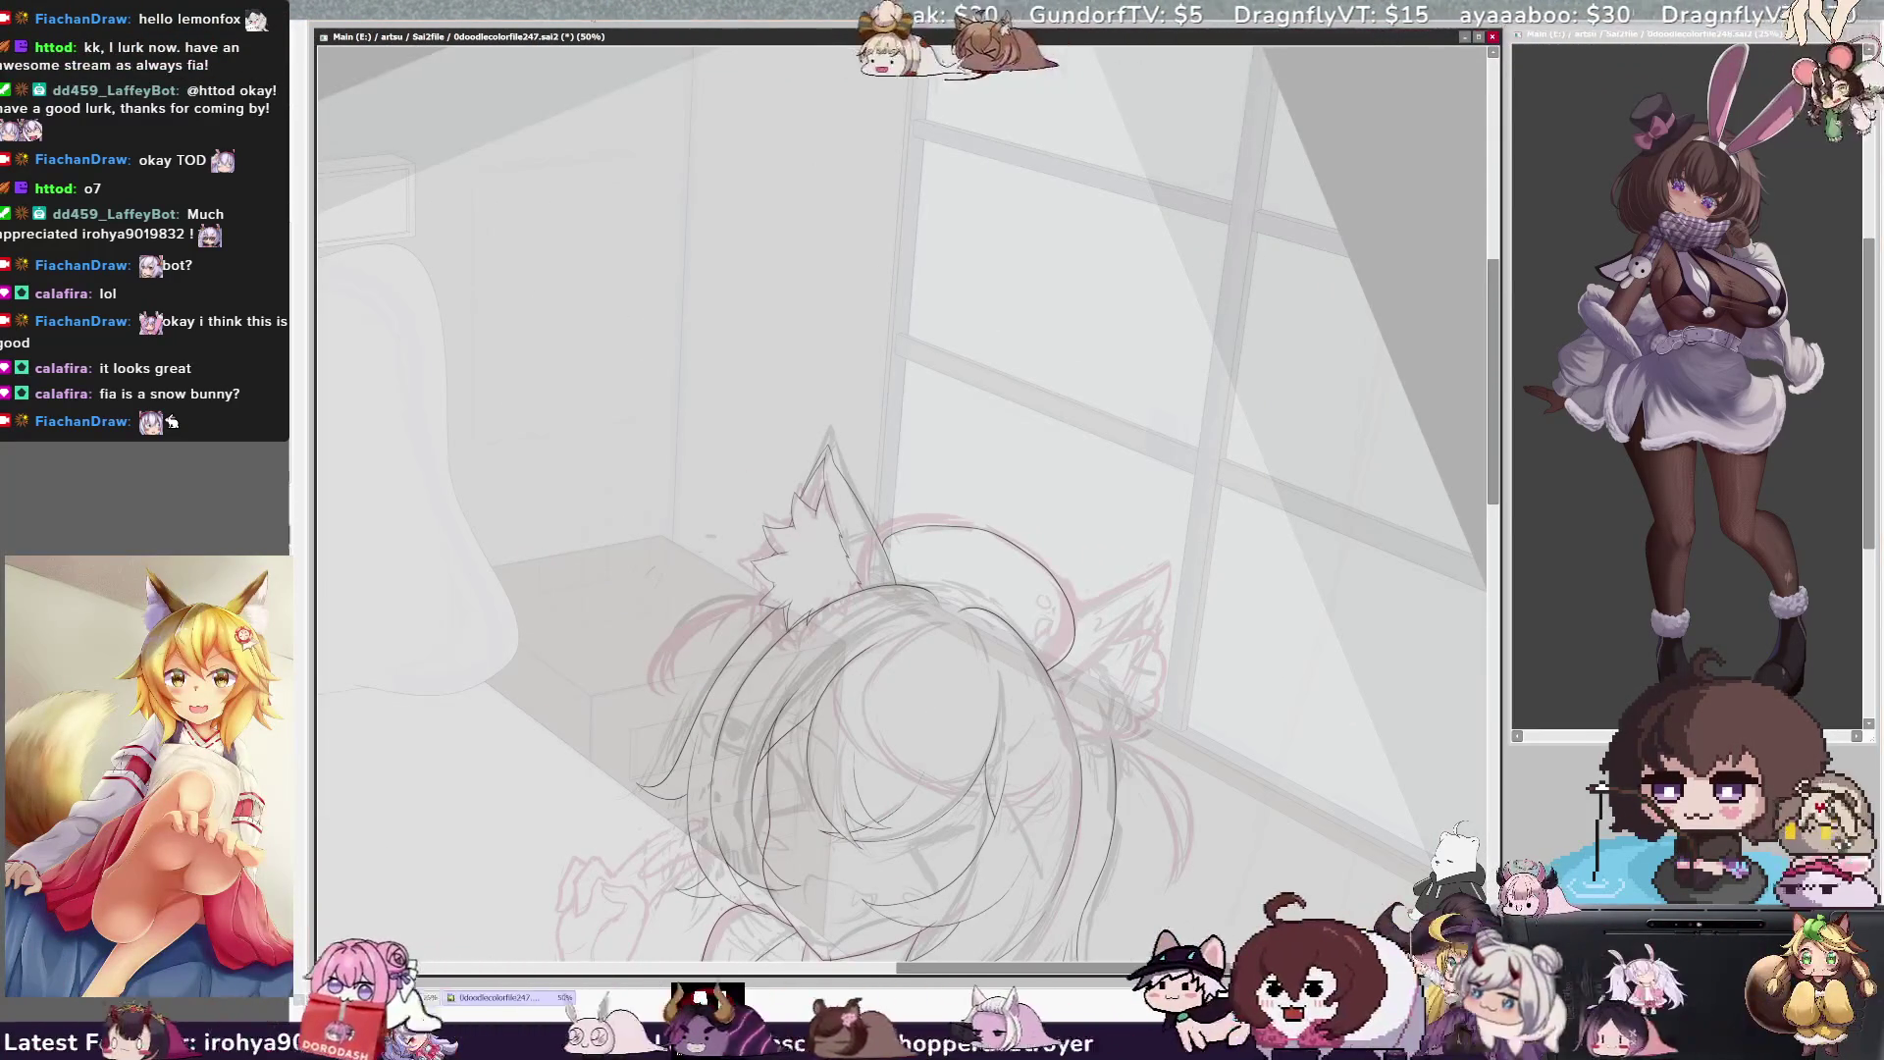
Reposition the canvas and flip the view horizontally to check the girl sketch mirrored
mouse_move(883, 687)
mouse_down()
mouse_move(726, 667)
mouse_move(687, 442)
mouse_move(746, 363)
mouse_up()
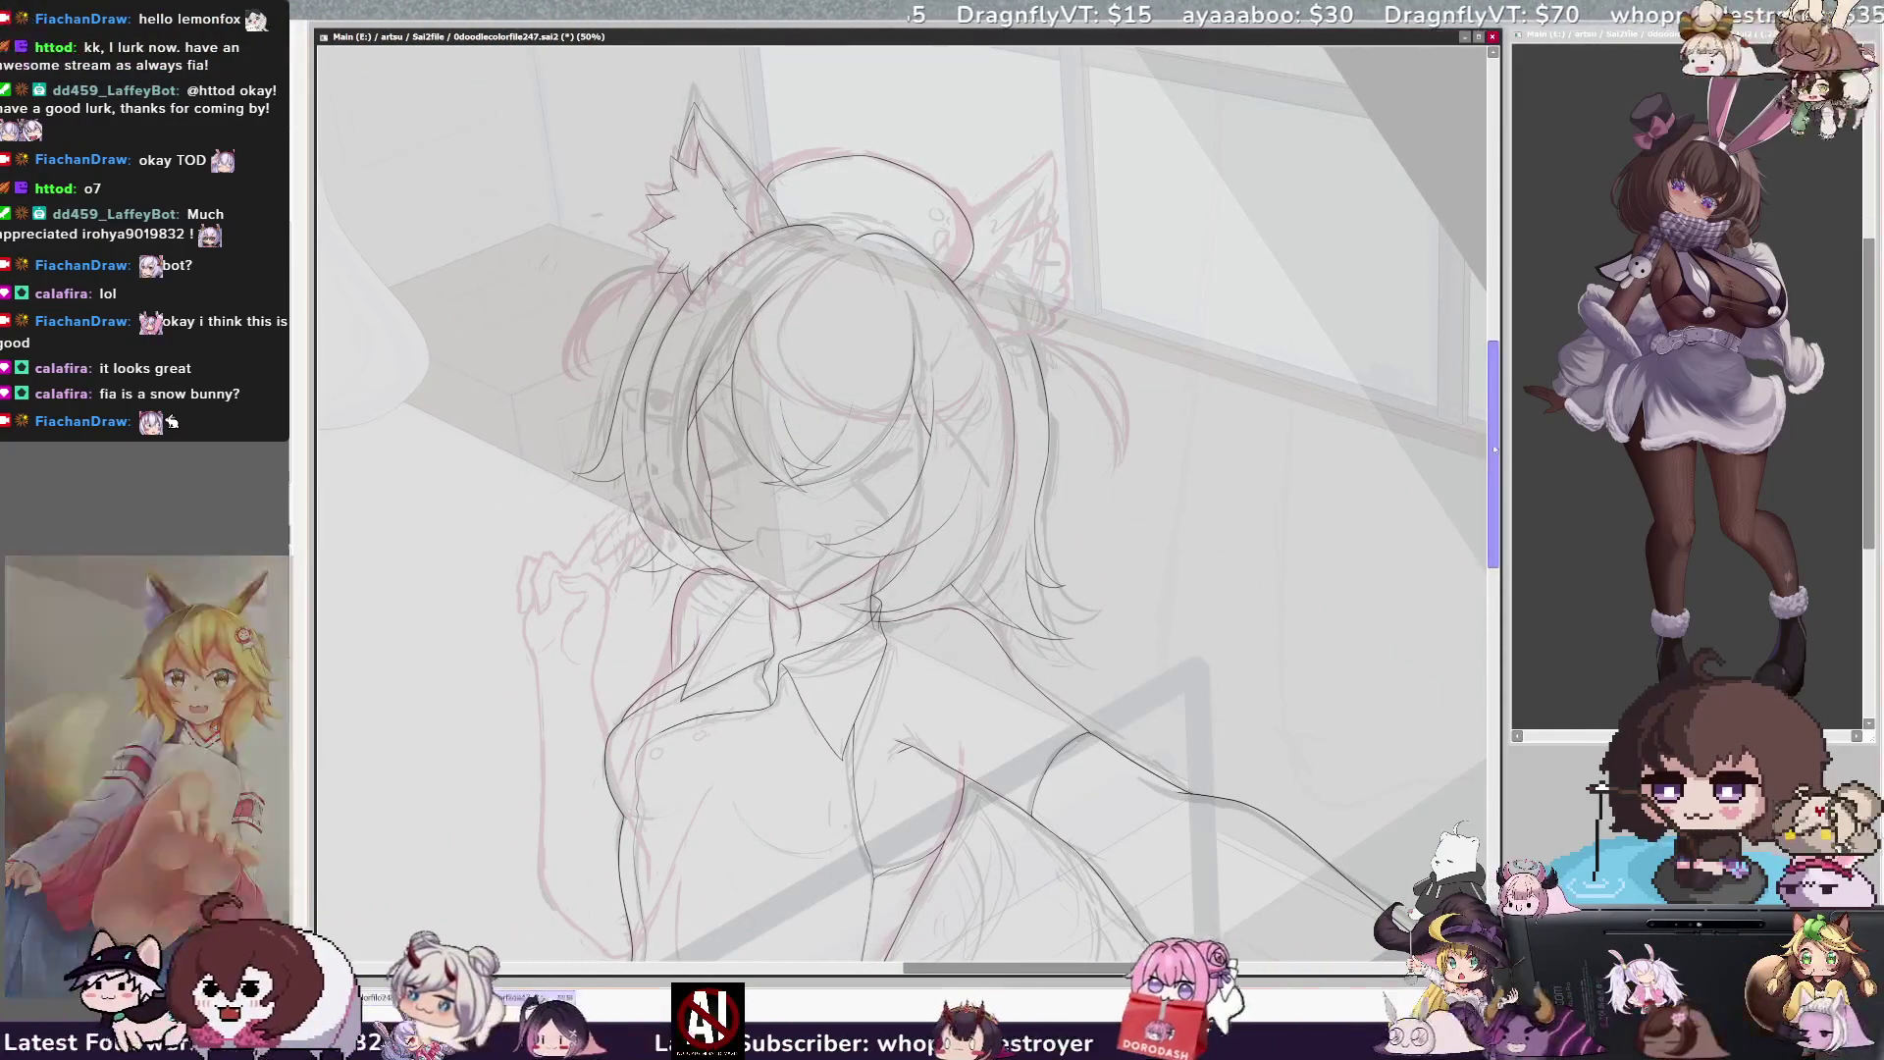
scroll(1494, 449, up, 1)
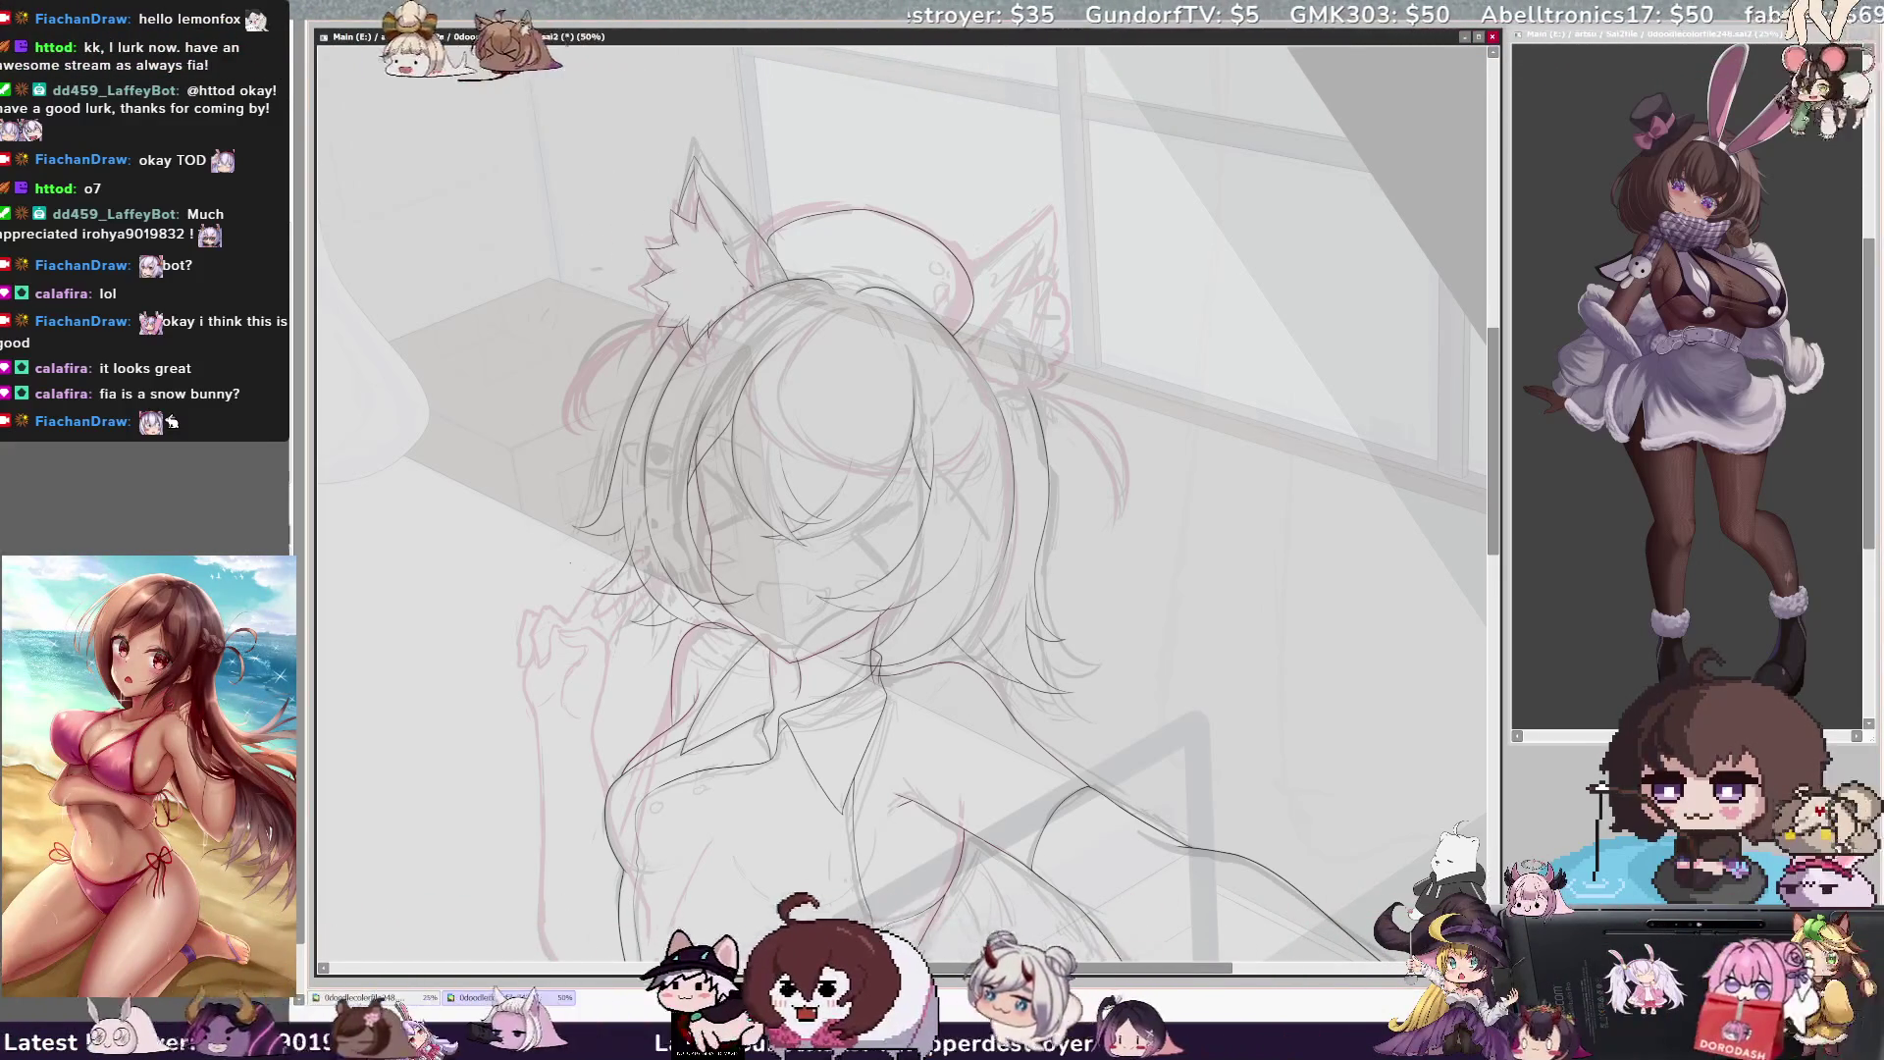
key(h)
scroll(903, 500, right, 3)
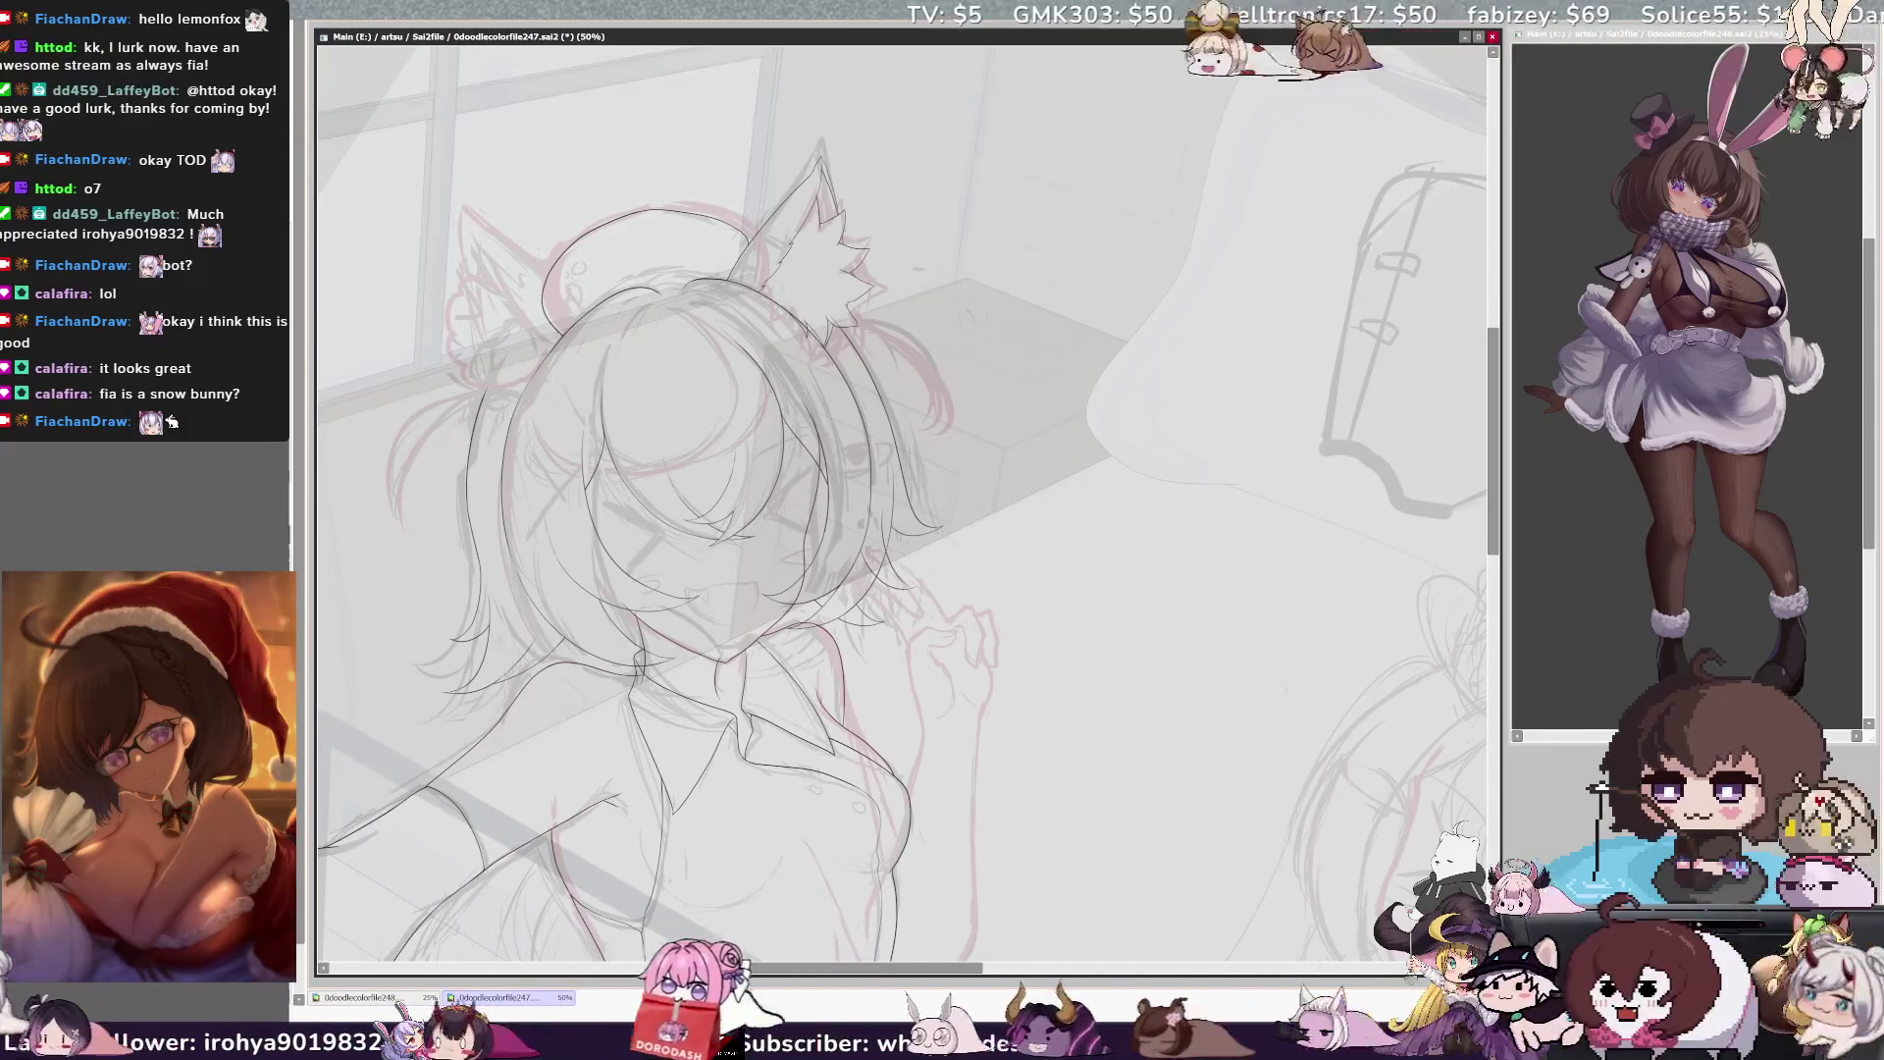
Zoom in on the hair, mirror the view, and ink long hair strands across the face
key(ctrl+plus)
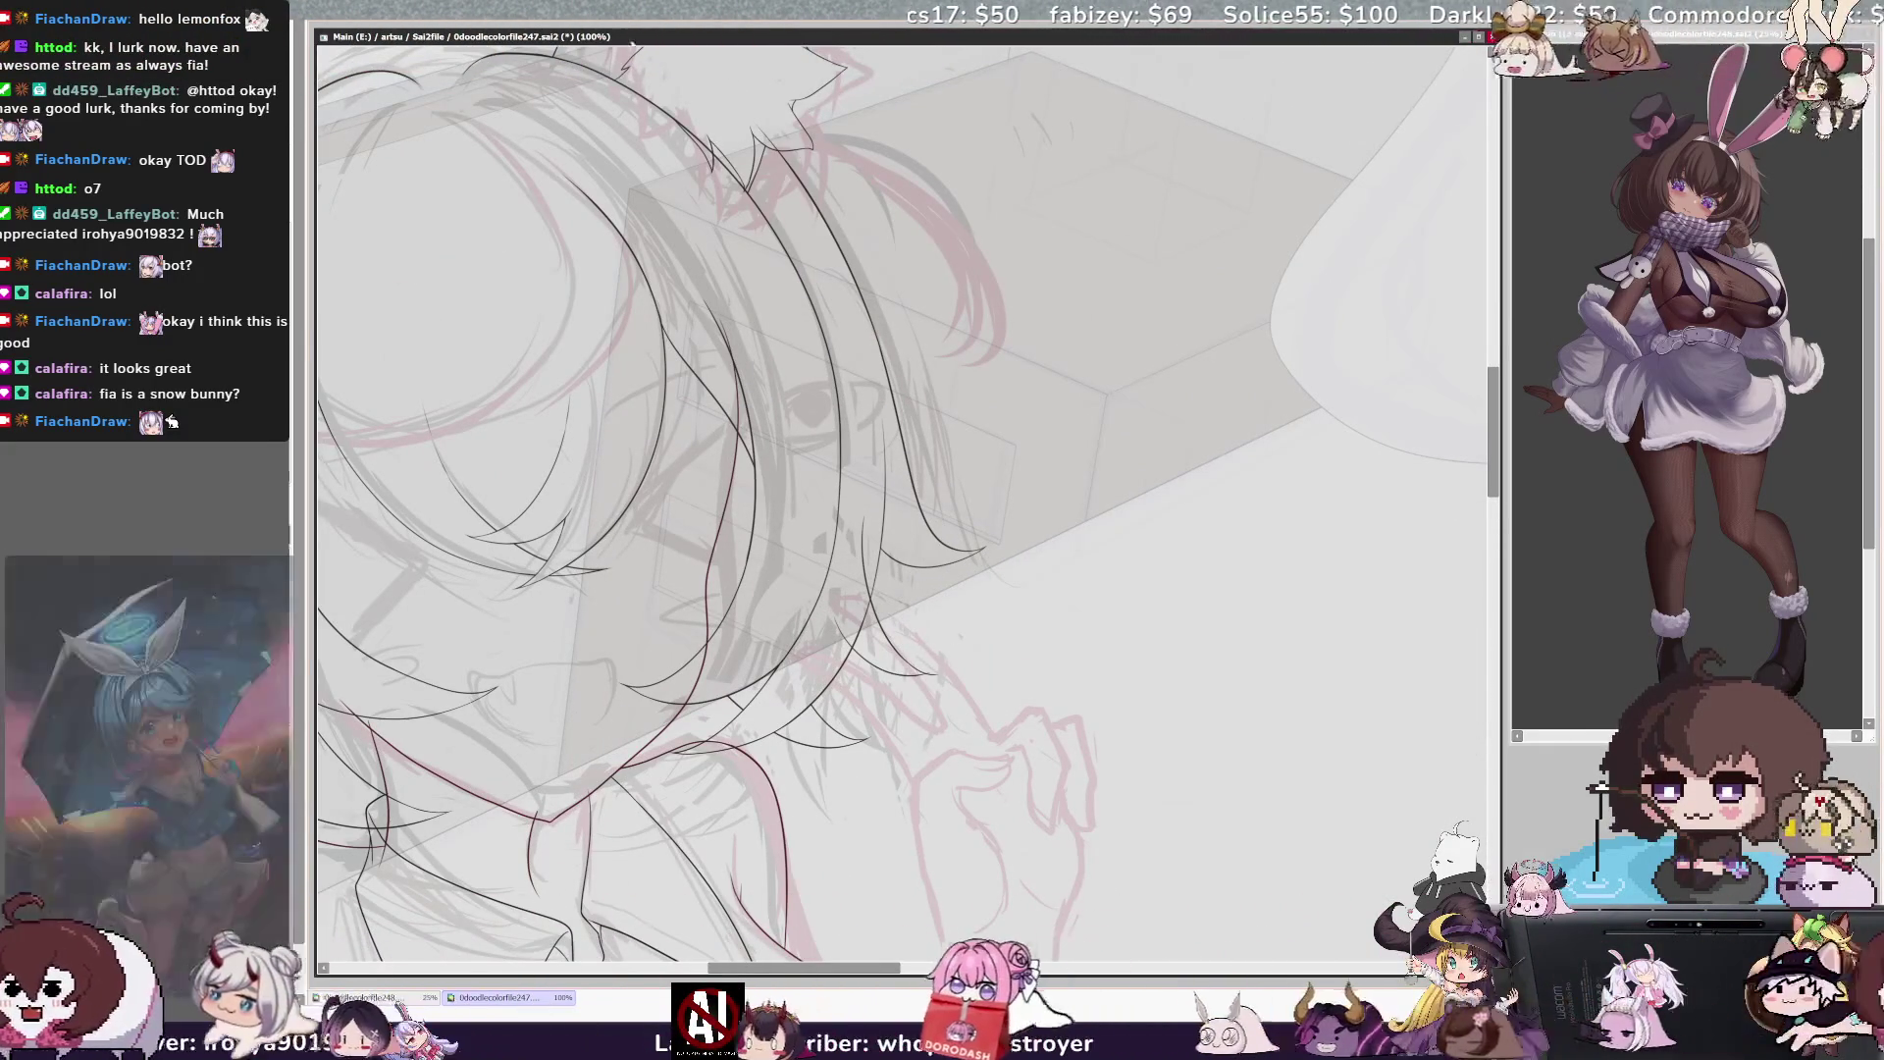
key(ctrl+plus)
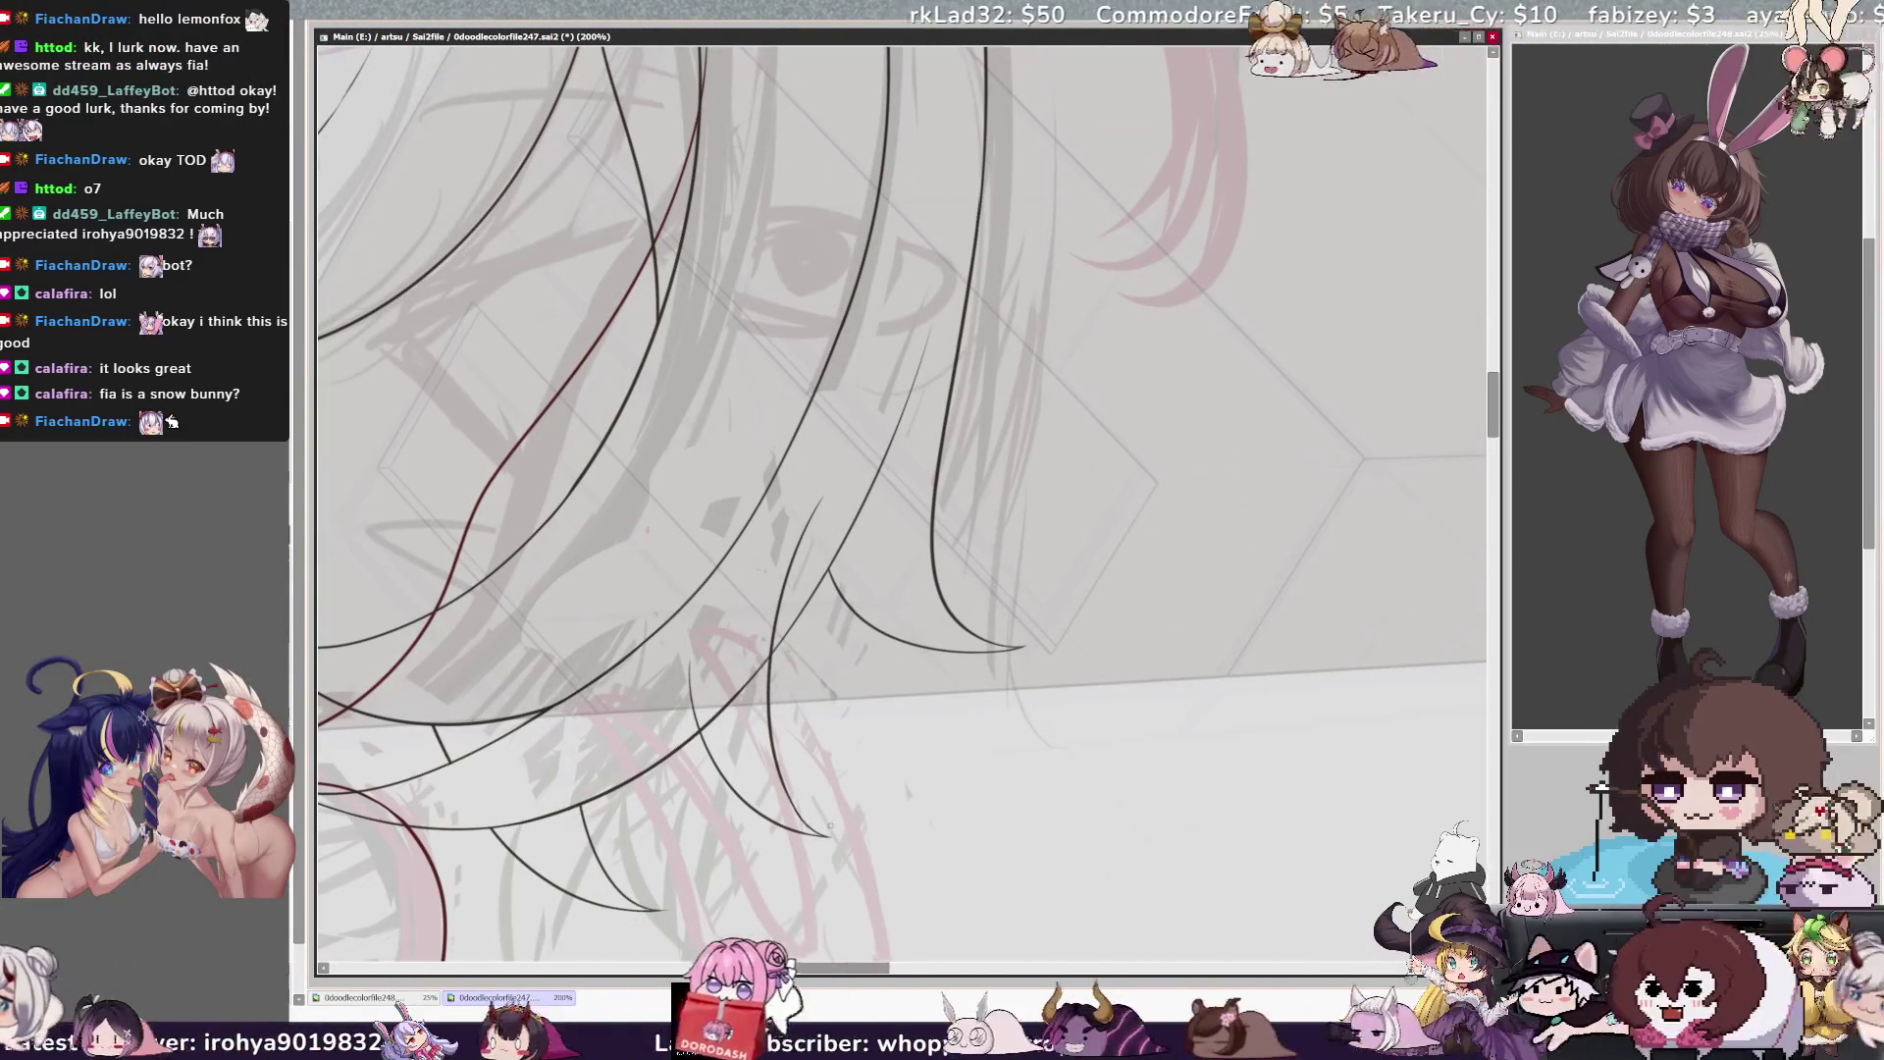
key(h)
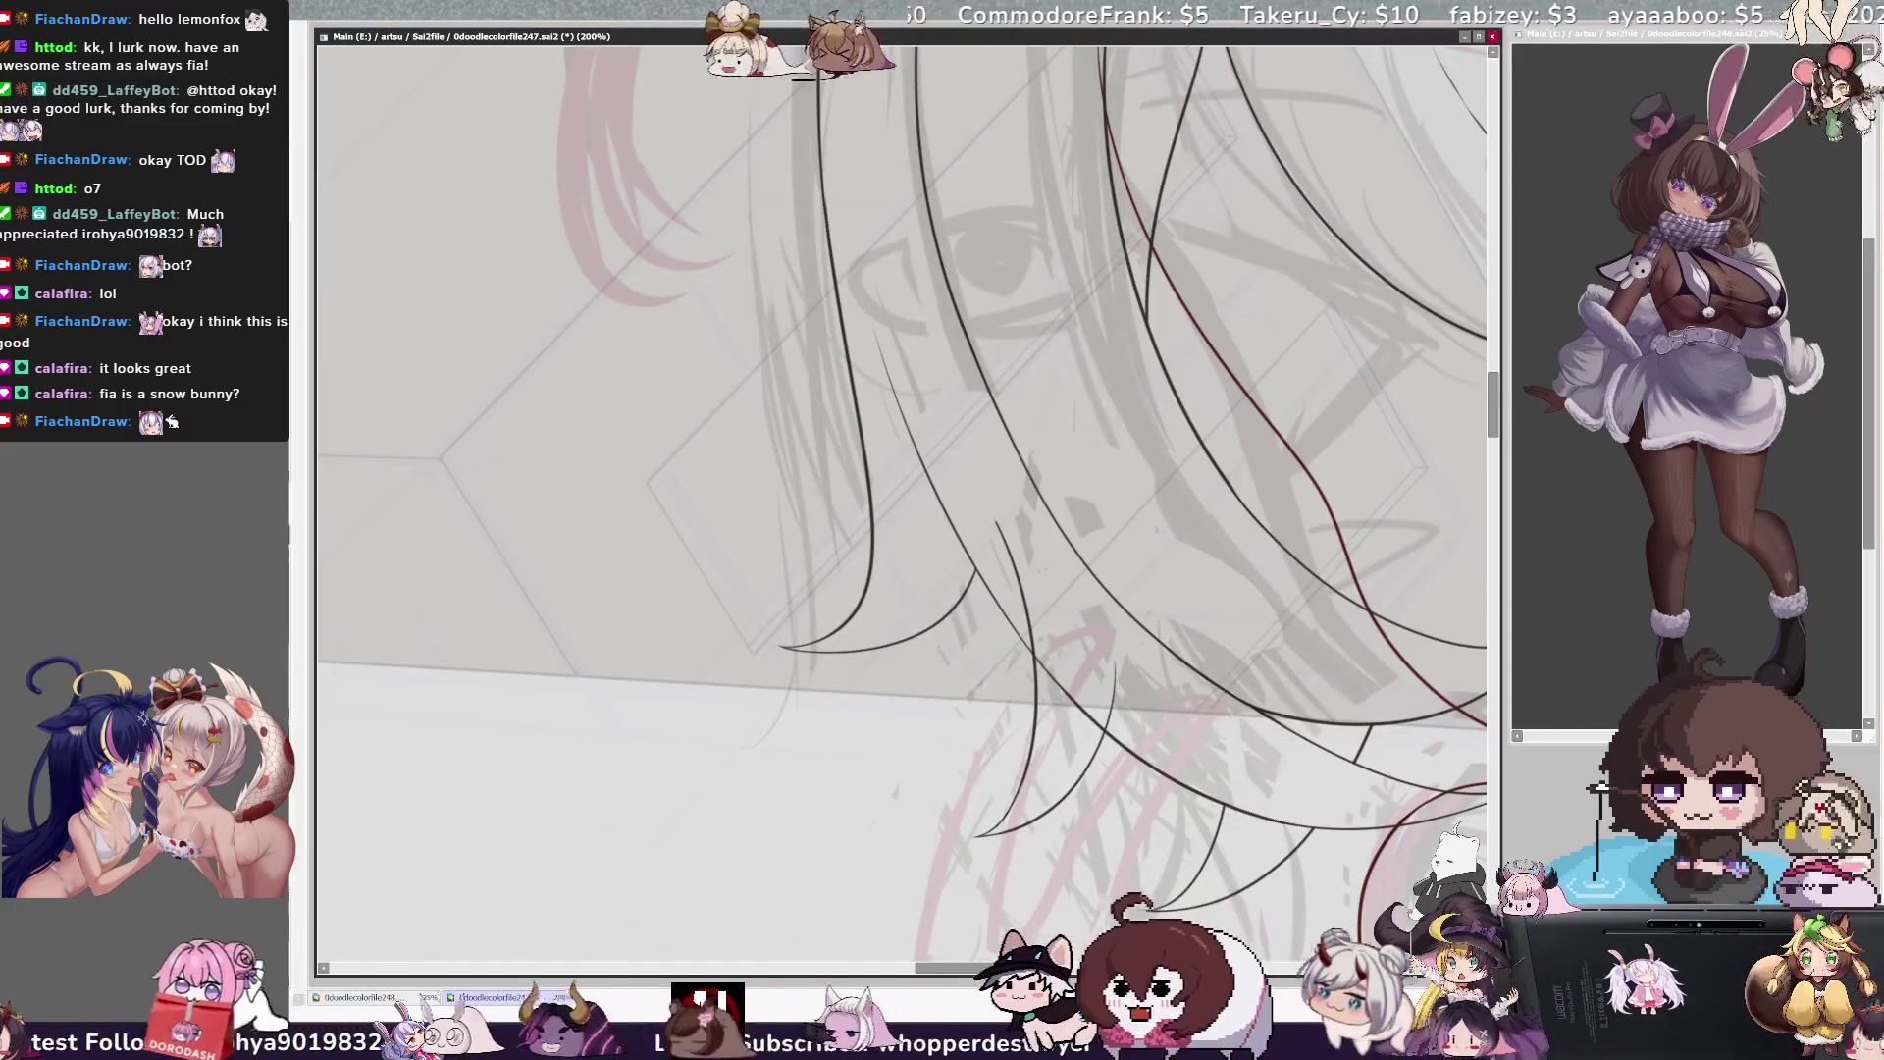
key(ctrl+minus)
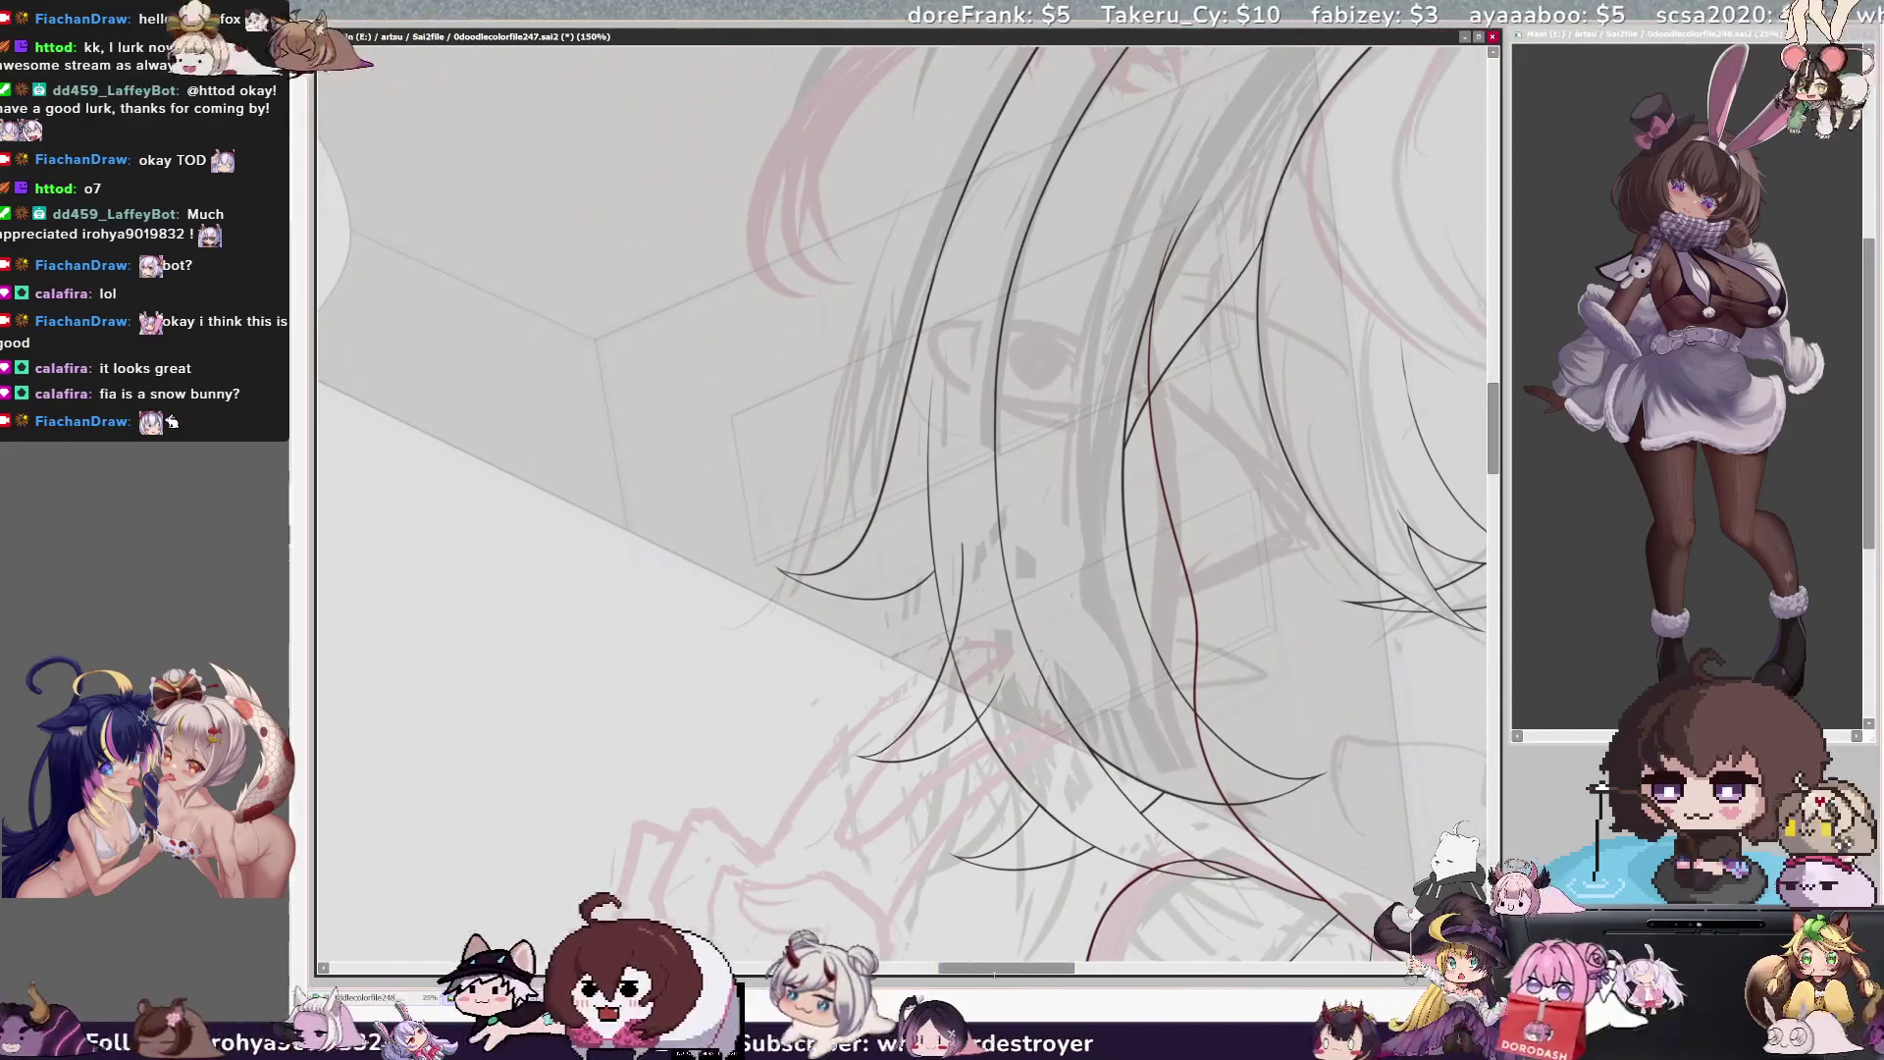
drag(961, 630, 807, 631)
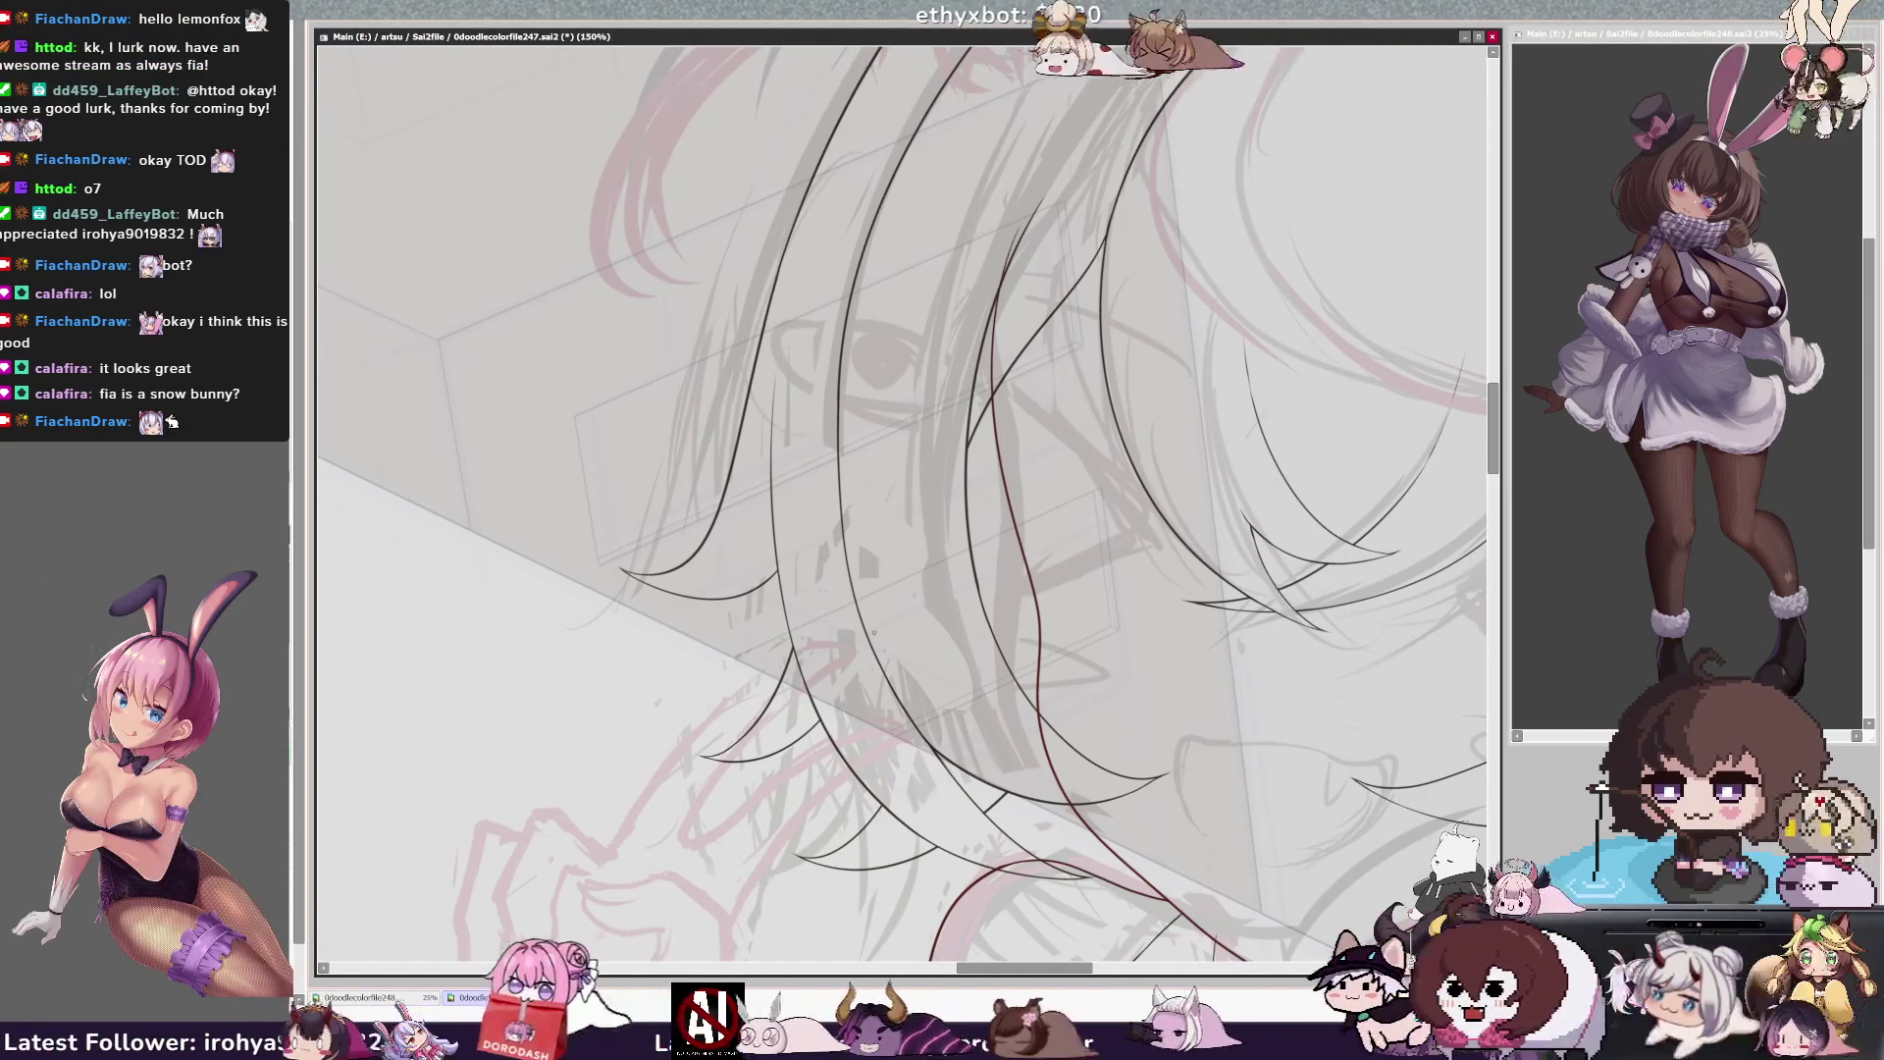
scroll(902, 501, down, 4)
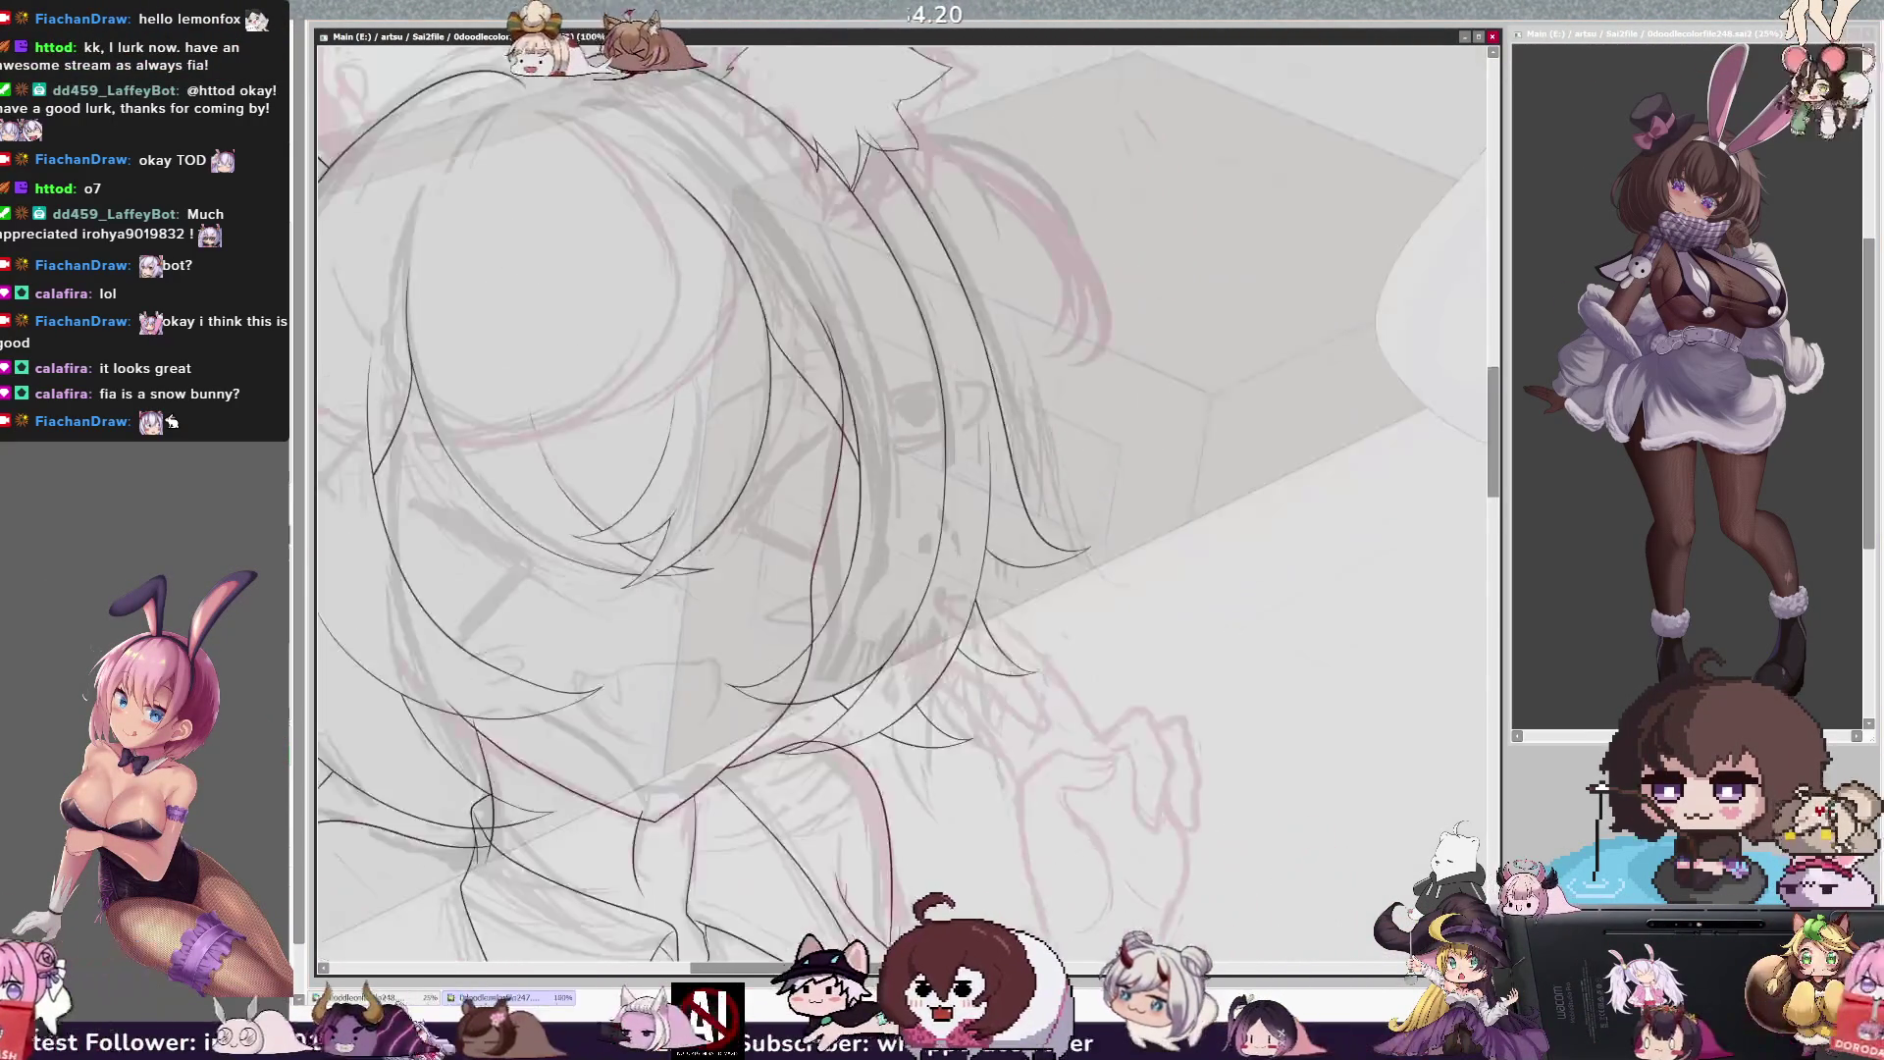
key(End)
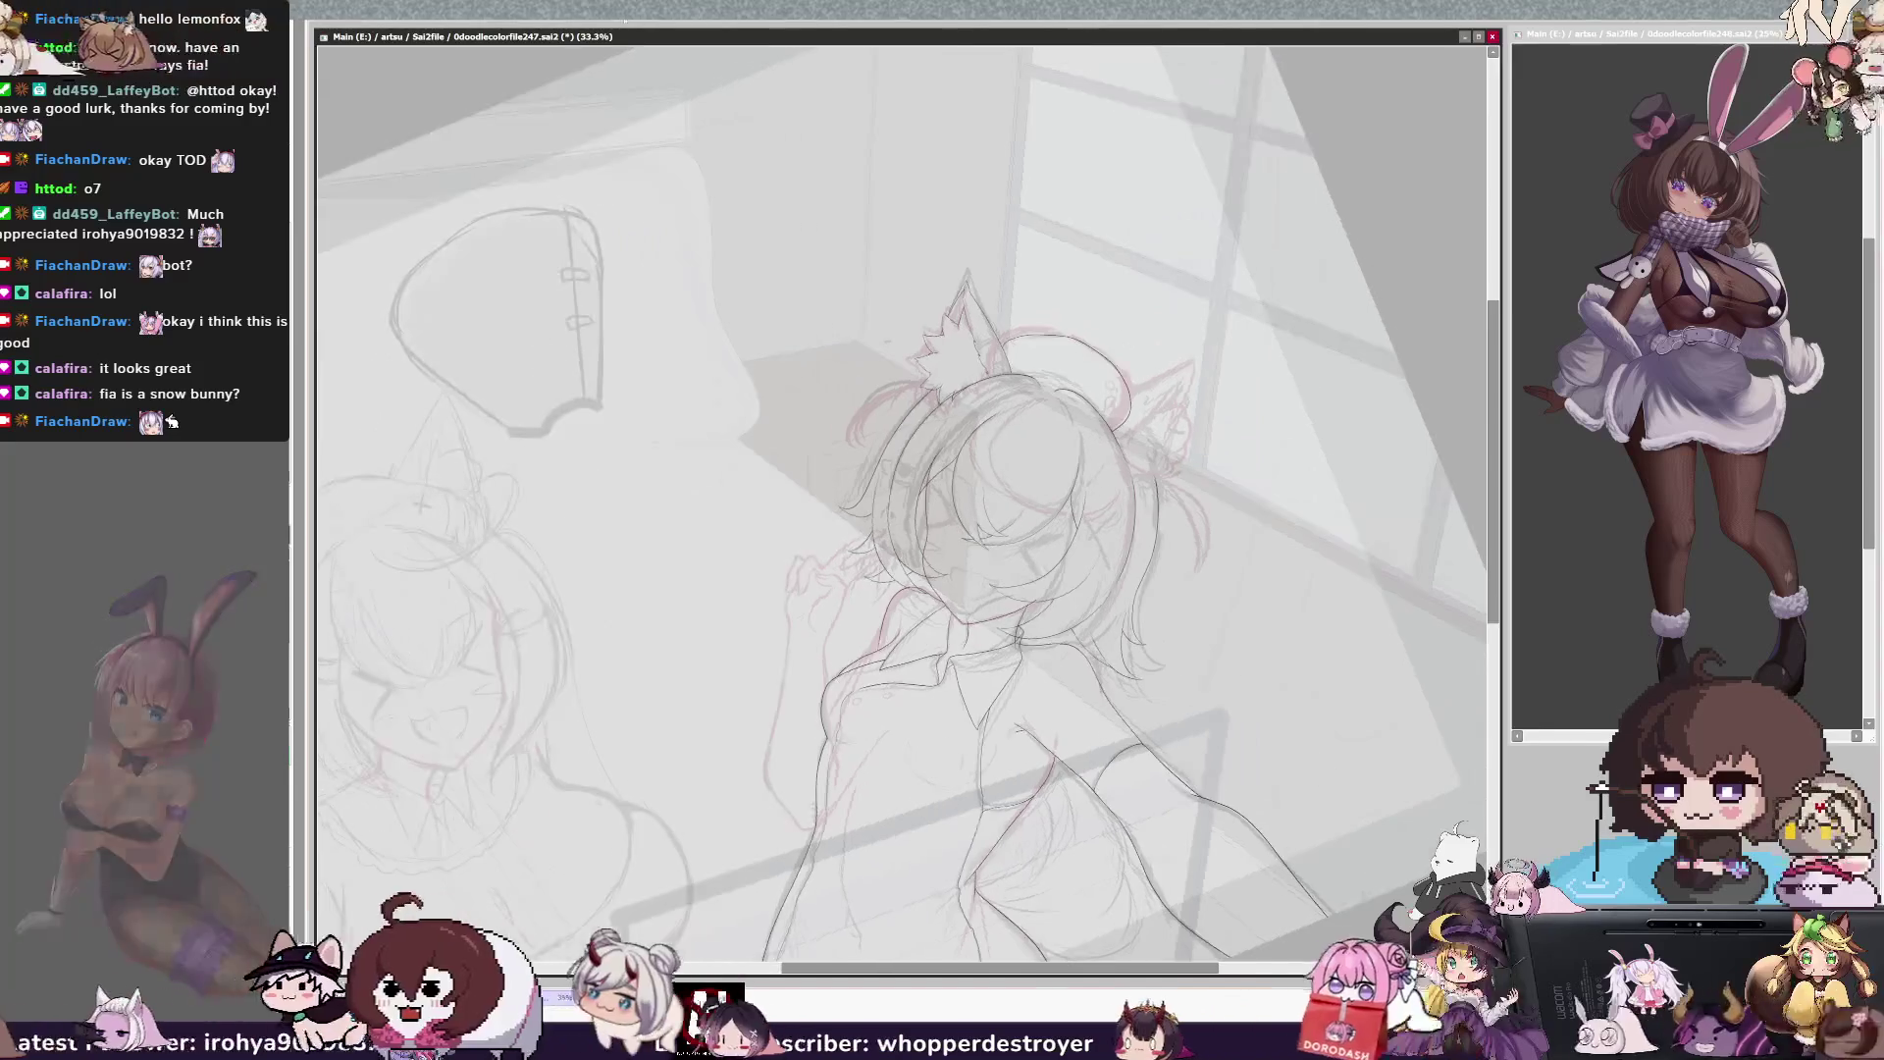
drag(1500, 457, 1493, 483)
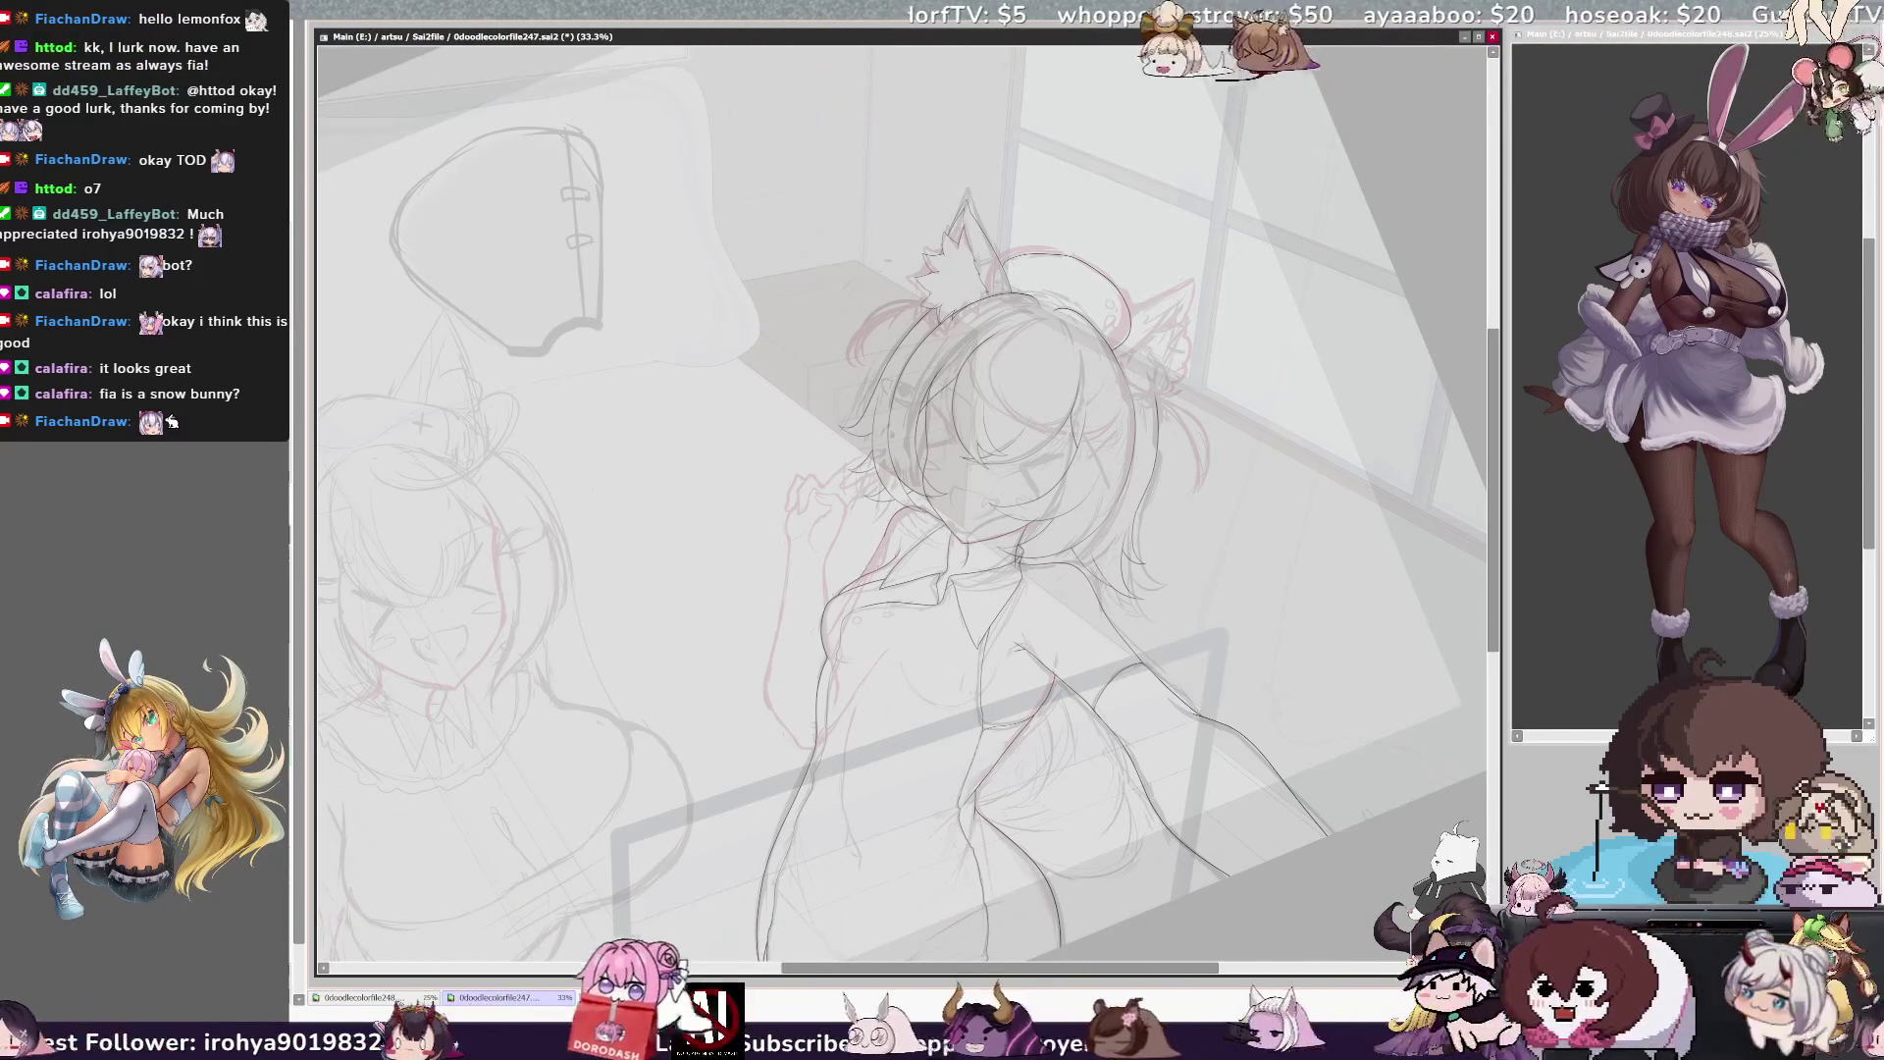
scroll(902, 491, up, 3)
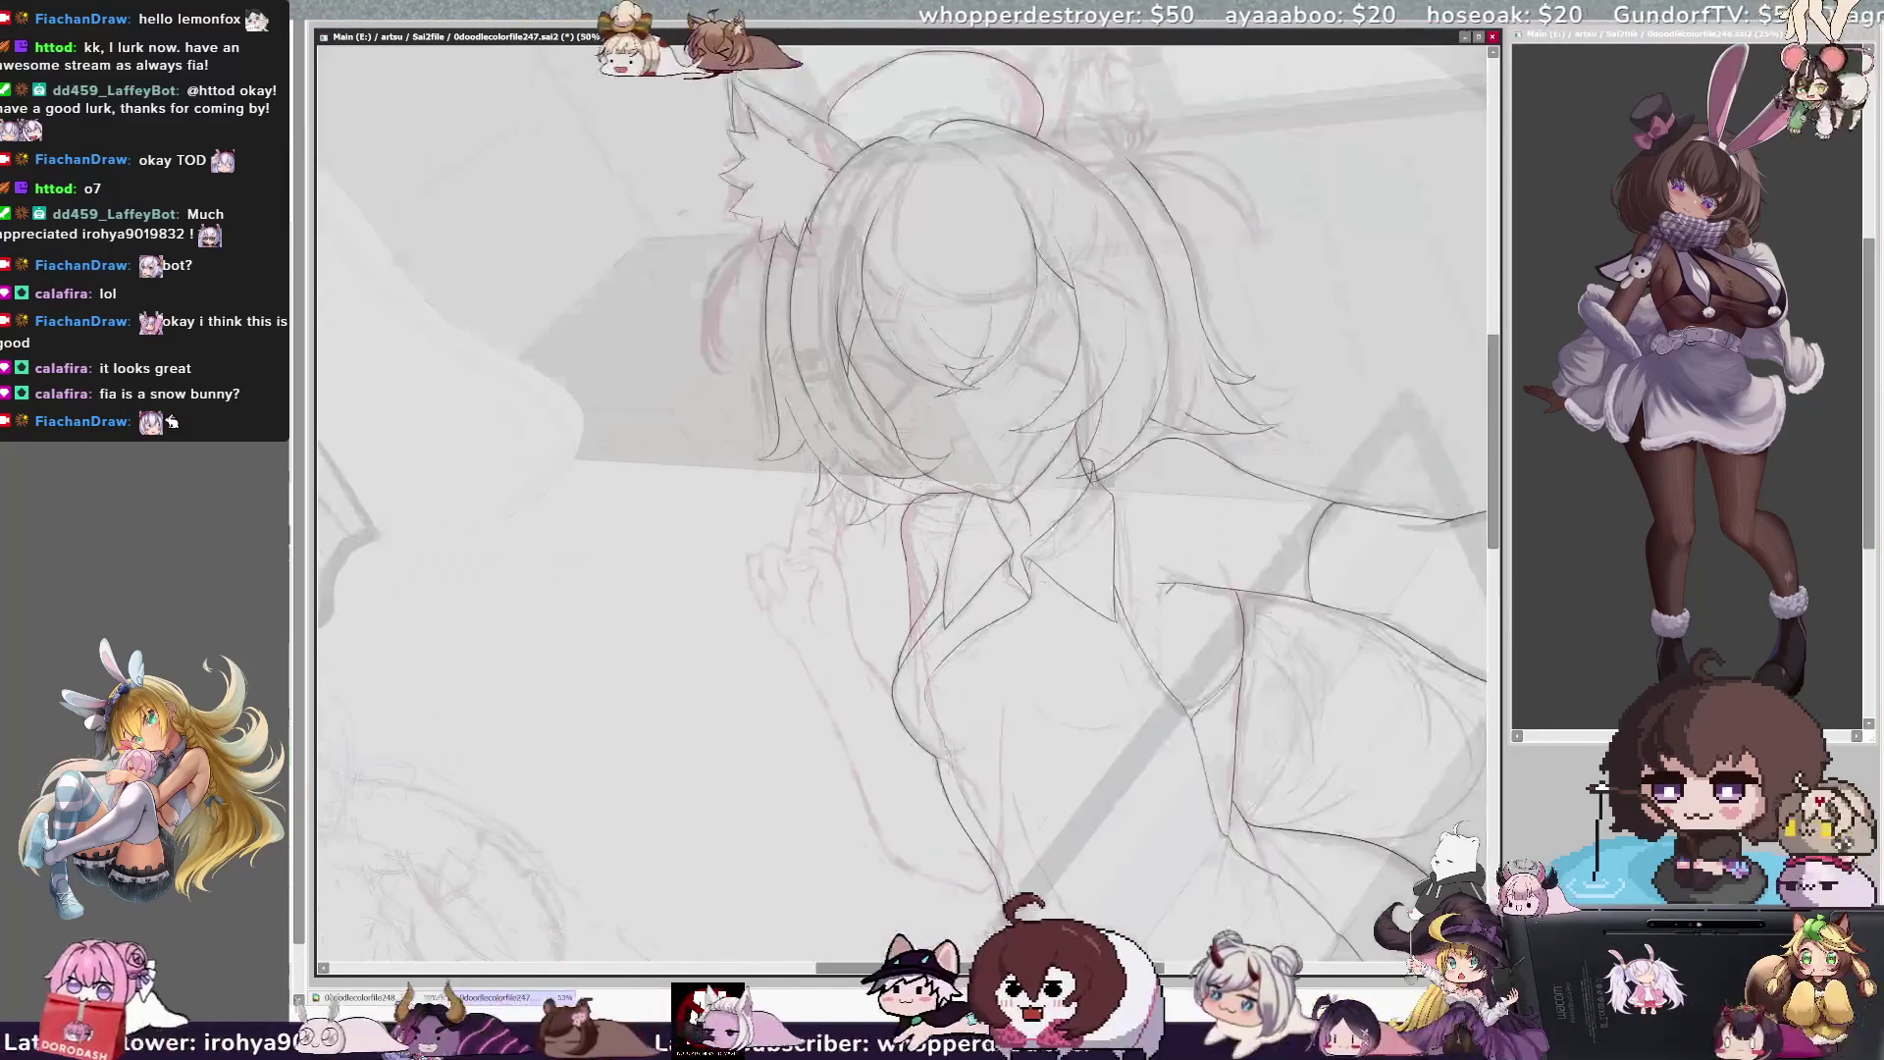
Ink a dark stroke along the collar and hair tips, then zoom out to see more of the figure
drag(1011, 968, 1030, 967)
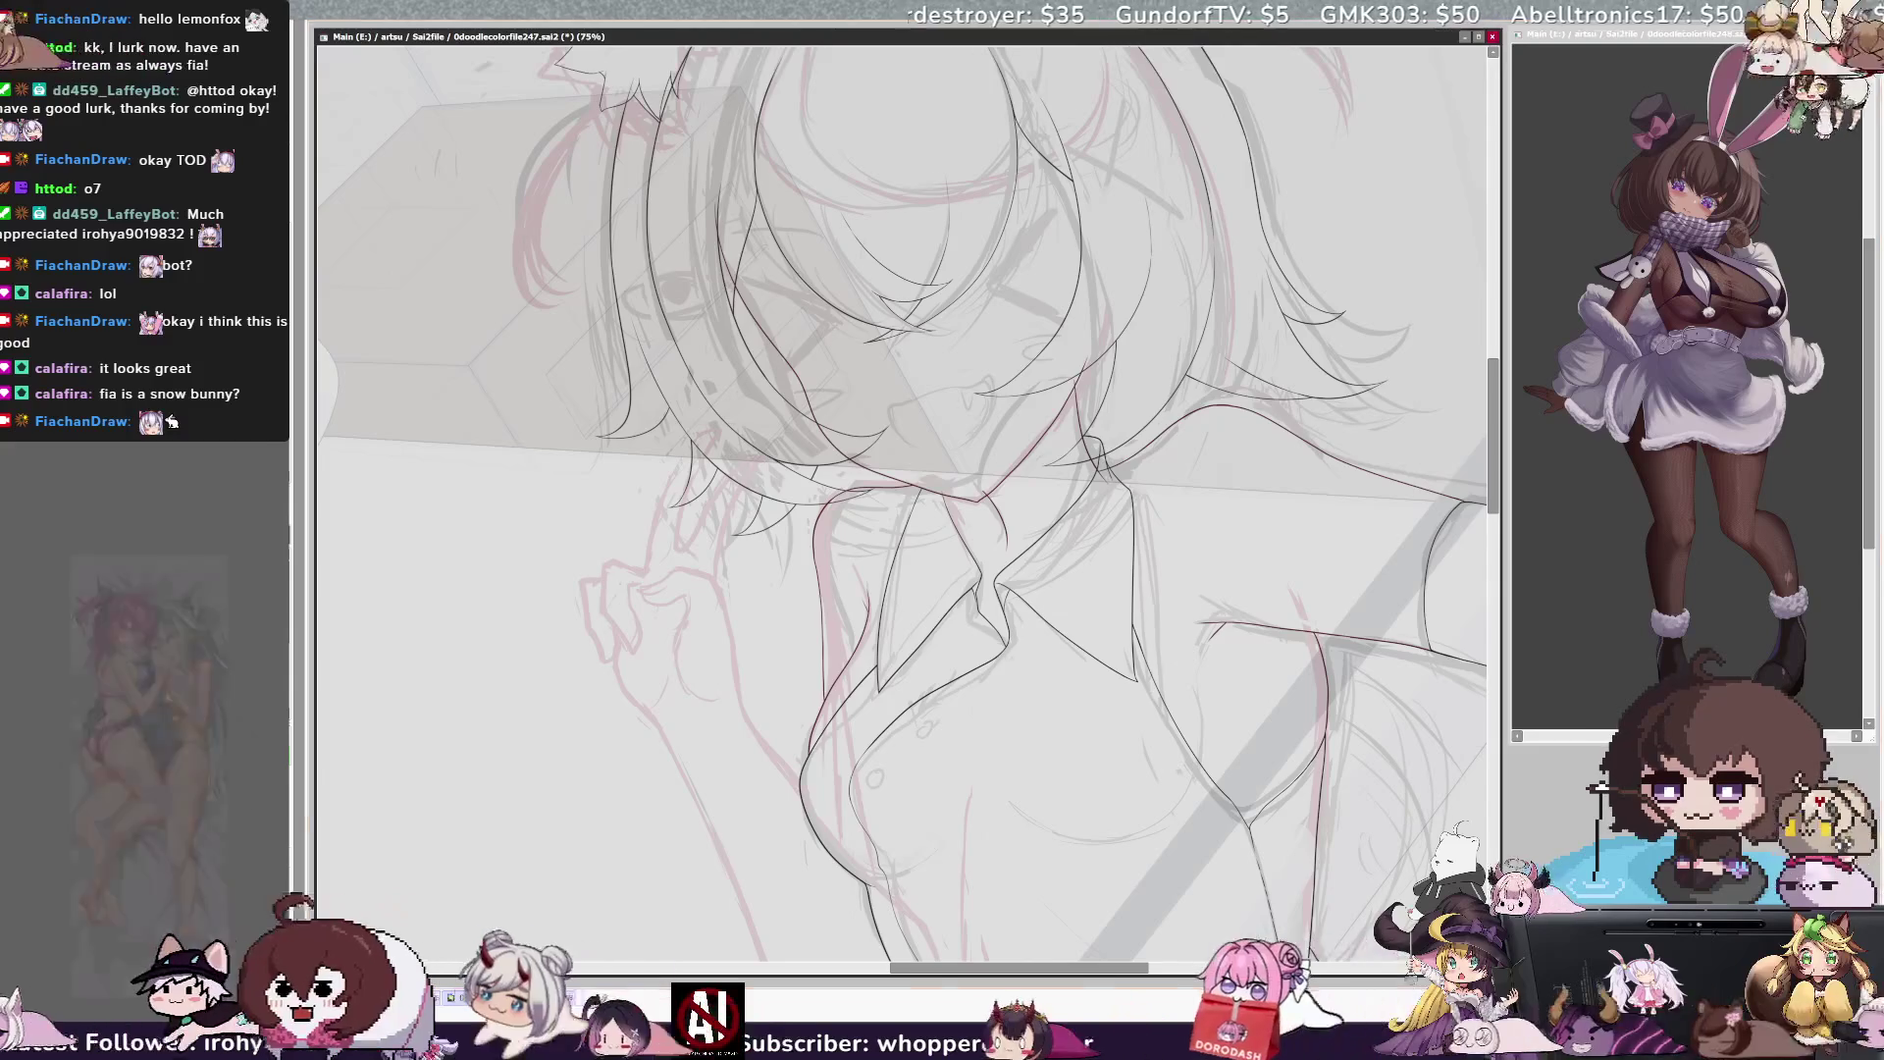
key(minus)
key(minus)
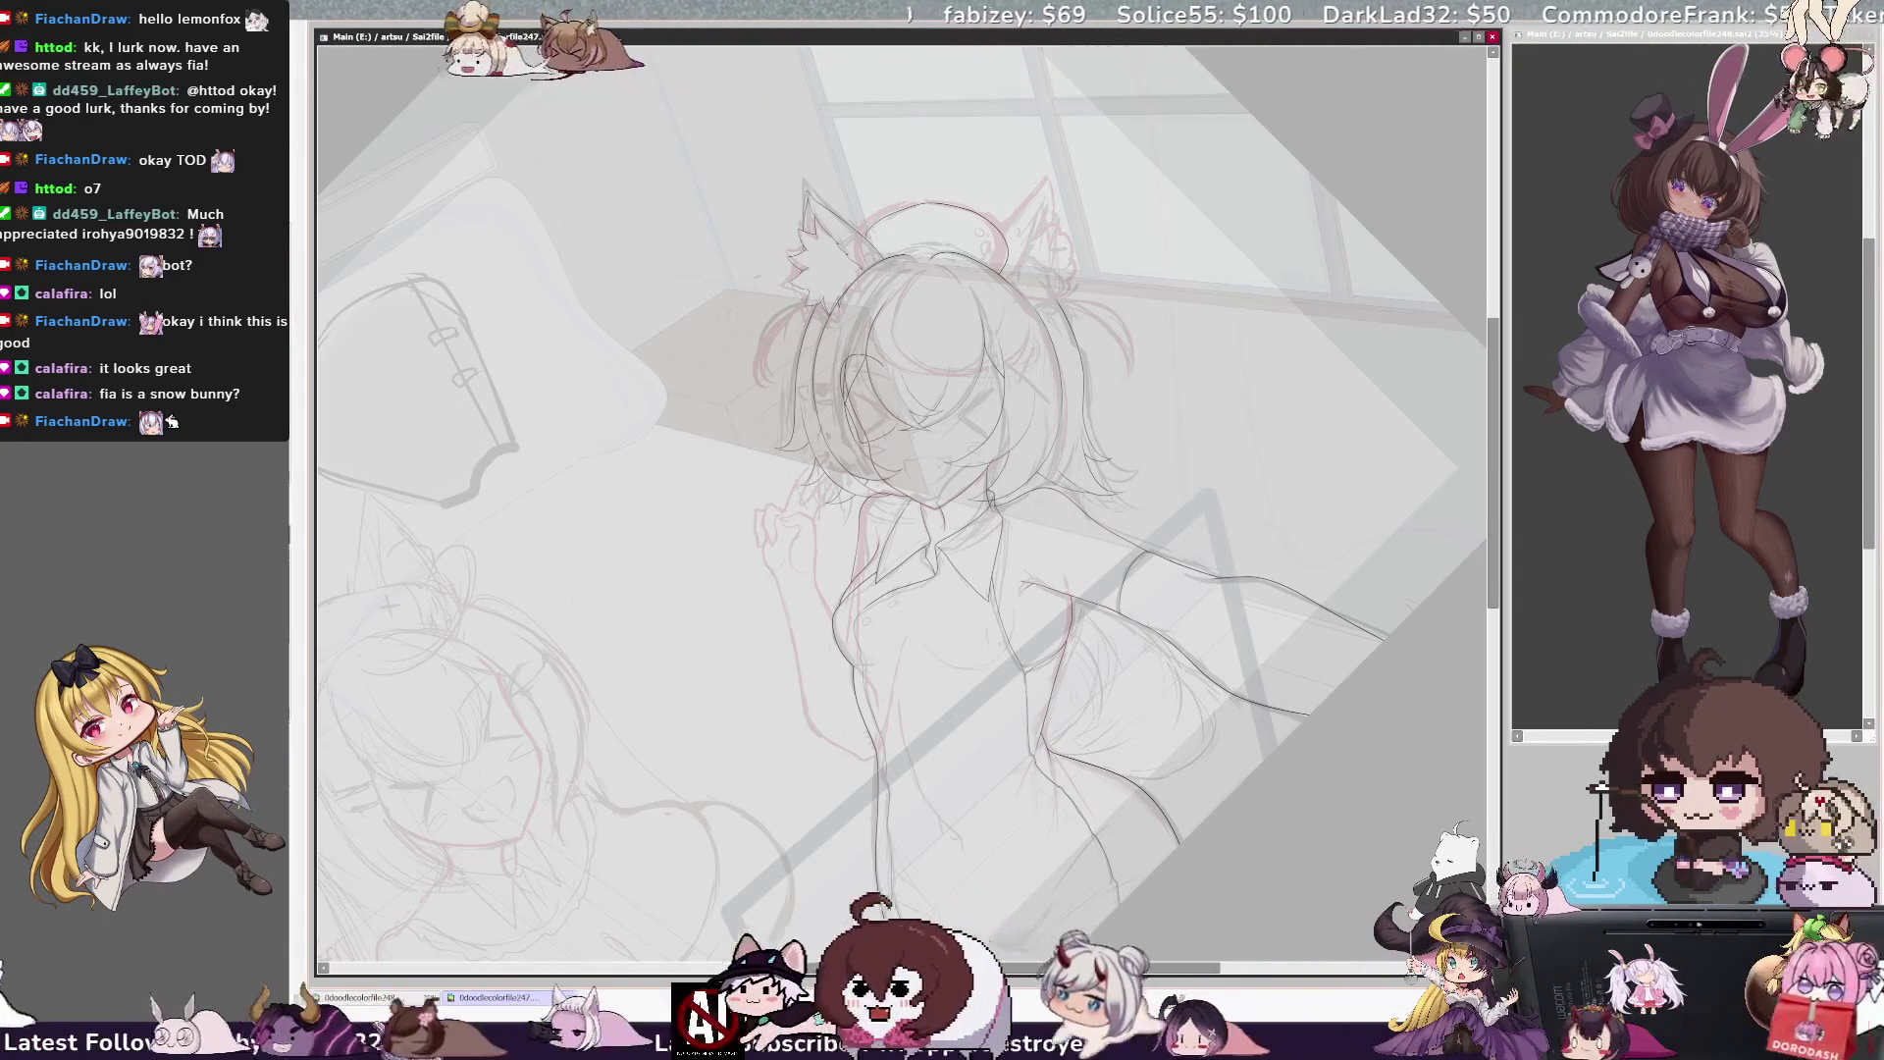
drag(868, 363, 890, 406)
key(ctrl+z)
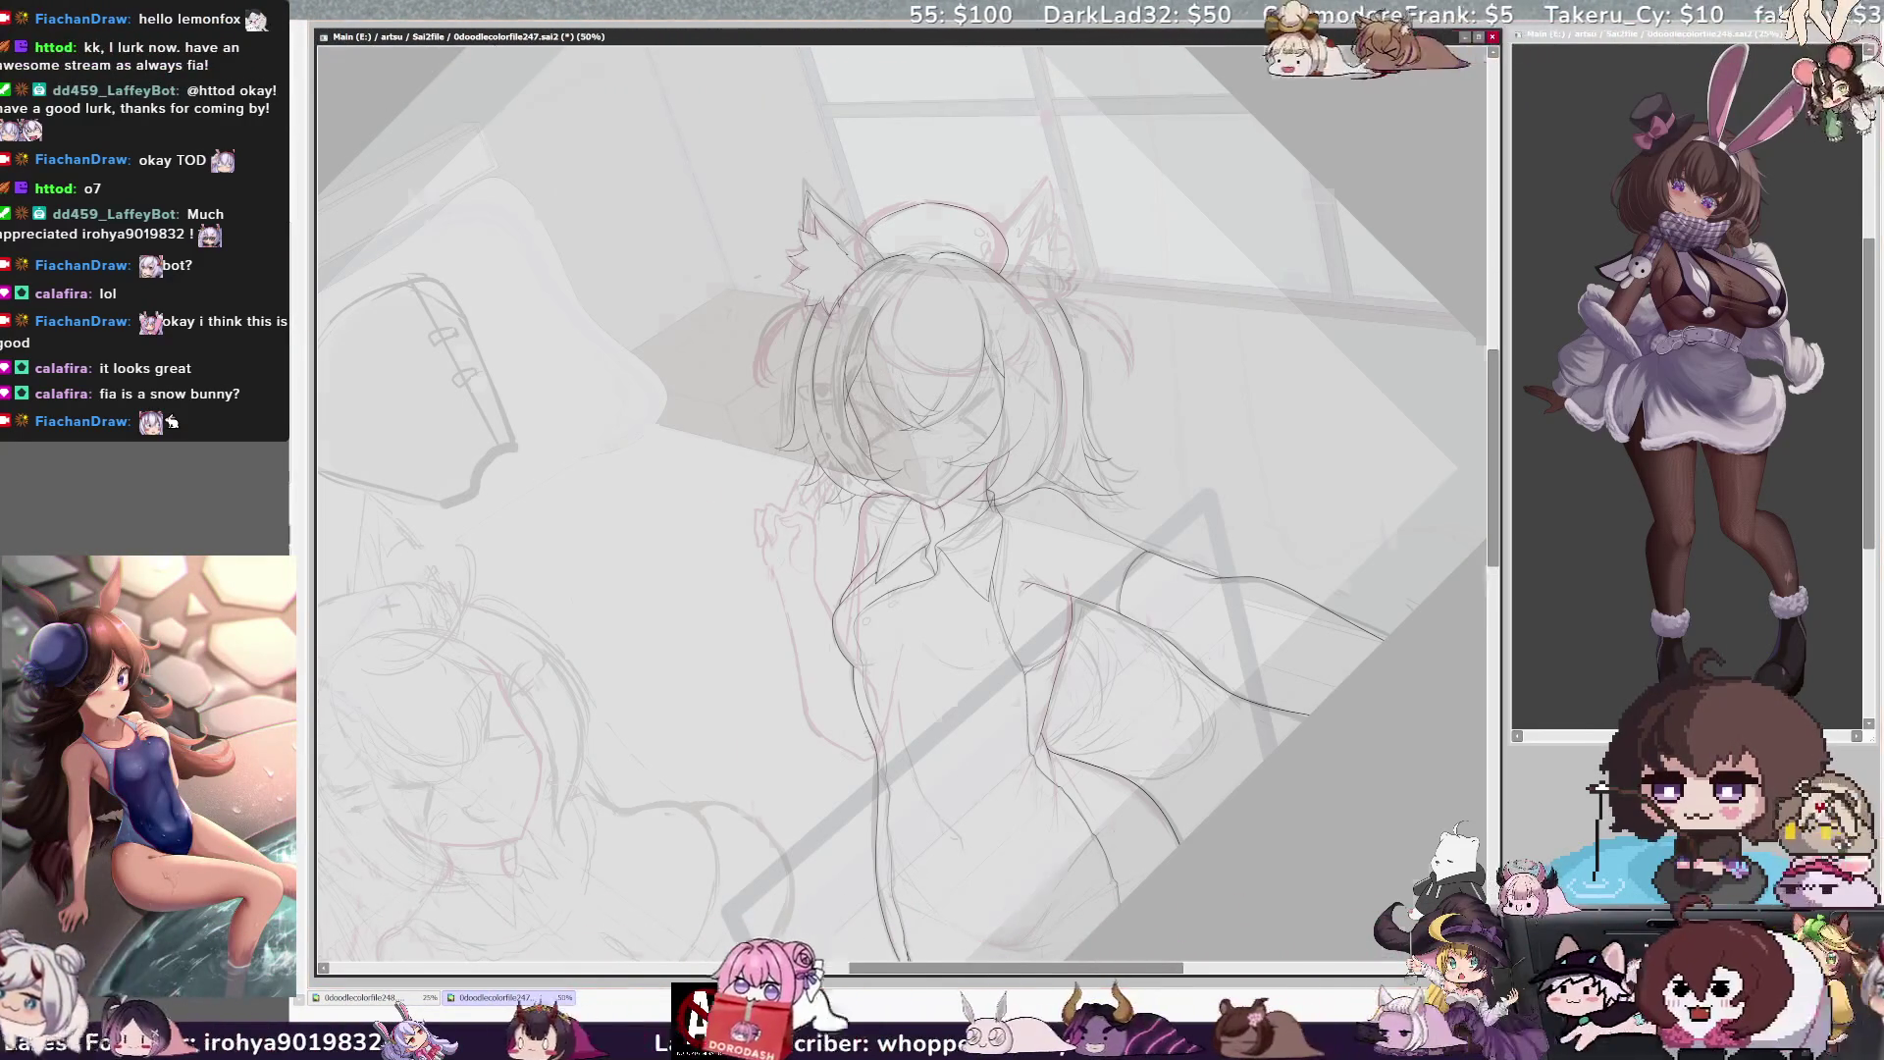
key(ctrl+plus)
key(ctrl+minus)
key(End)
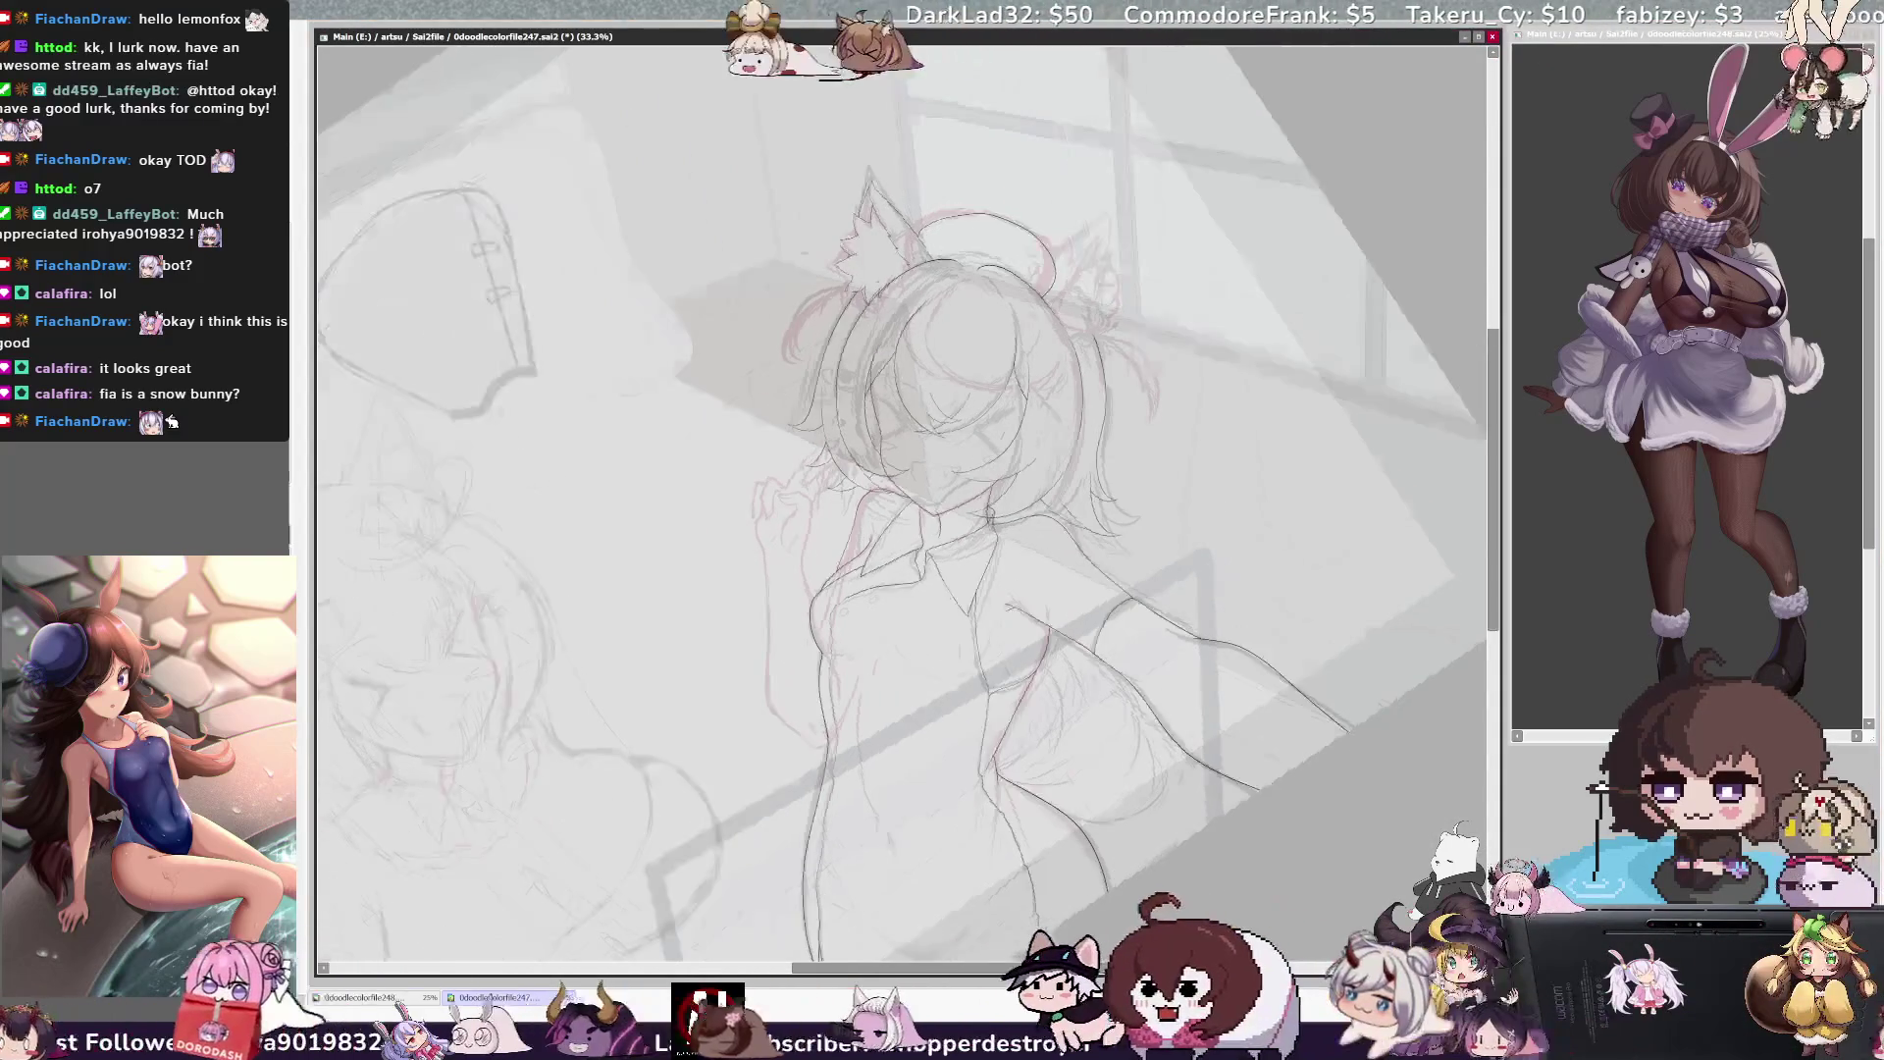
drag(900, 974, 930, 974)
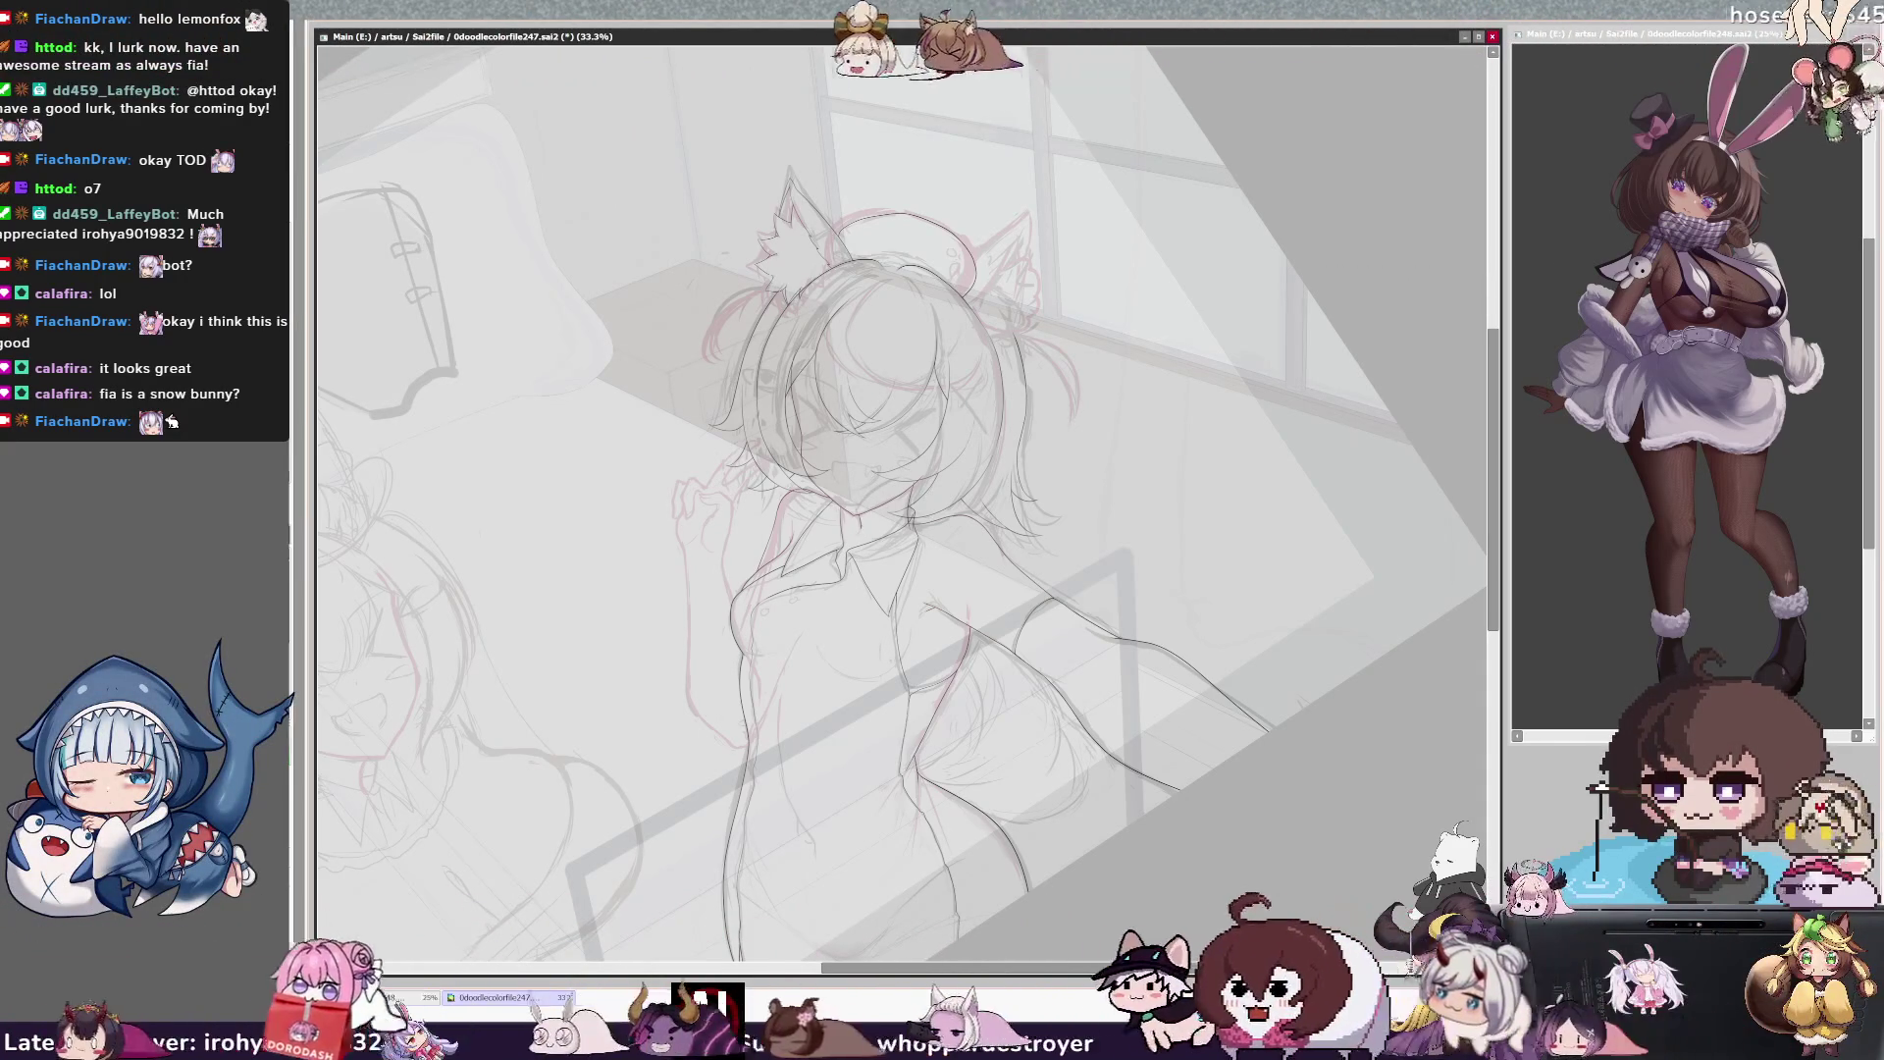
key(h)
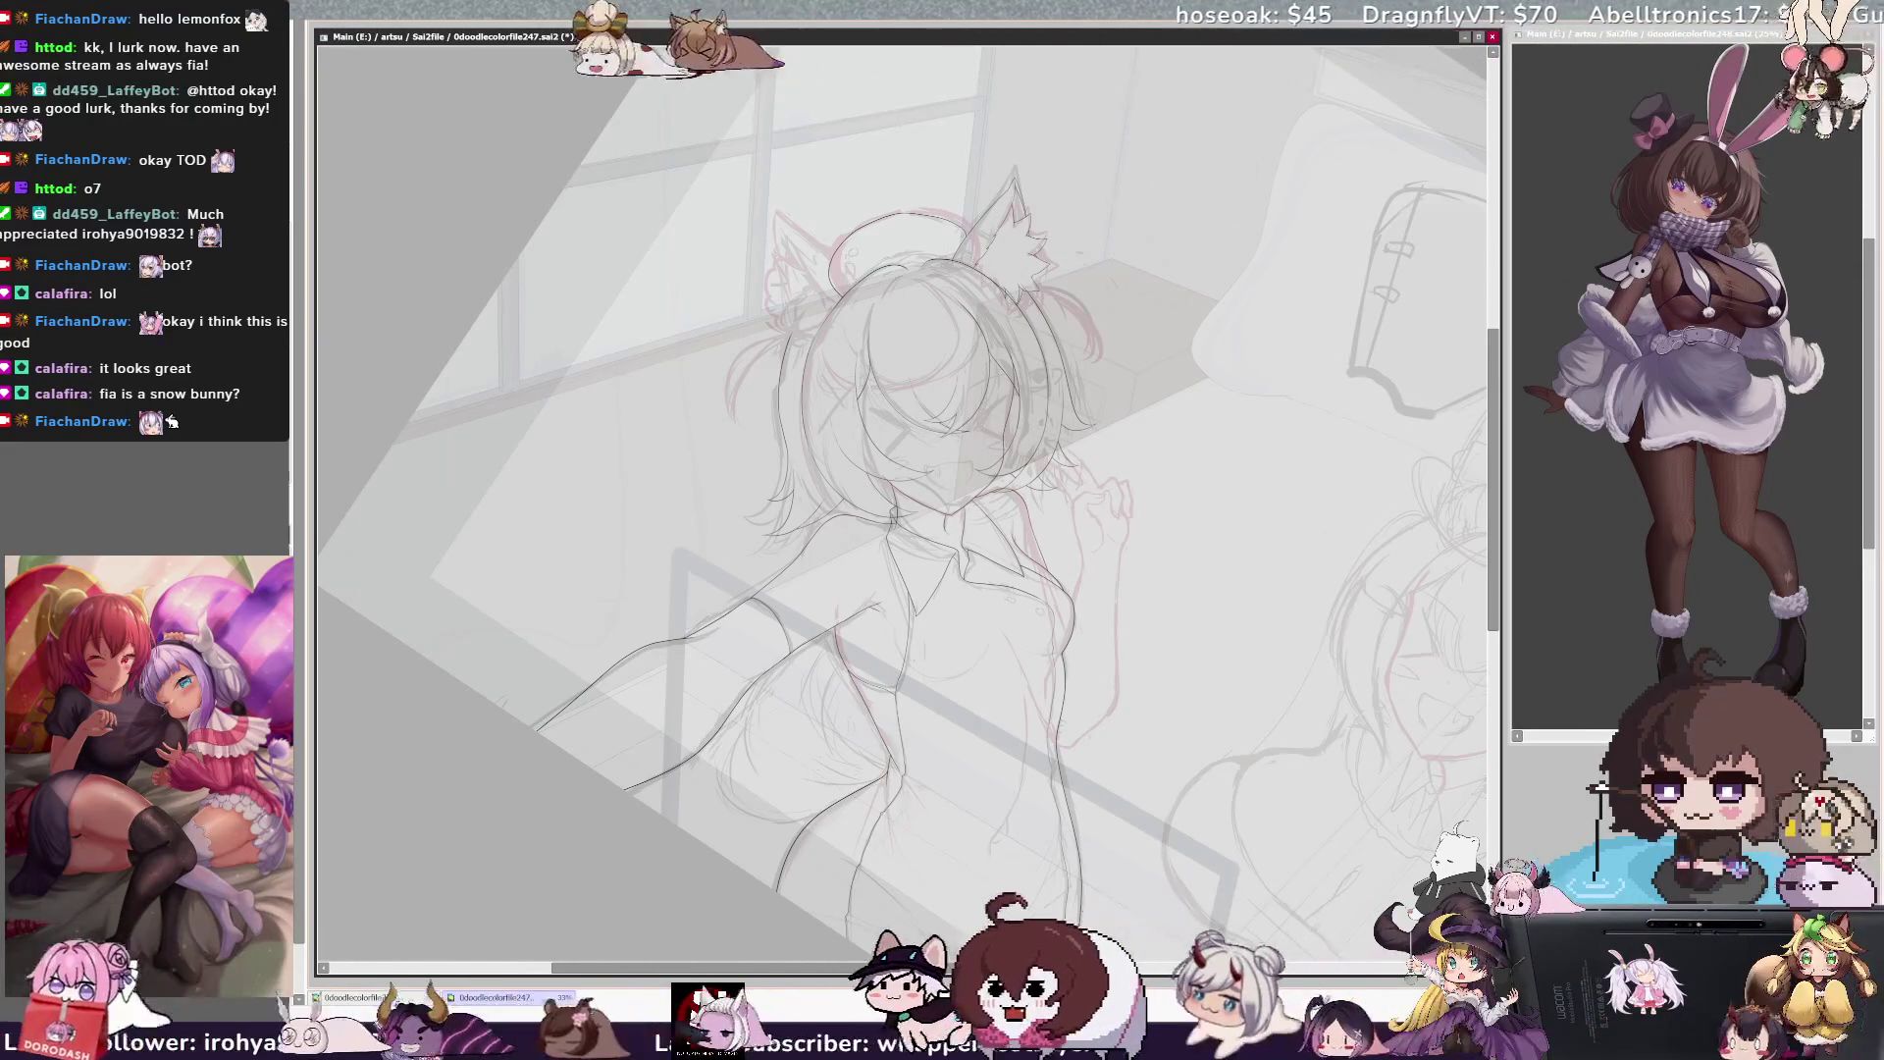
key(h)
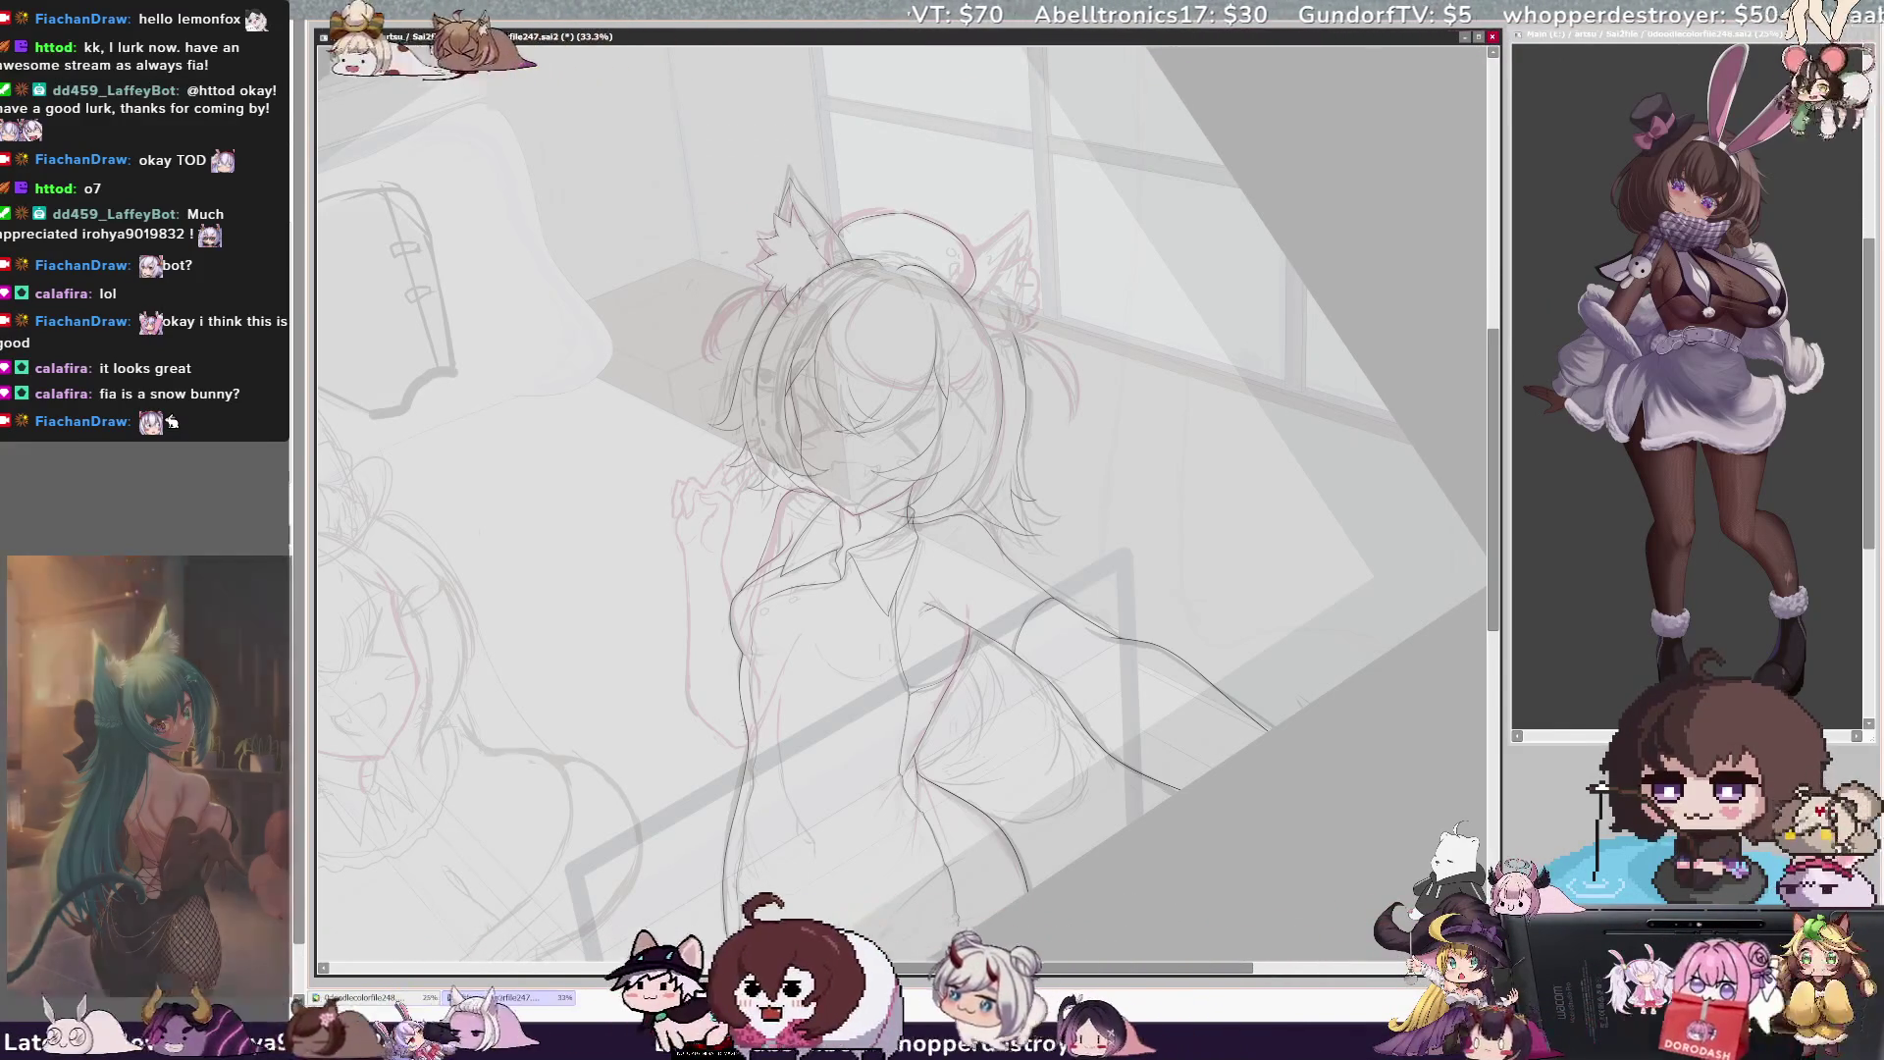
key(h)
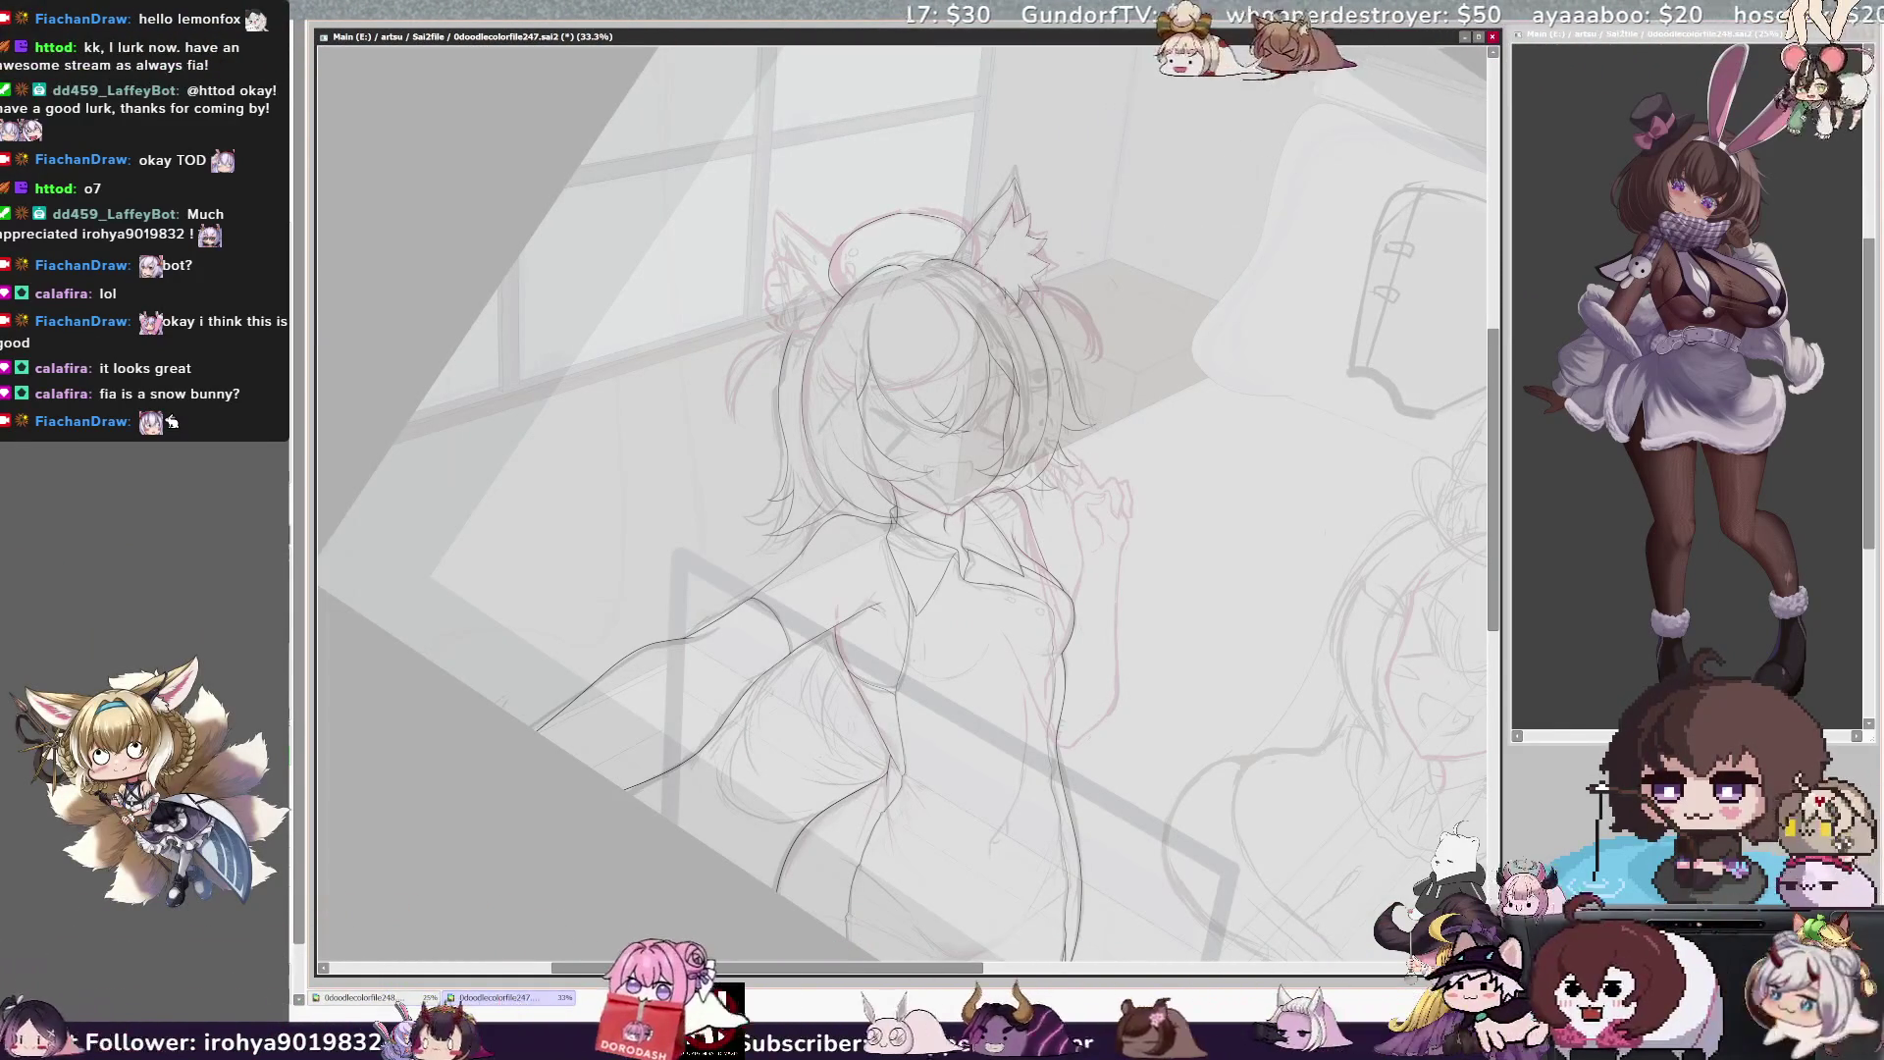
Return the canvas to normal orientation, mirror-check it, and zoom in on the neck and collar
key(h)
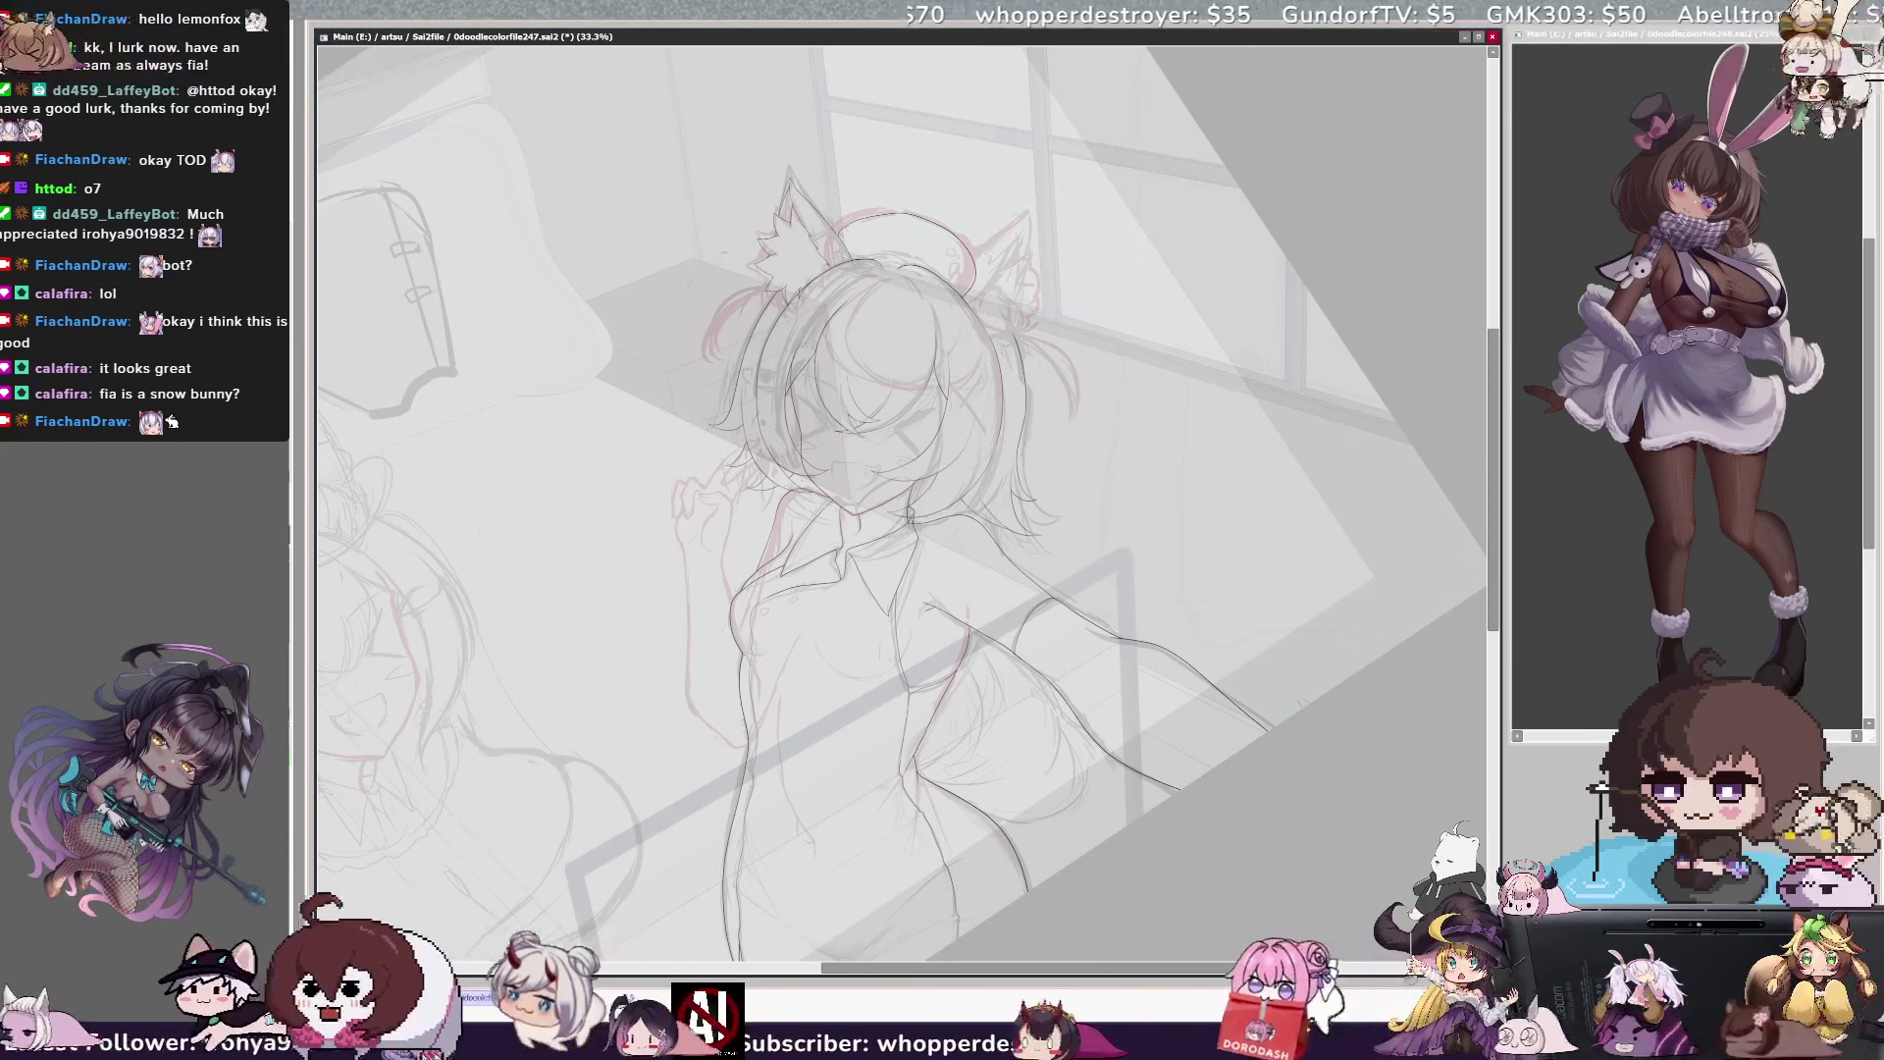
key(h)
key(h)
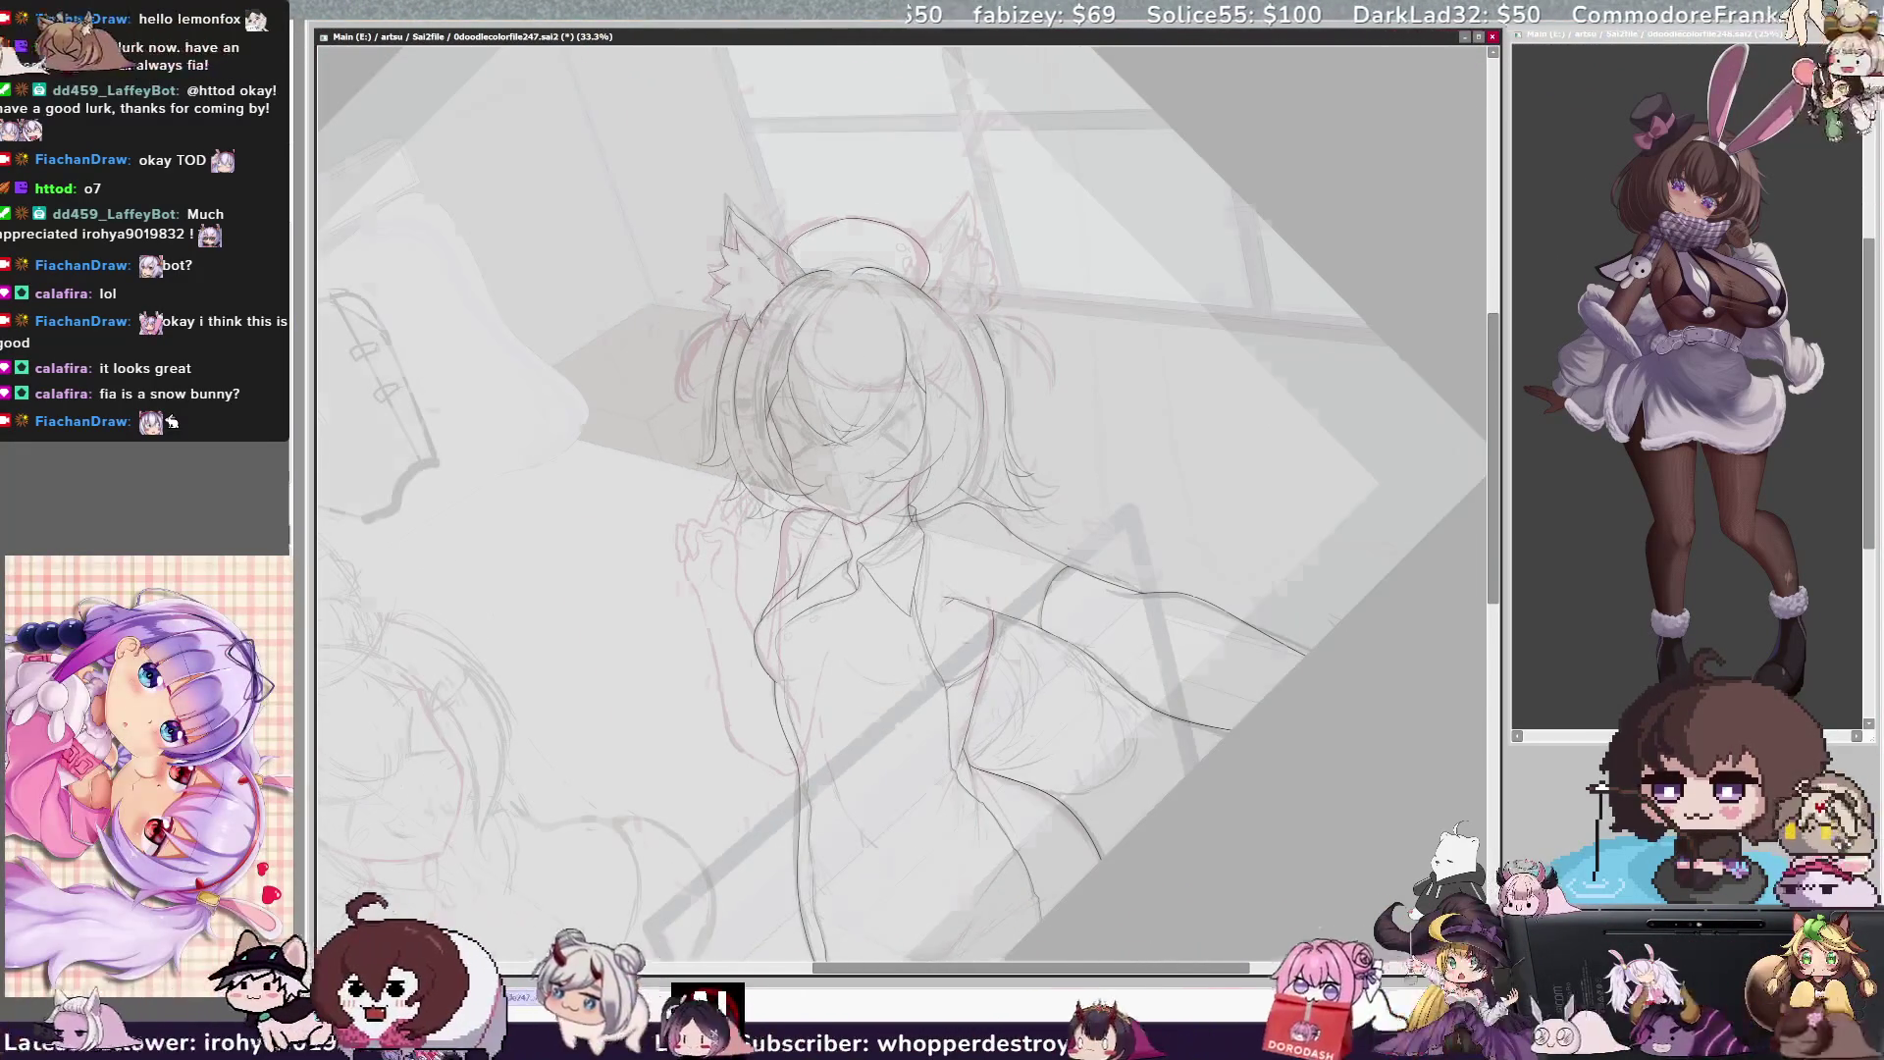
key(ctrl+plus)
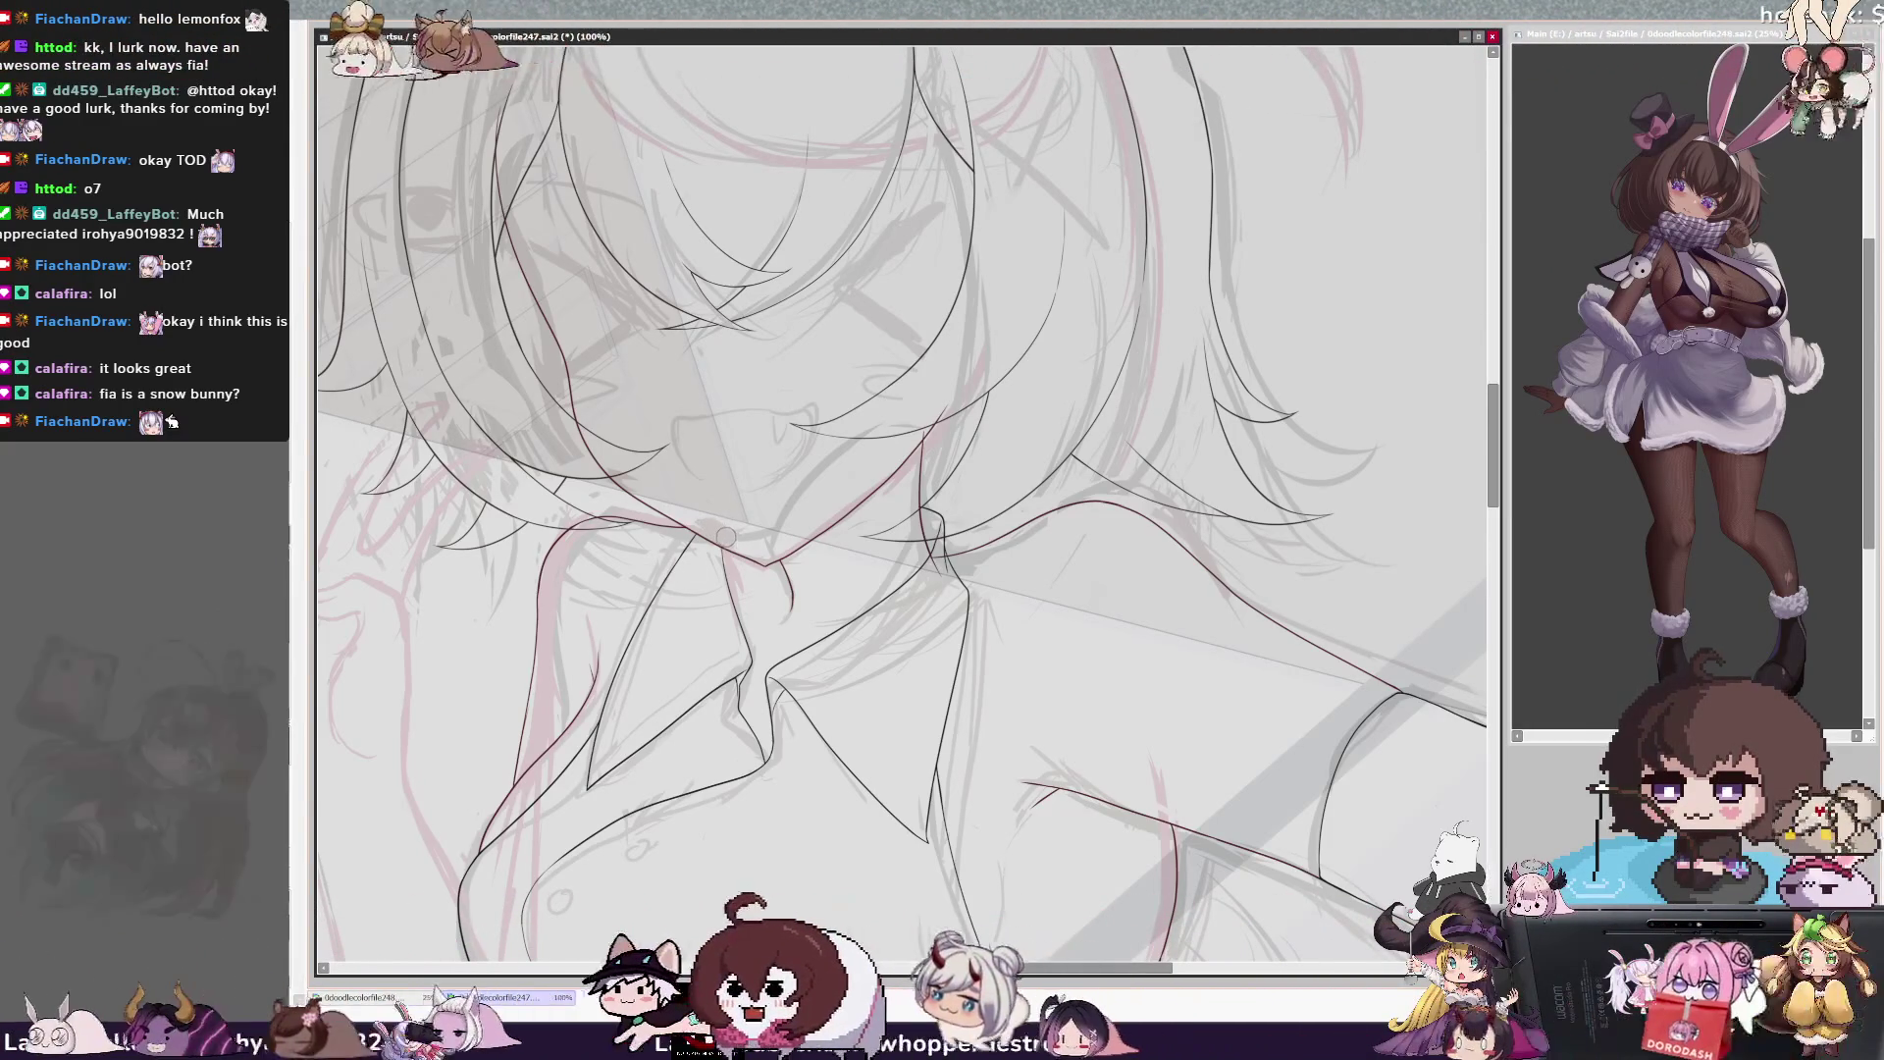
Select the raised hand sketch, shrink it and narrow it from the right side, then zoom out
scroll(718, 448, down, 4)
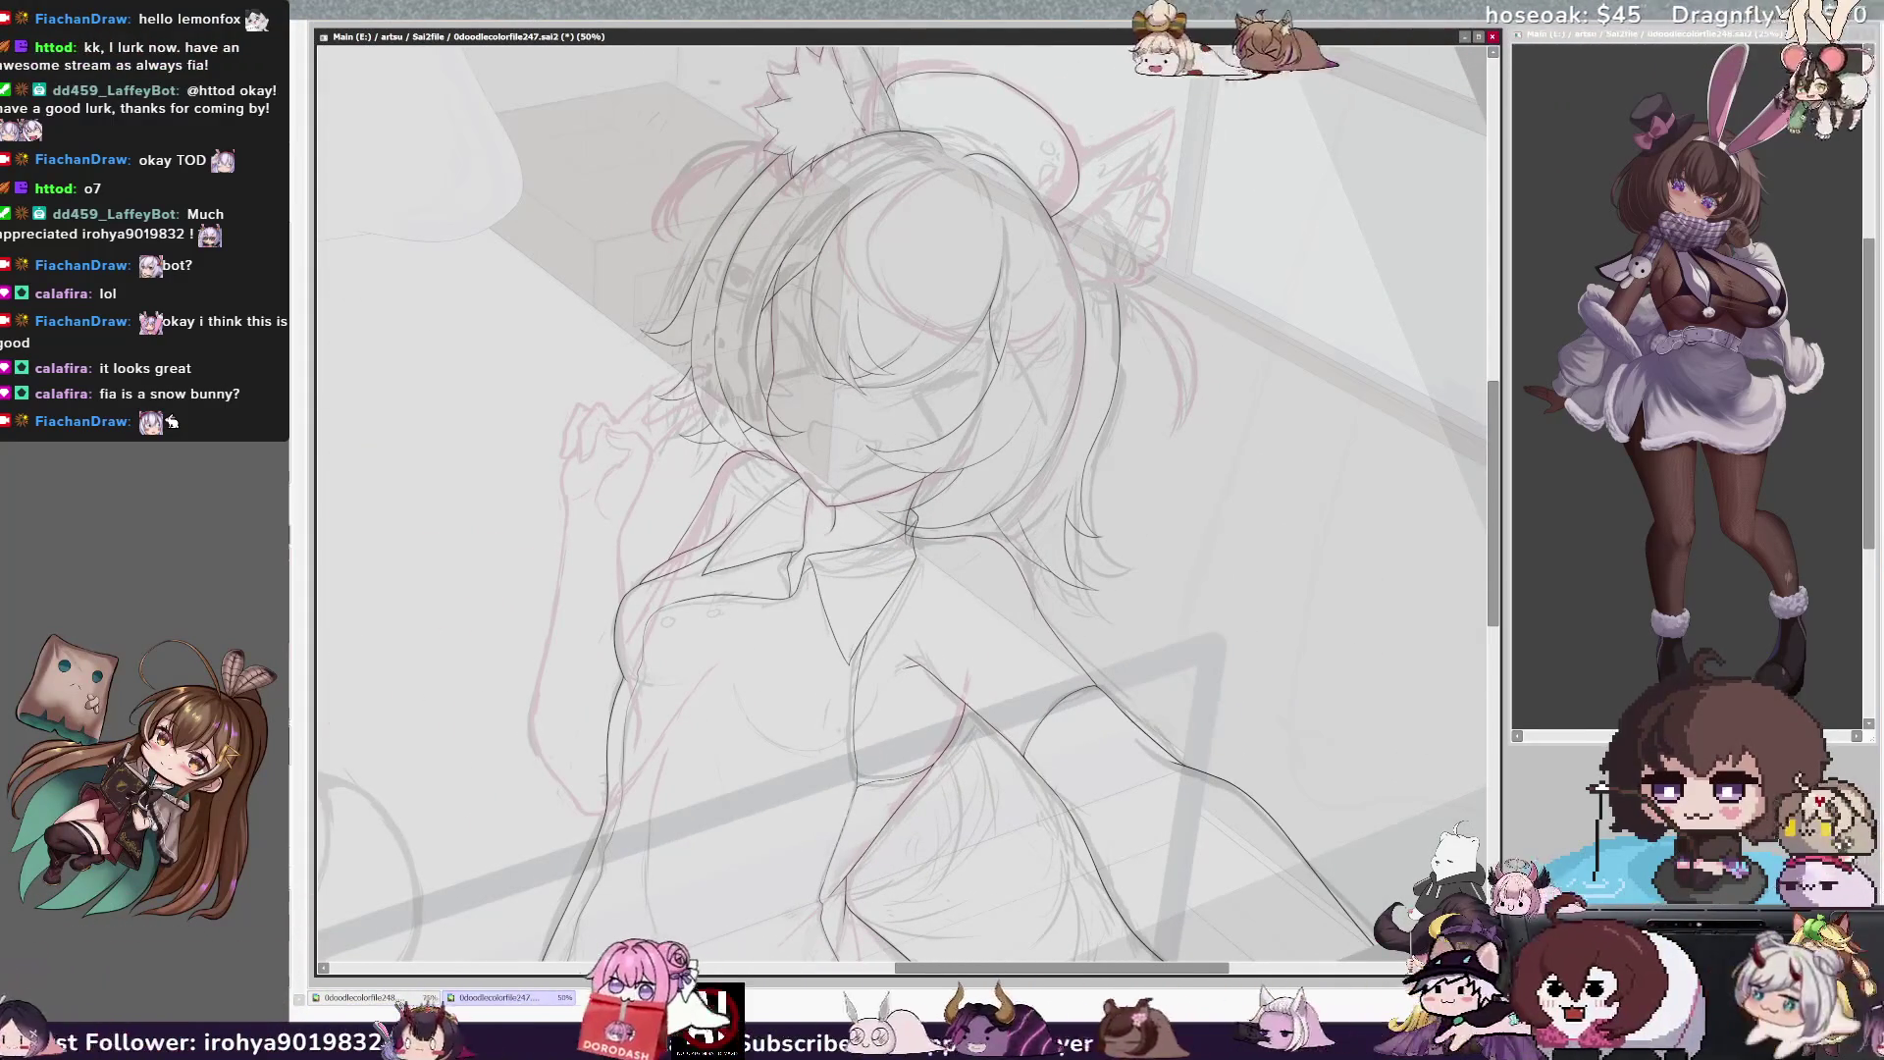
mouse_move(565, 498)
mouse_down()
mouse_move(503, 731)
mouse_move(584, 820)
mouse_move(630, 537)
mouse_move(567, 501)
mouse_up()
drag(578, 844, 578, 828)
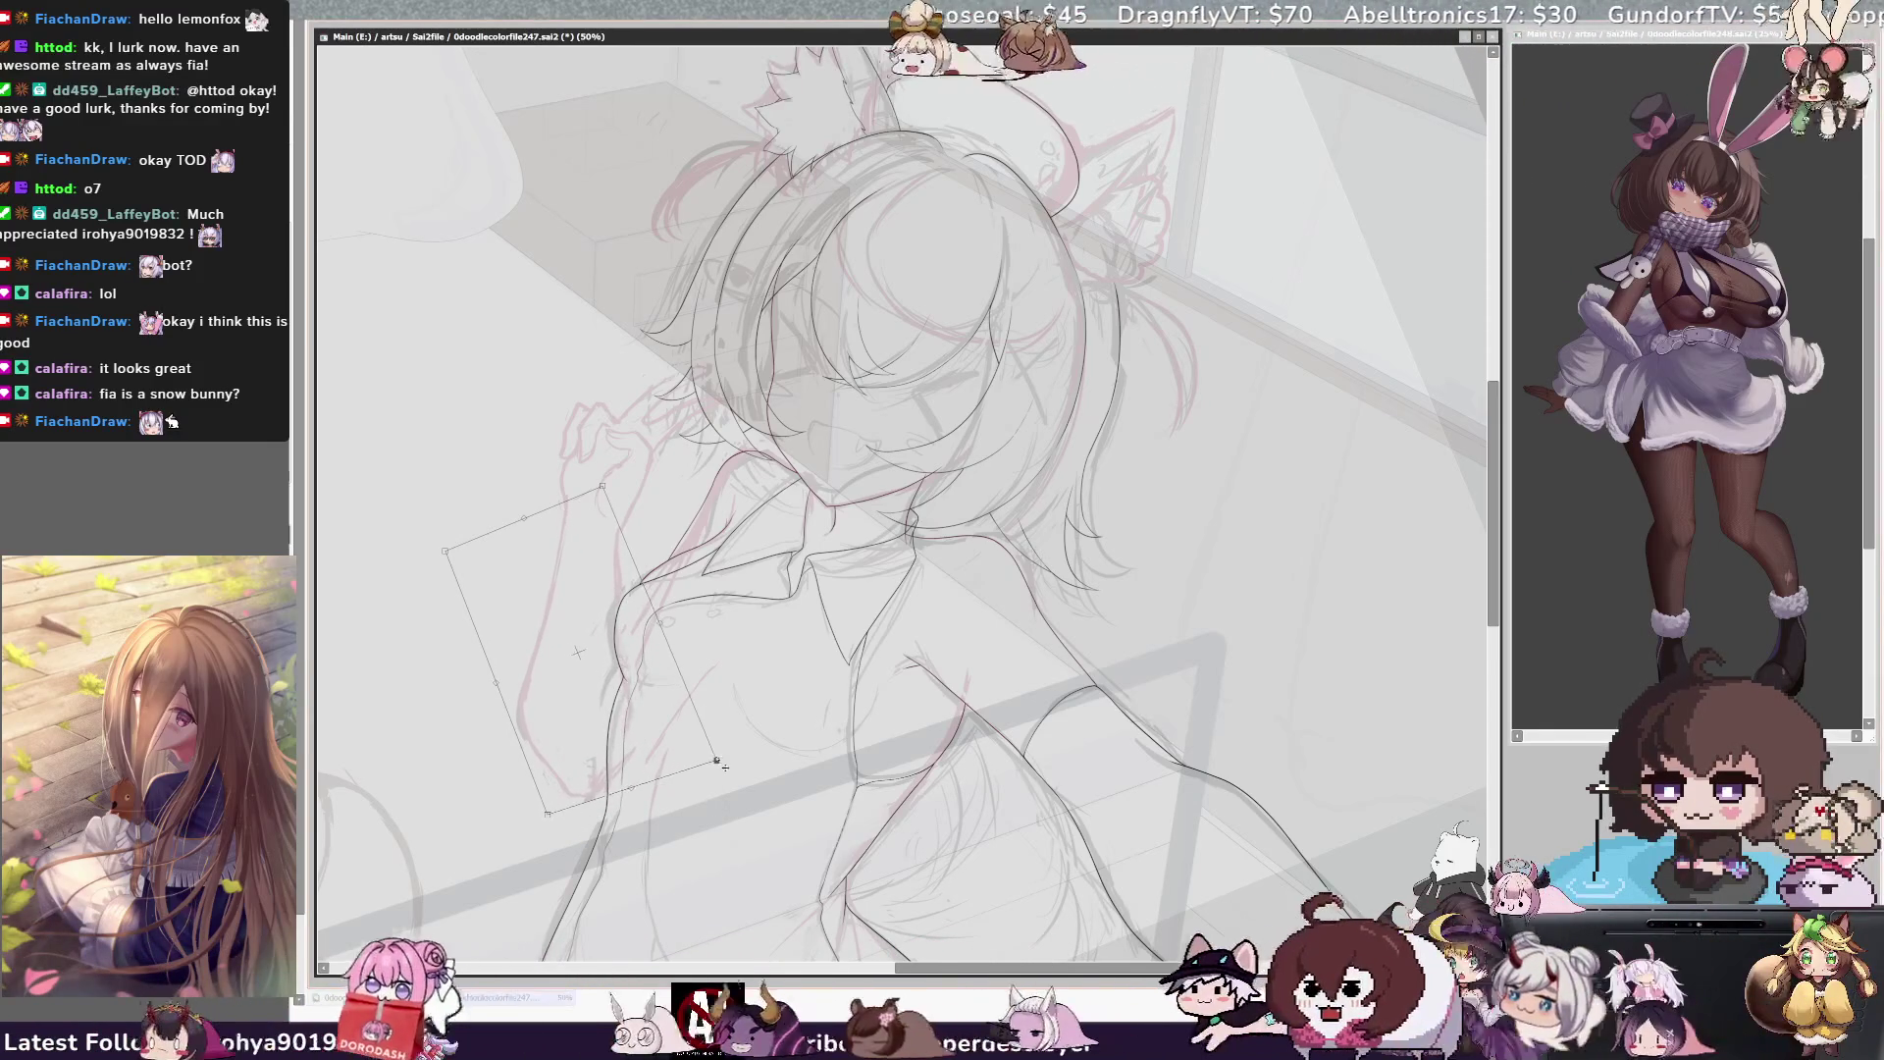
drag(728, 770, 719, 769)
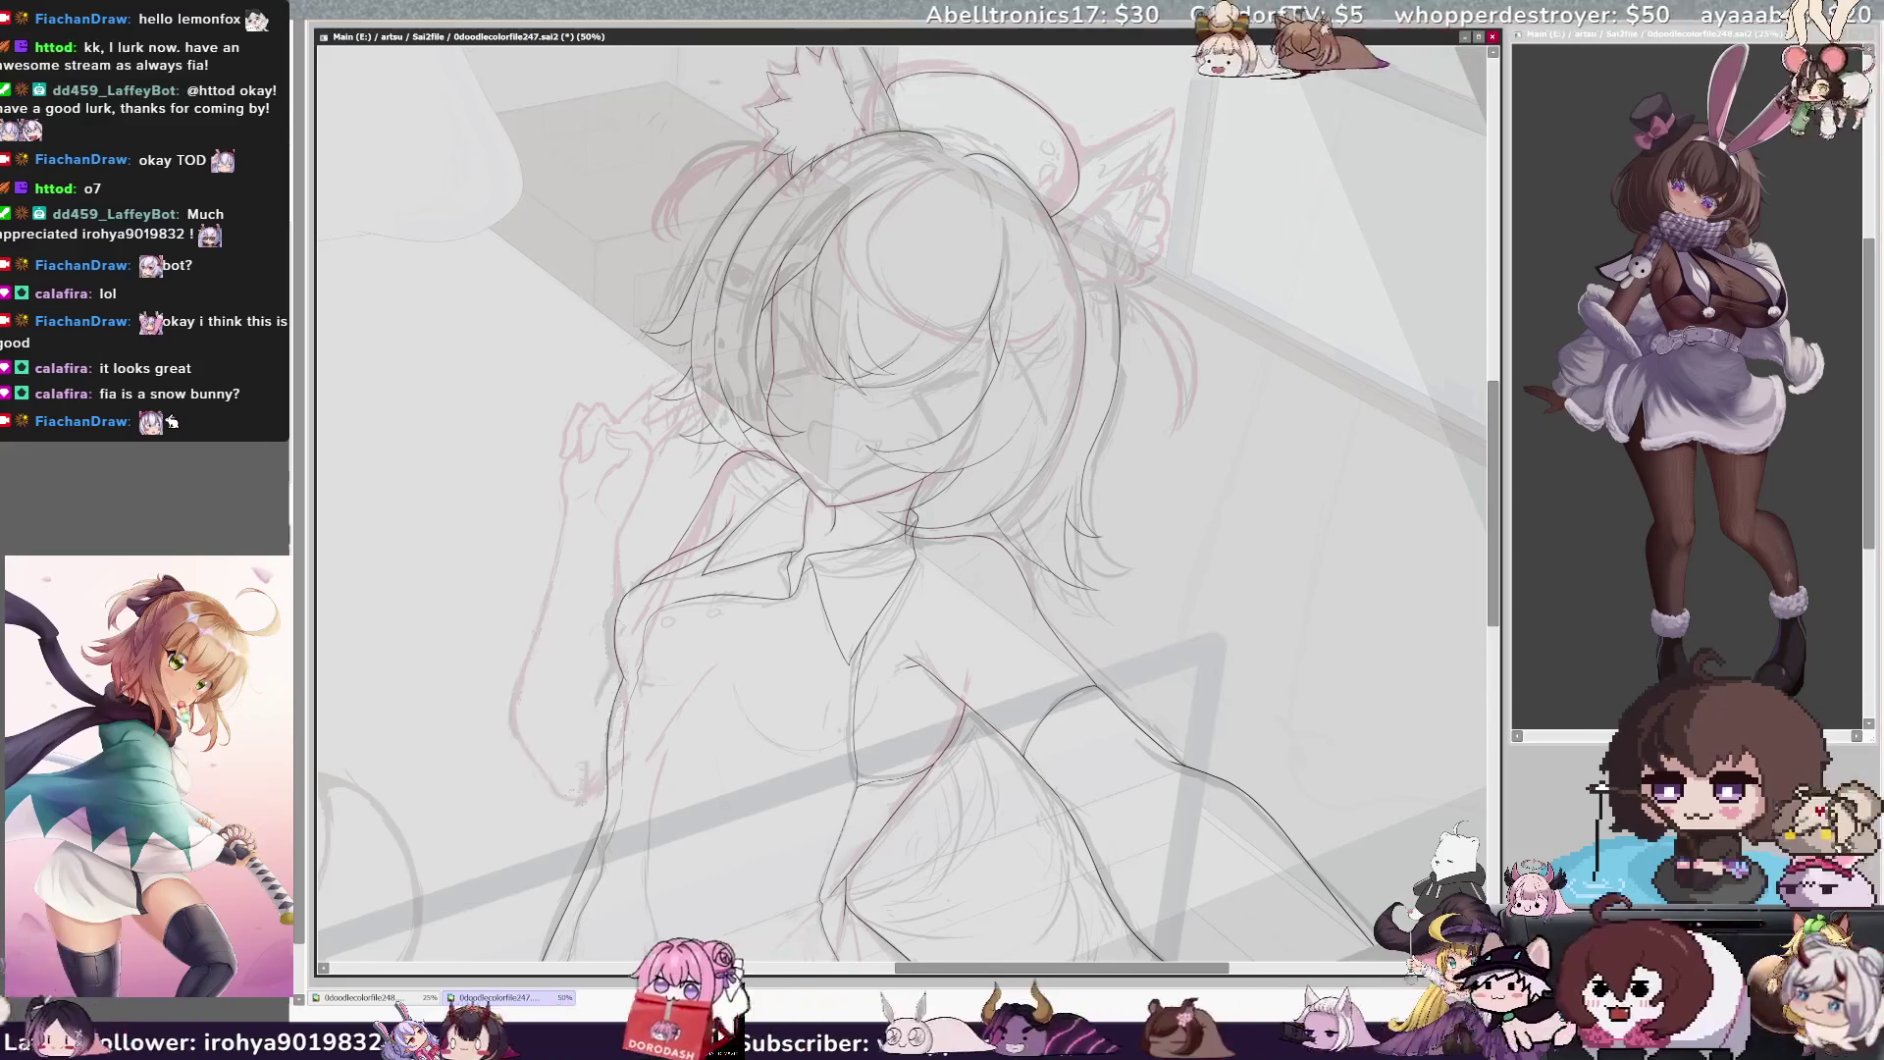
key(ctrl+minus)
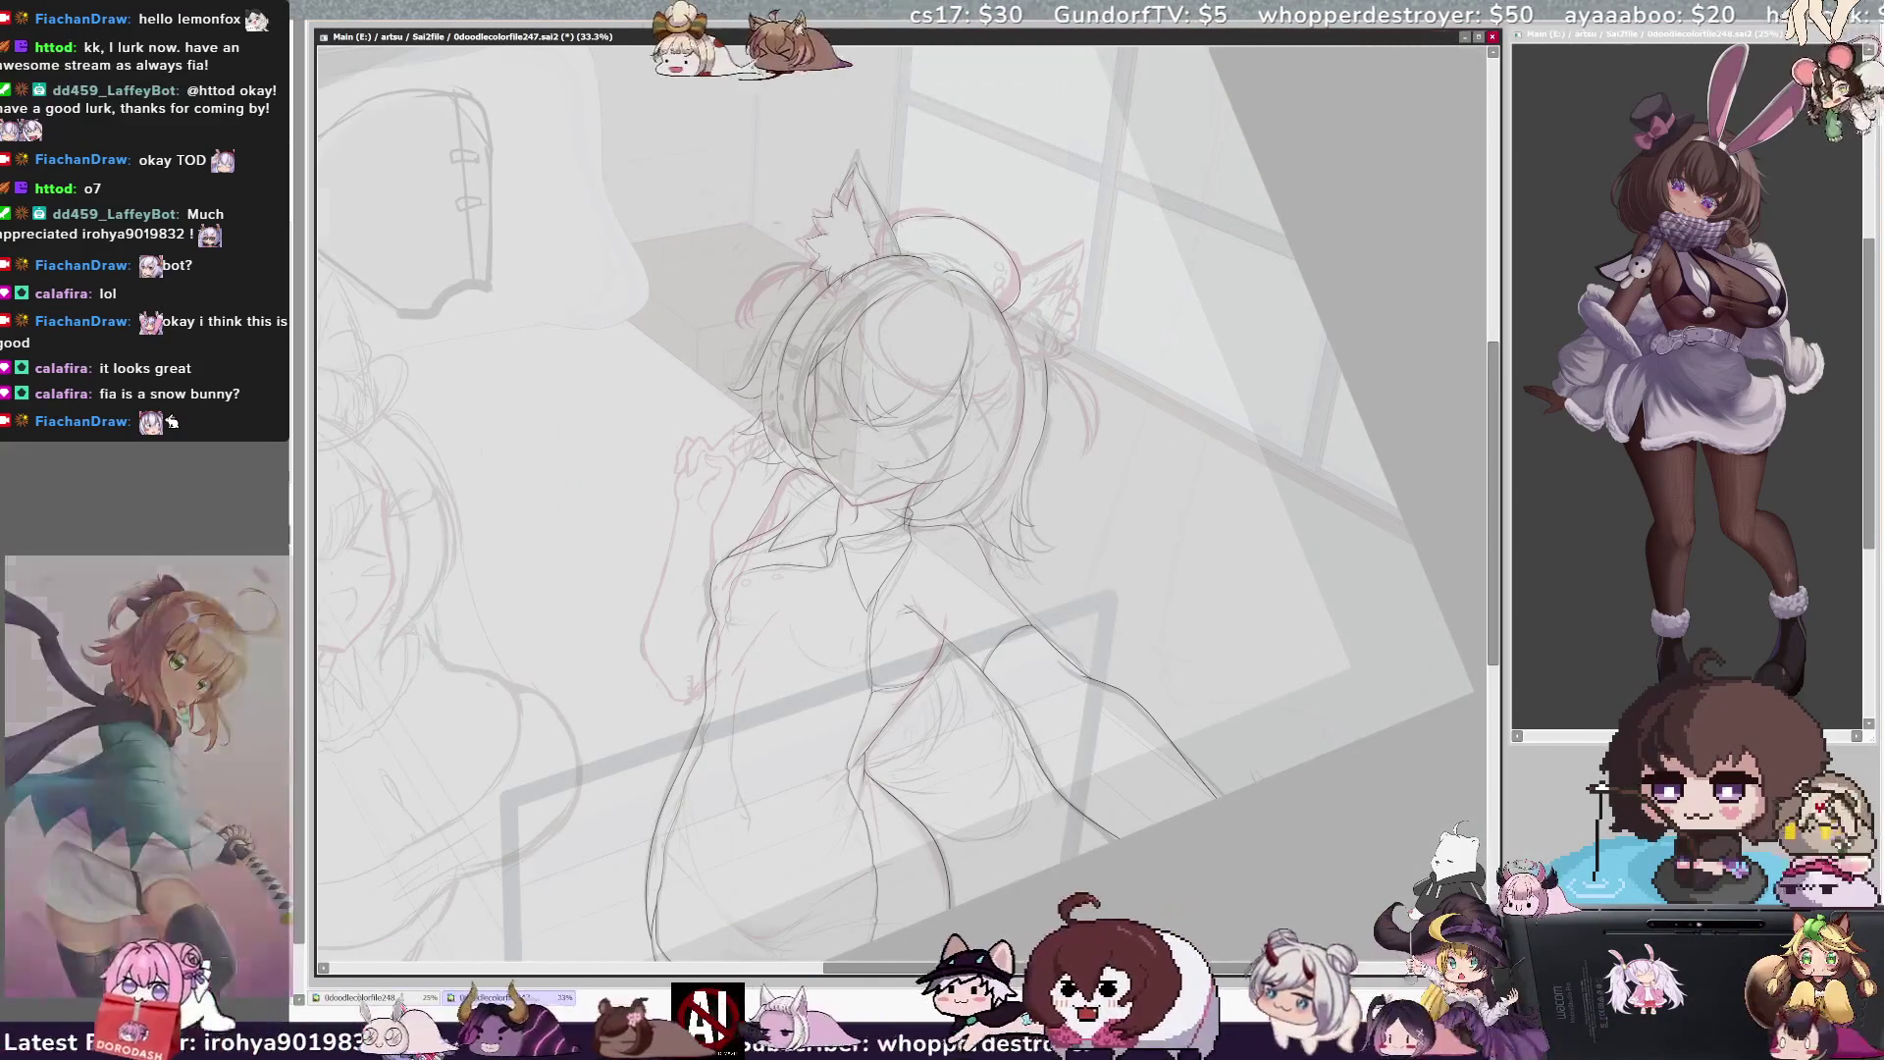
Mirror-check the hand, pull its lower-left corner up-inward, nudge the lower-right inward, and apply
key(h)
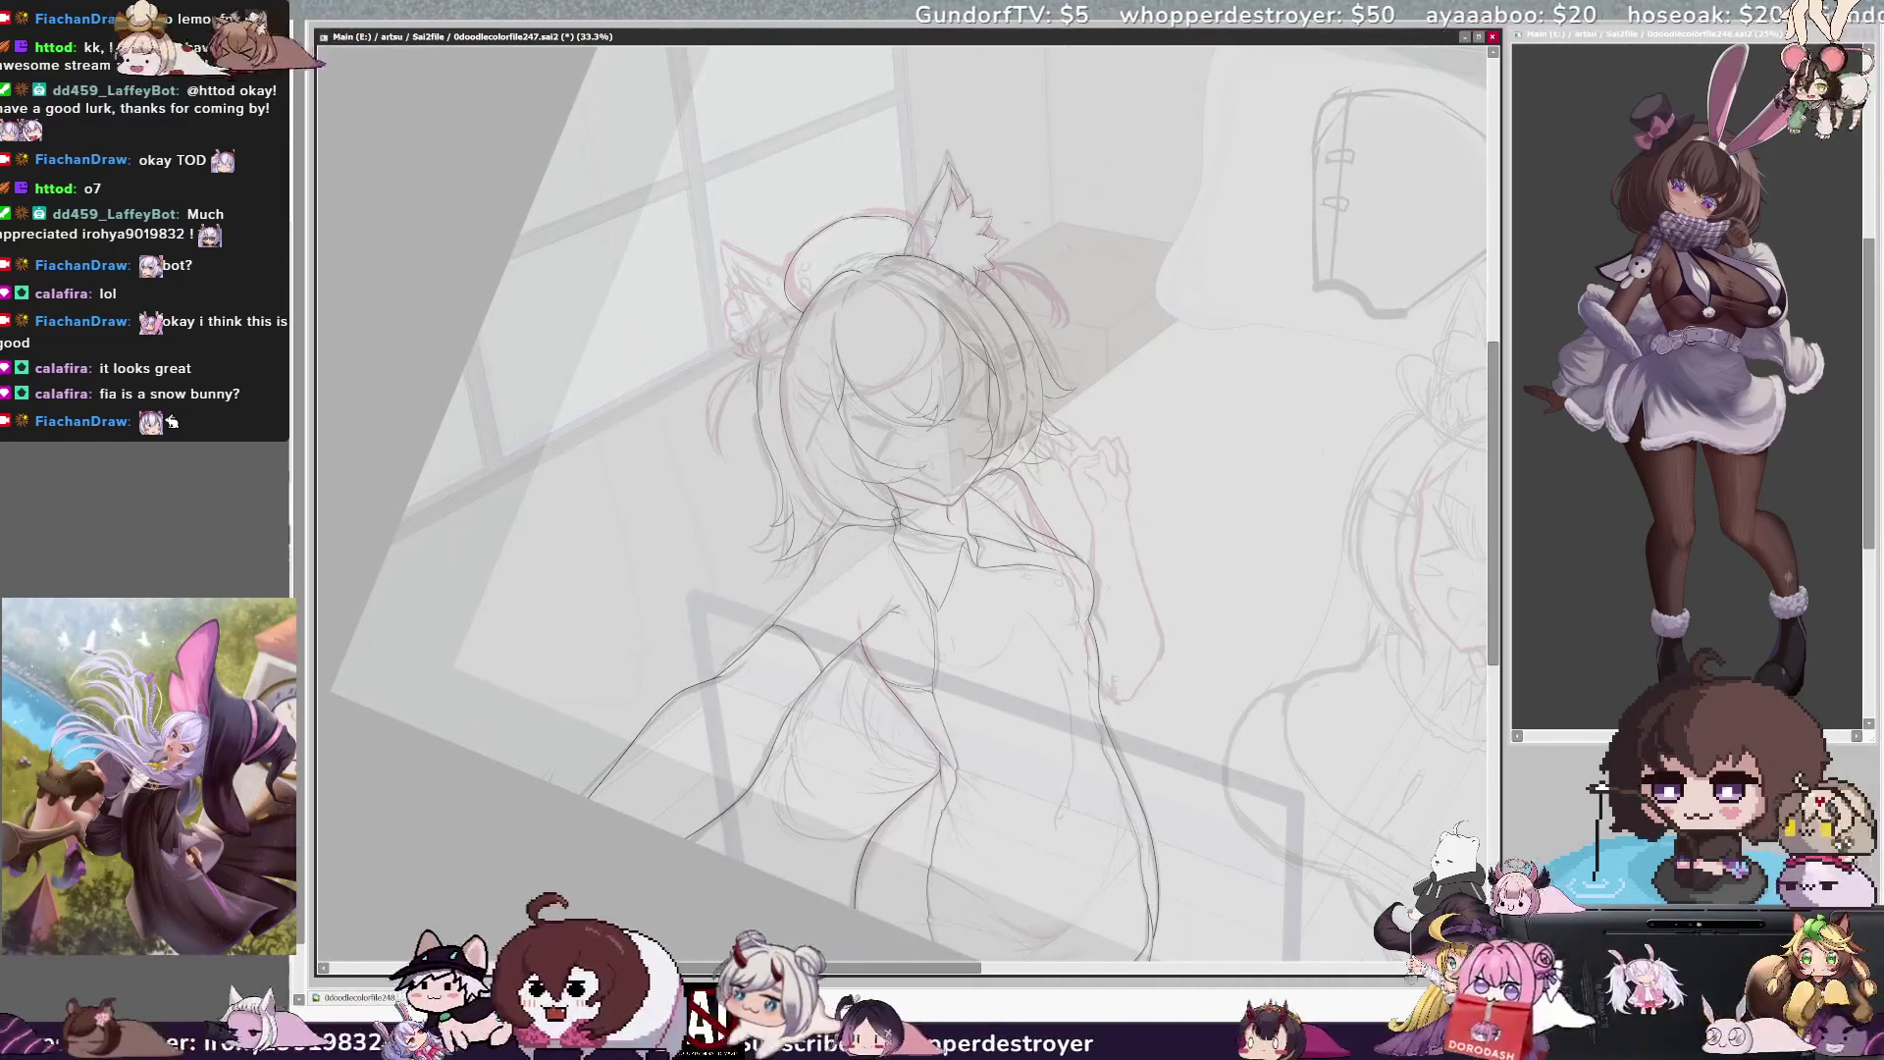
key(h)
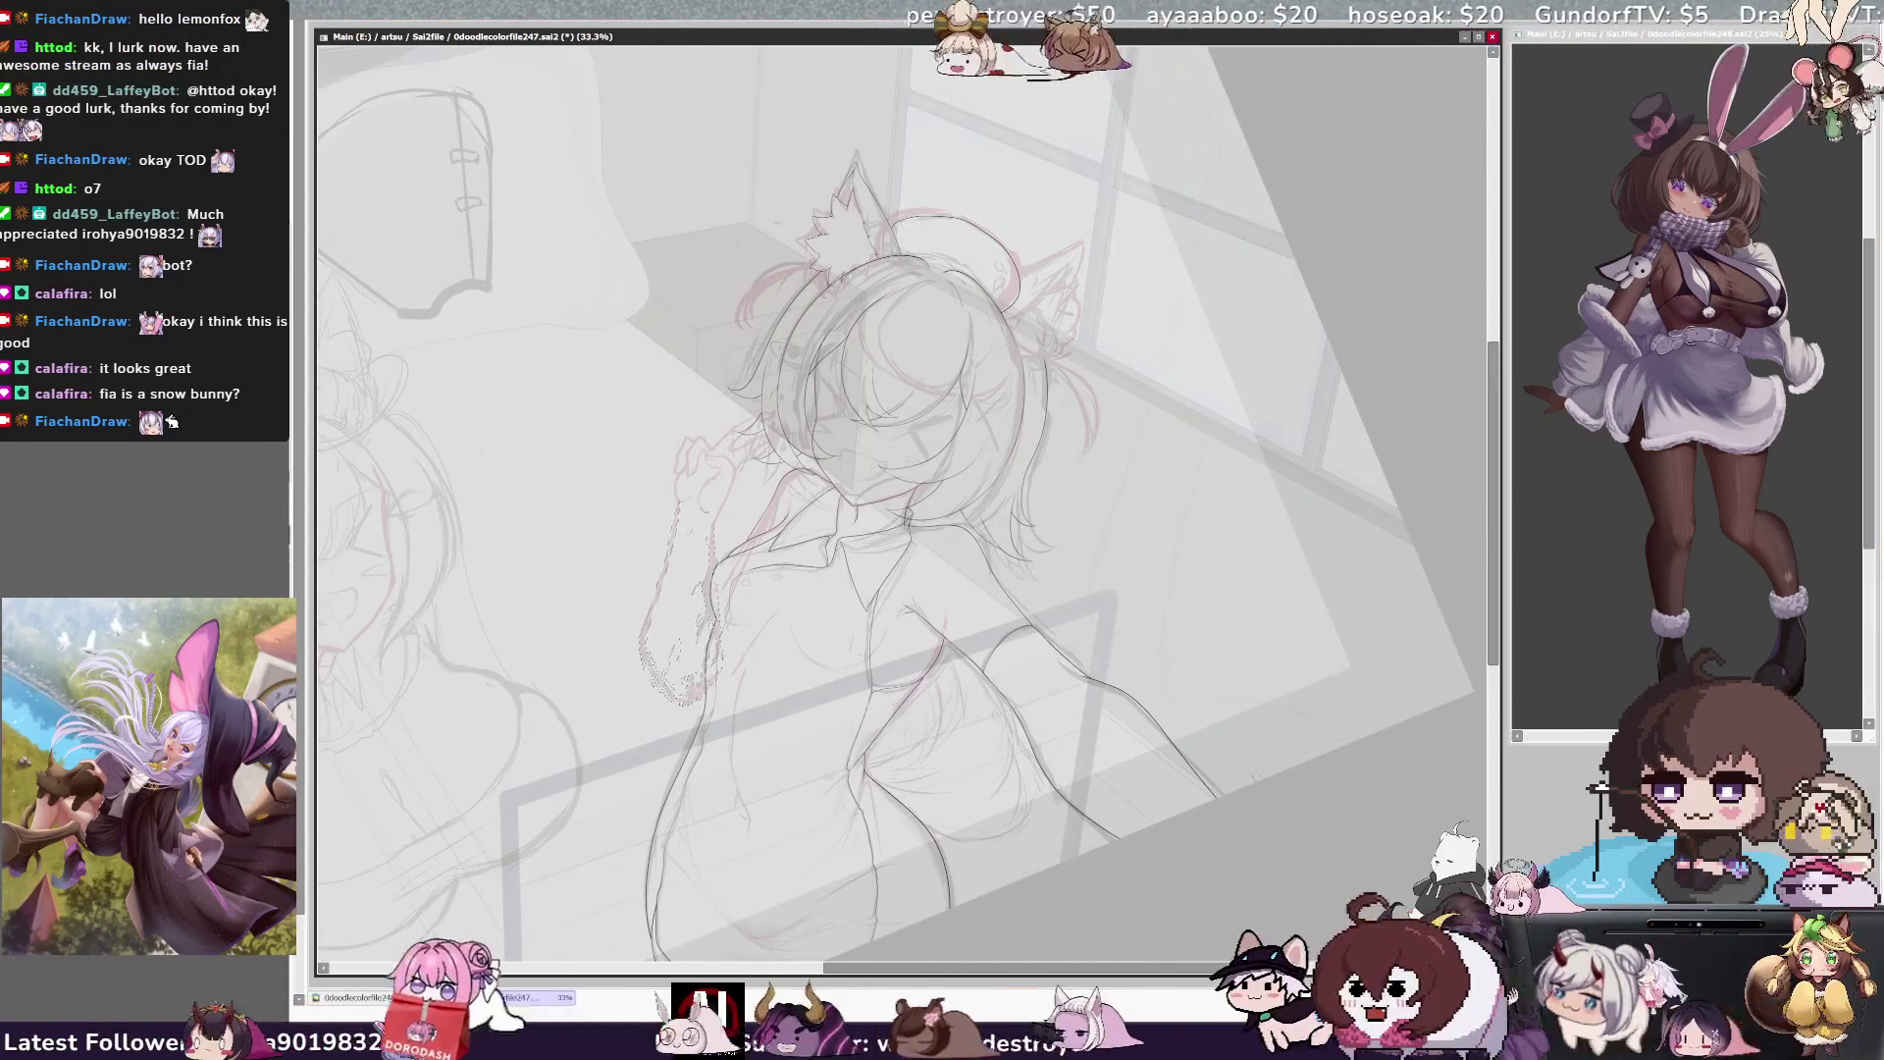
drag(664, 714, 642, 692)
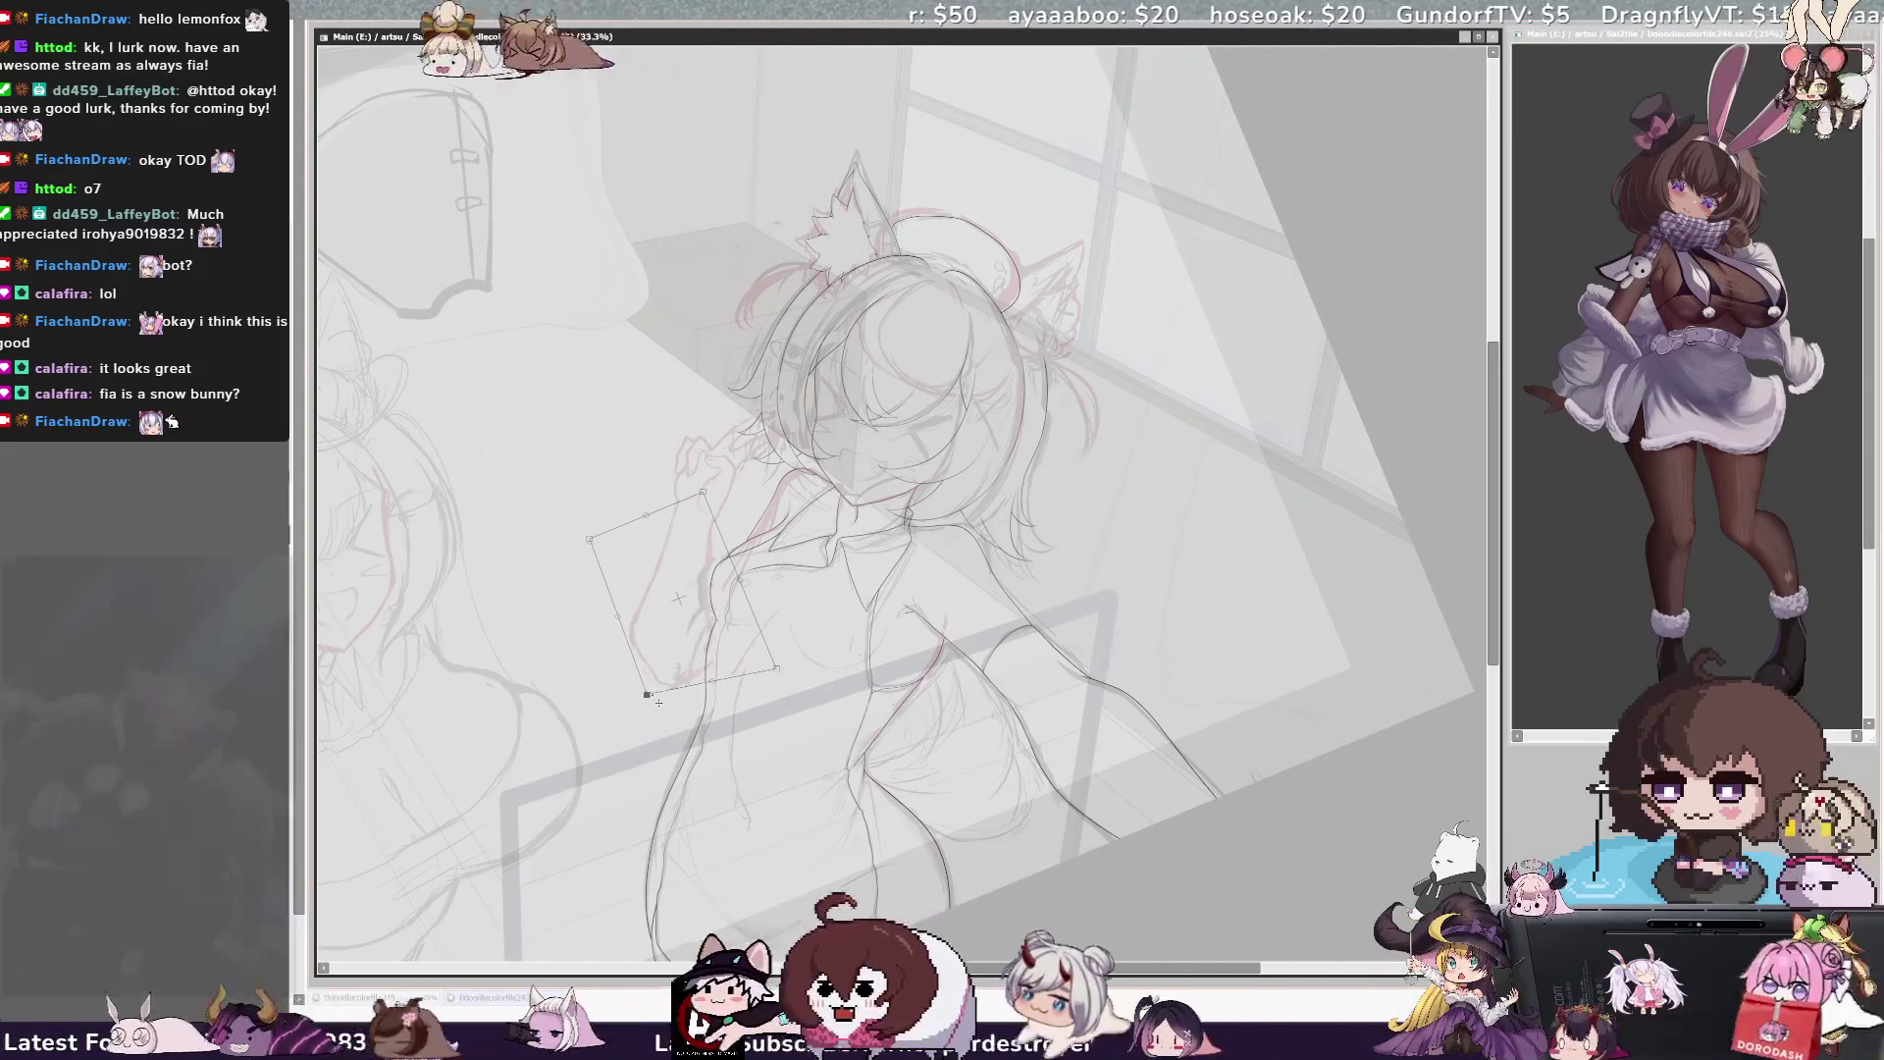
drag(777, 669, 770, 666)
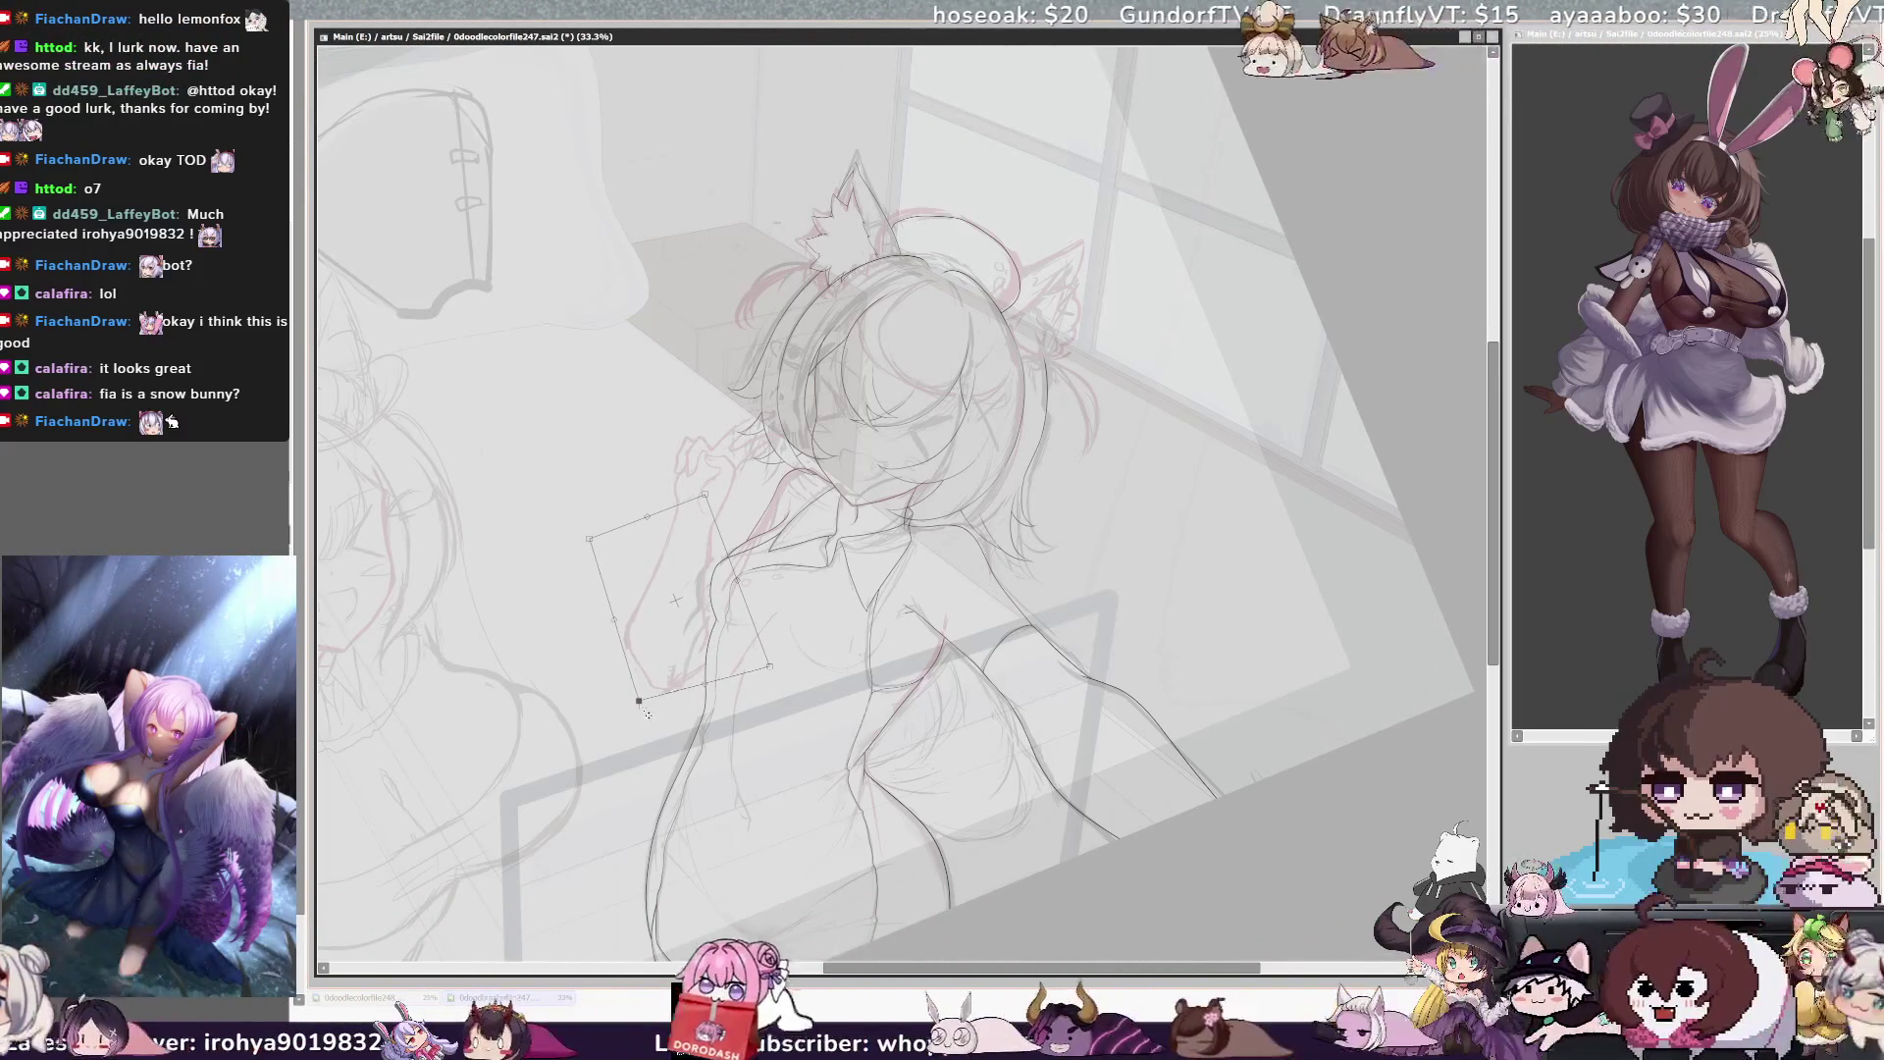
key(Return)
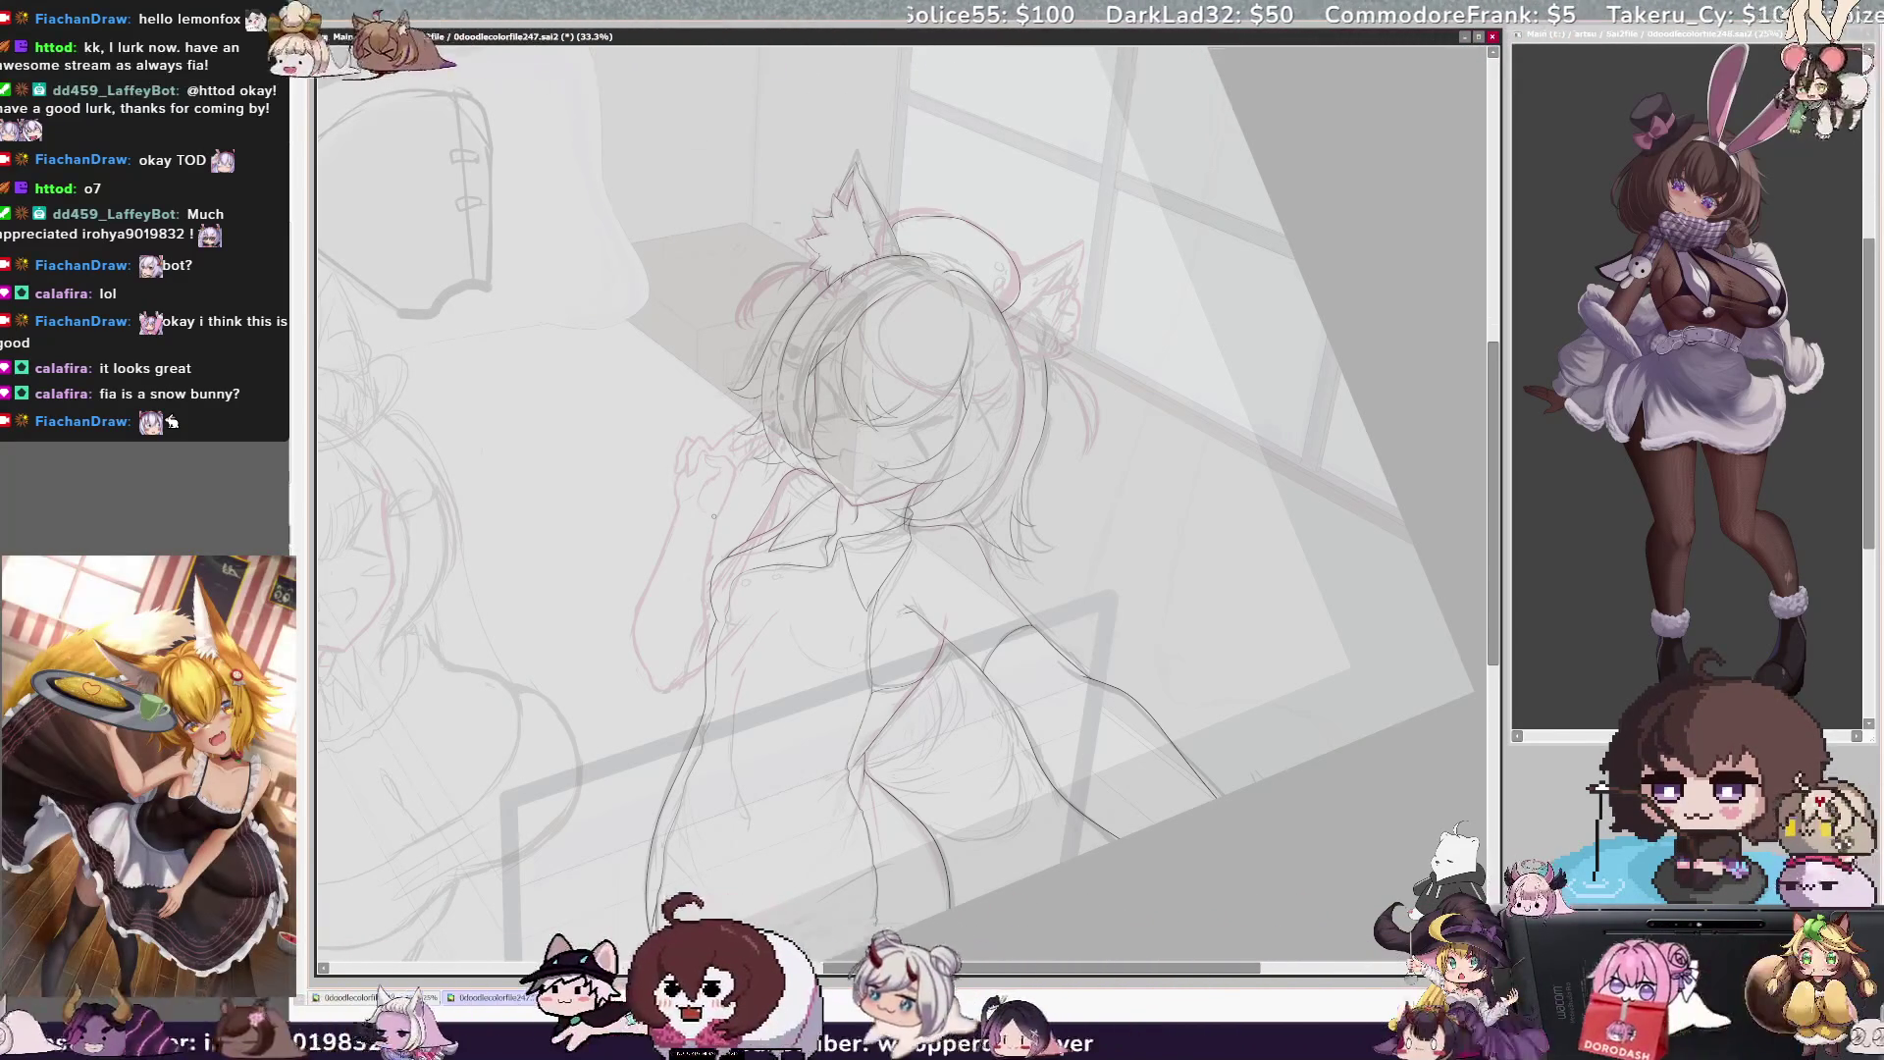
drag(858, 971, 867, 975)
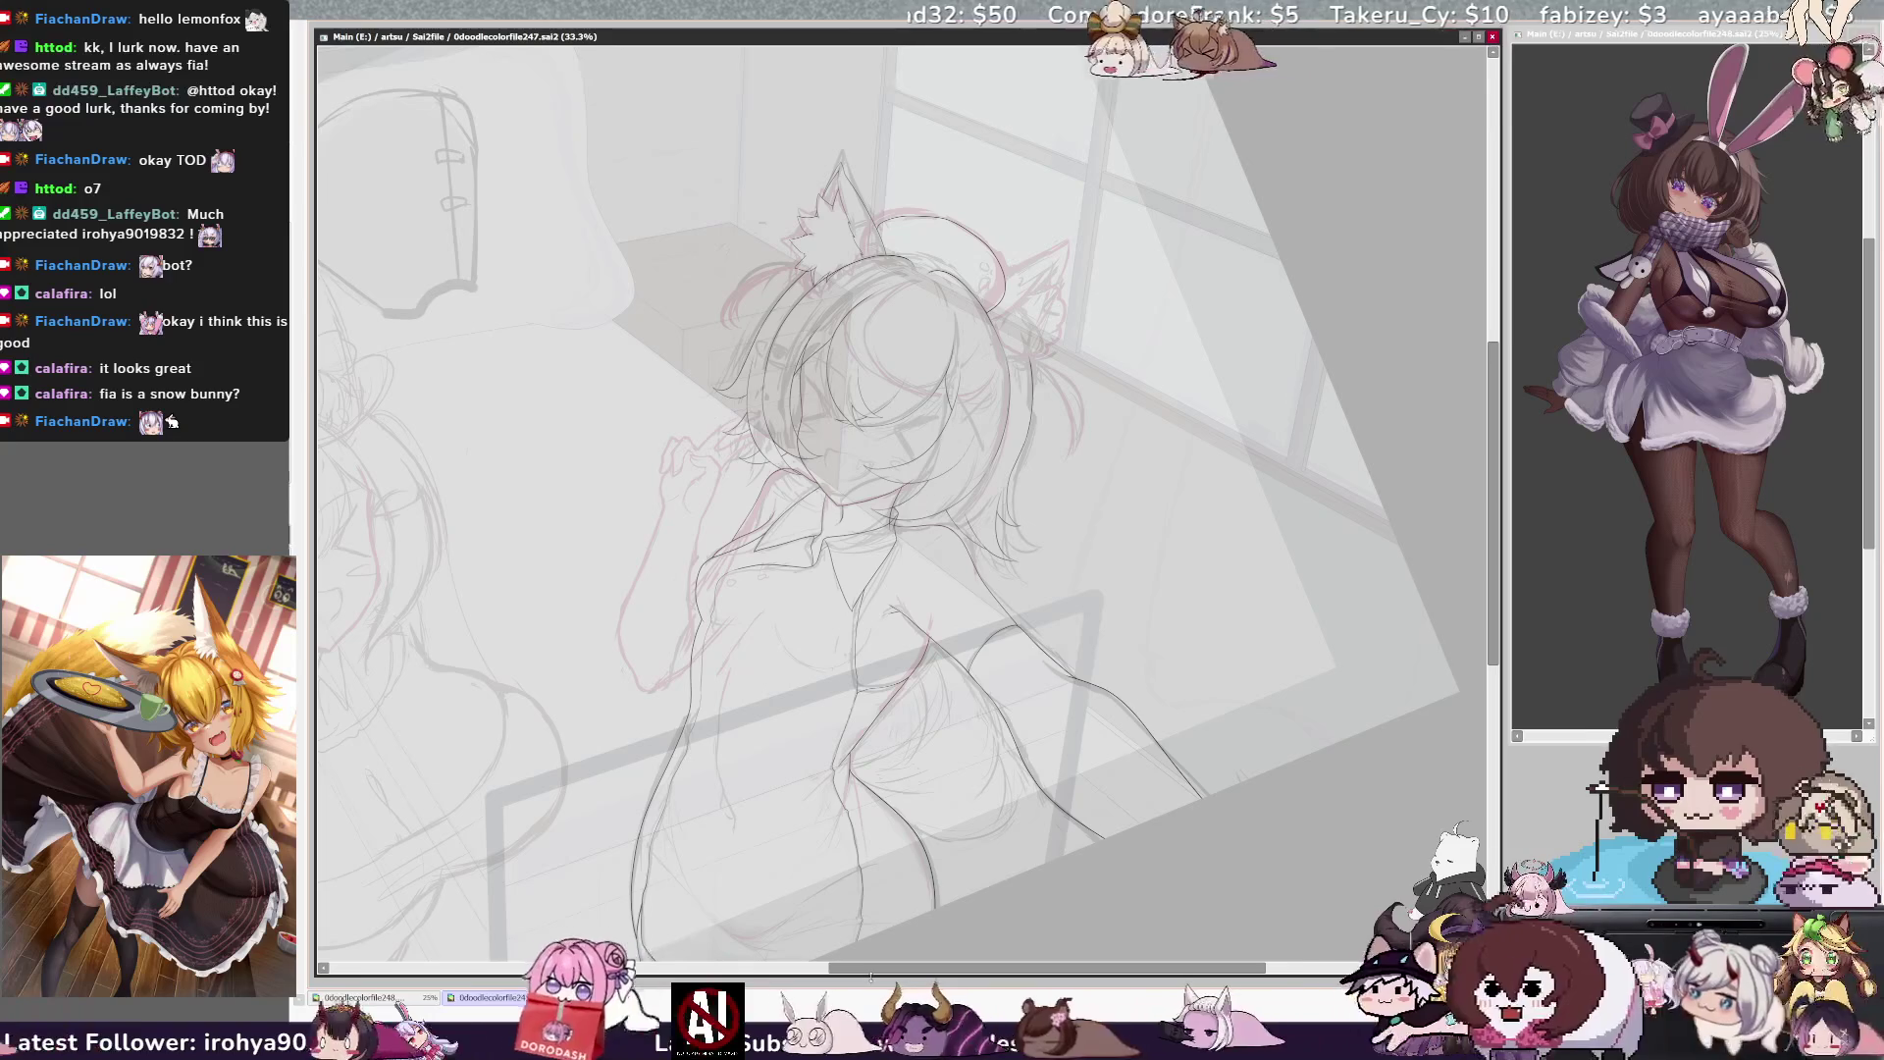
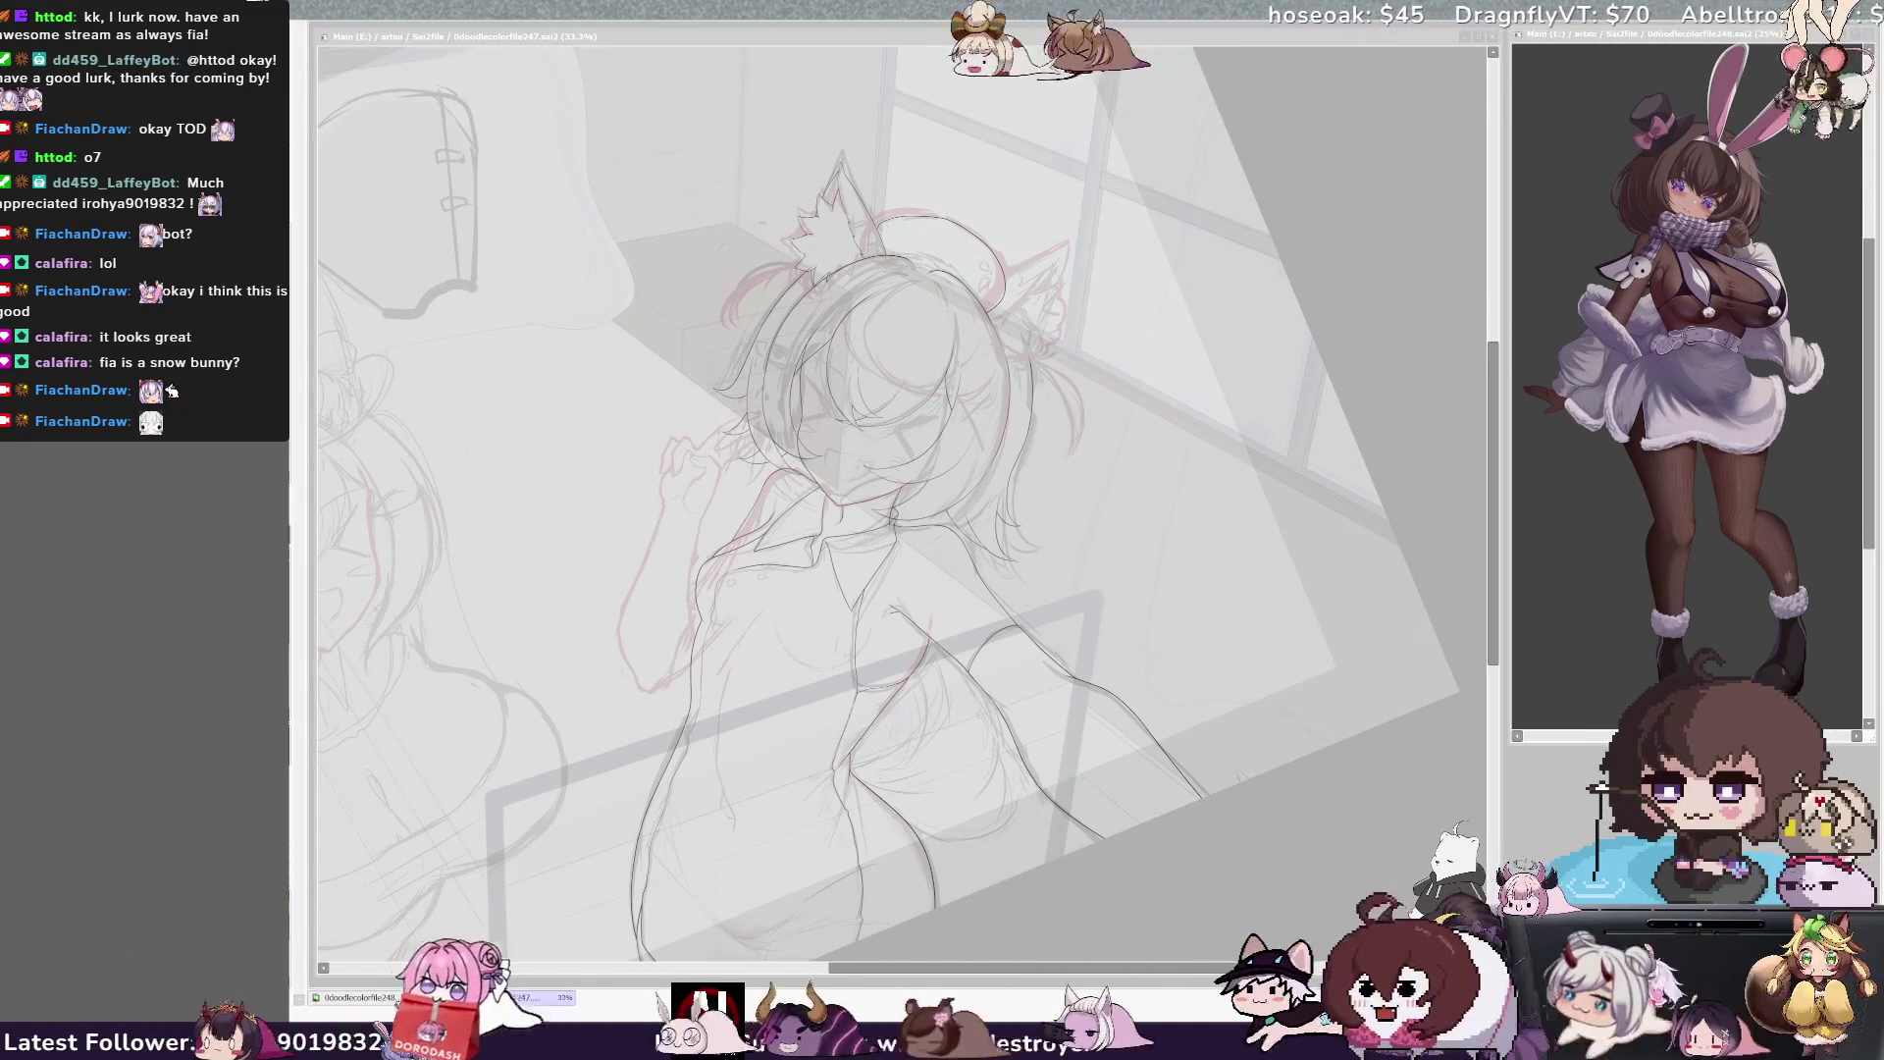
Rotate the left girl's upper-body sketch slightly clockwise with a committed transform
key(minus)
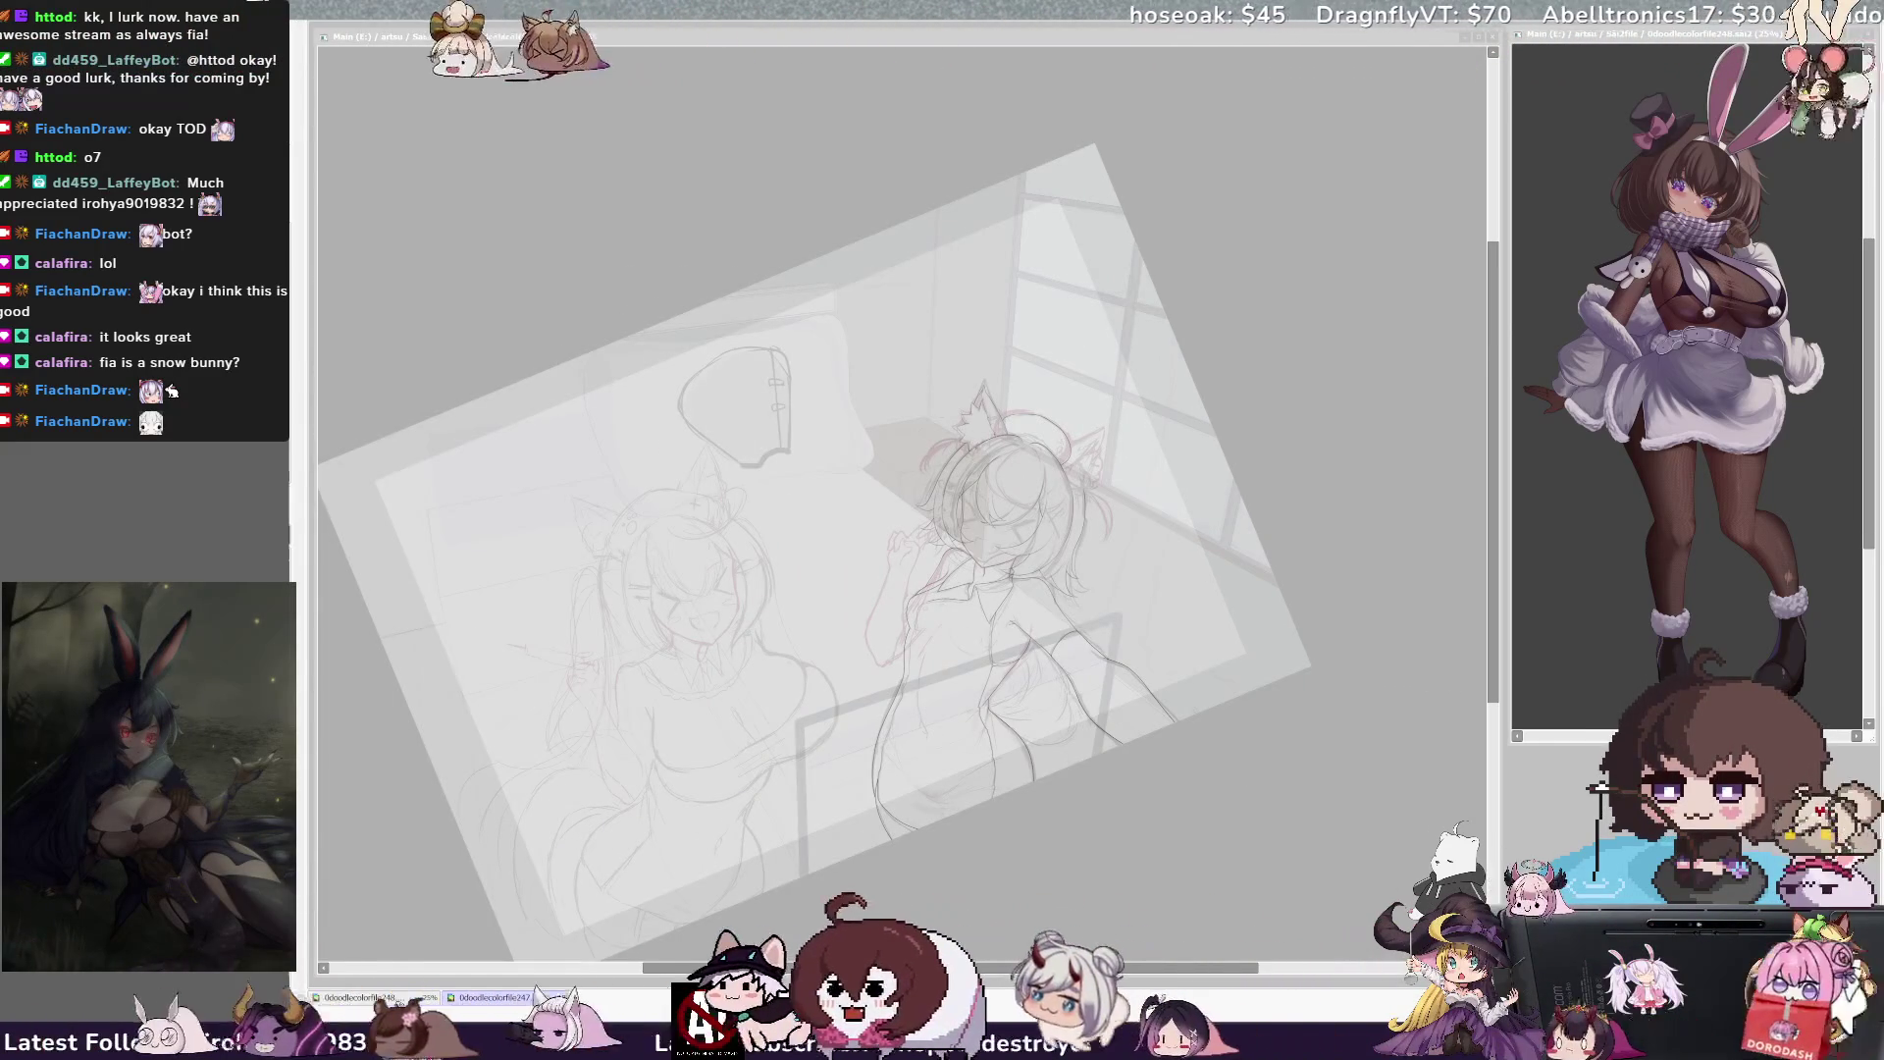
key(plus)
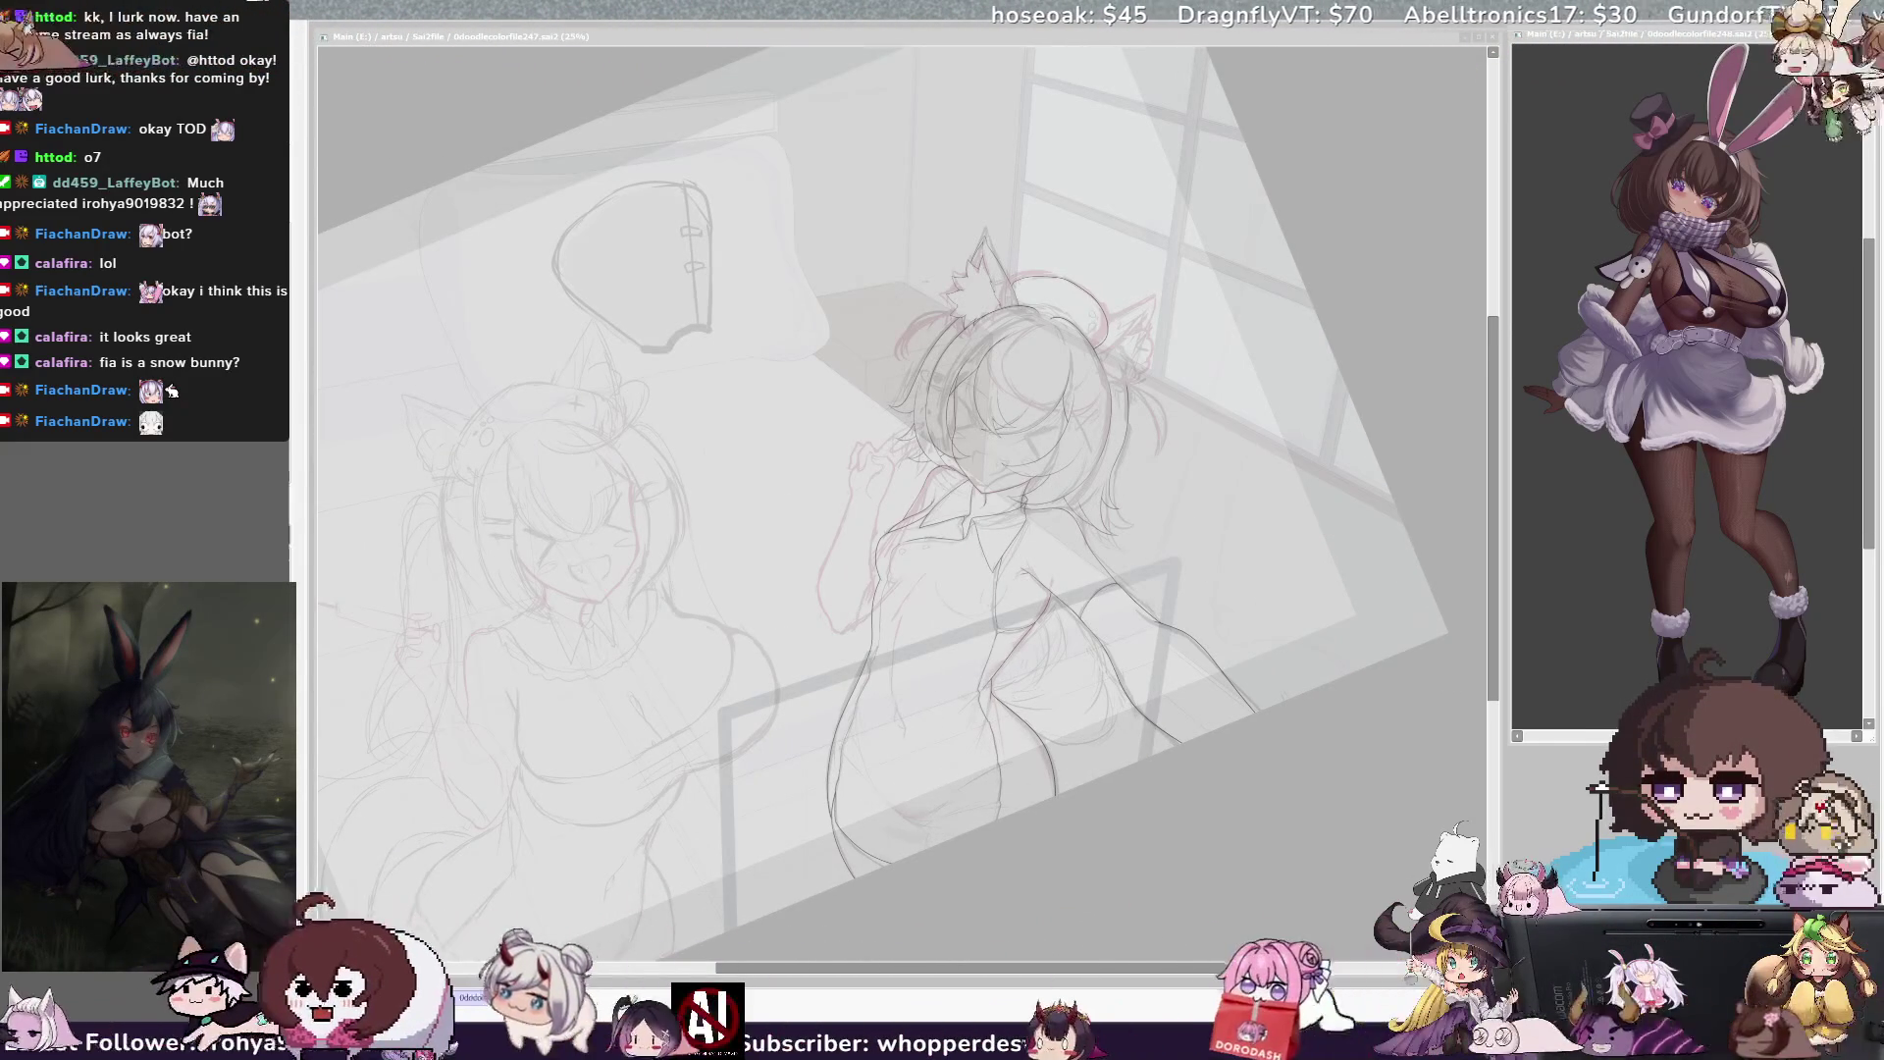
key(plus)
key(plus)
key(plus)
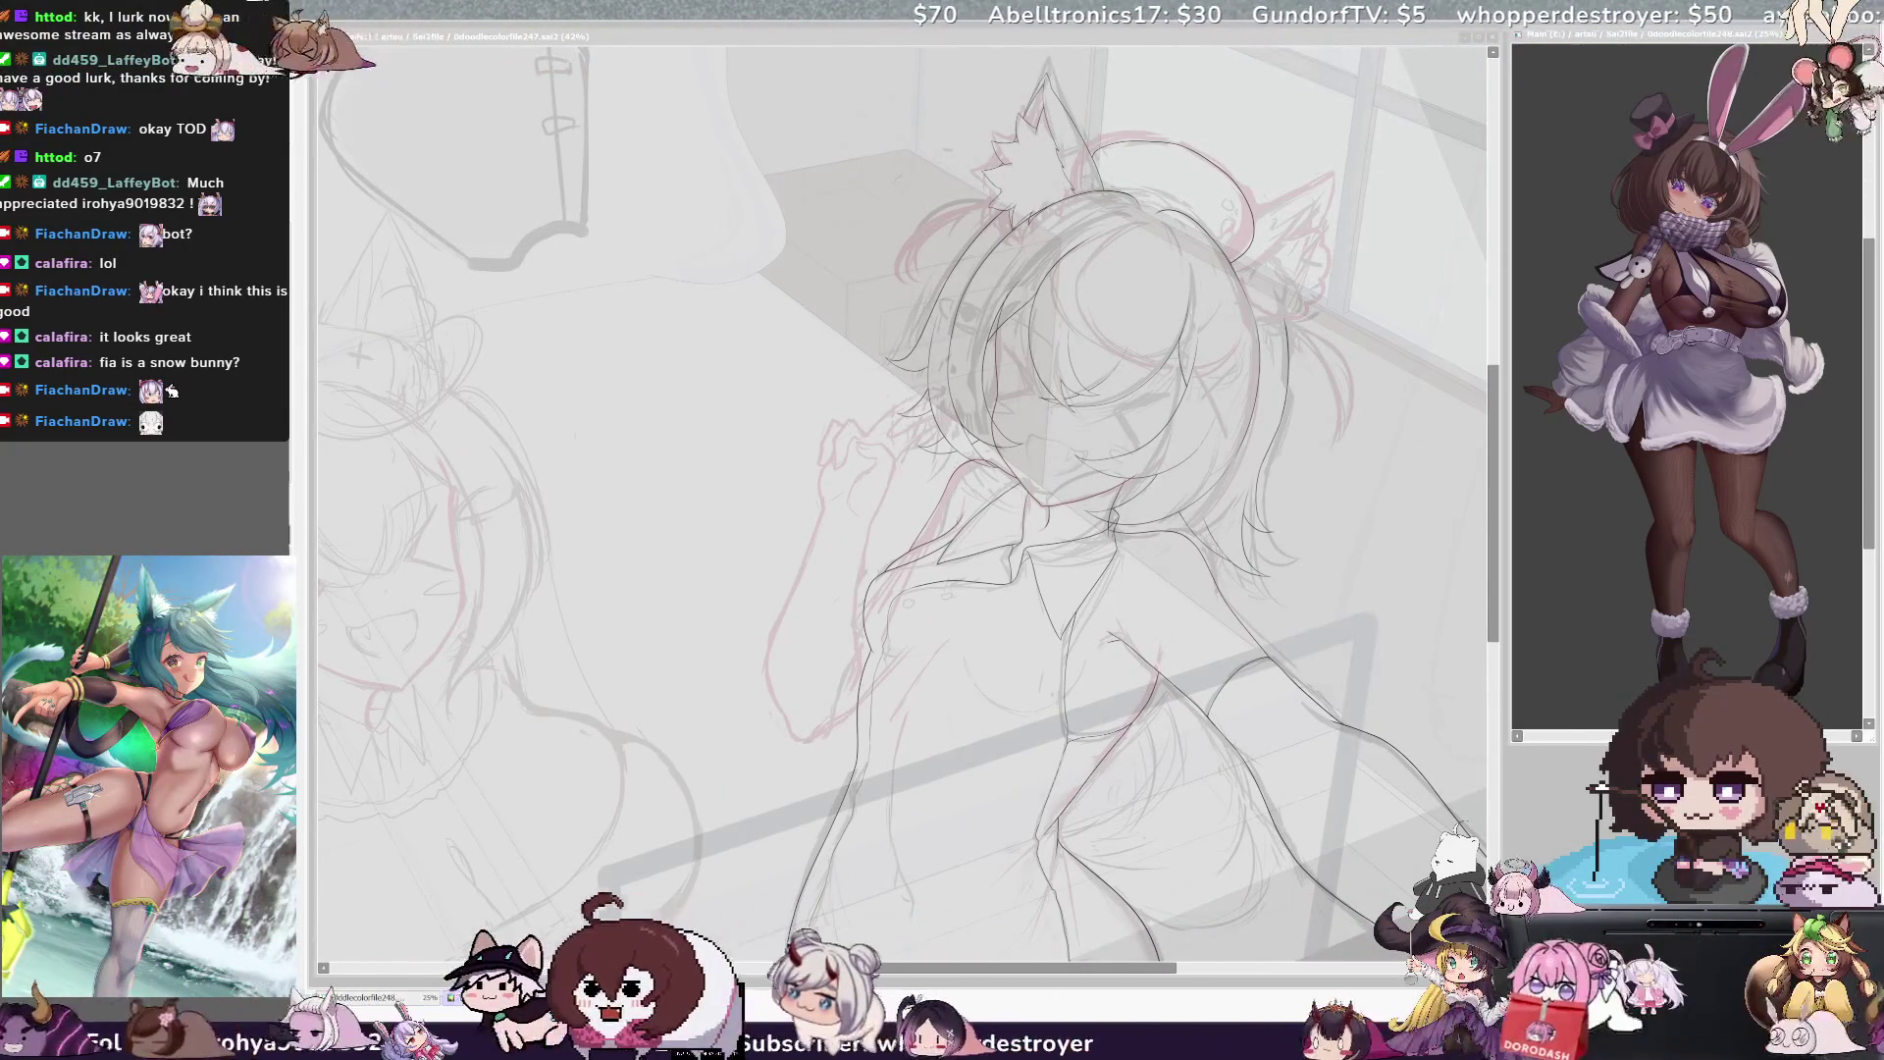
key(minus)
key(minus)
key(minus)
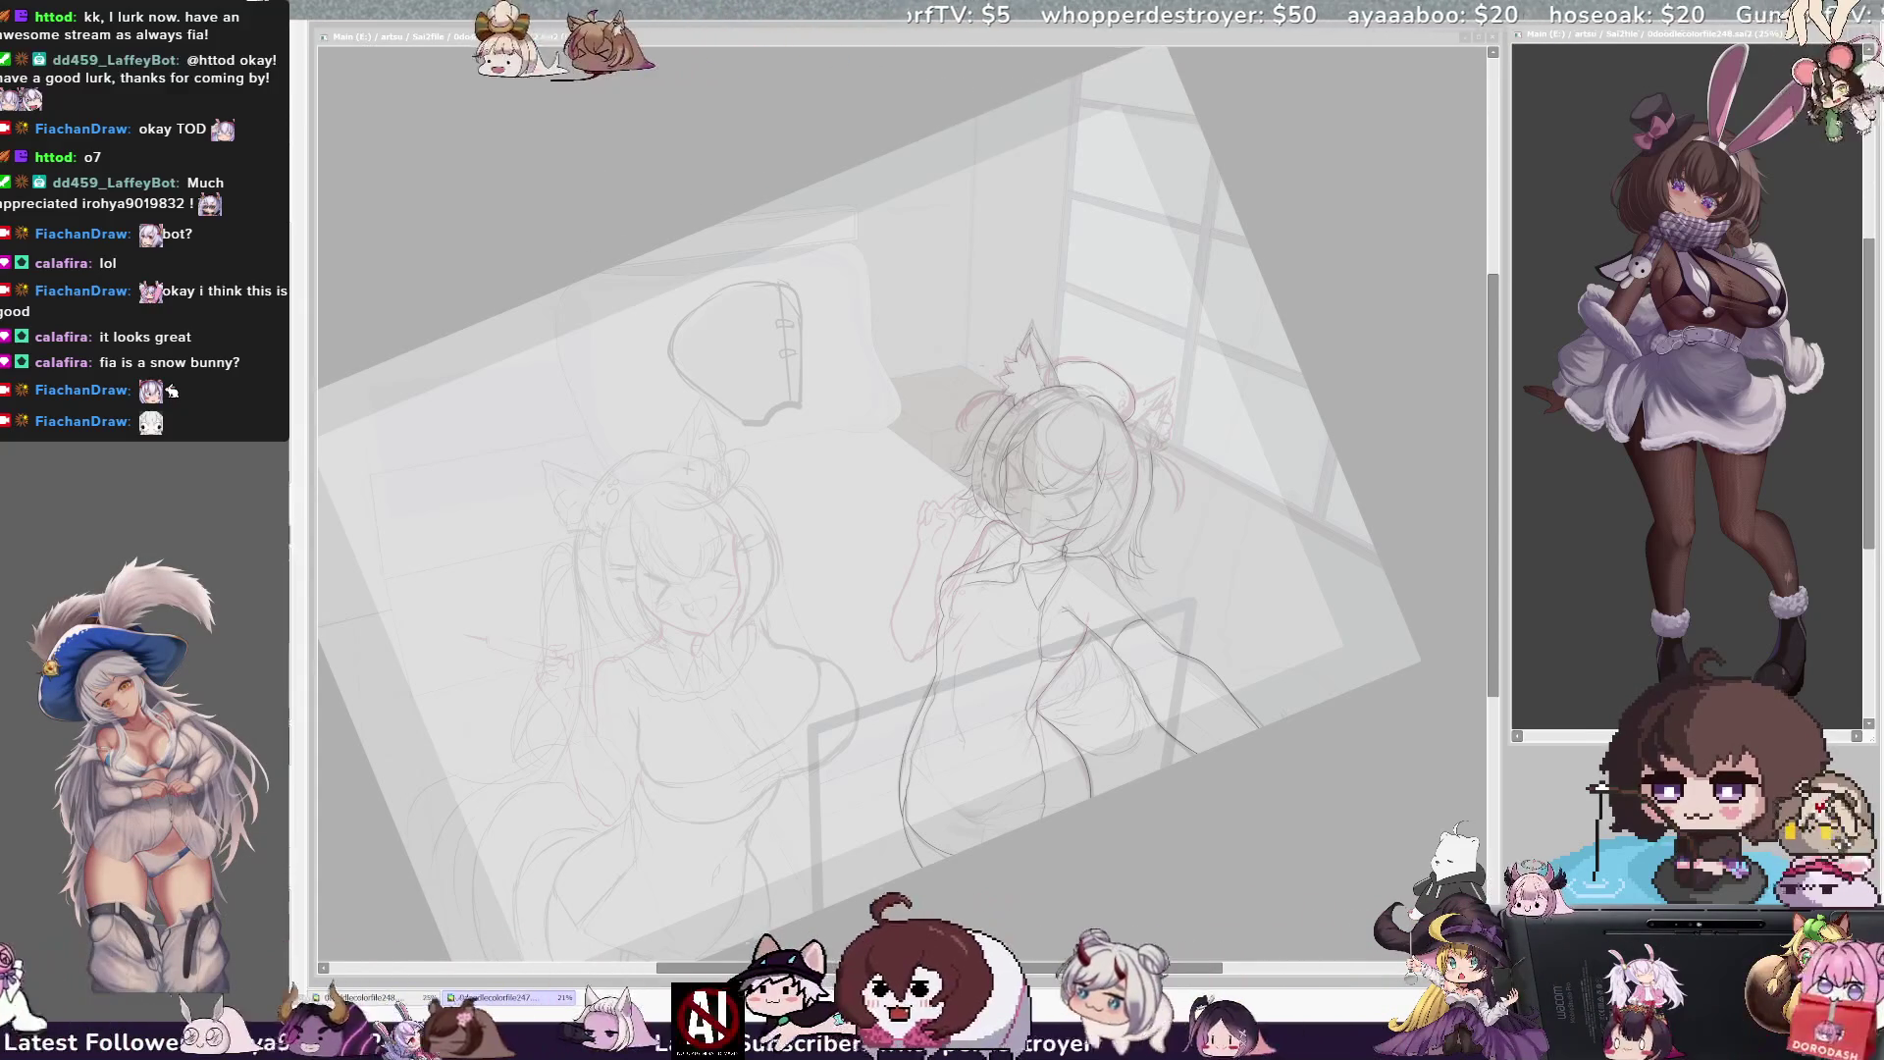
key(alt+Tab)
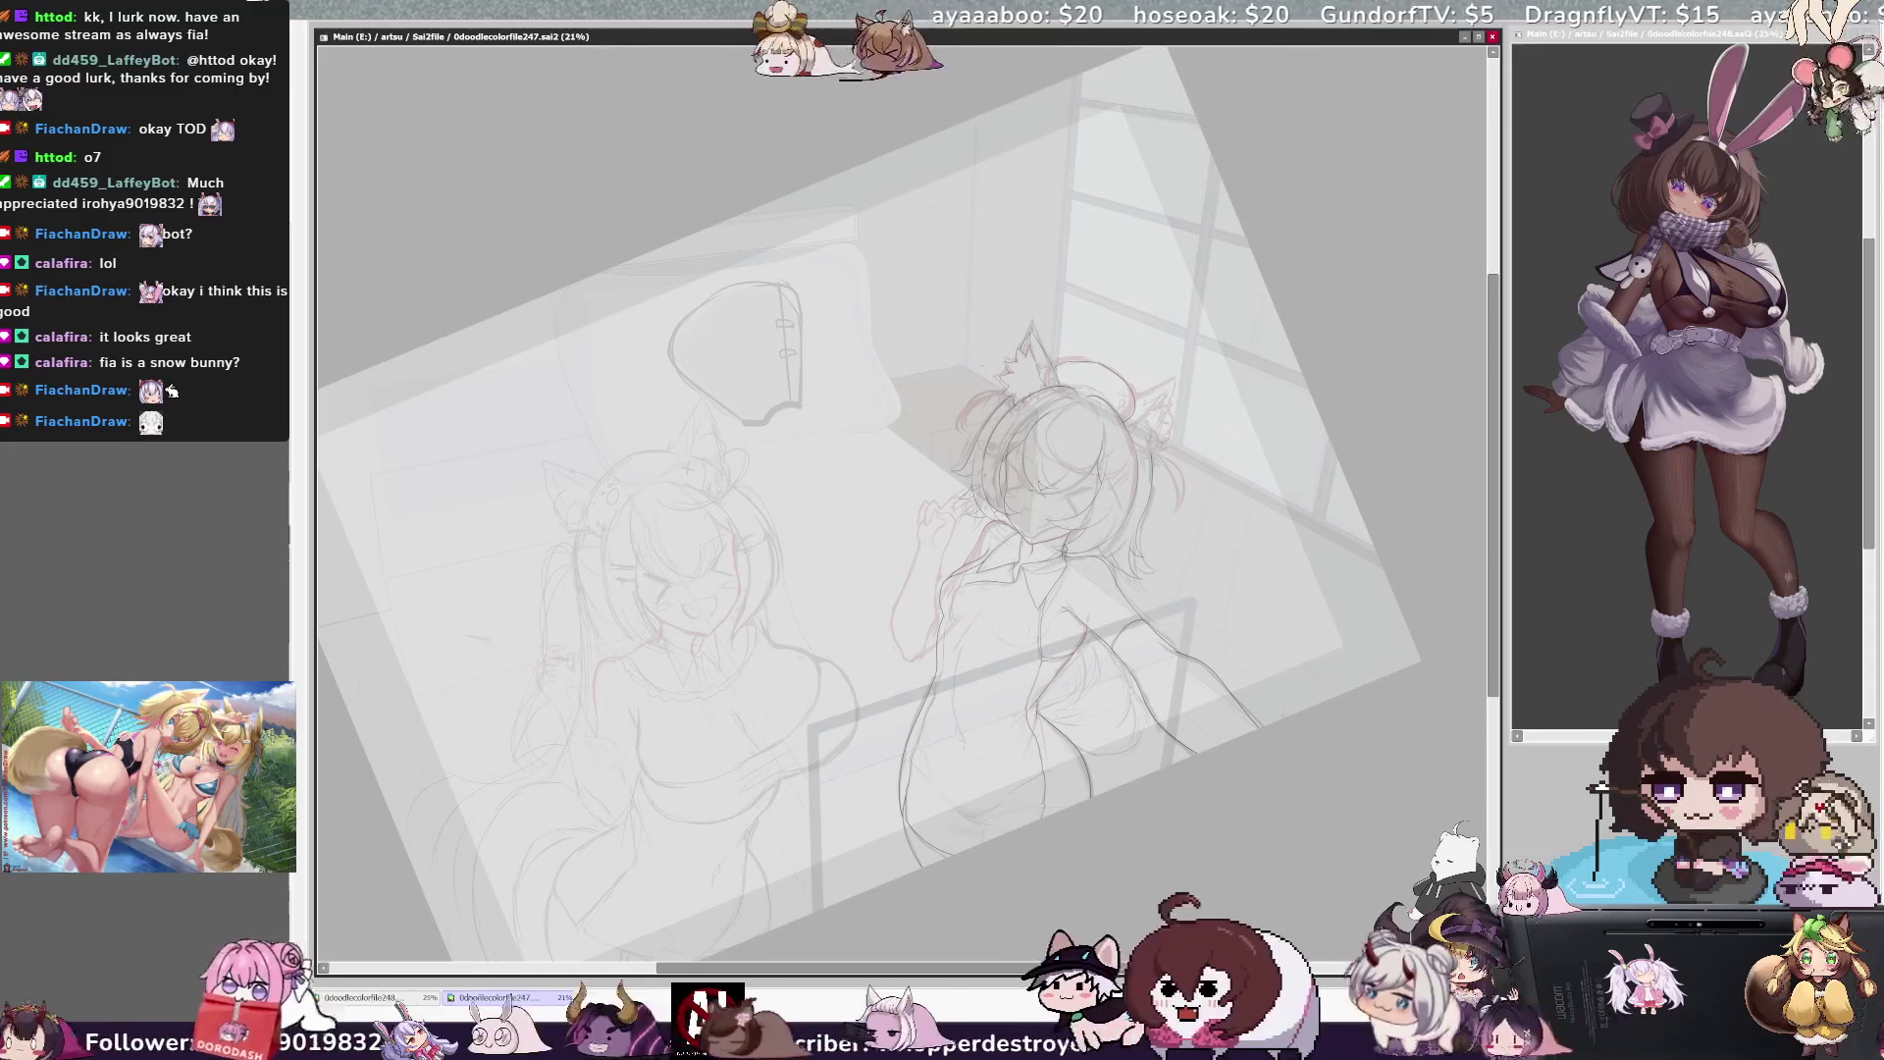
key(ctrl+t)
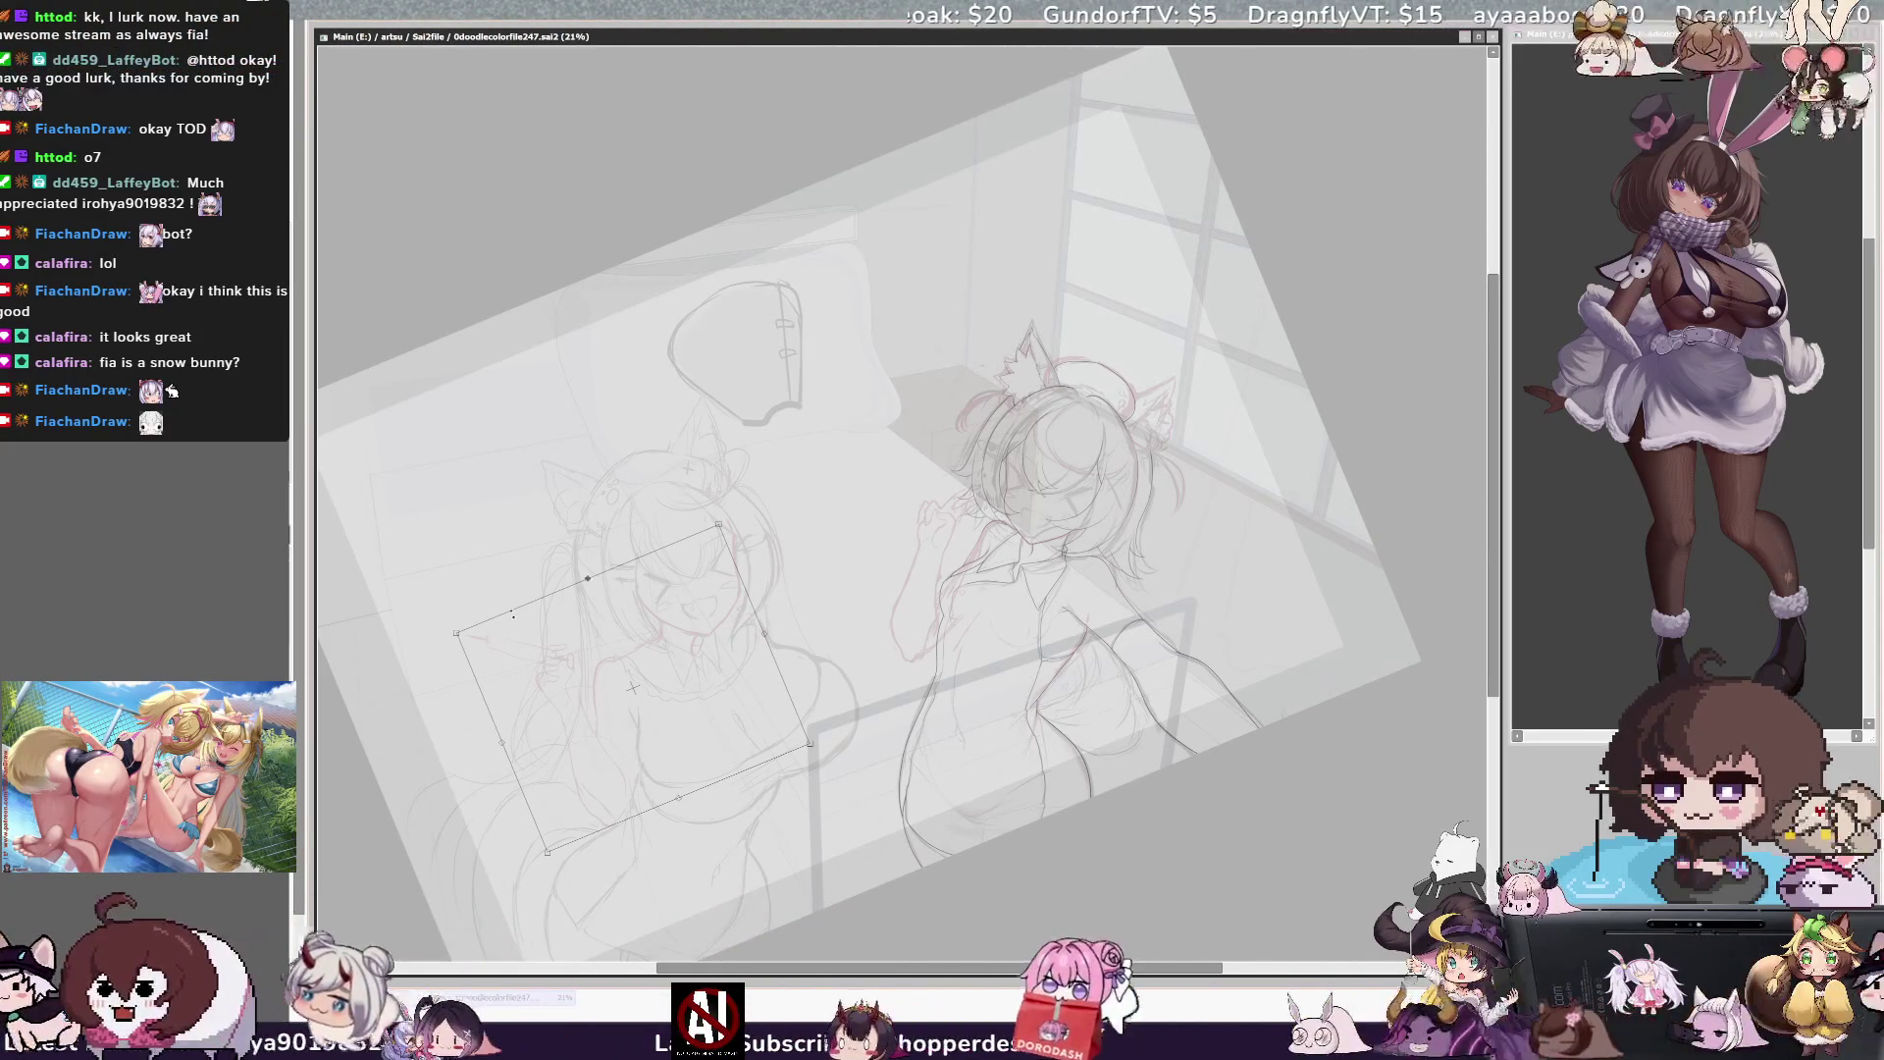
drag(447, 627, 441, 622)
drag(745, 708, 746, 714)
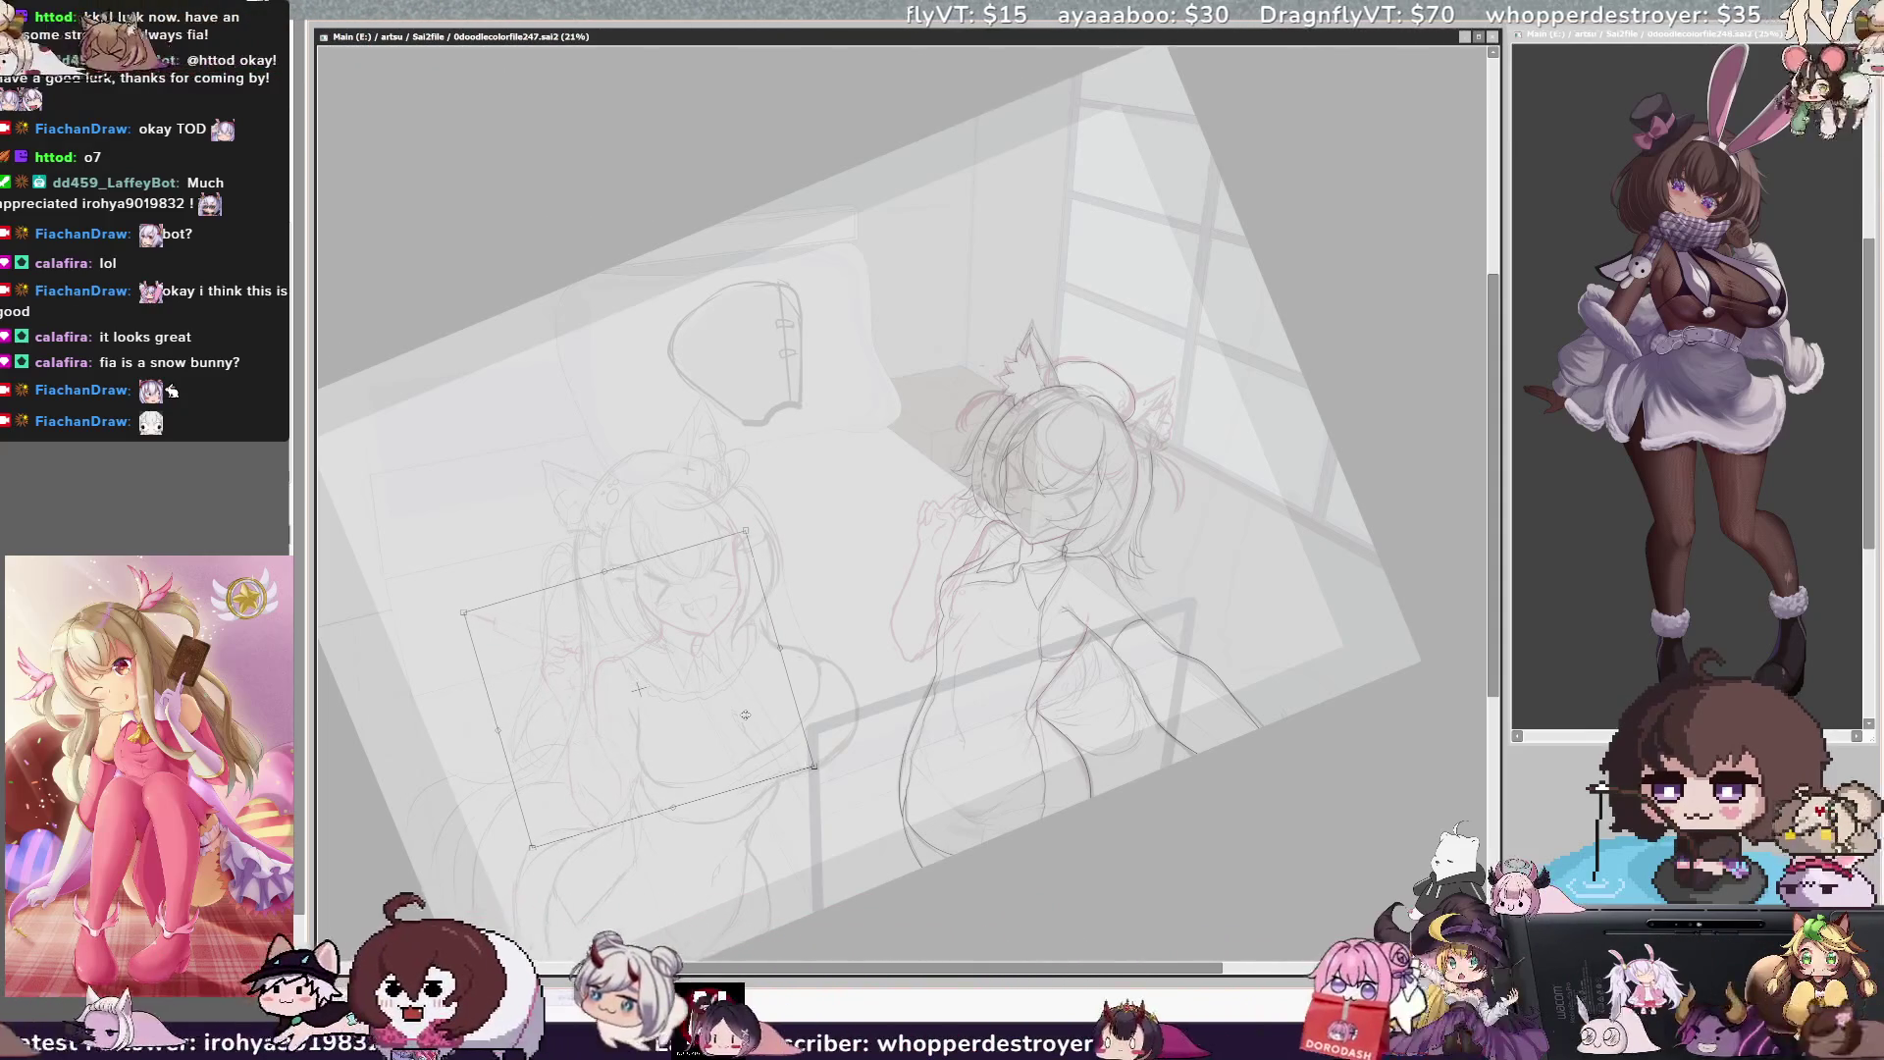
key(Return)
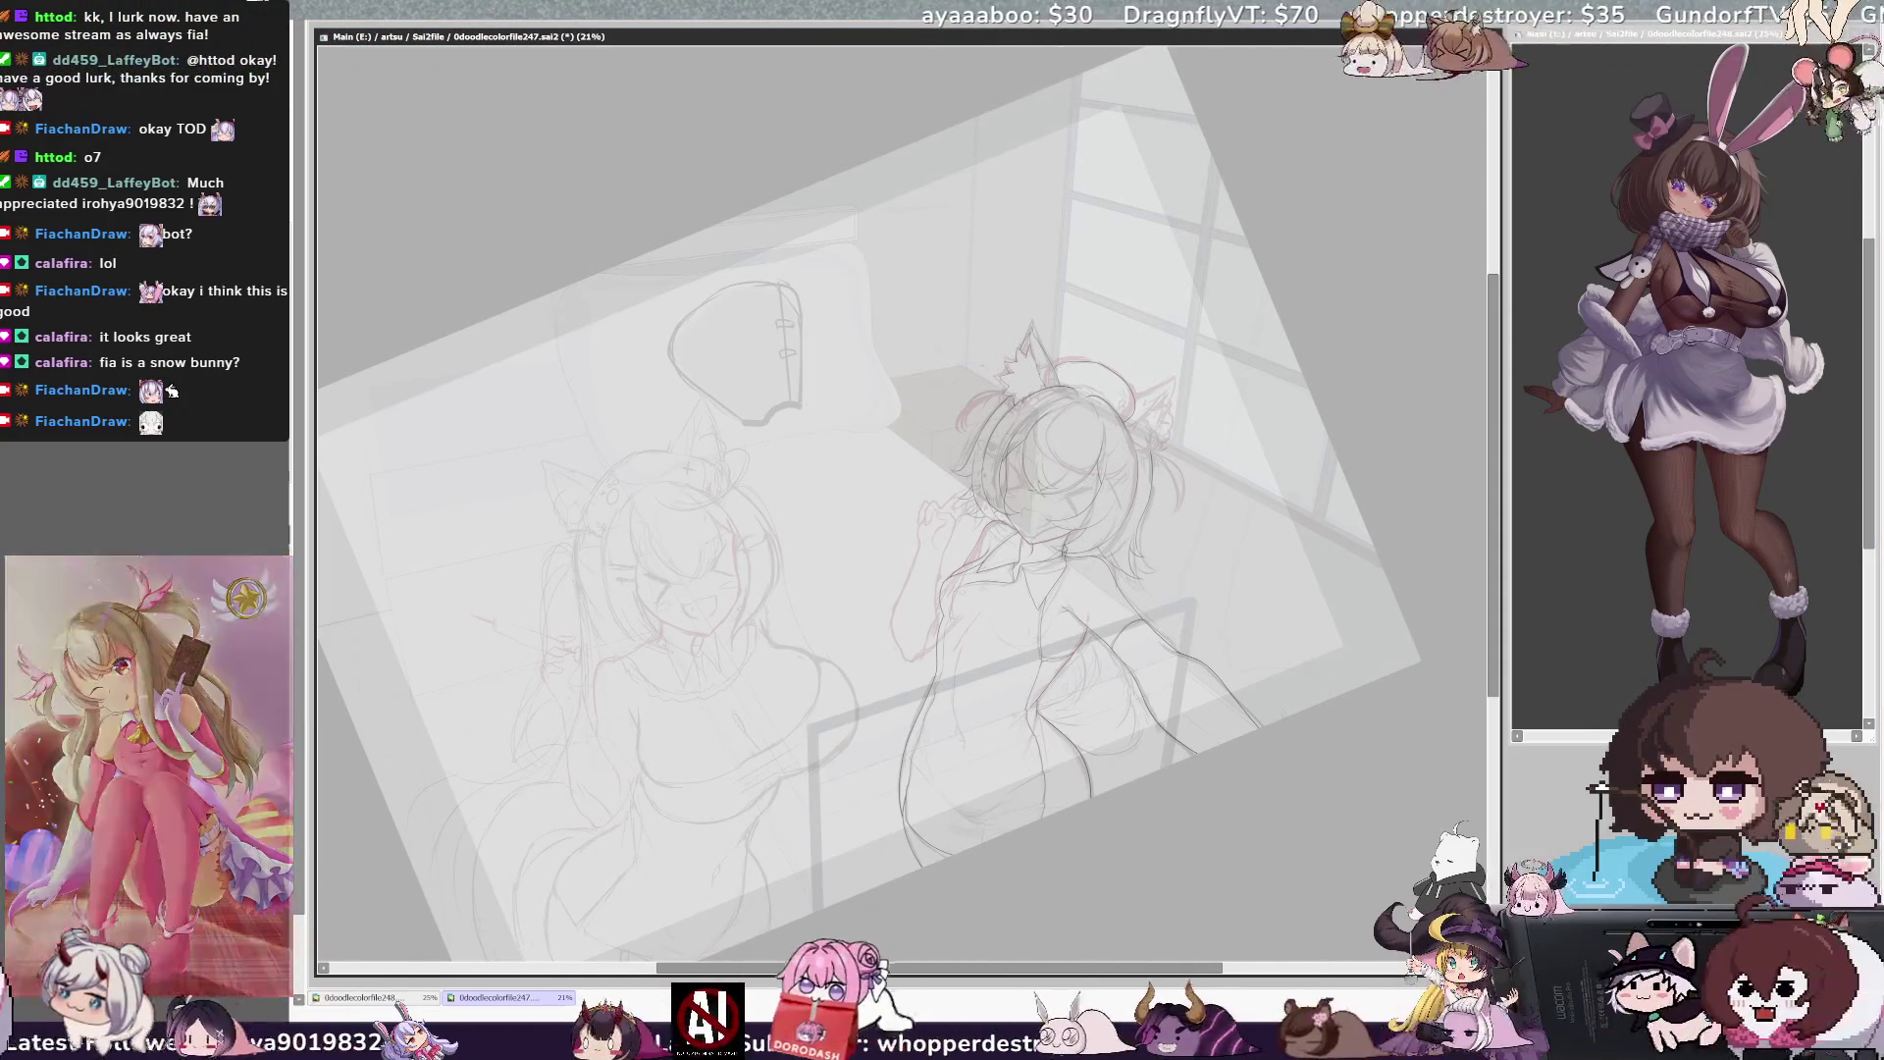
Nudge the left girl's sketch slightly left and up, then check it in mirrored view
key(ctrl+t)
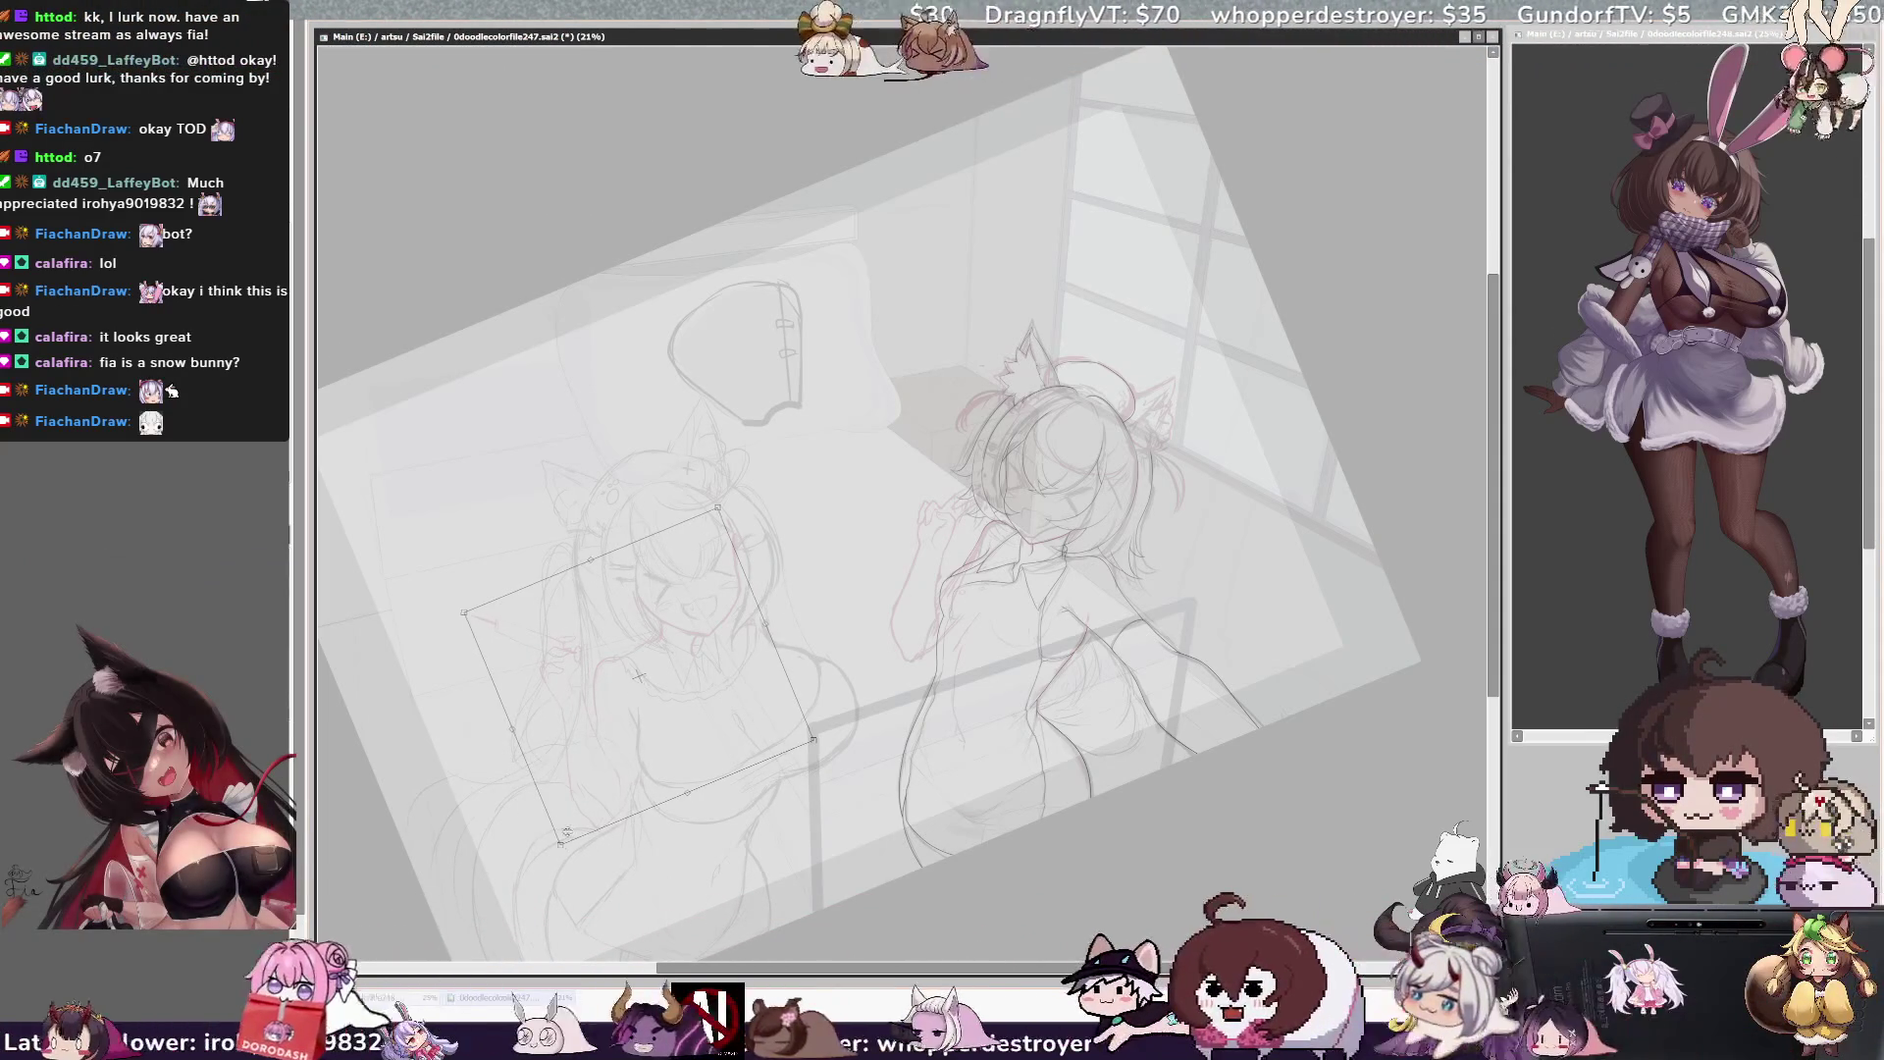
drag(570, 832, 566, 830)
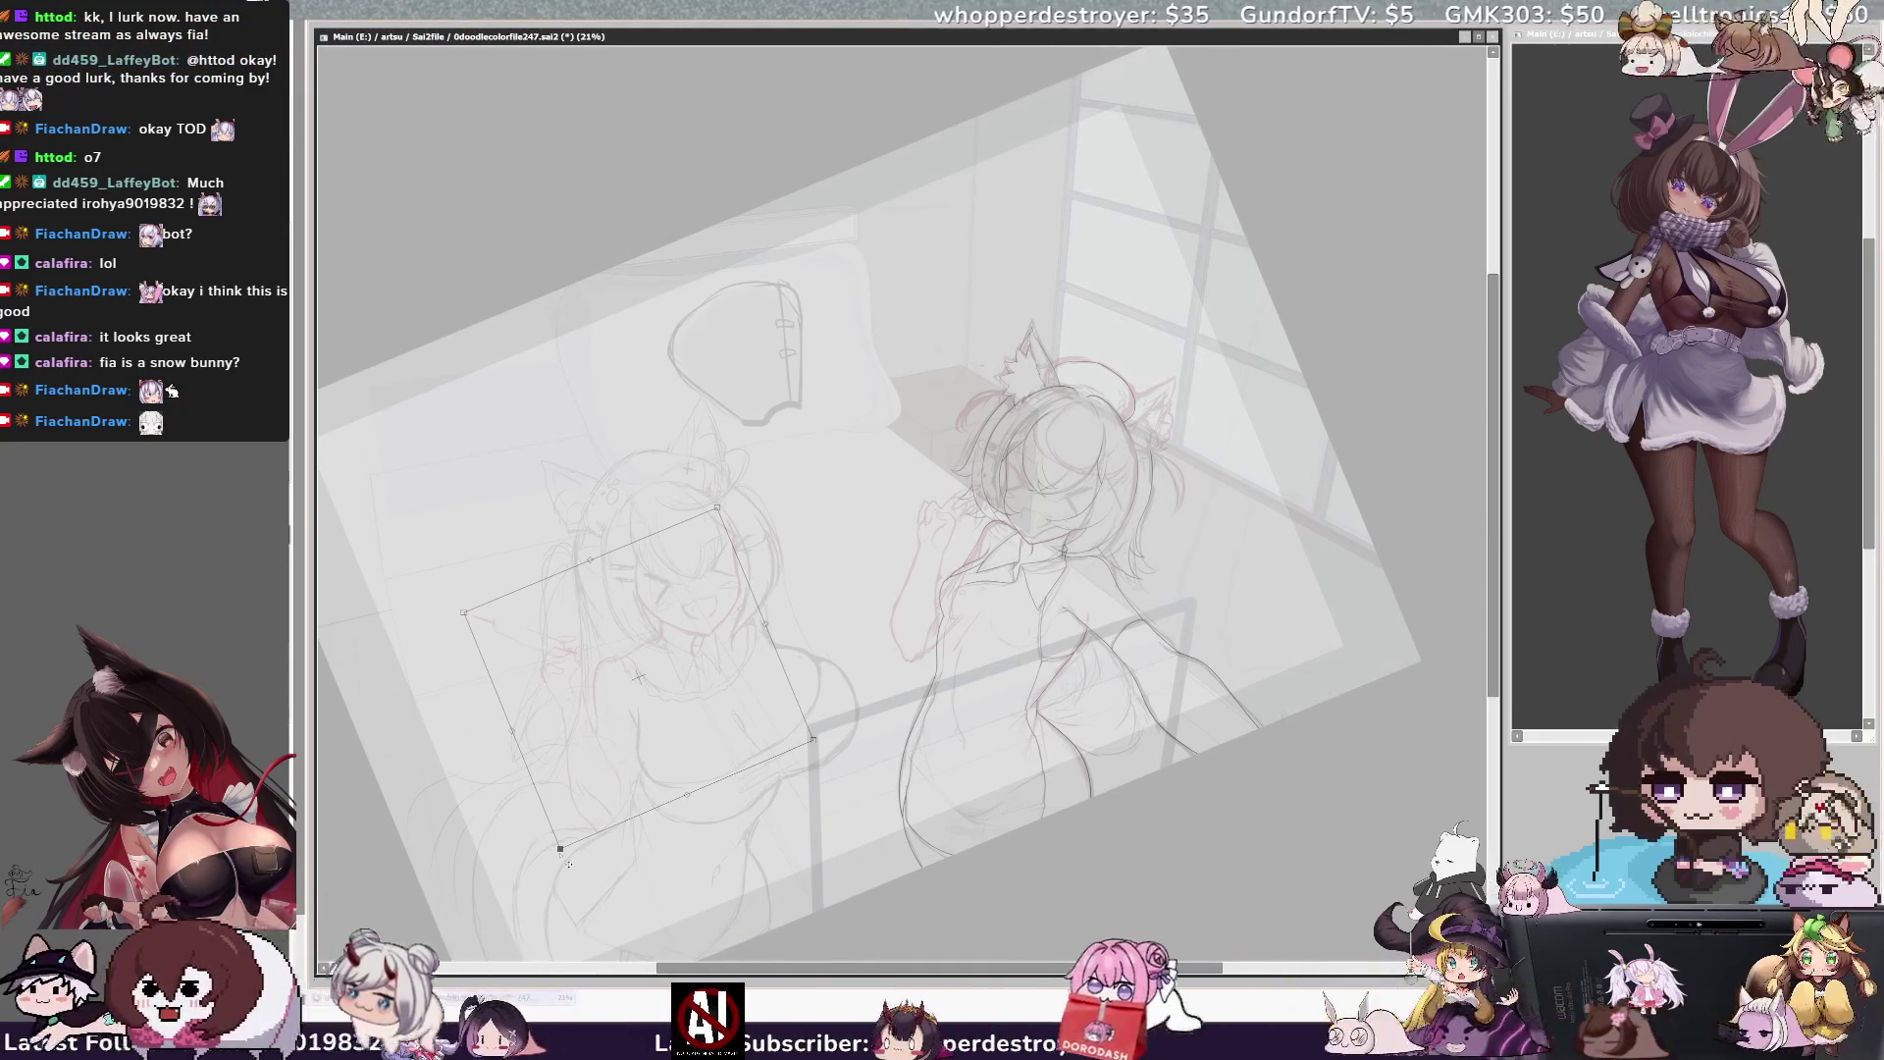
key(Return)
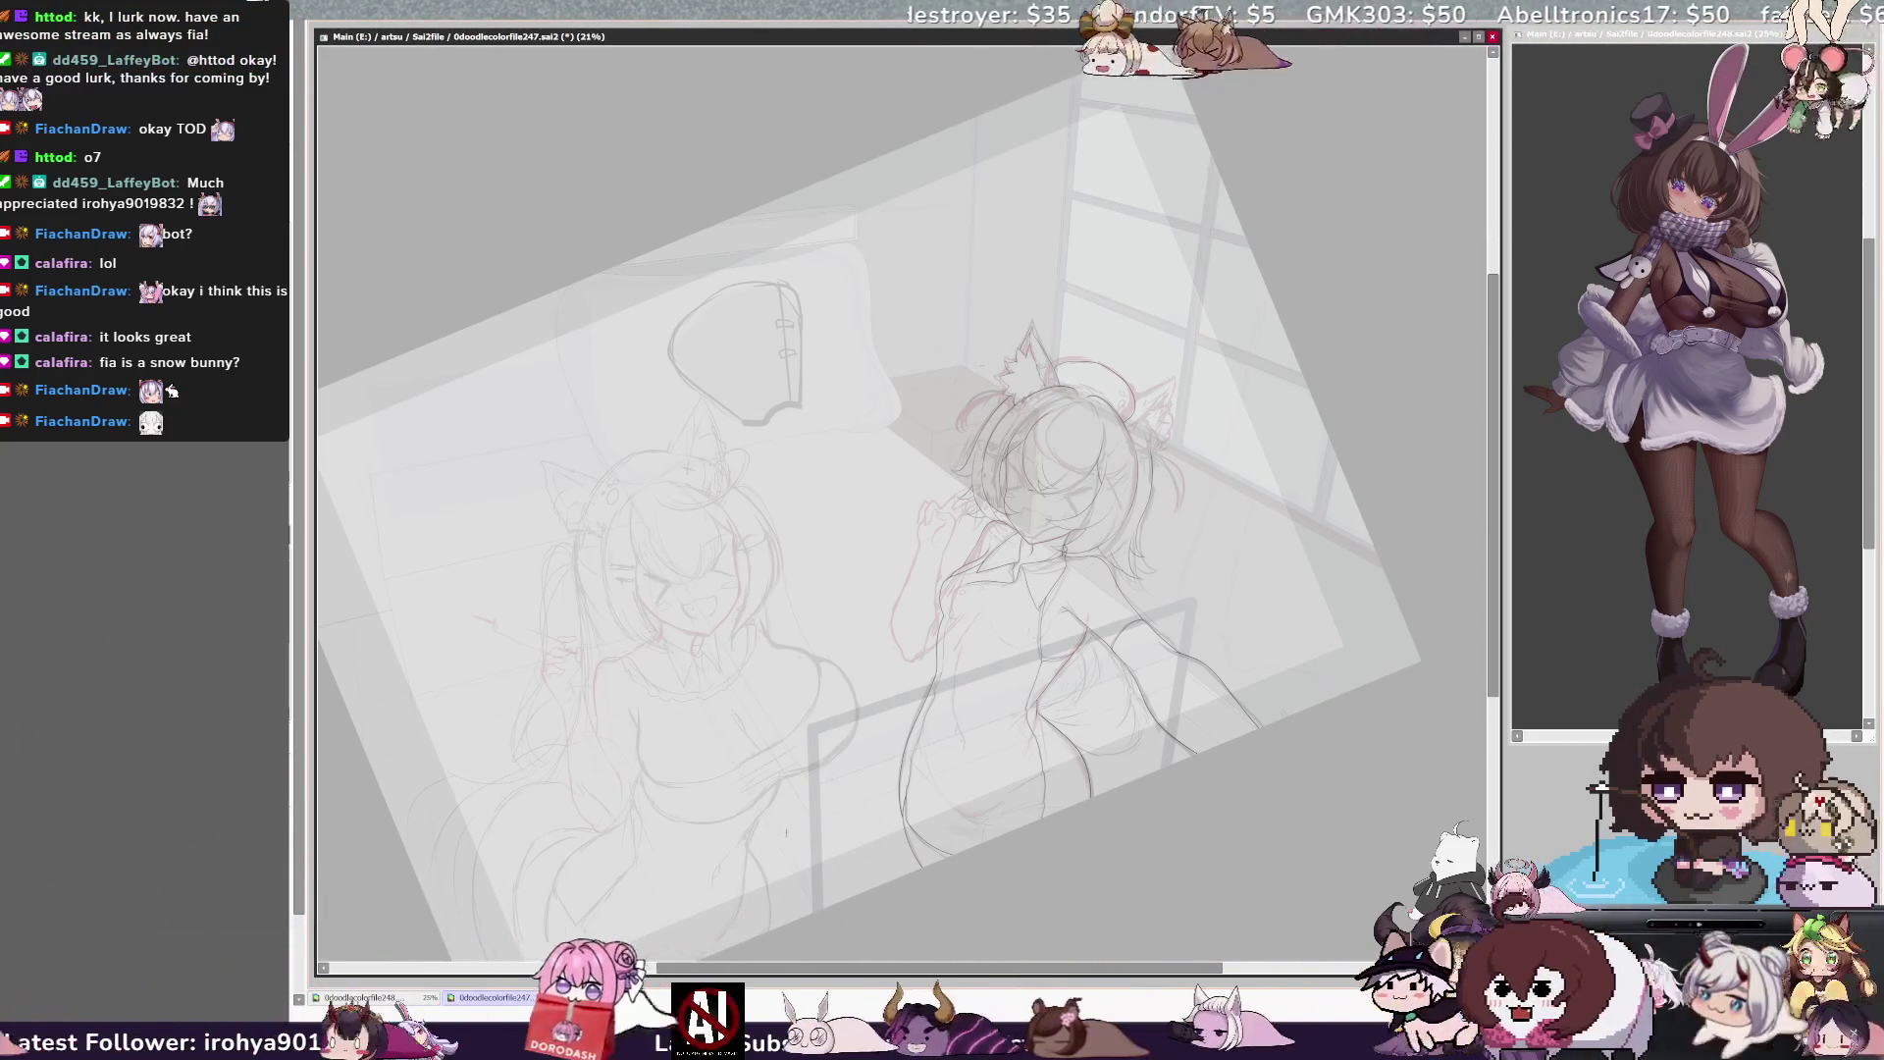
scroll(1079, 639, down, 1)
key(h)
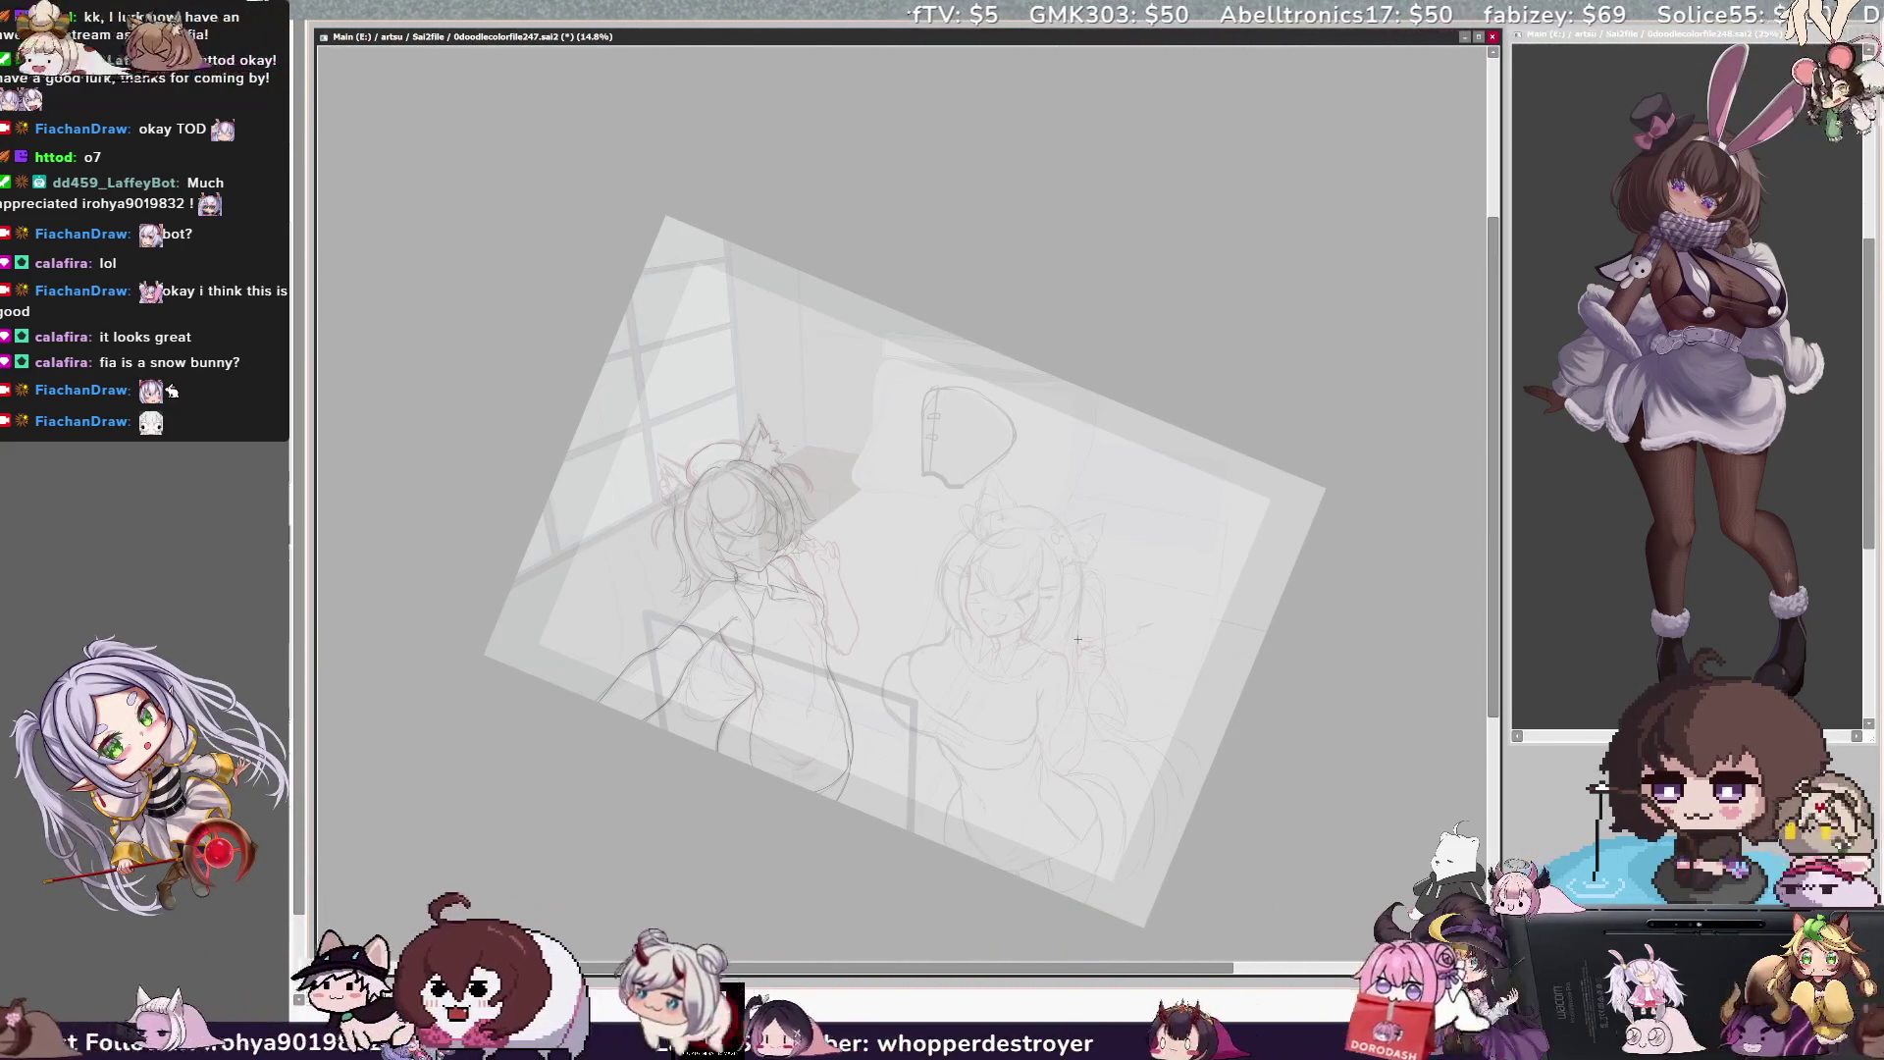
key(h)
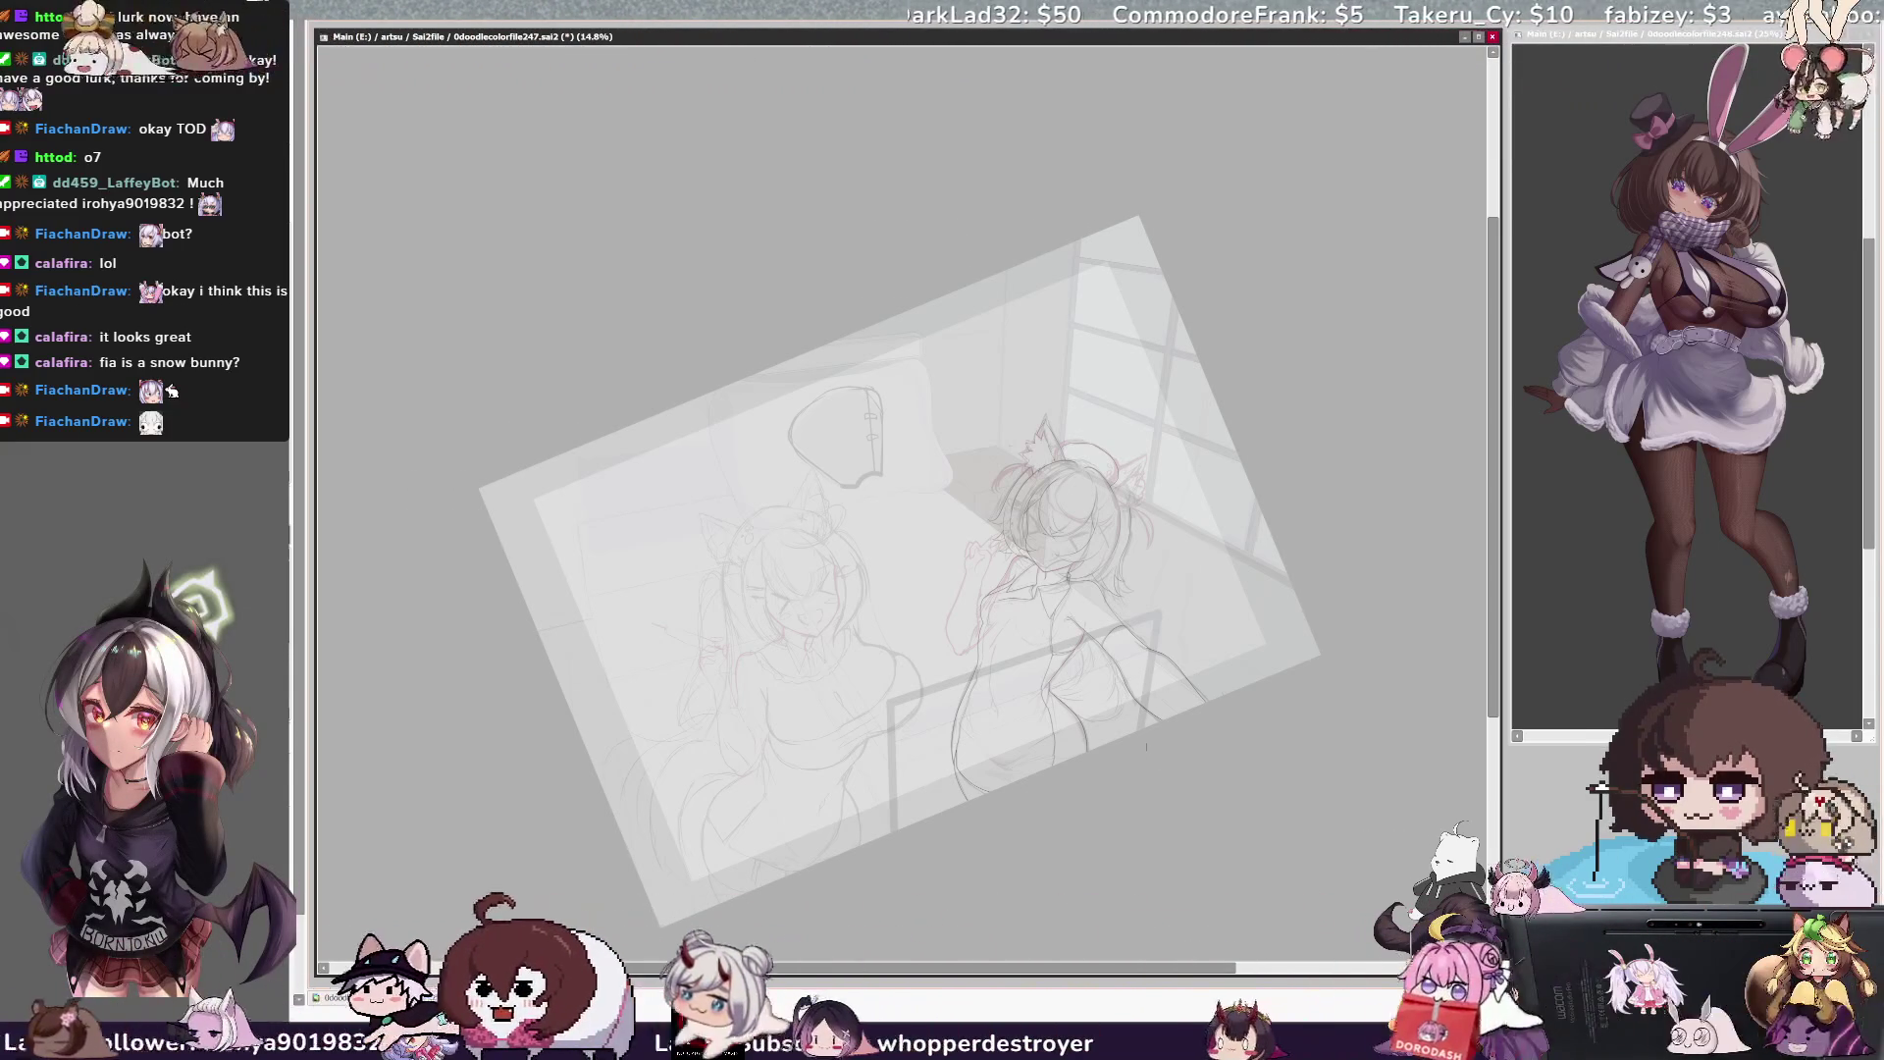
scroll(988, 695, up, 2)
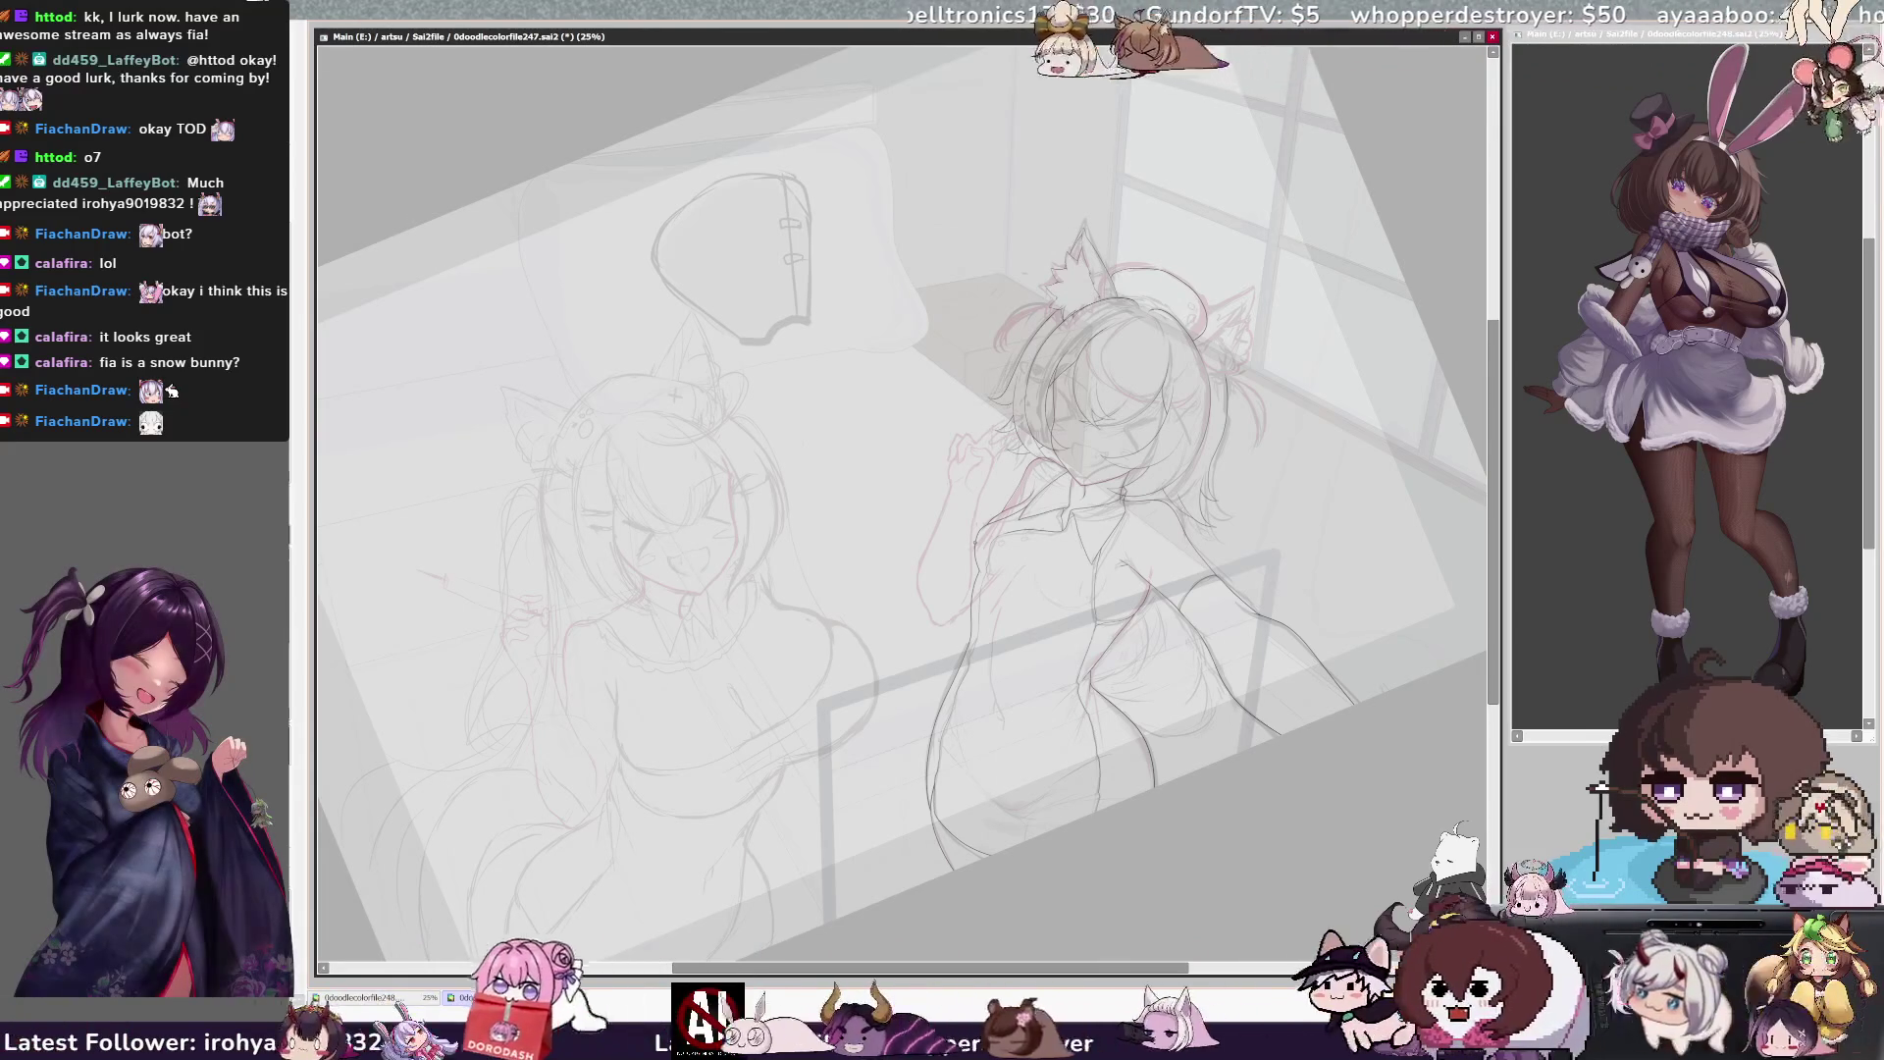
key(h)
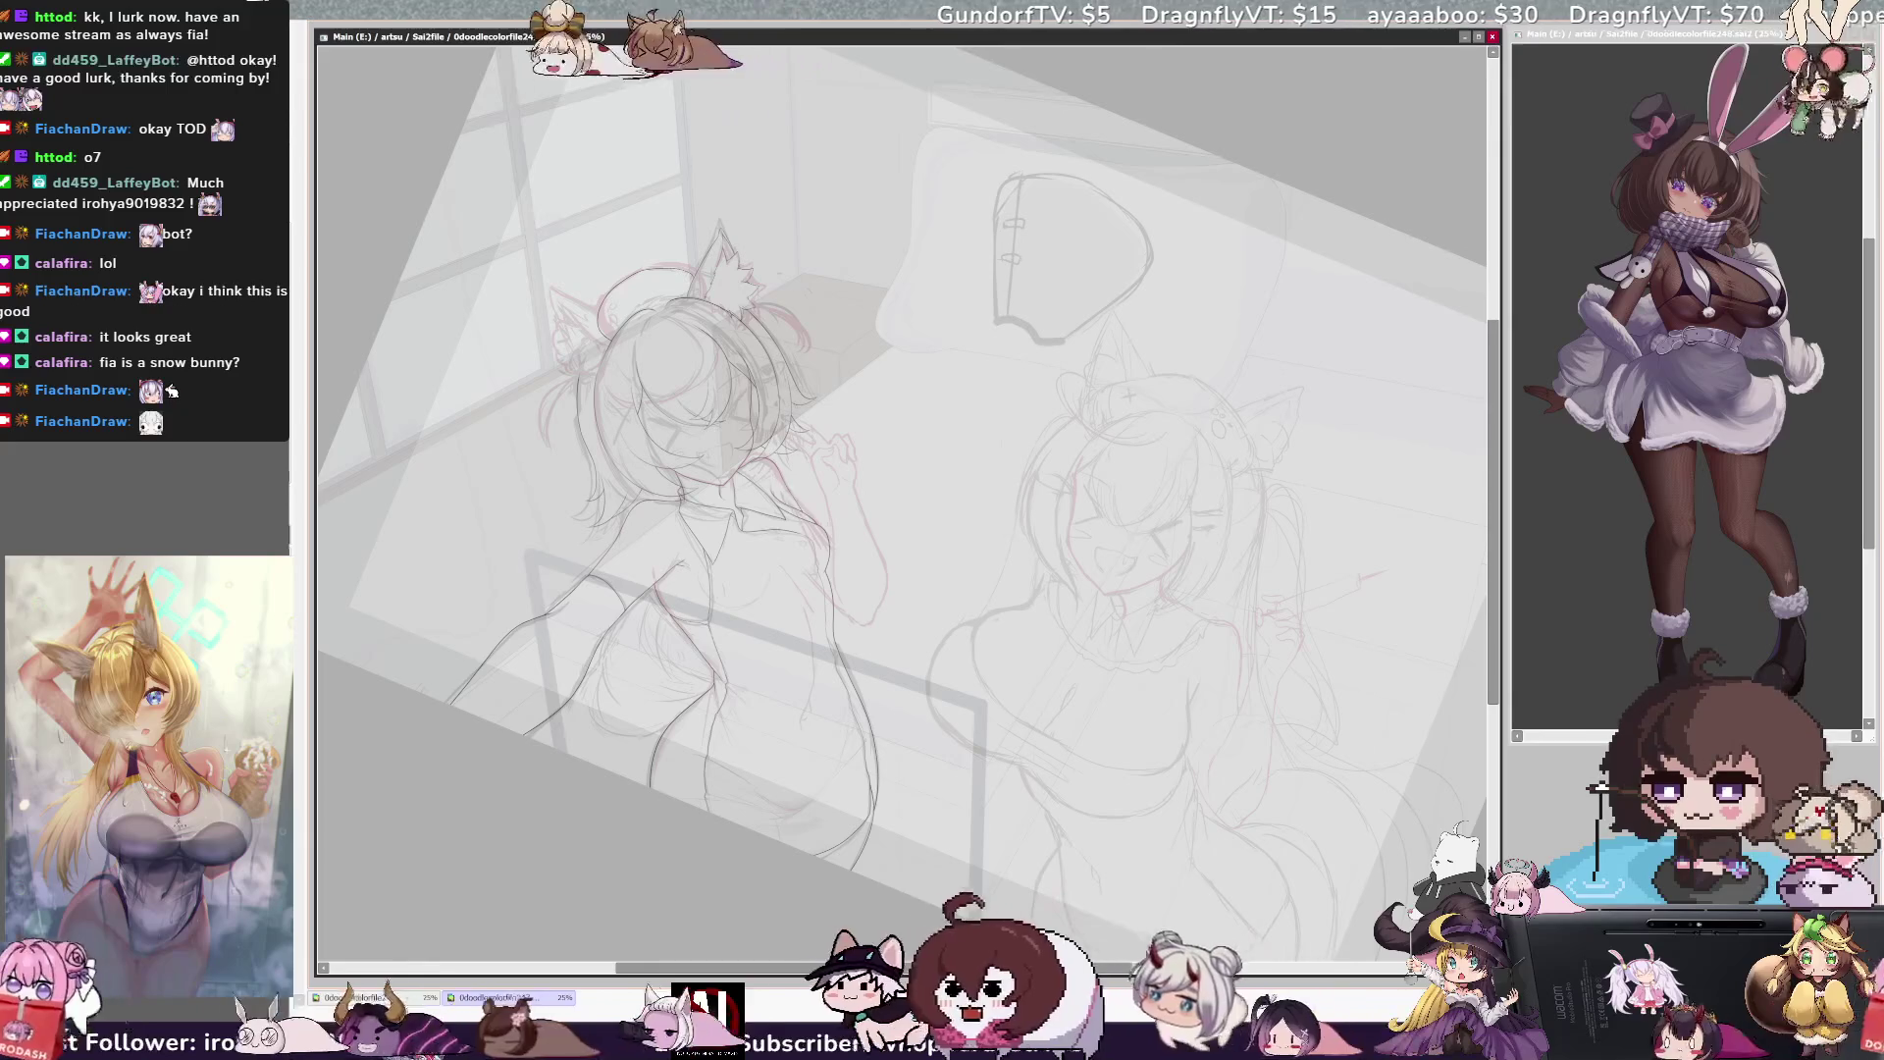
key(h)
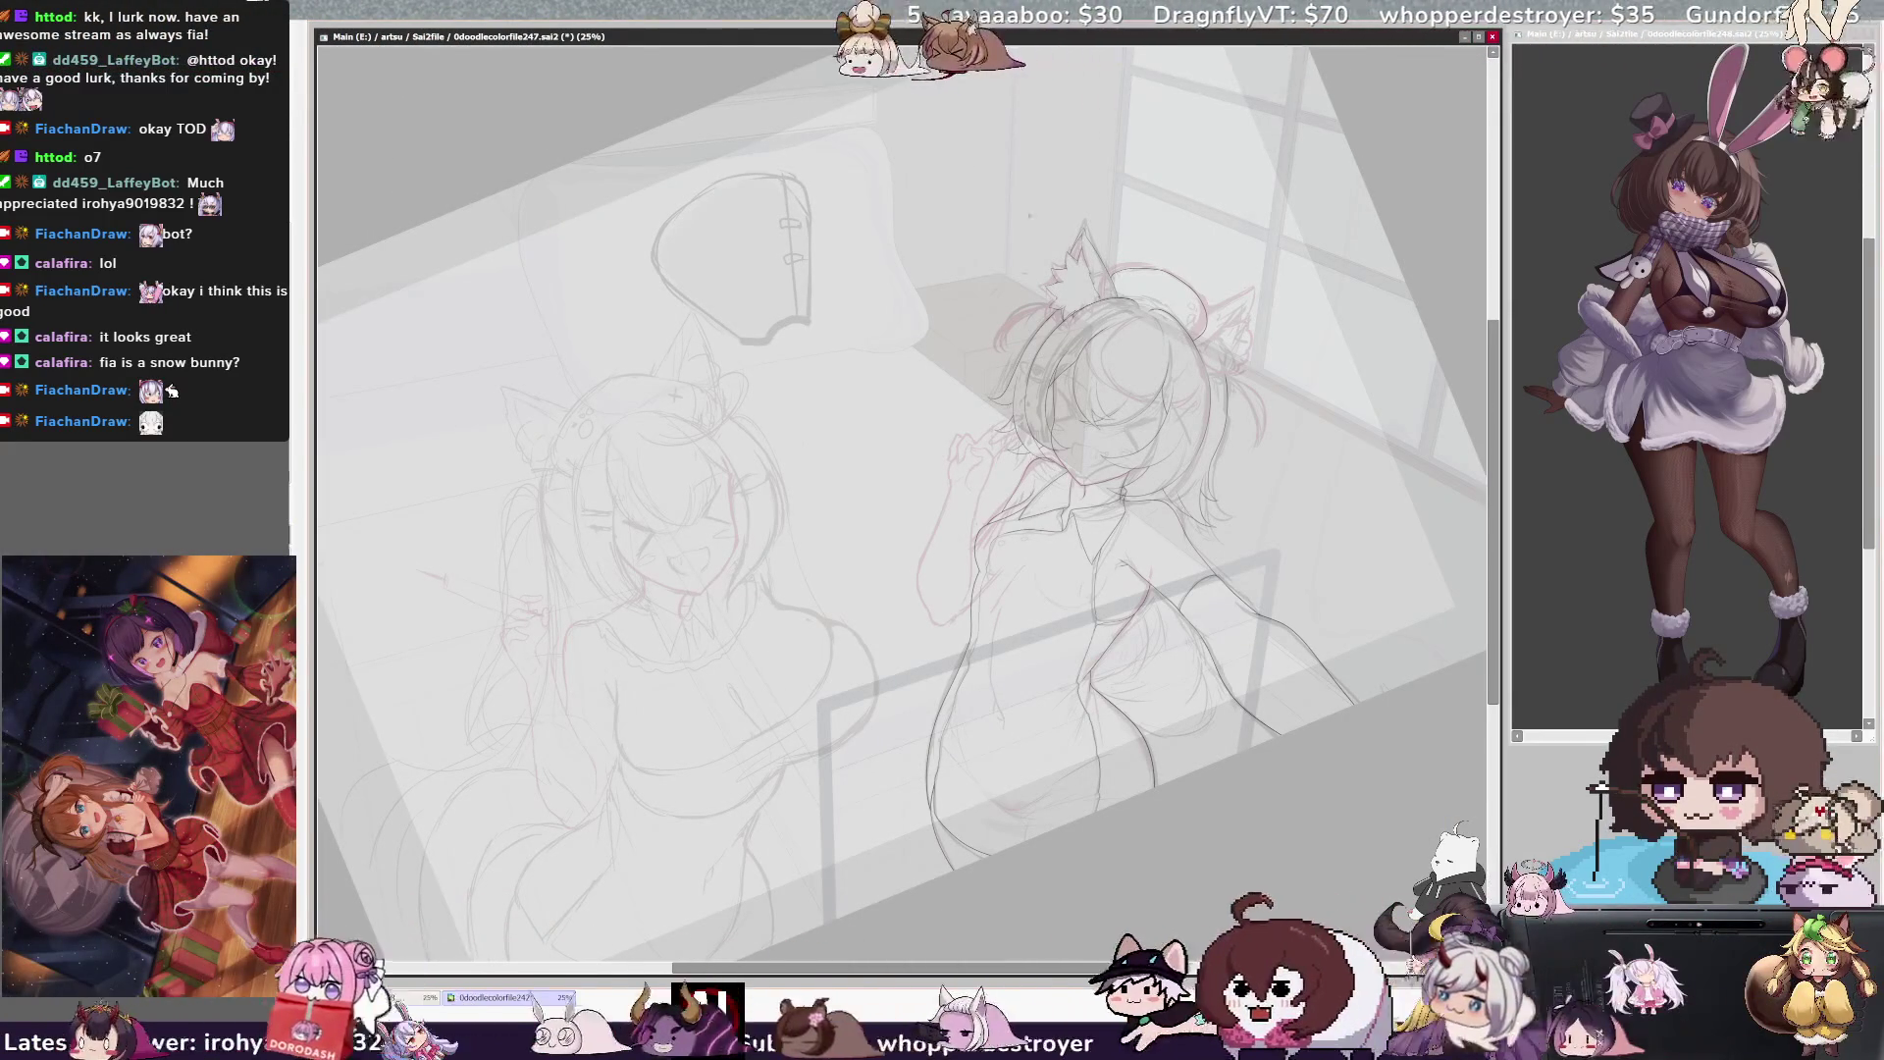
Flip the view back and forth to compare the right girl's head, then return it upright
scroll(1119, 432, up, 2)
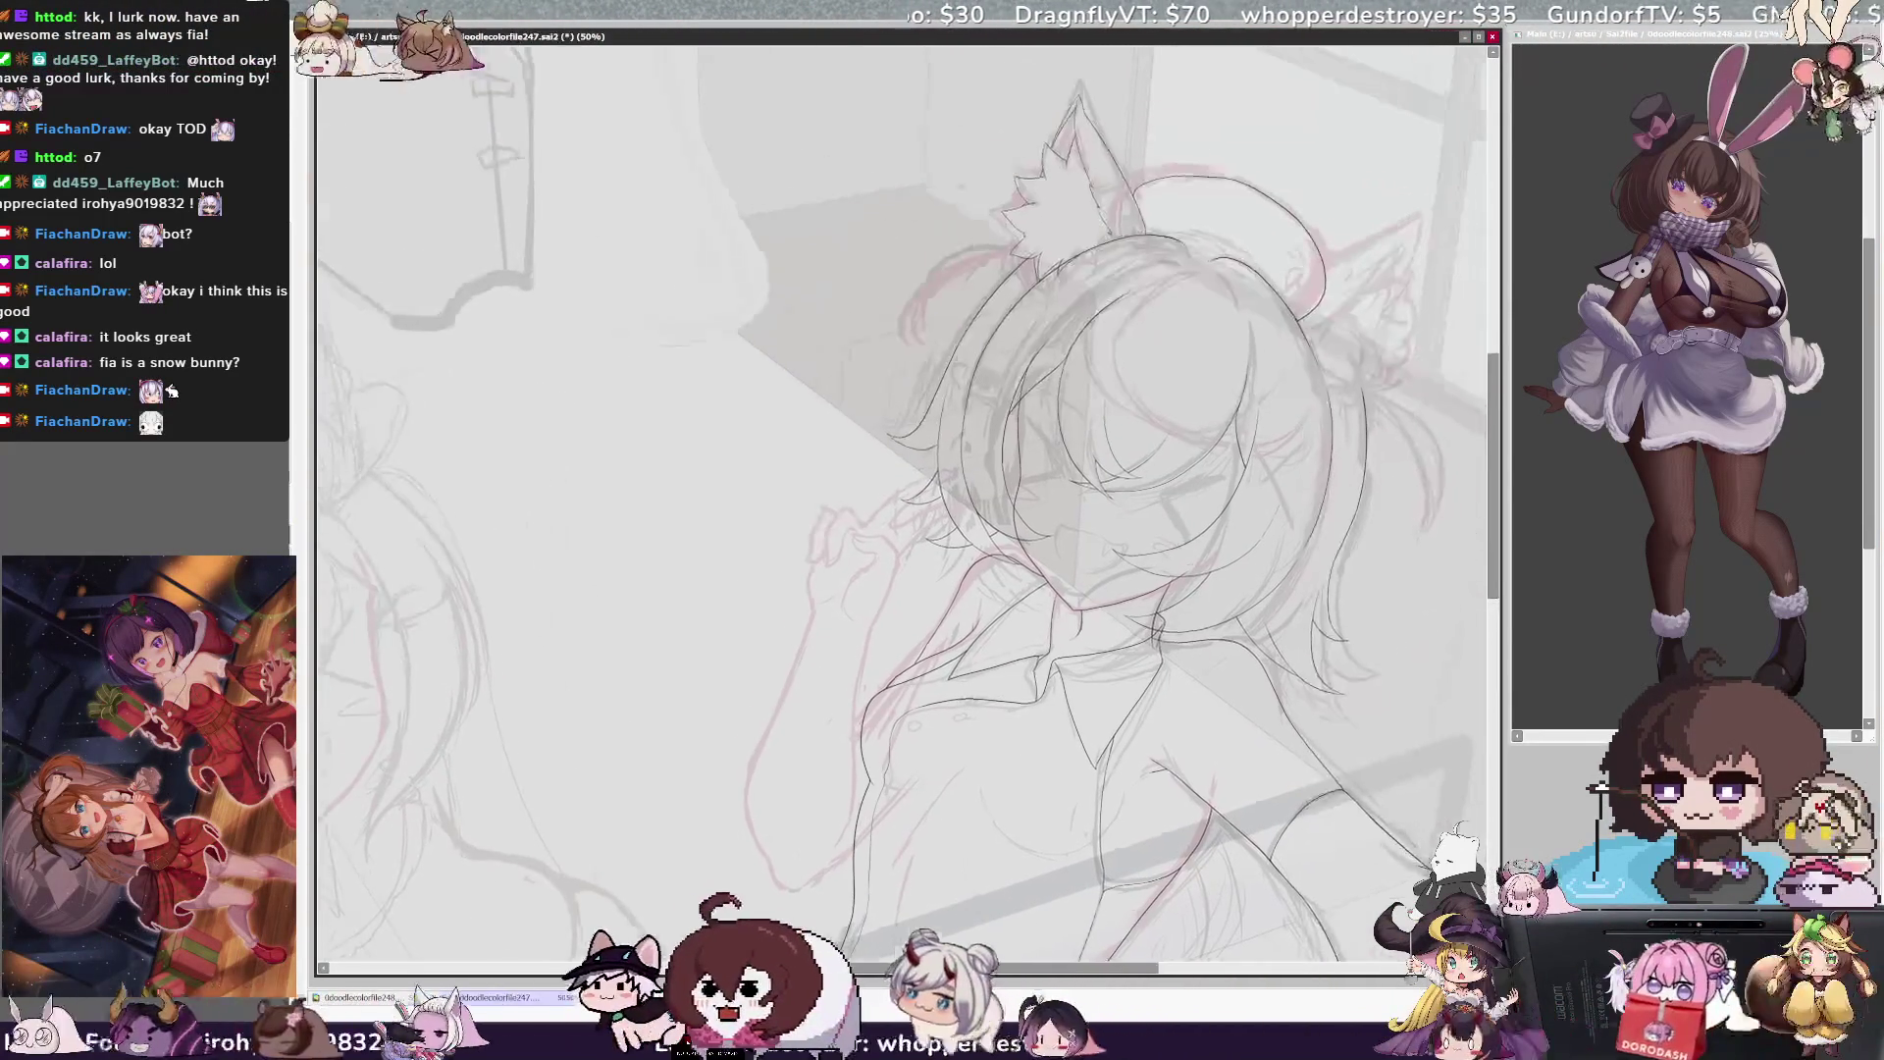
key(h)
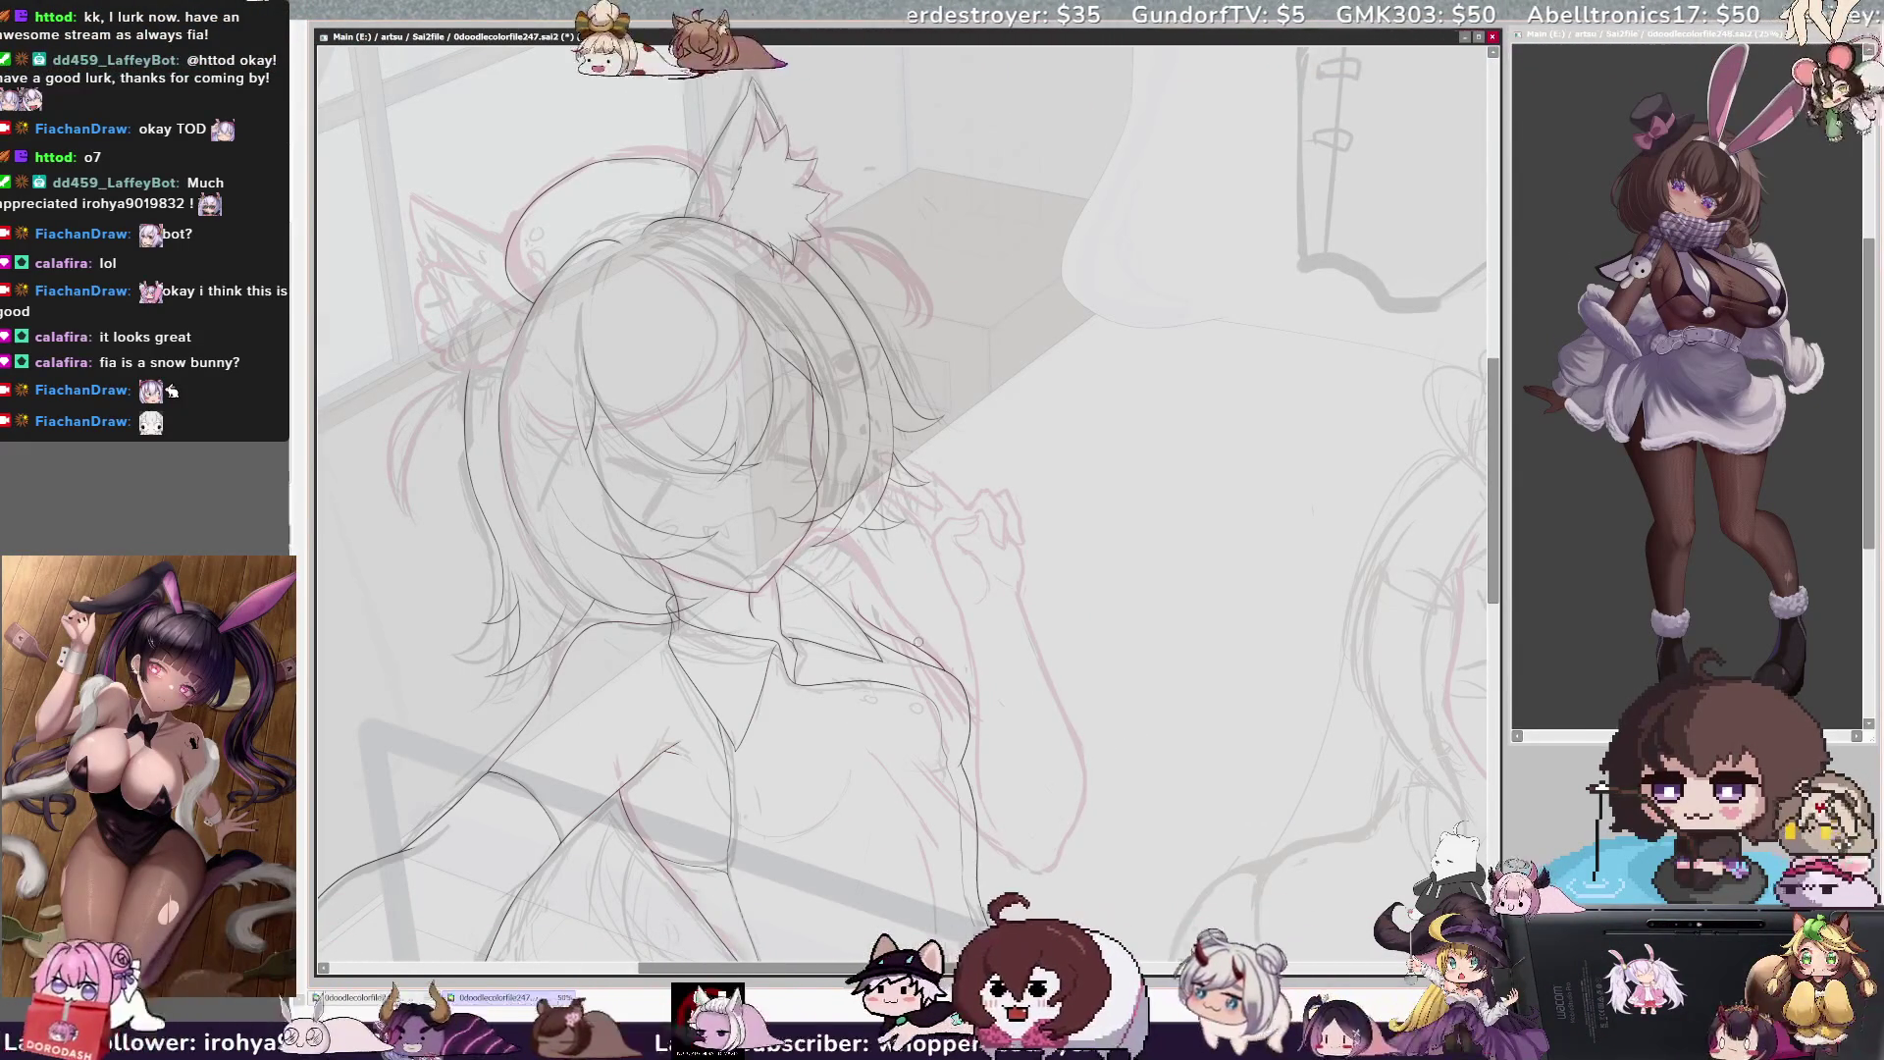
key(h)
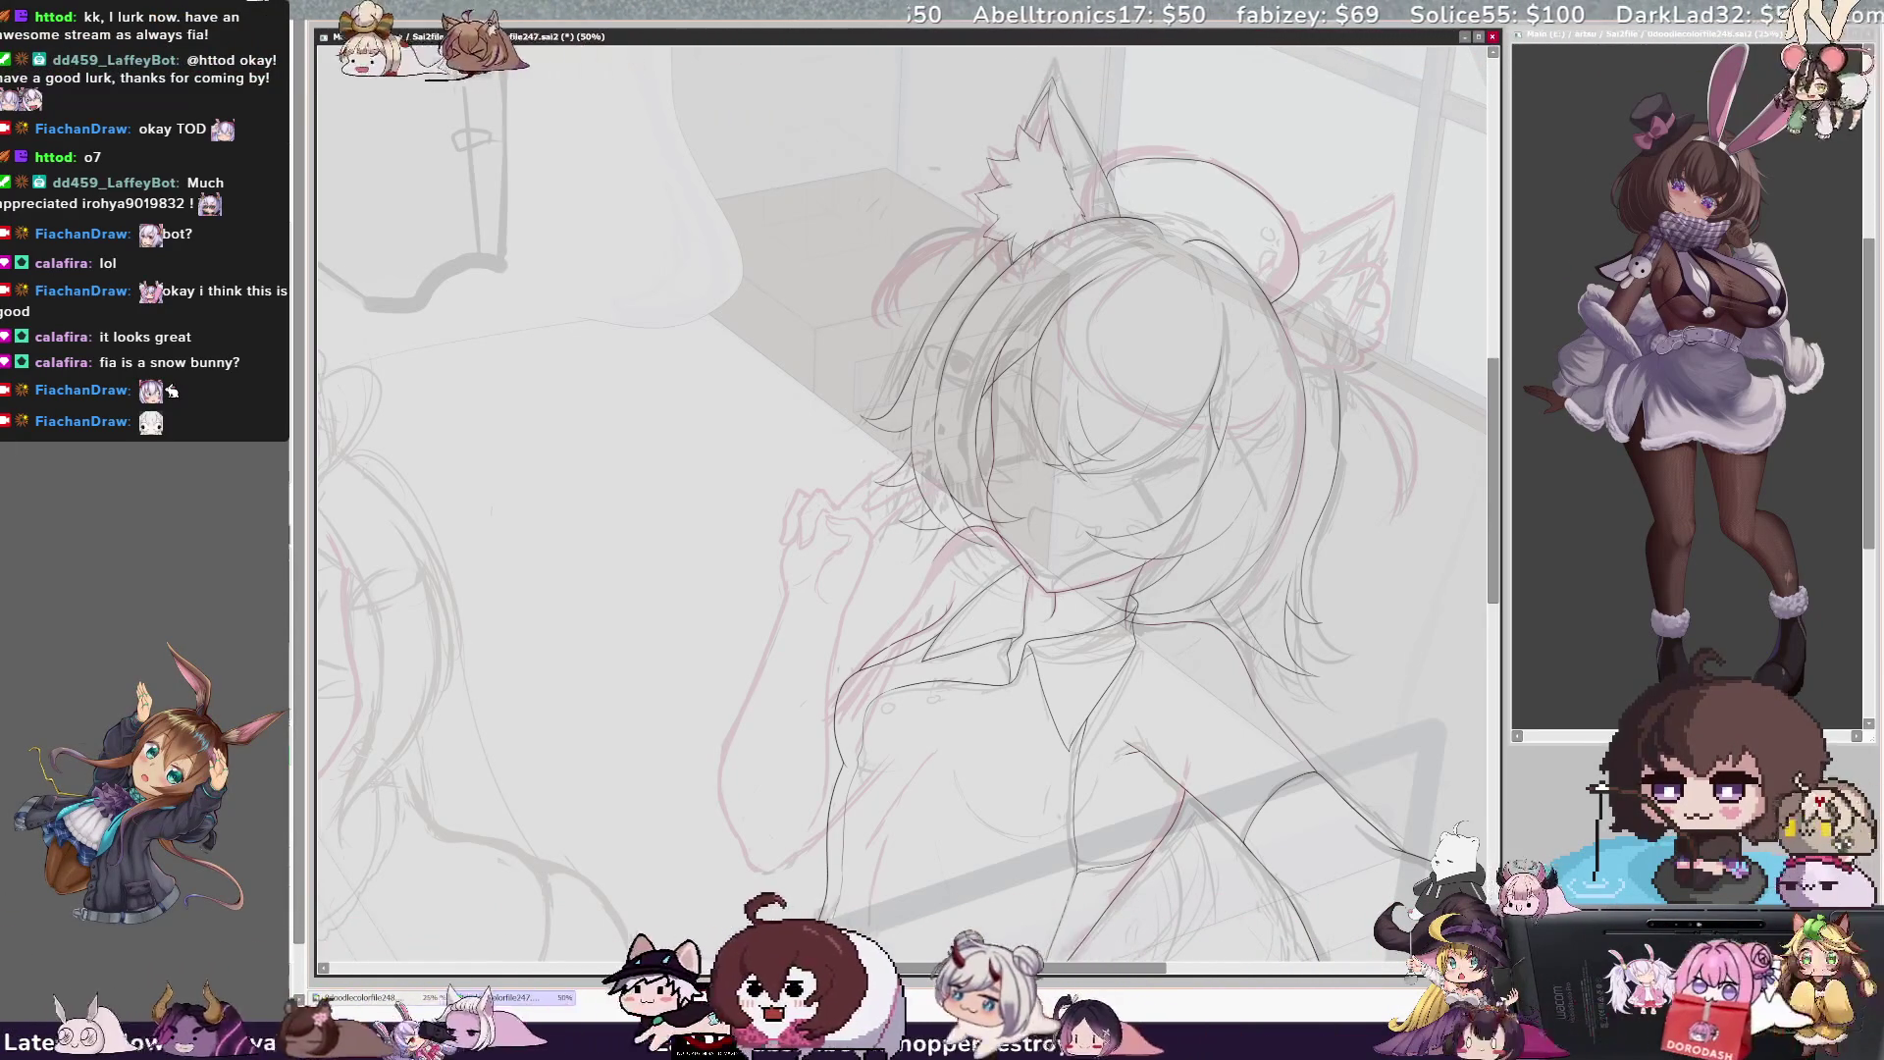
key(h)
key(h)
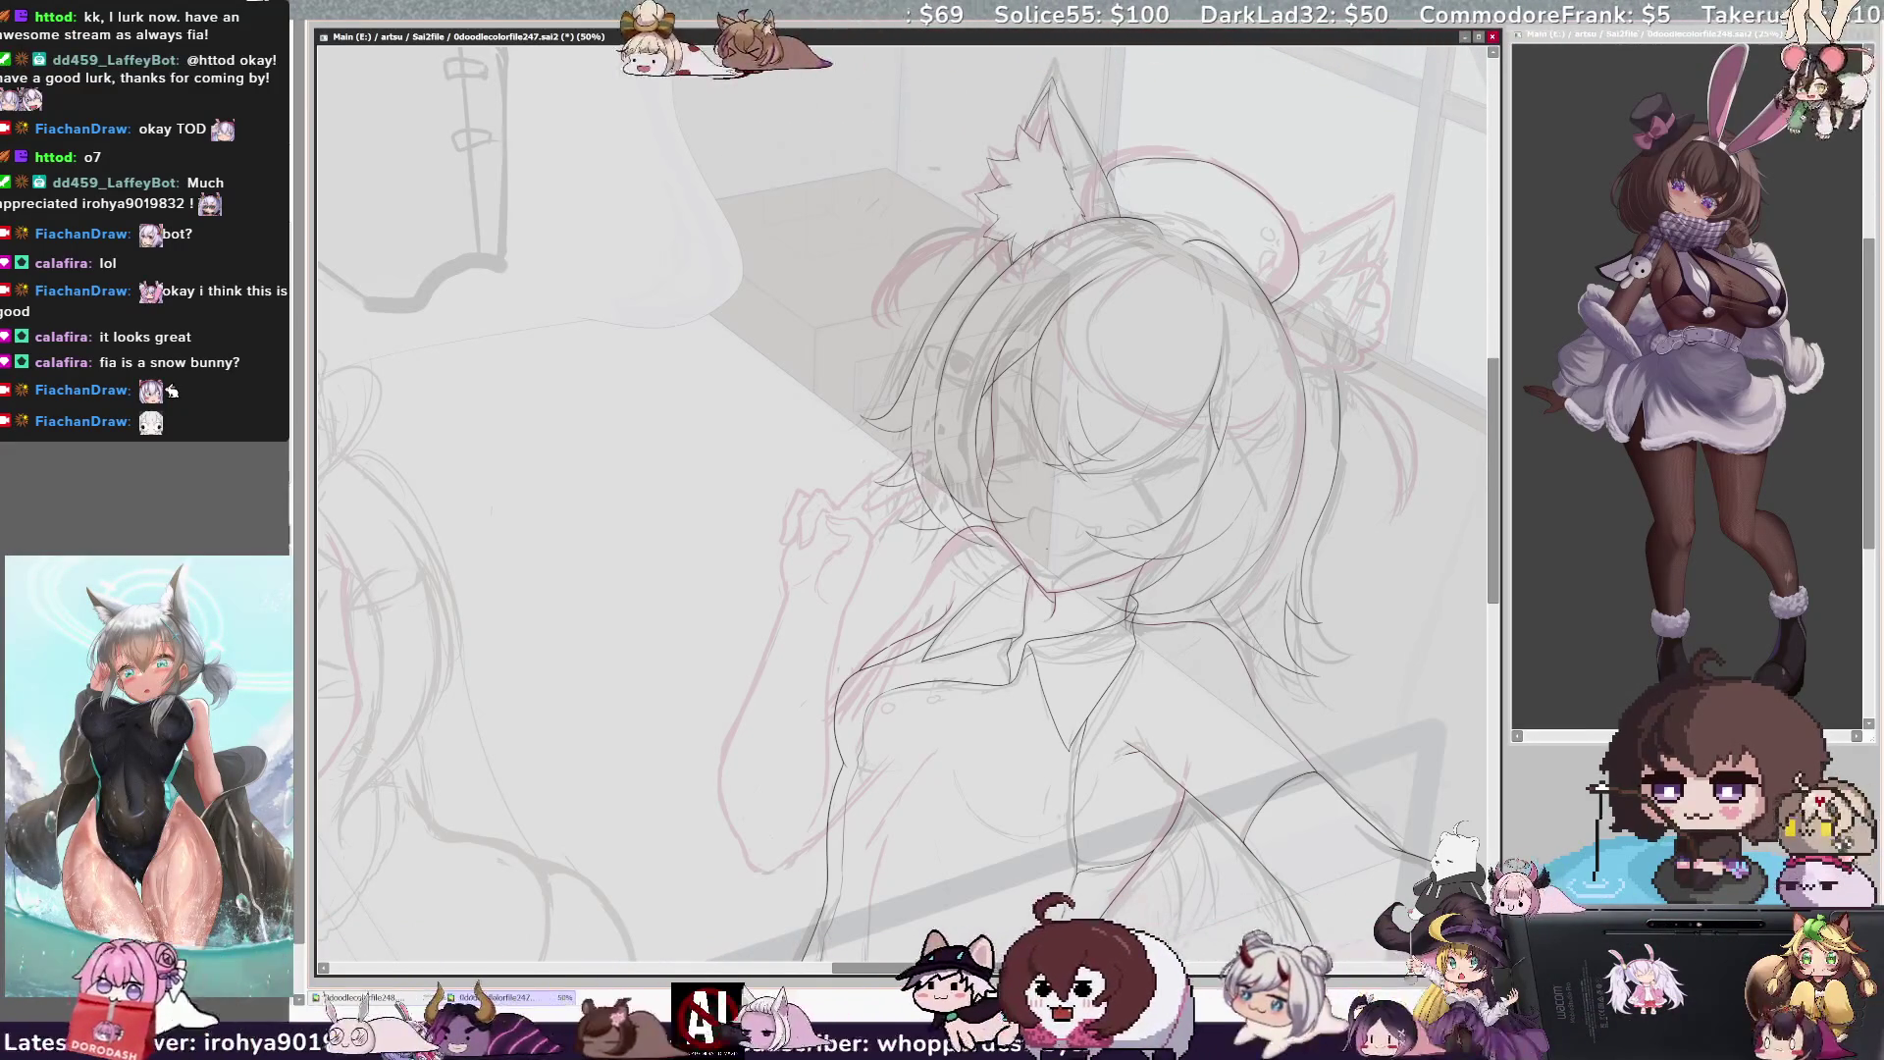
key(End)
key(End)
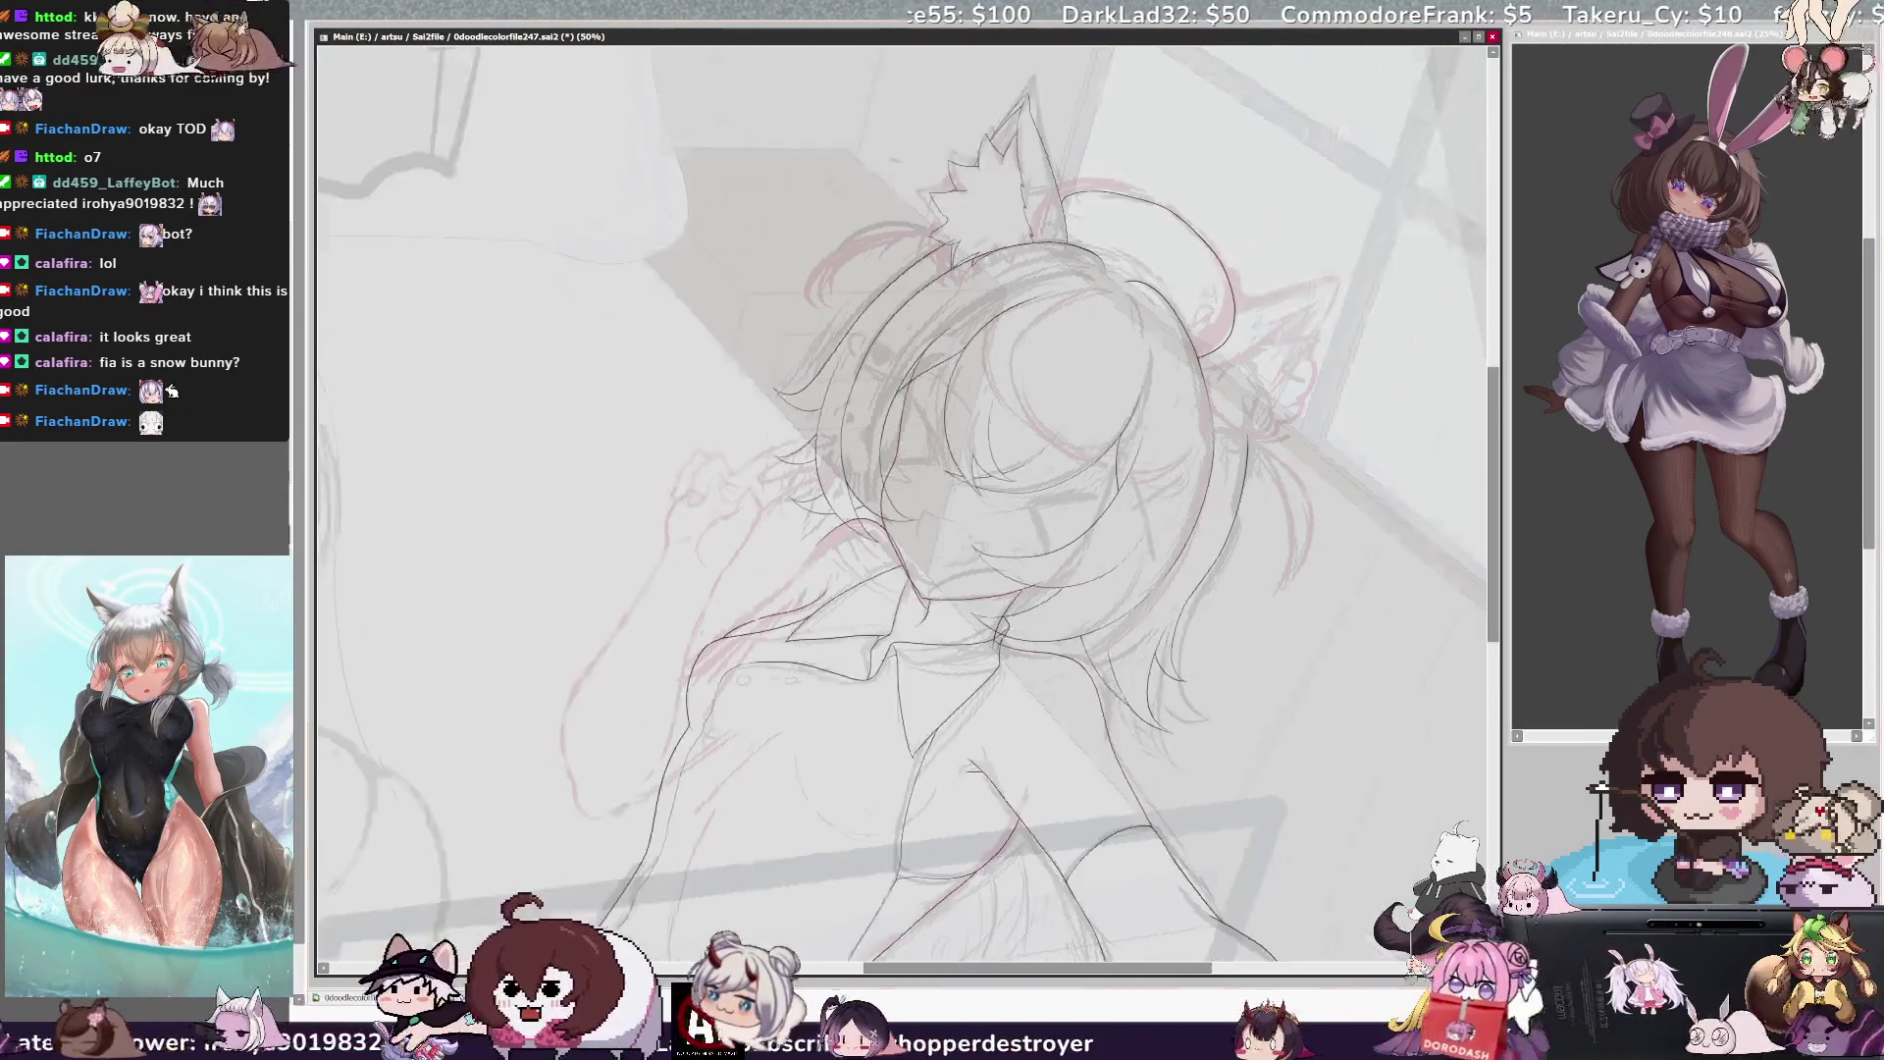
key(End)
key(End)
key(End)
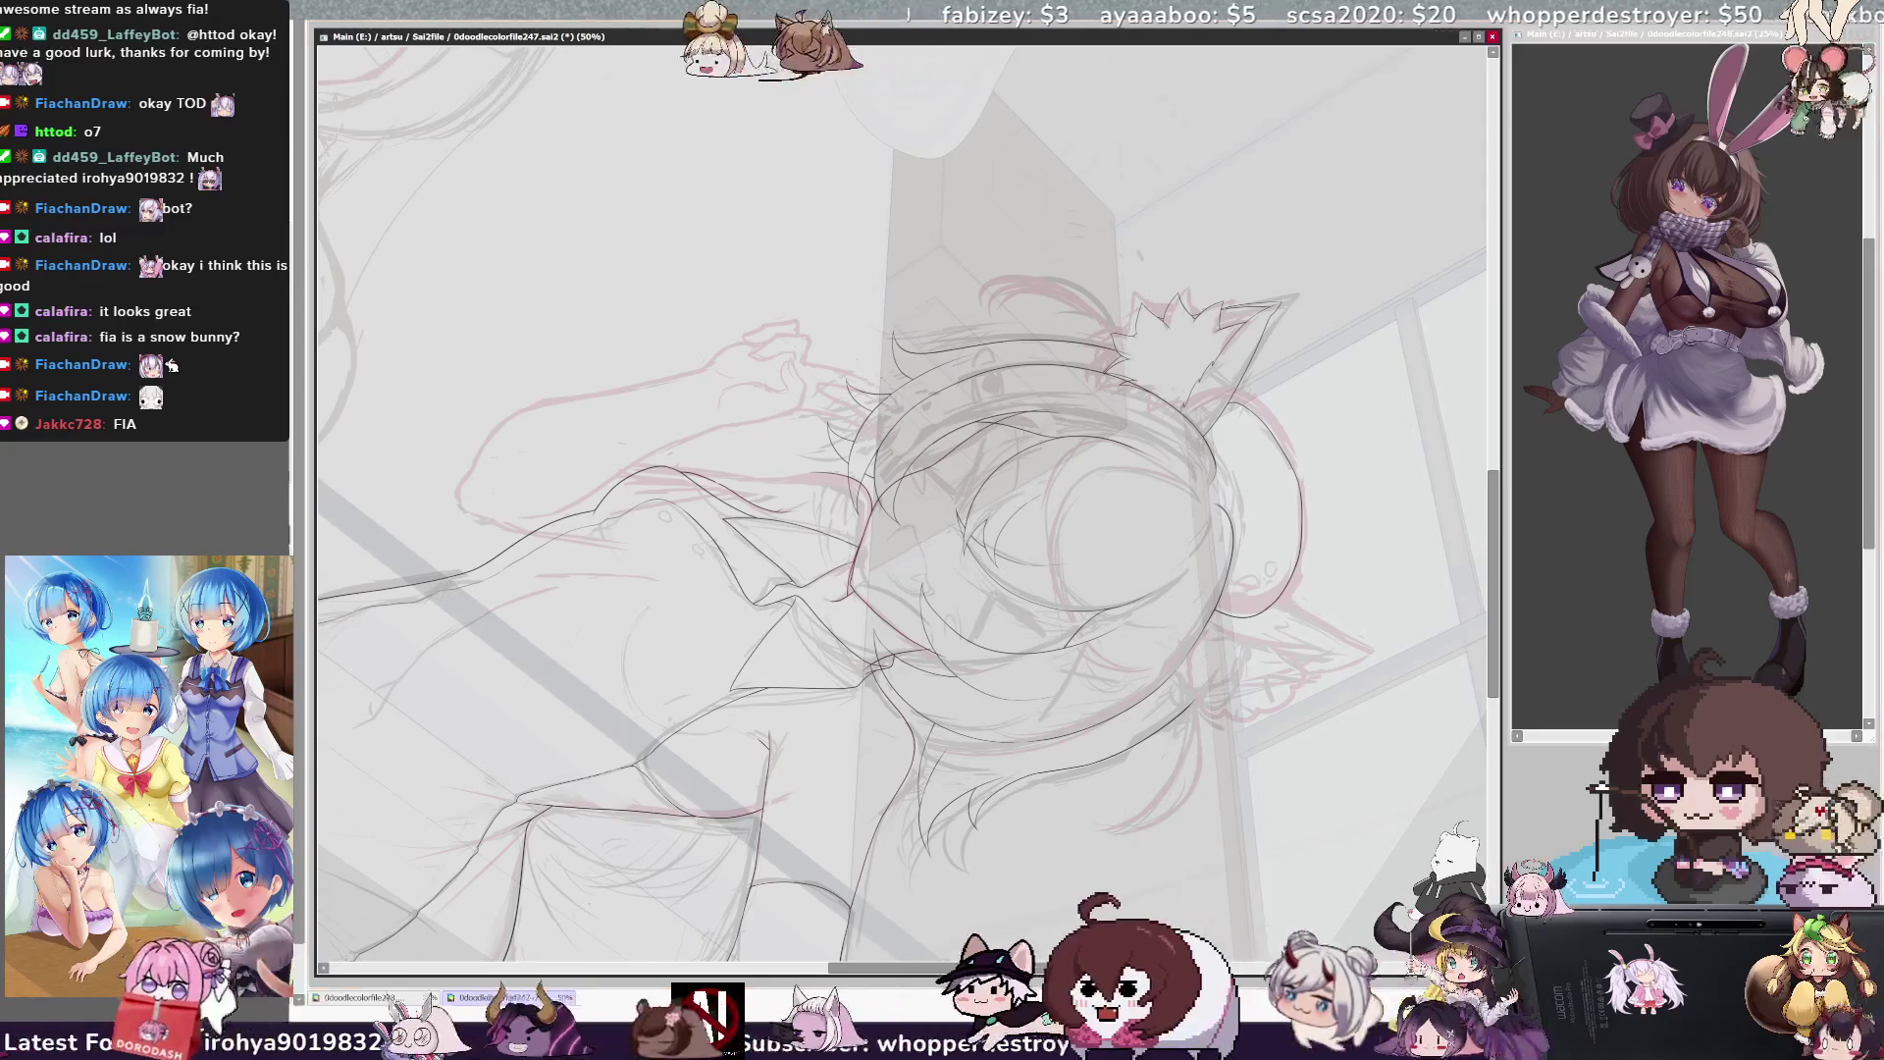
key(Home)
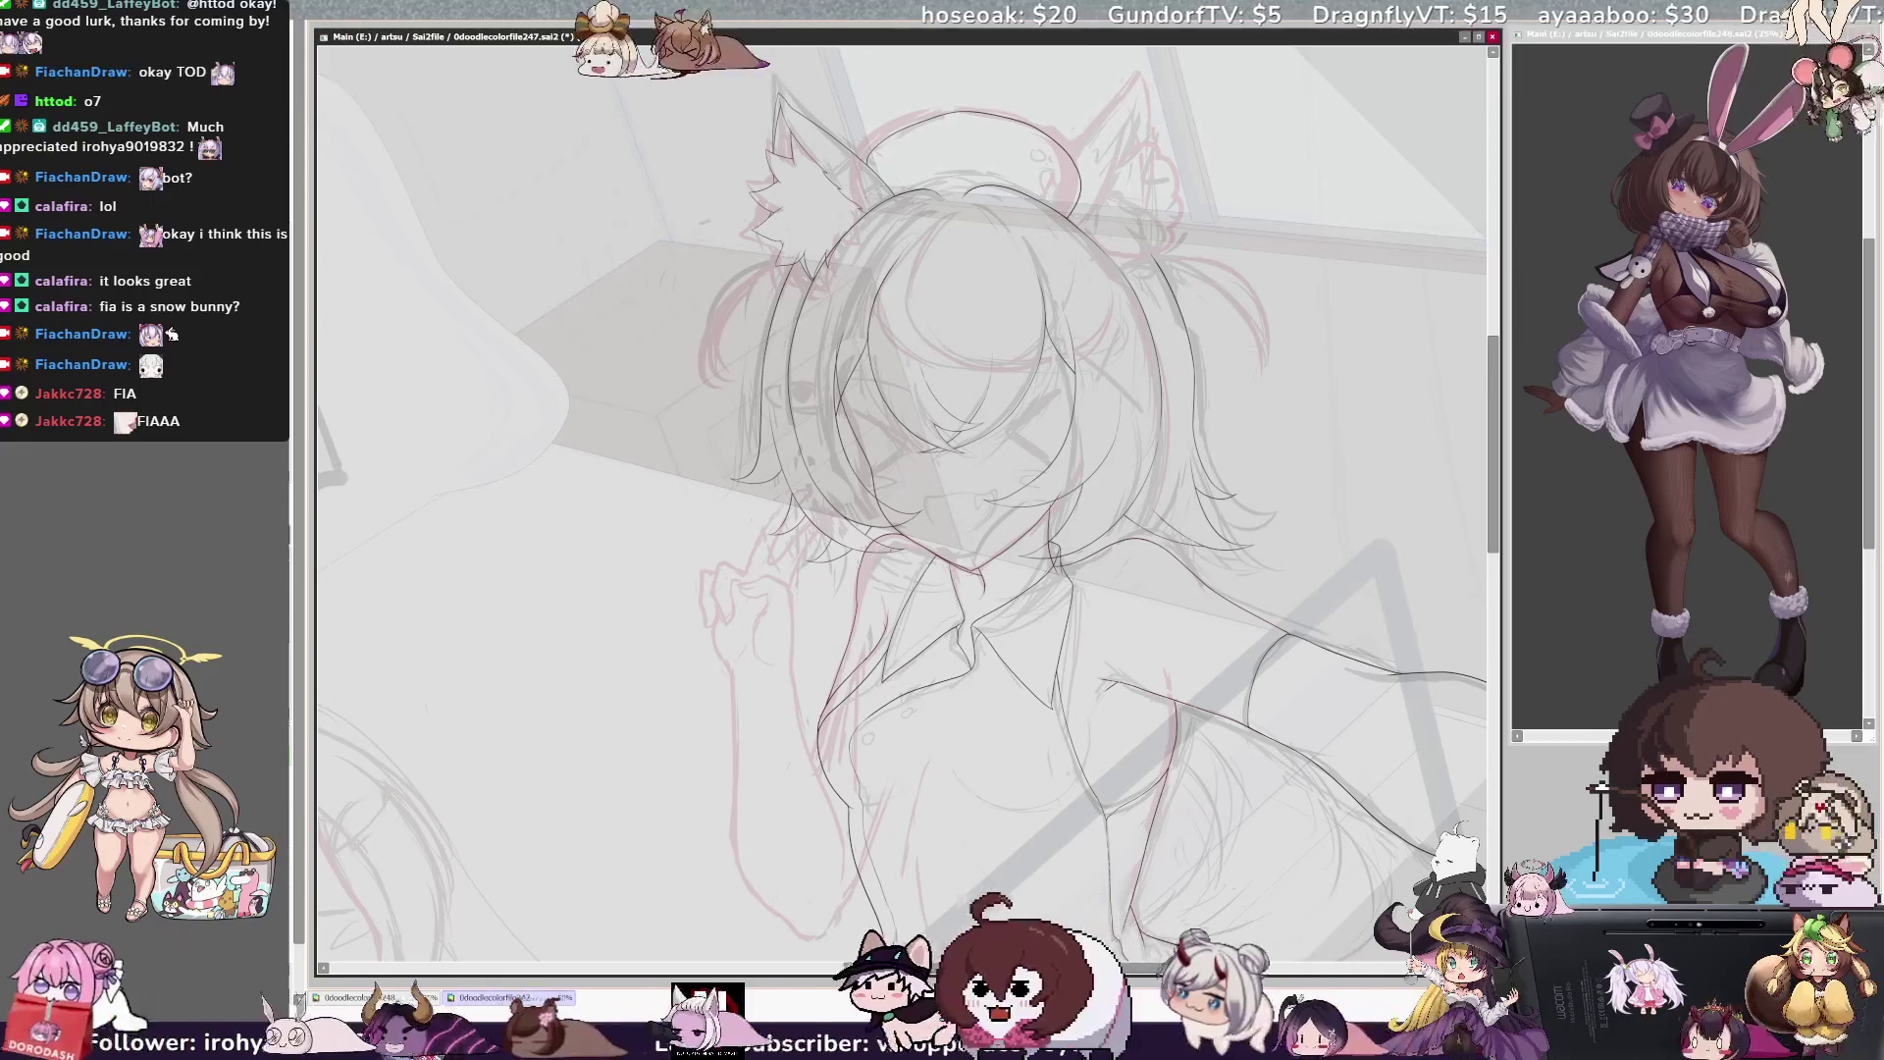
Tilt the canvas clockwise and pan to the right girl's collar and torso at 75%
key(End)
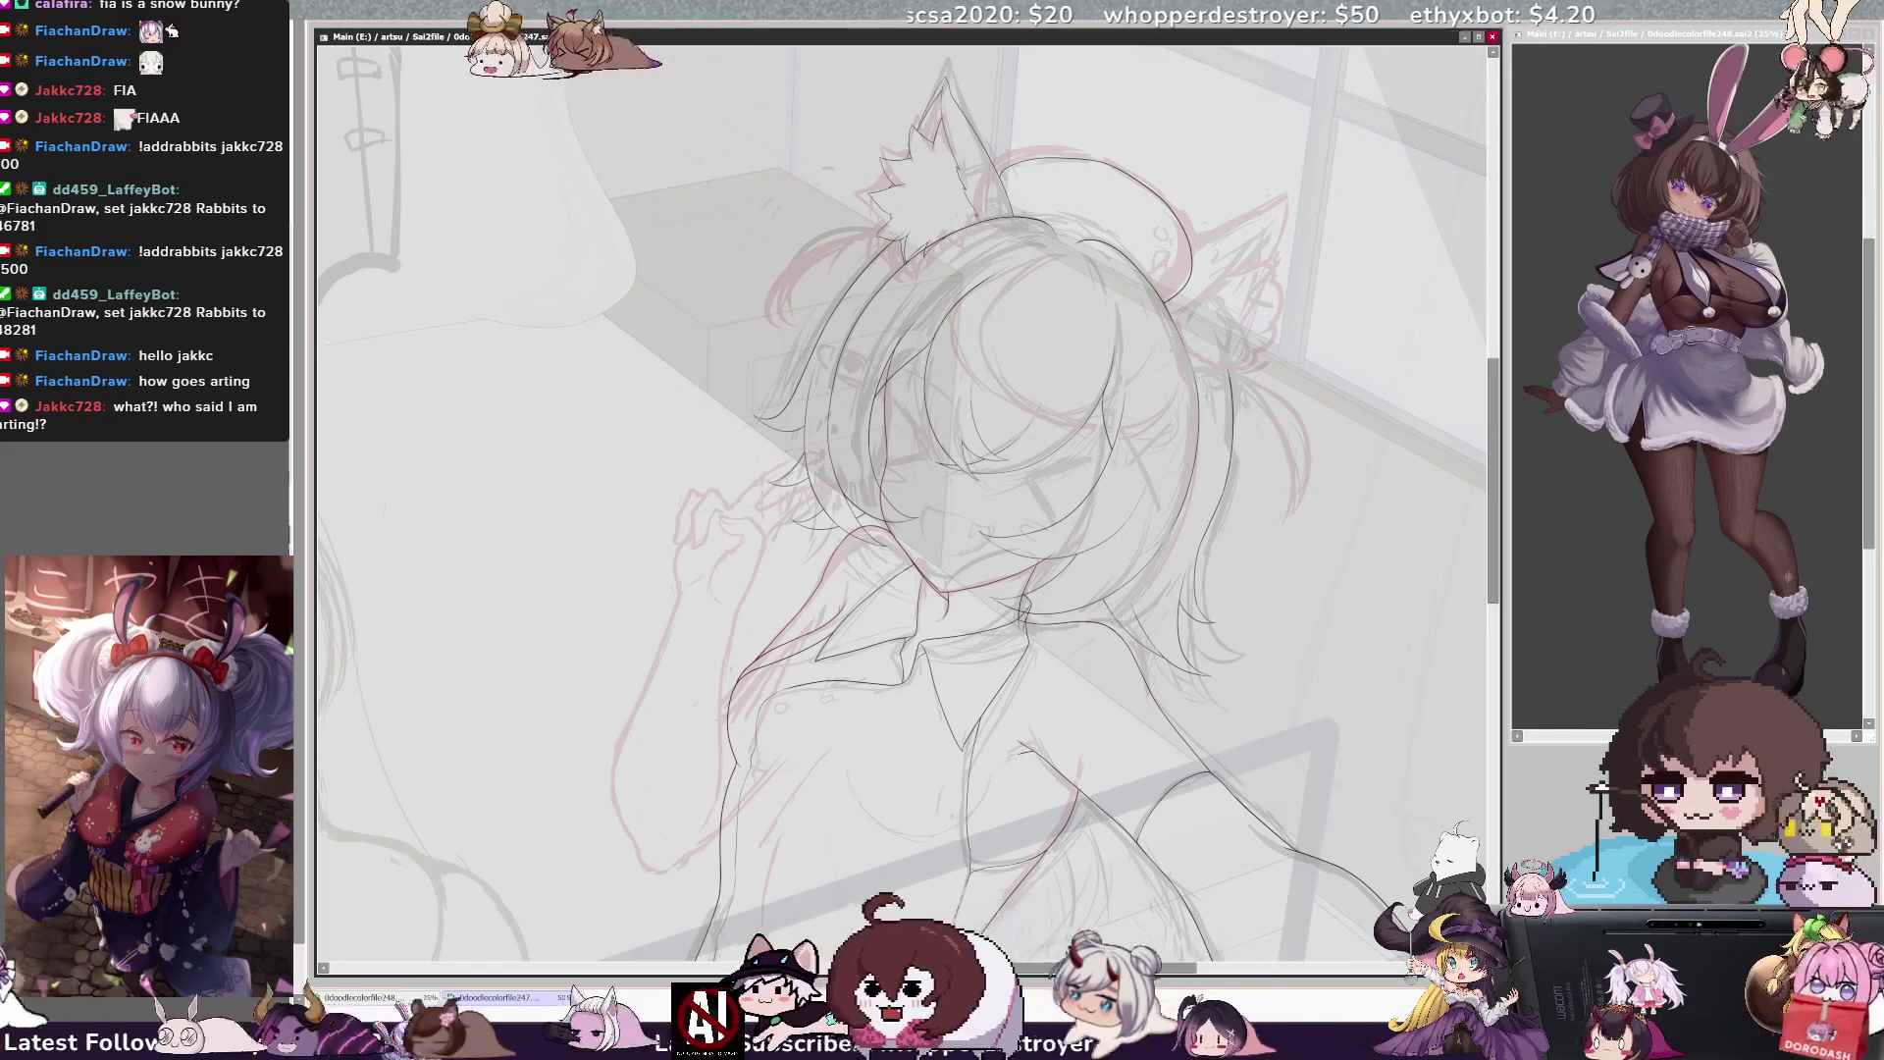
drag(1494, 417, 1498, 452)
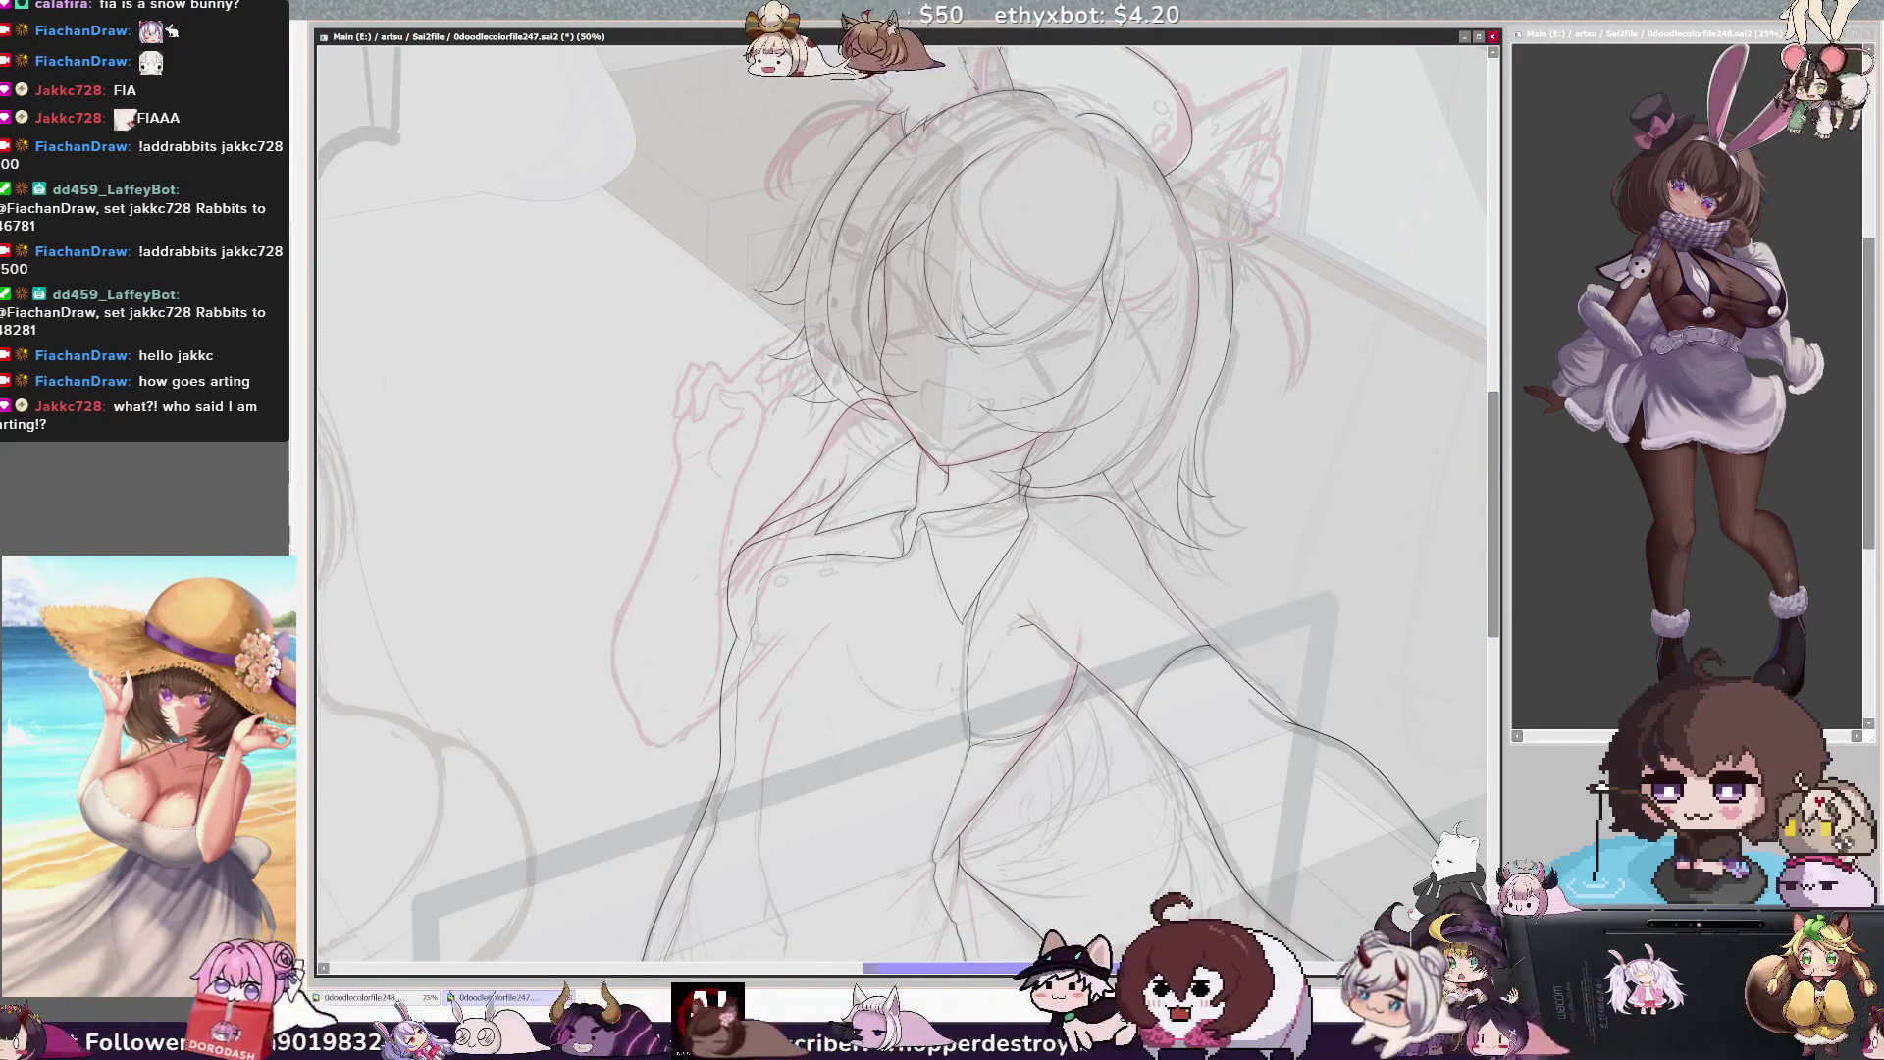
drag(1020, 967, 1072, 986)
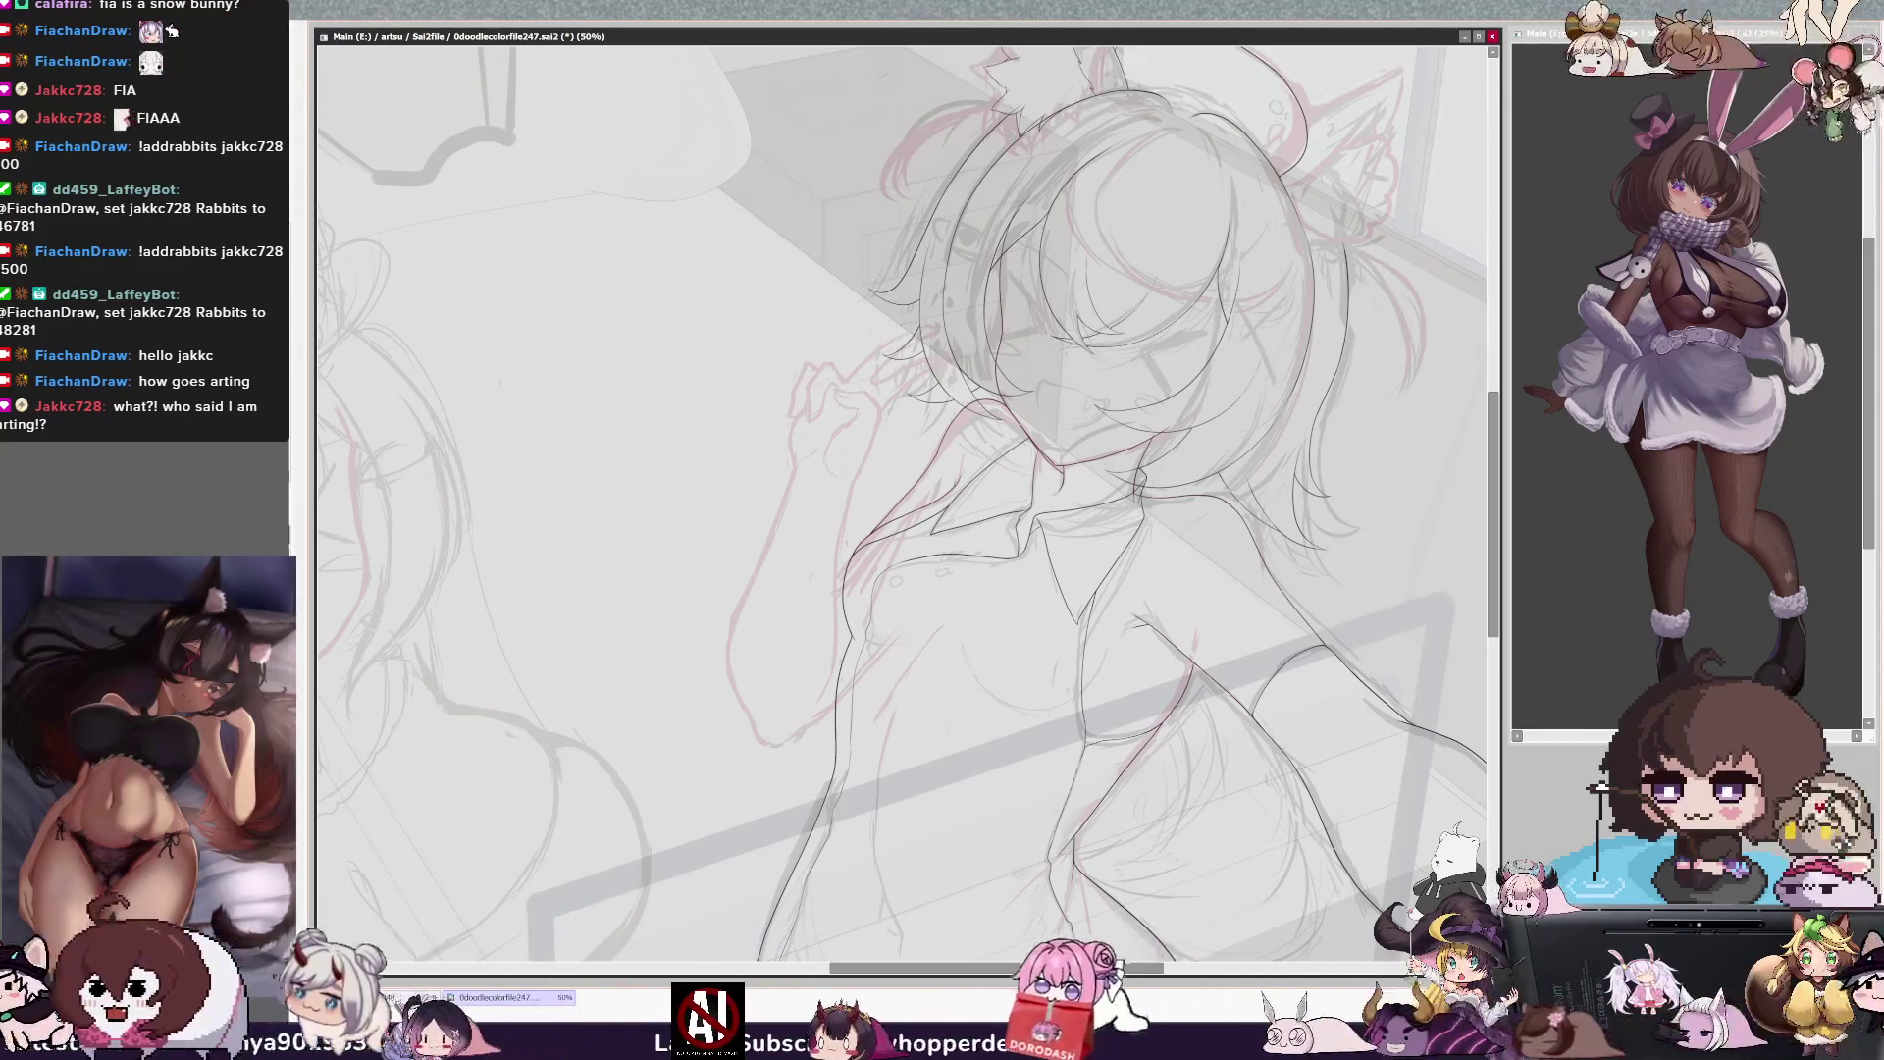
key(ctrl+plus)
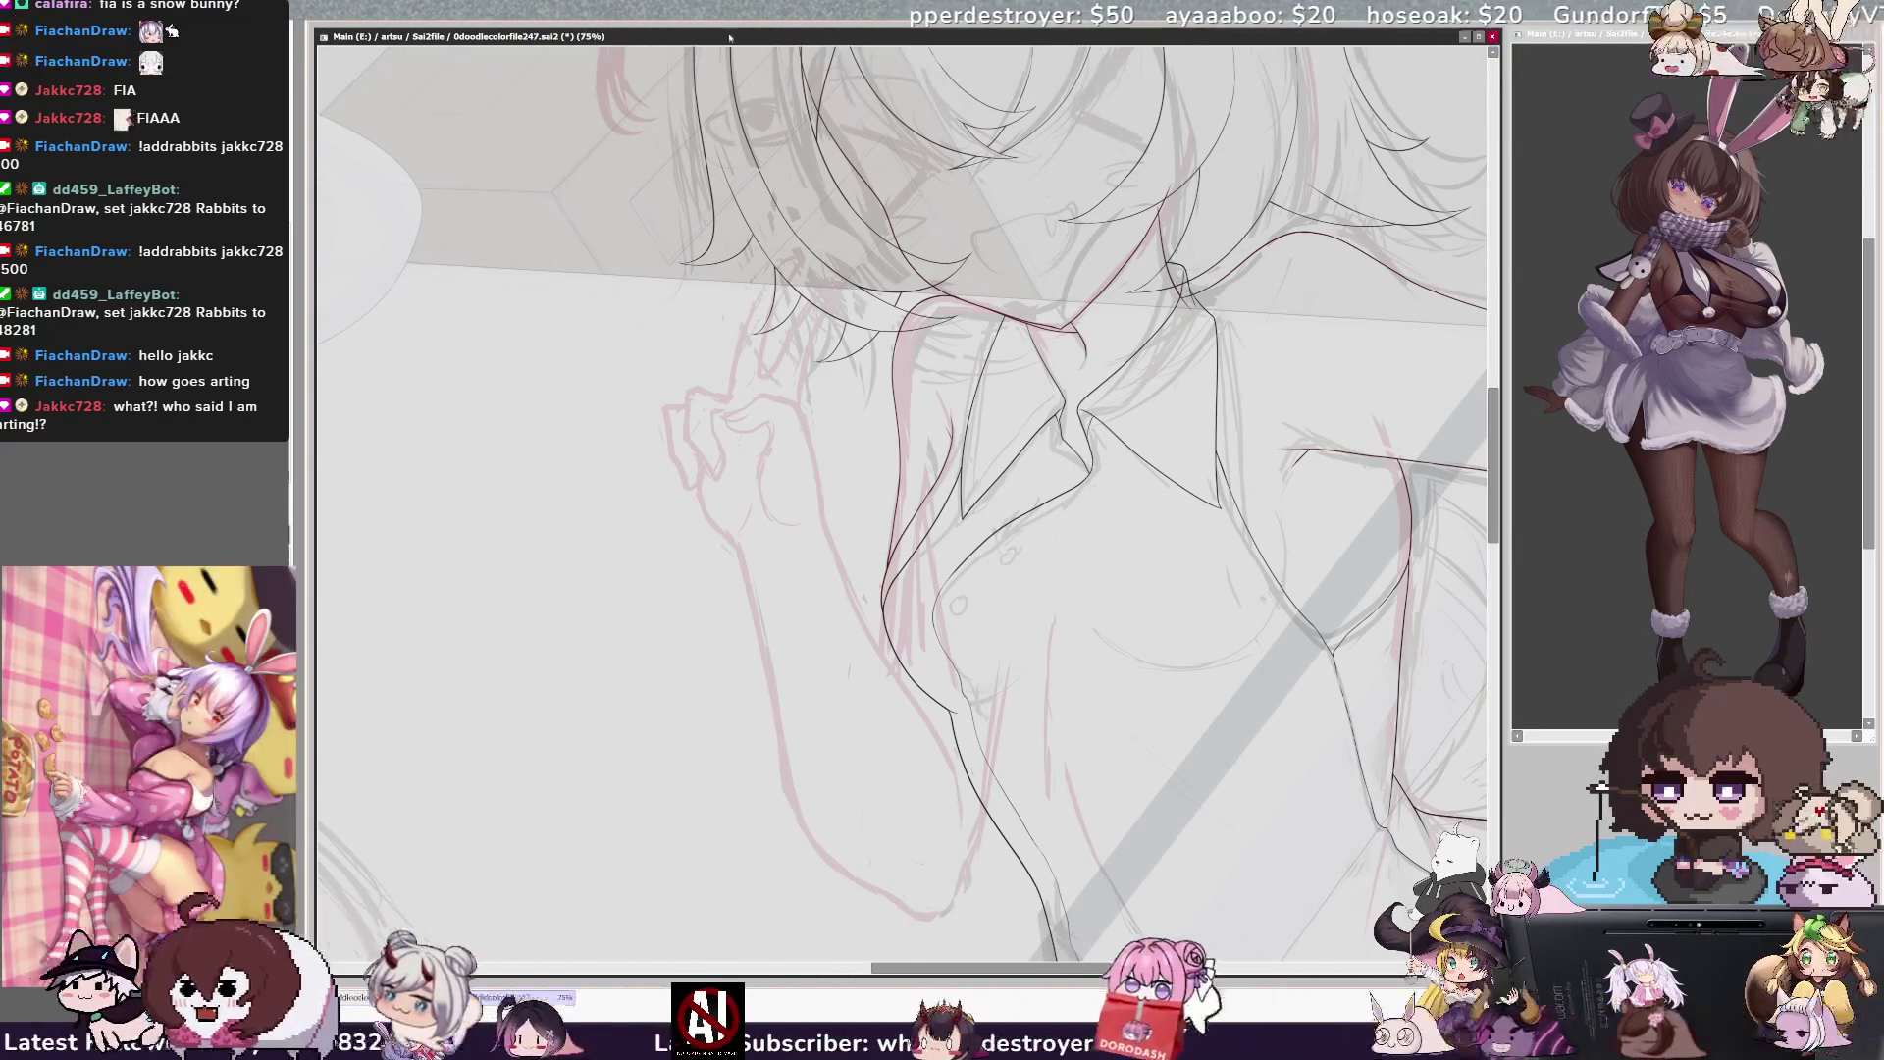
key(End)
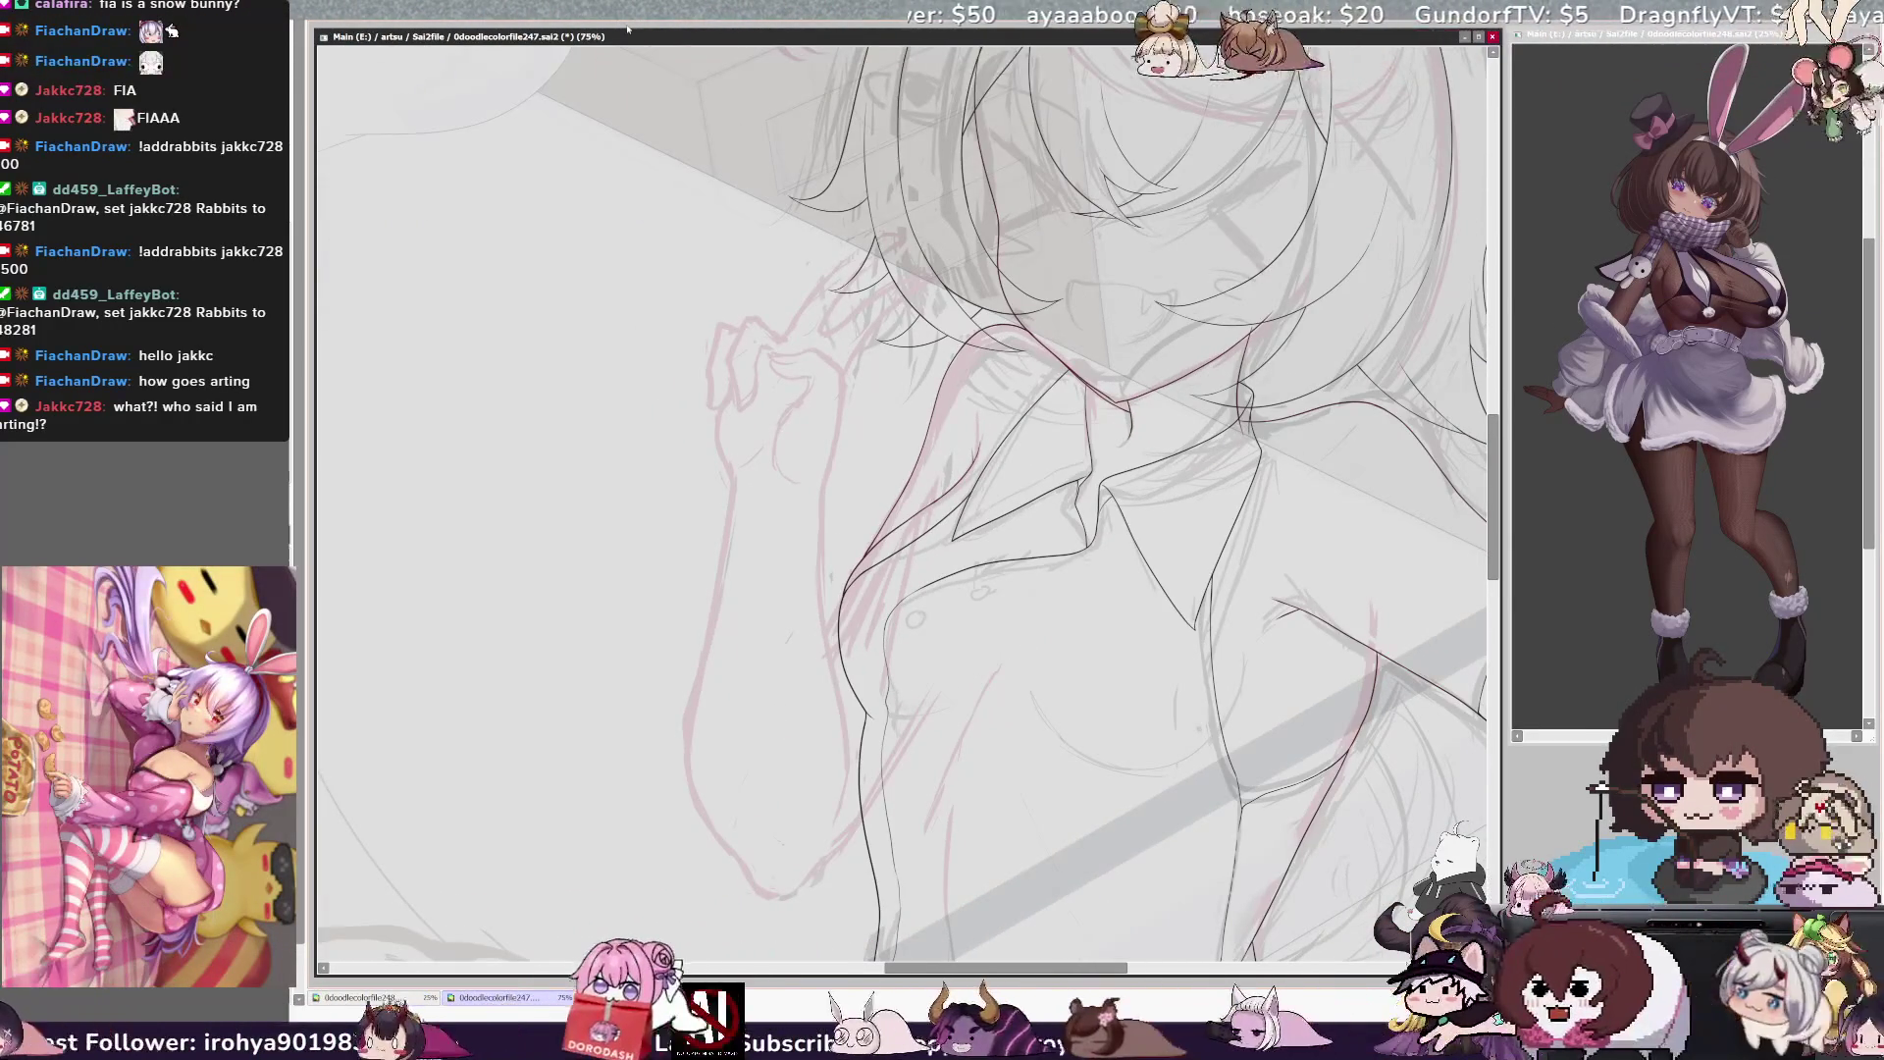
Zoom out to 25% so both girls, the bed and the window are visible
key(ctrl+minus)
key(ctrl+minus)
key(ctrl+minus)
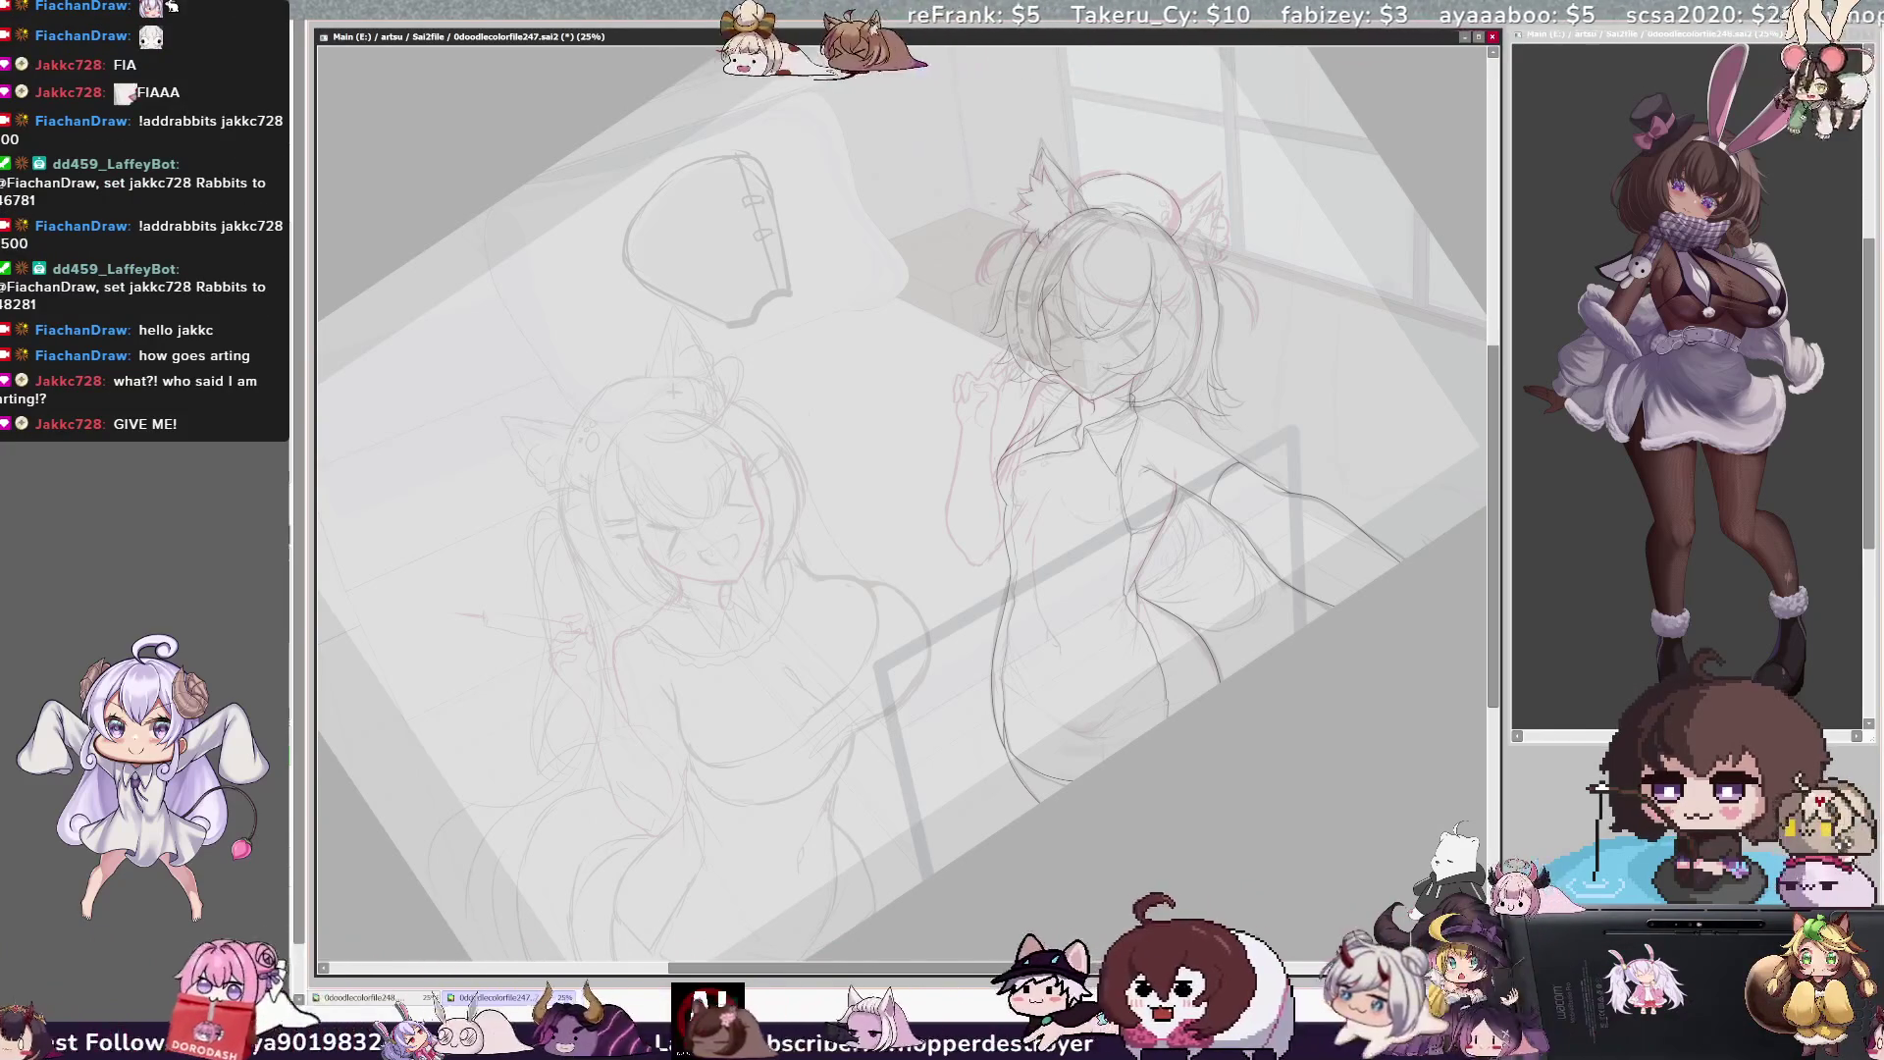
scroll(900, 503, right, 2)
drag(1063, 966, 1030, 970)
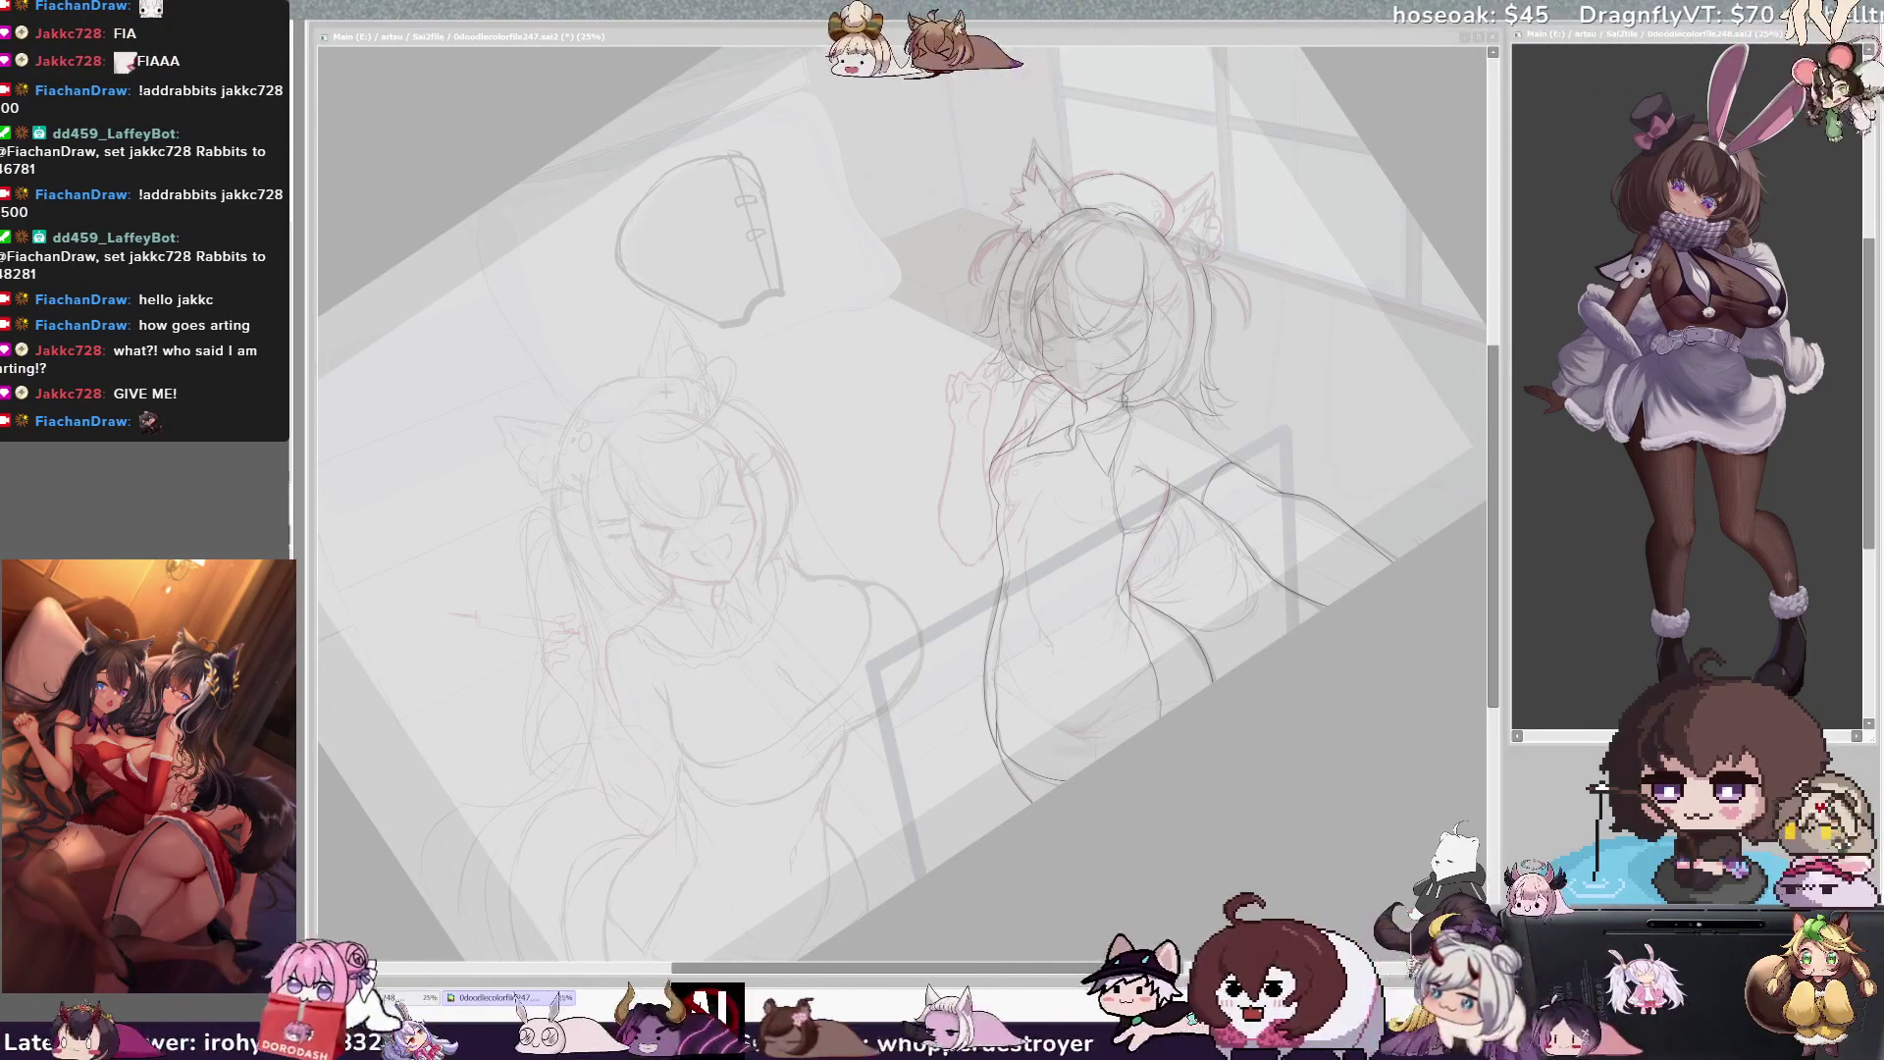
drag(984, 969, 1048, 971)
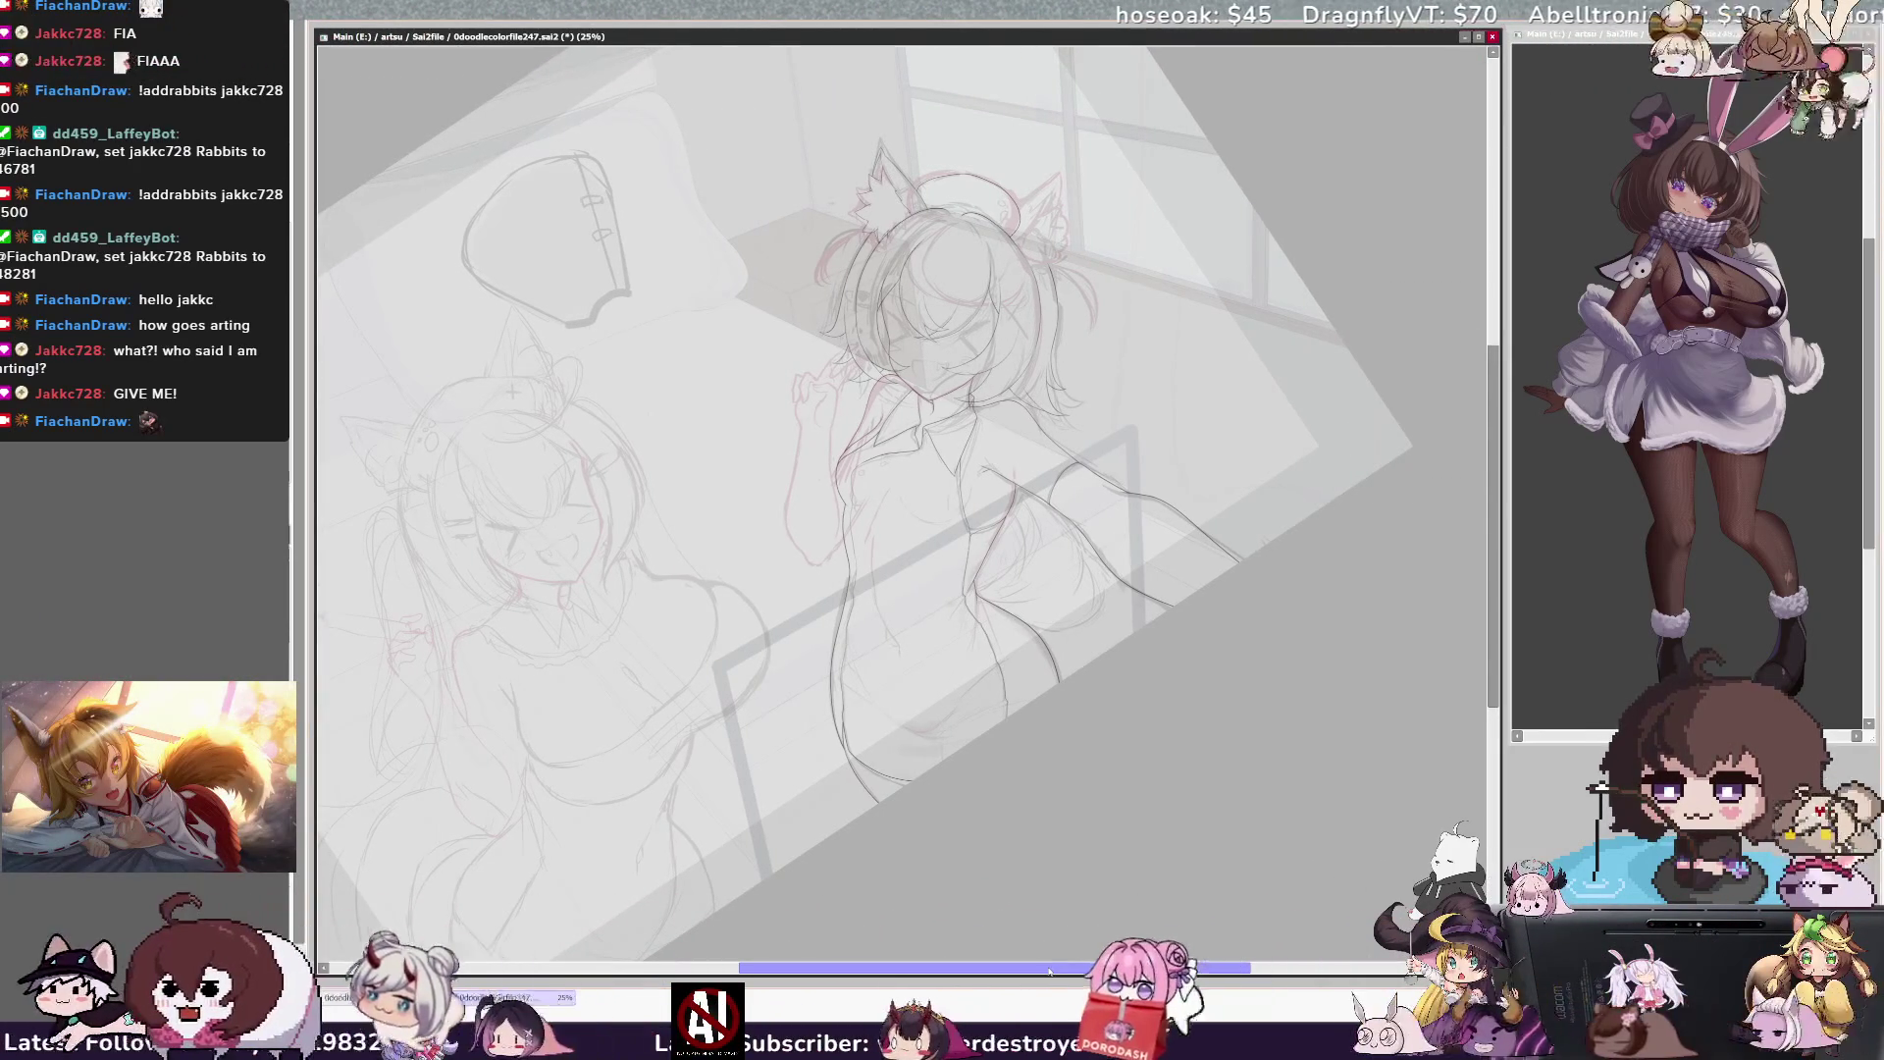
key(h)
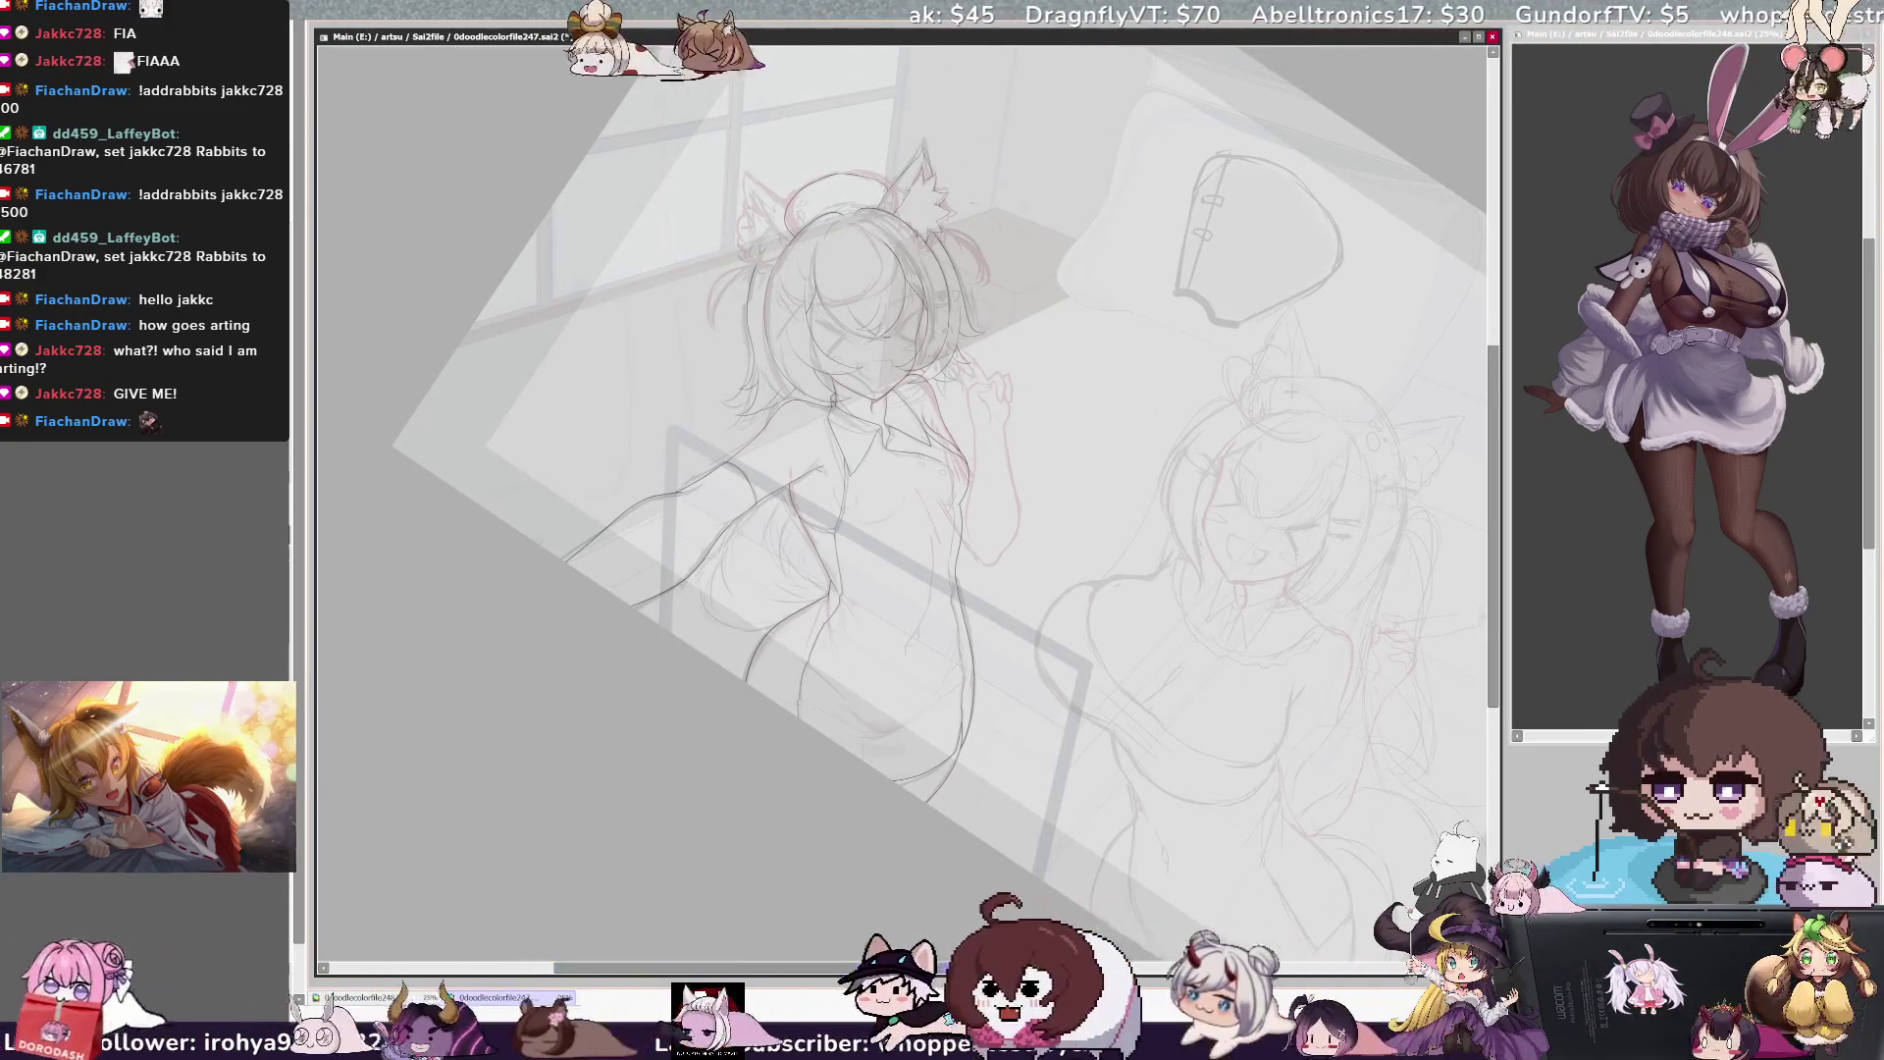
key(h)
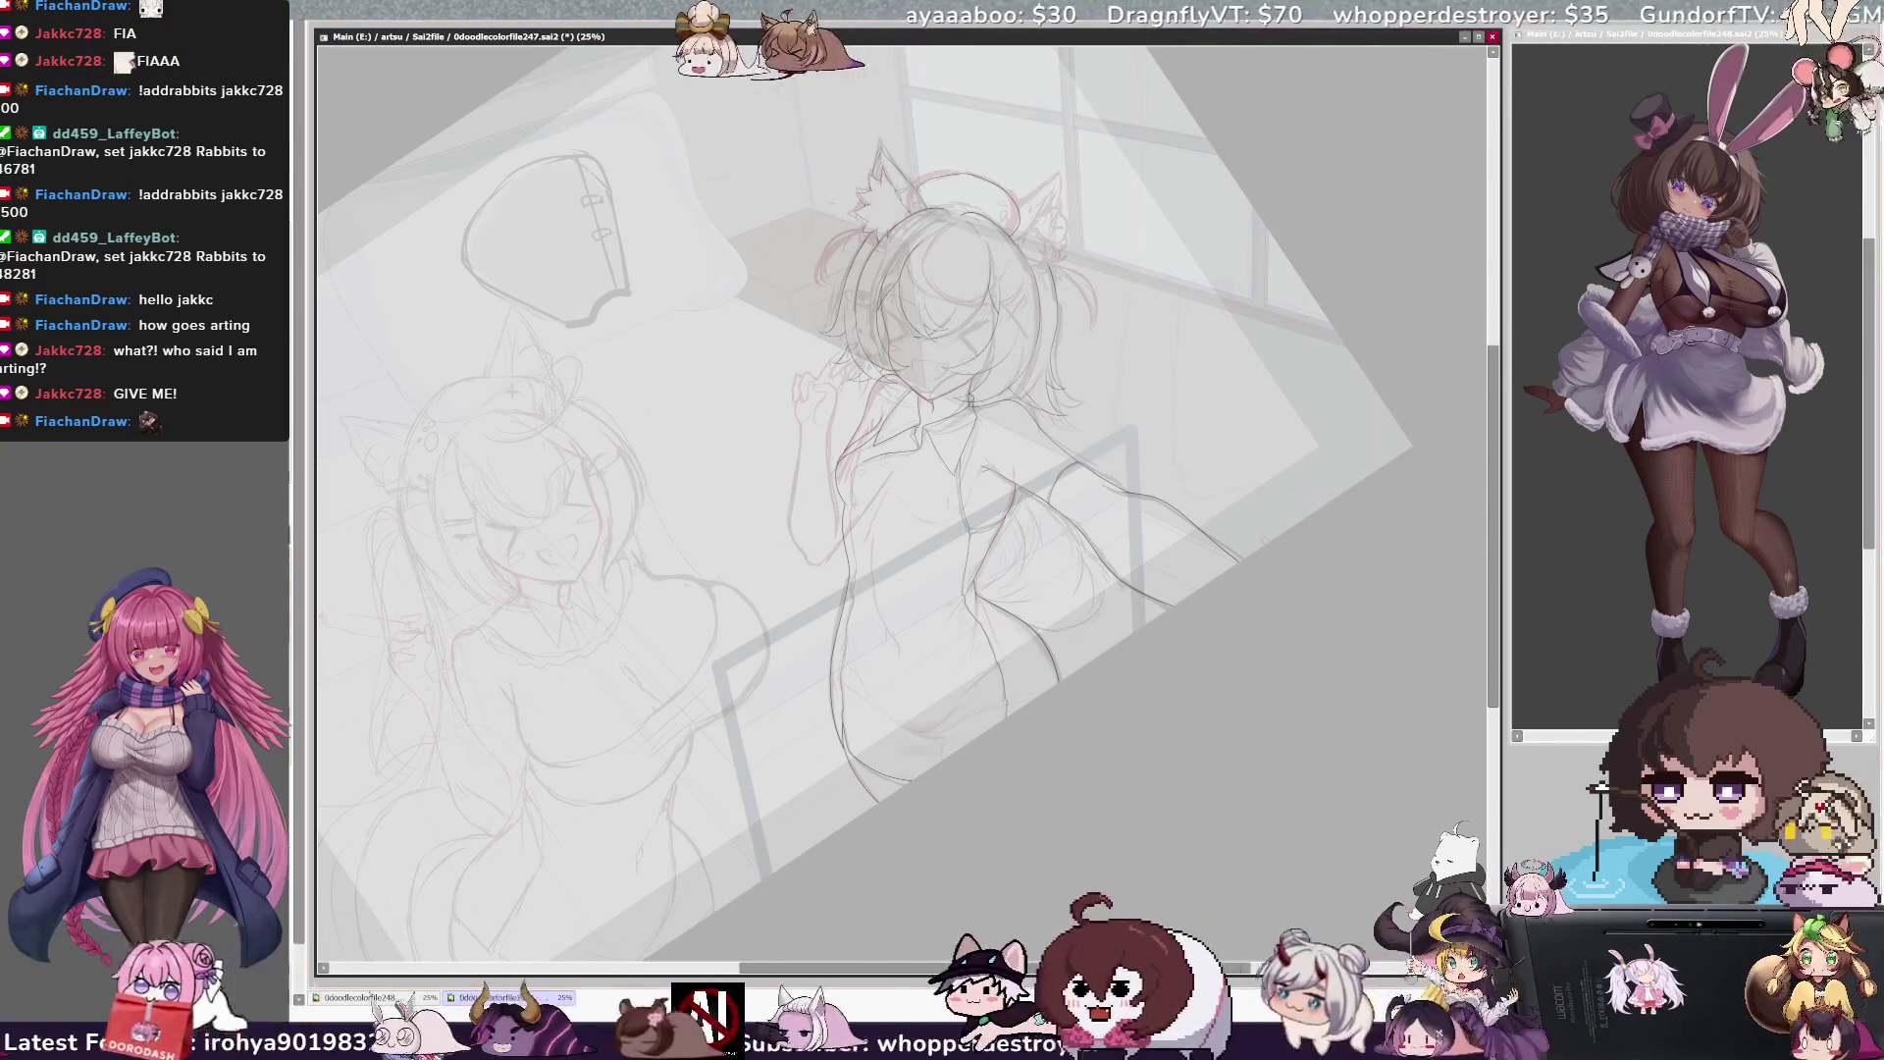
key(ctrl+plus)
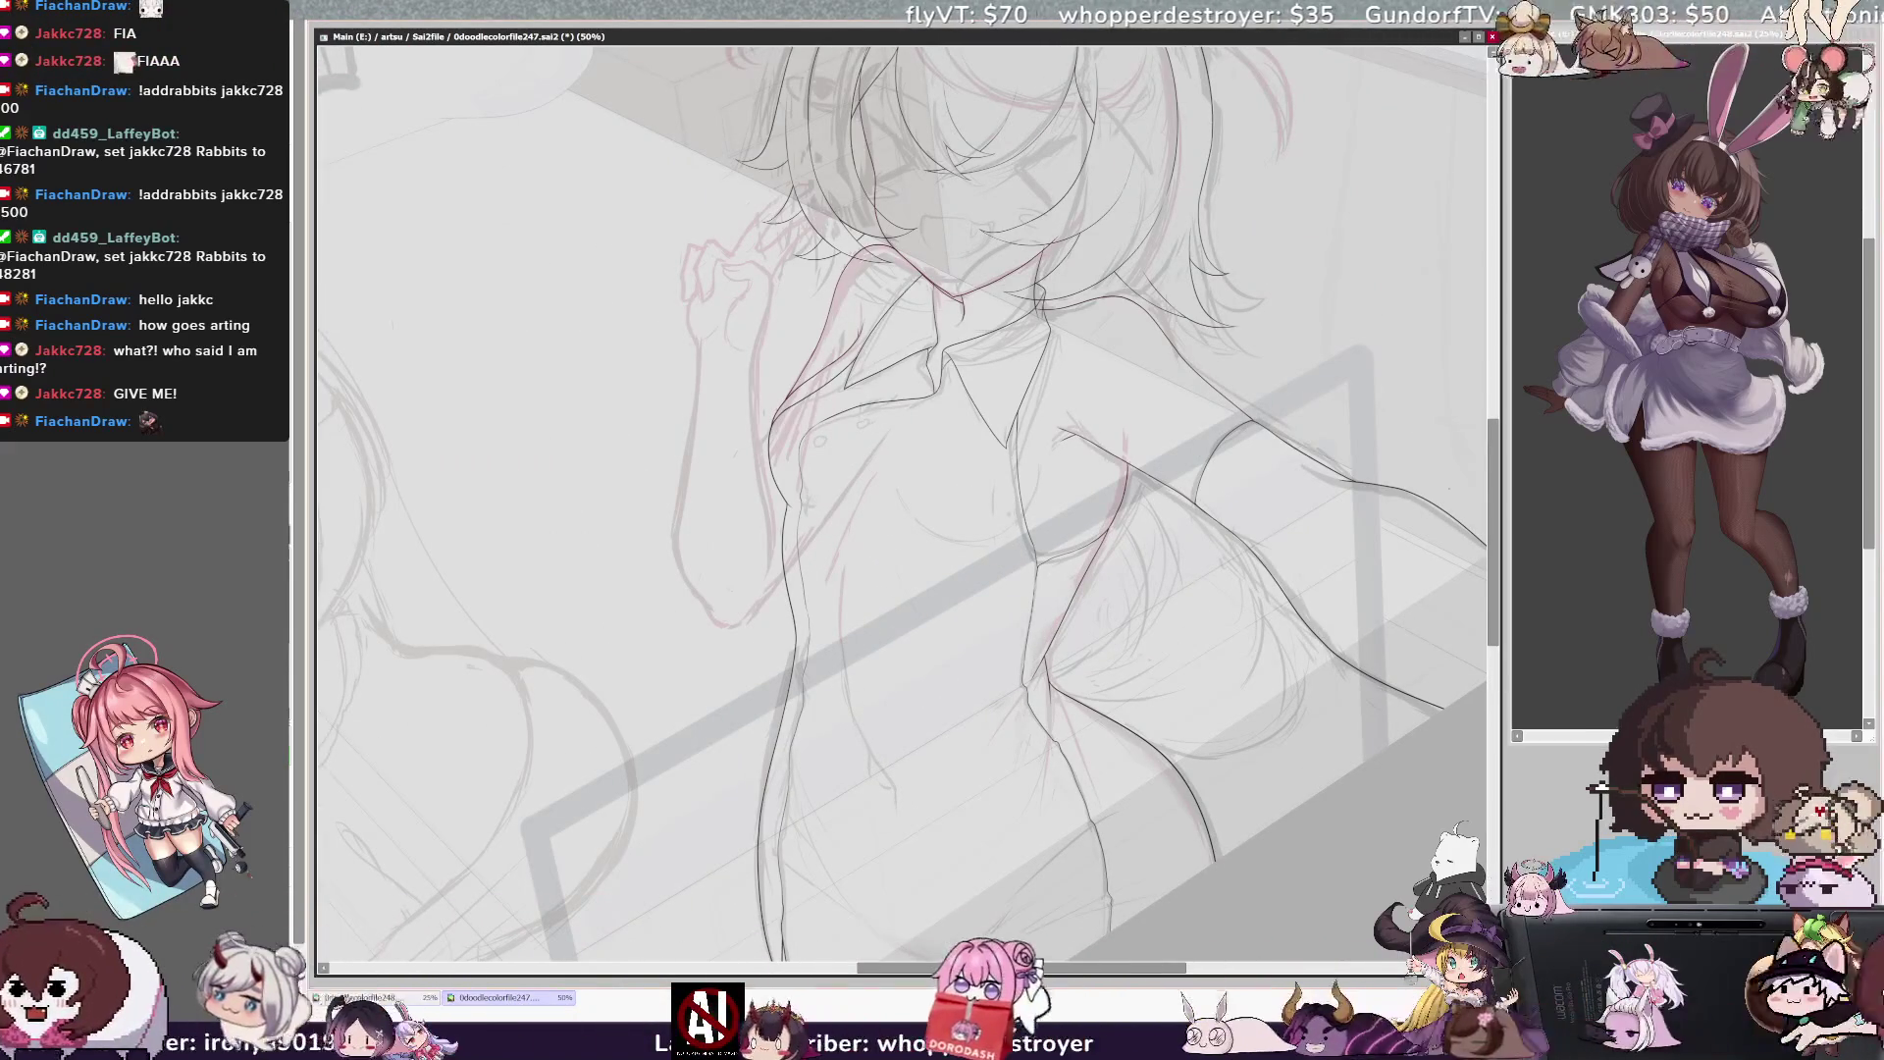
Draw a darker pencil line down the right girl's torso contour and compare it in mirrored view
drag(1494, 475, 1495, 445)
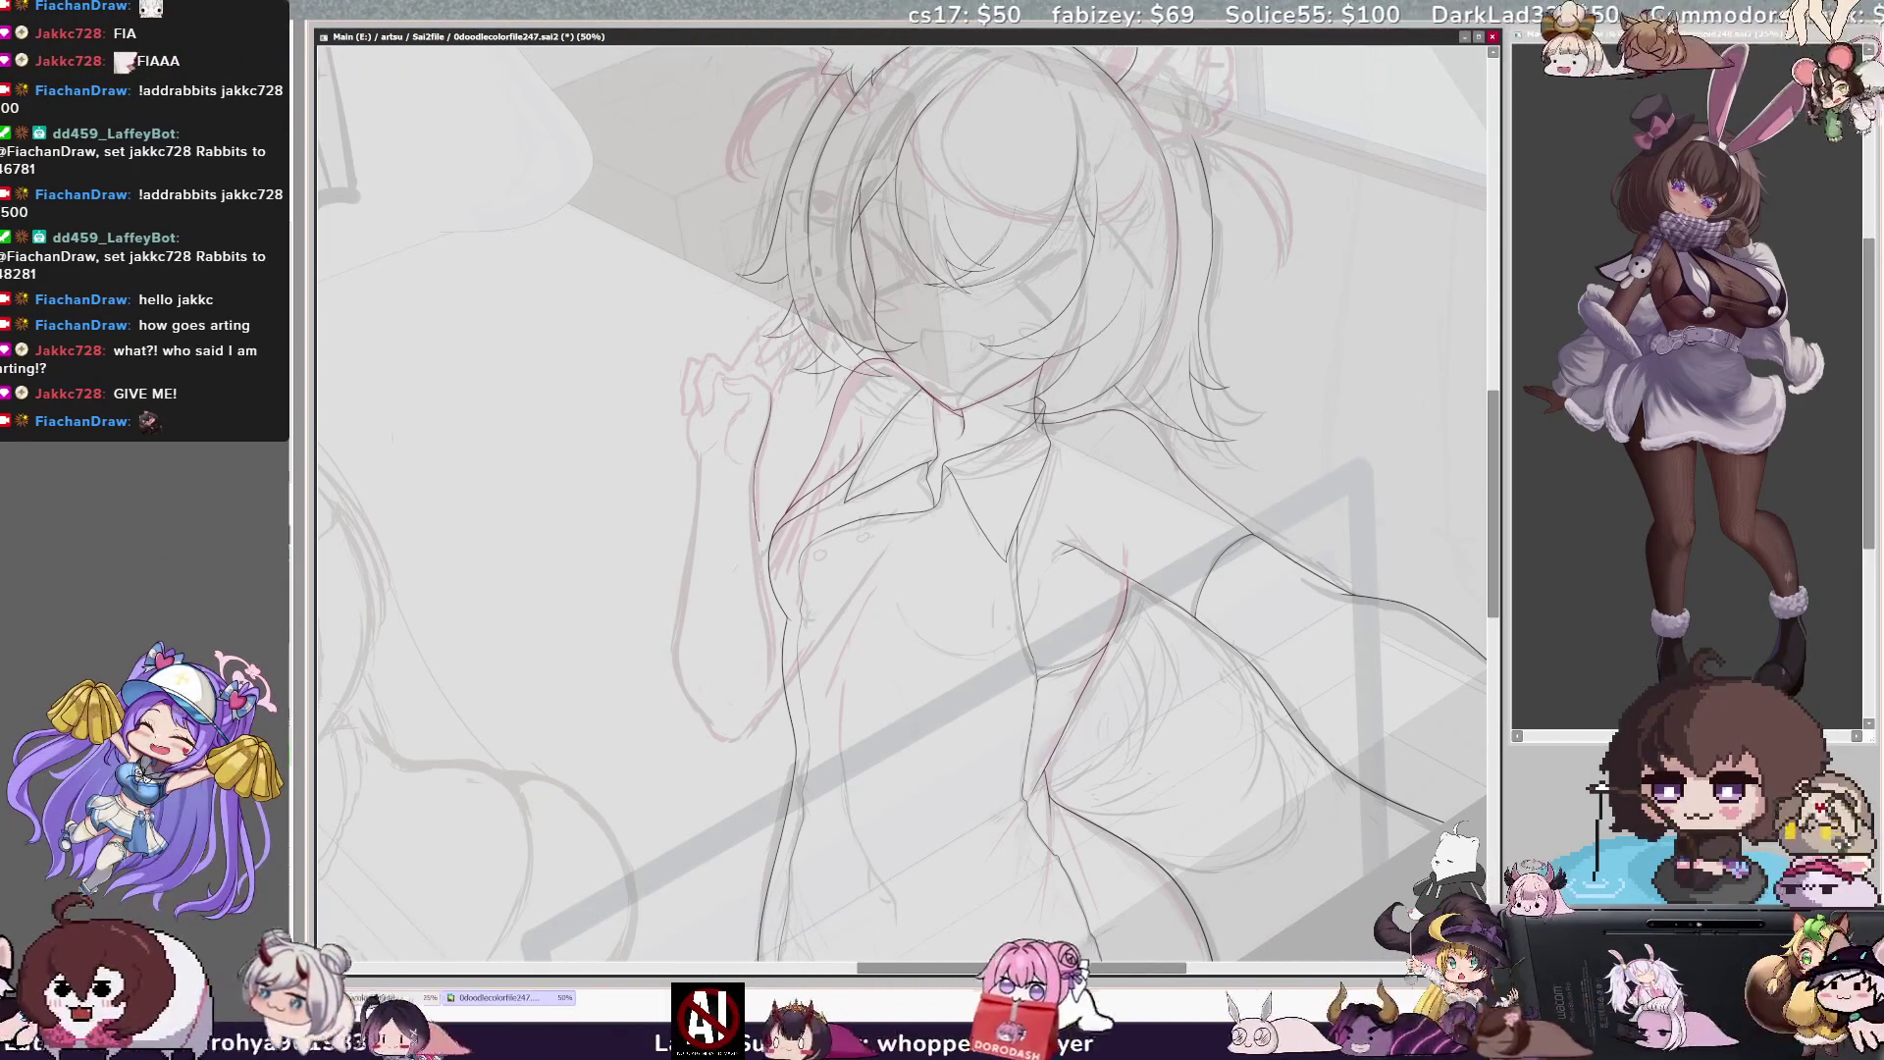
key(h)
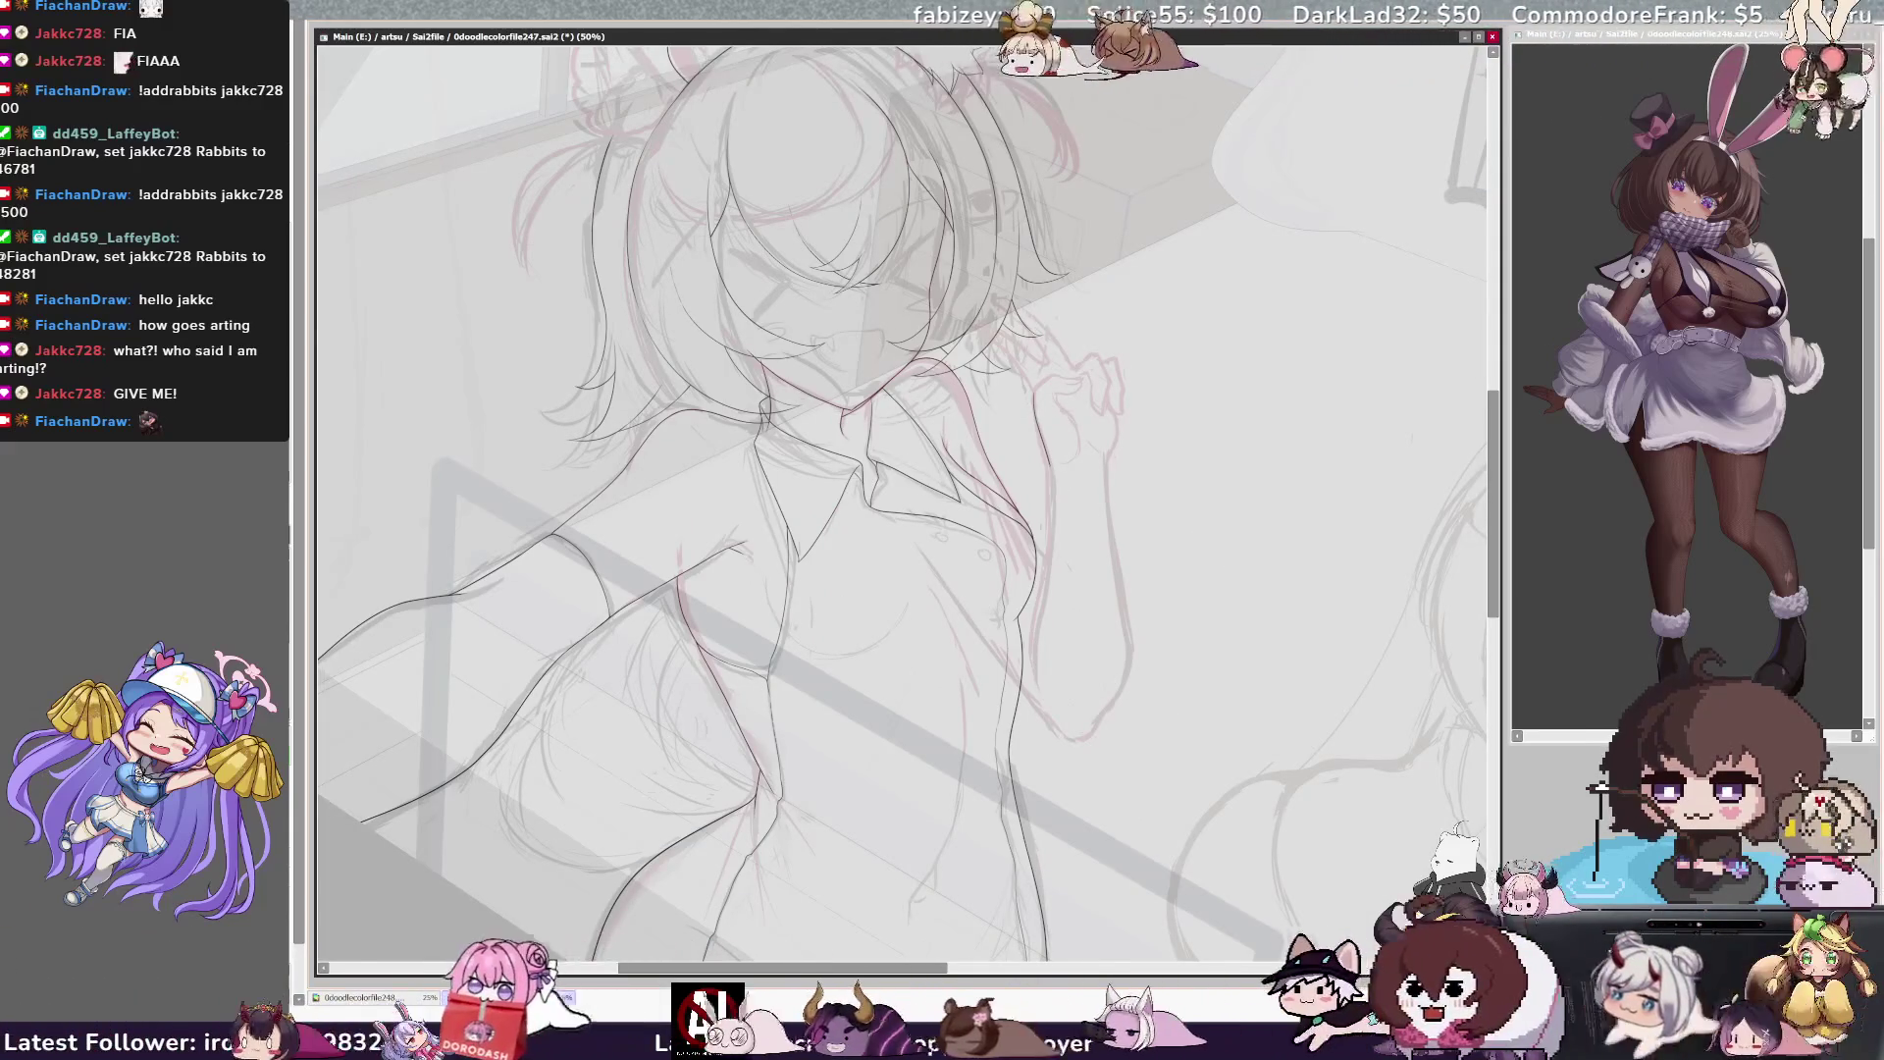
drag(1047, 495, 1035, 621)
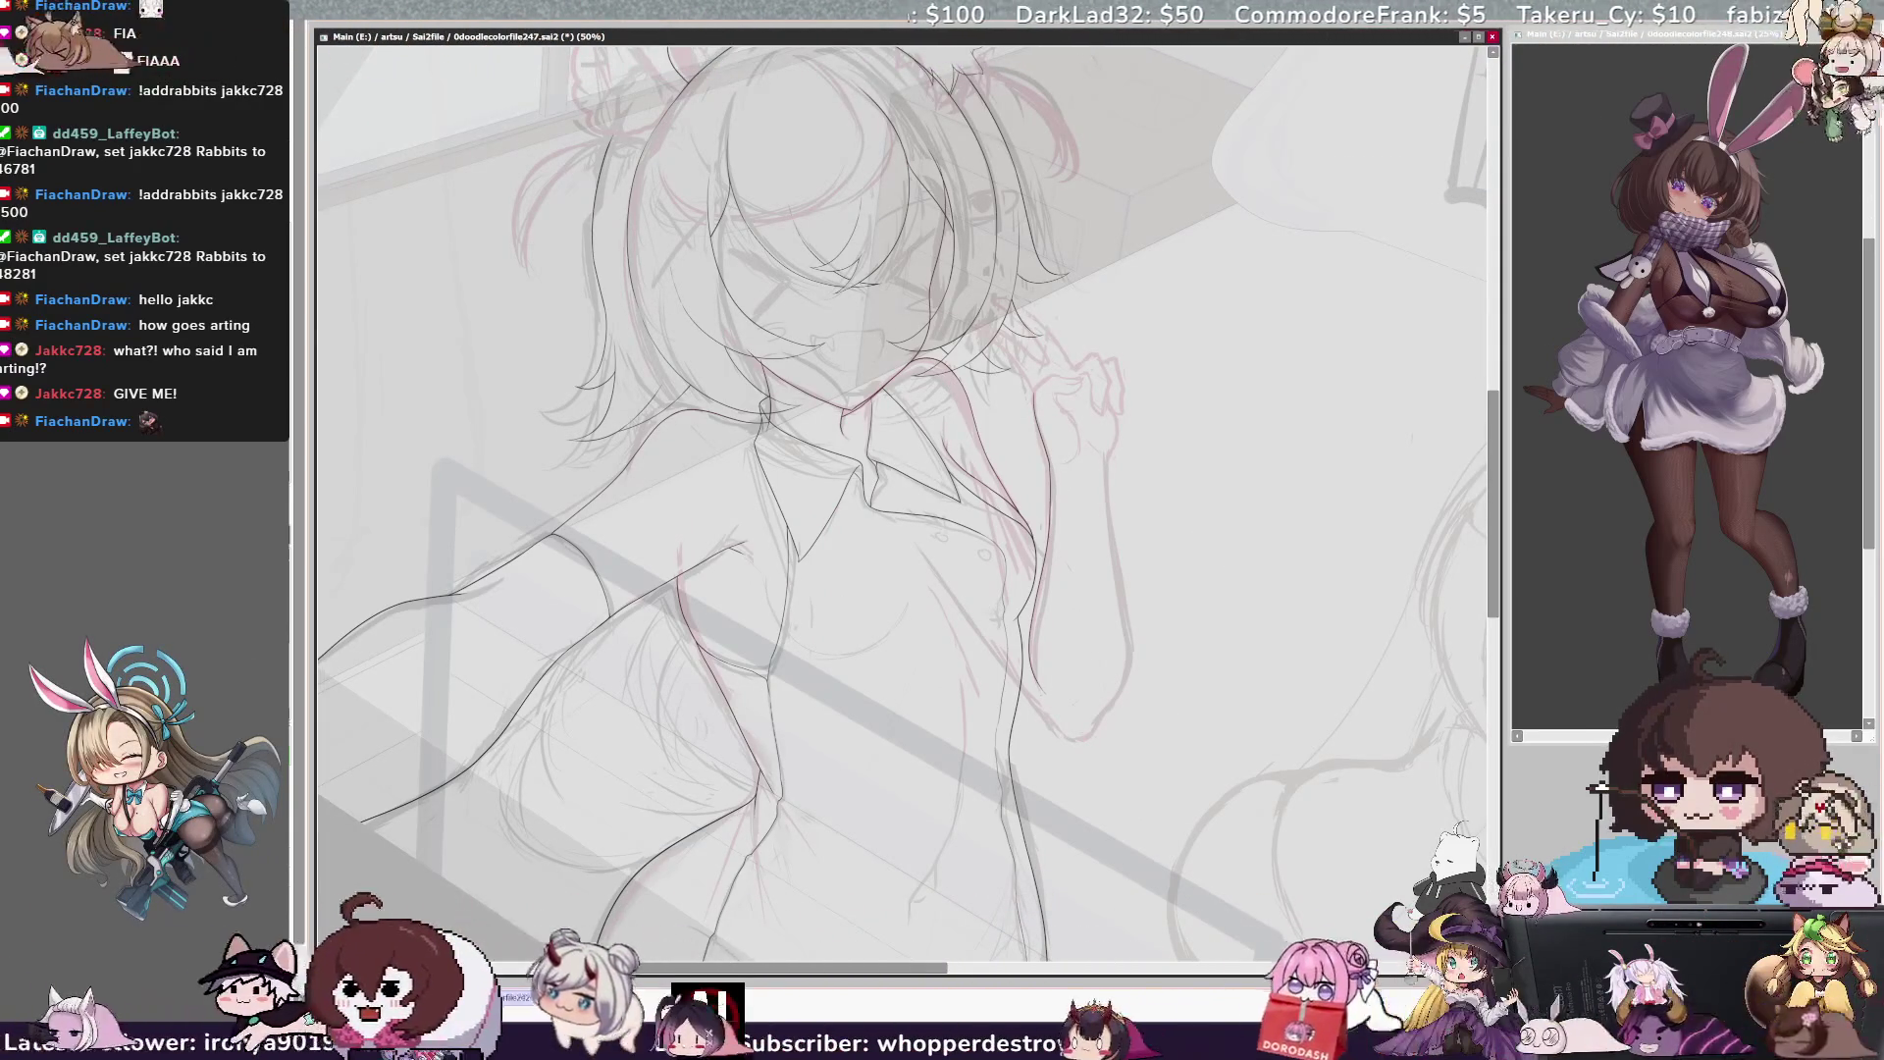
key(h)
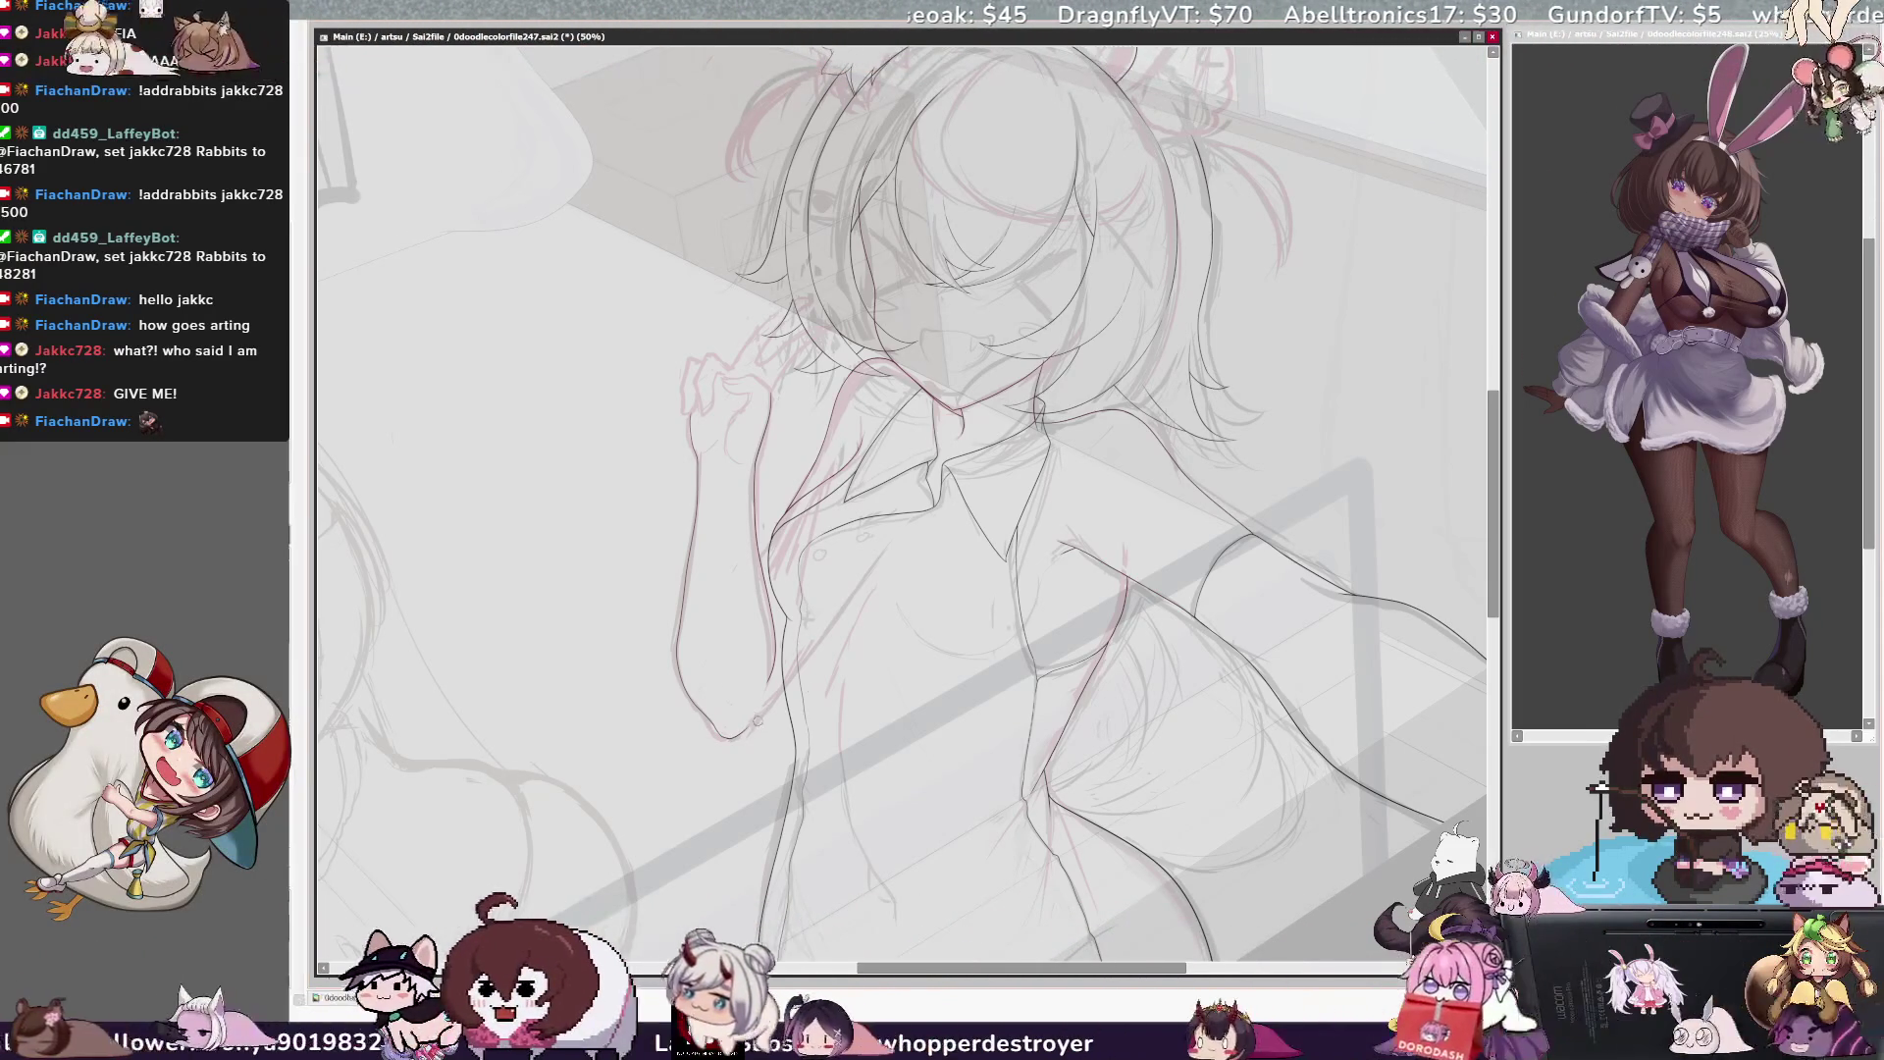
key(h)
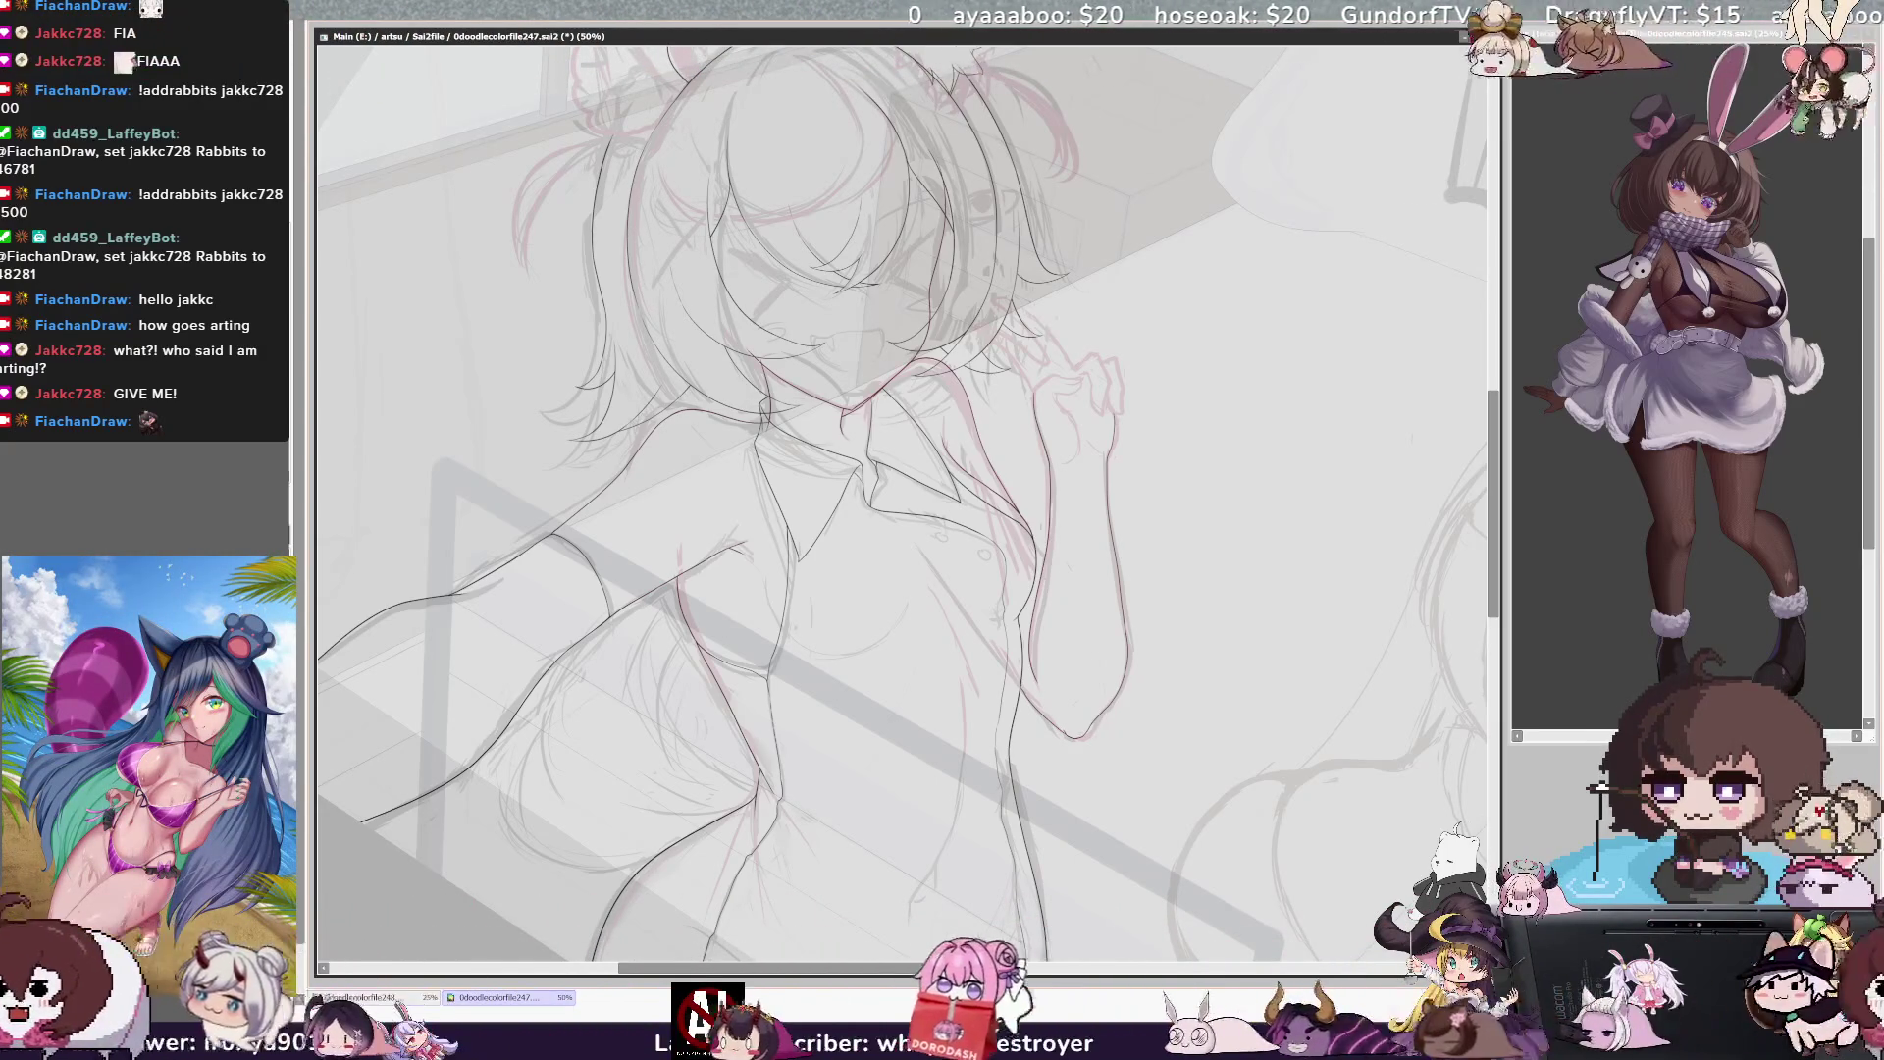
key(h)
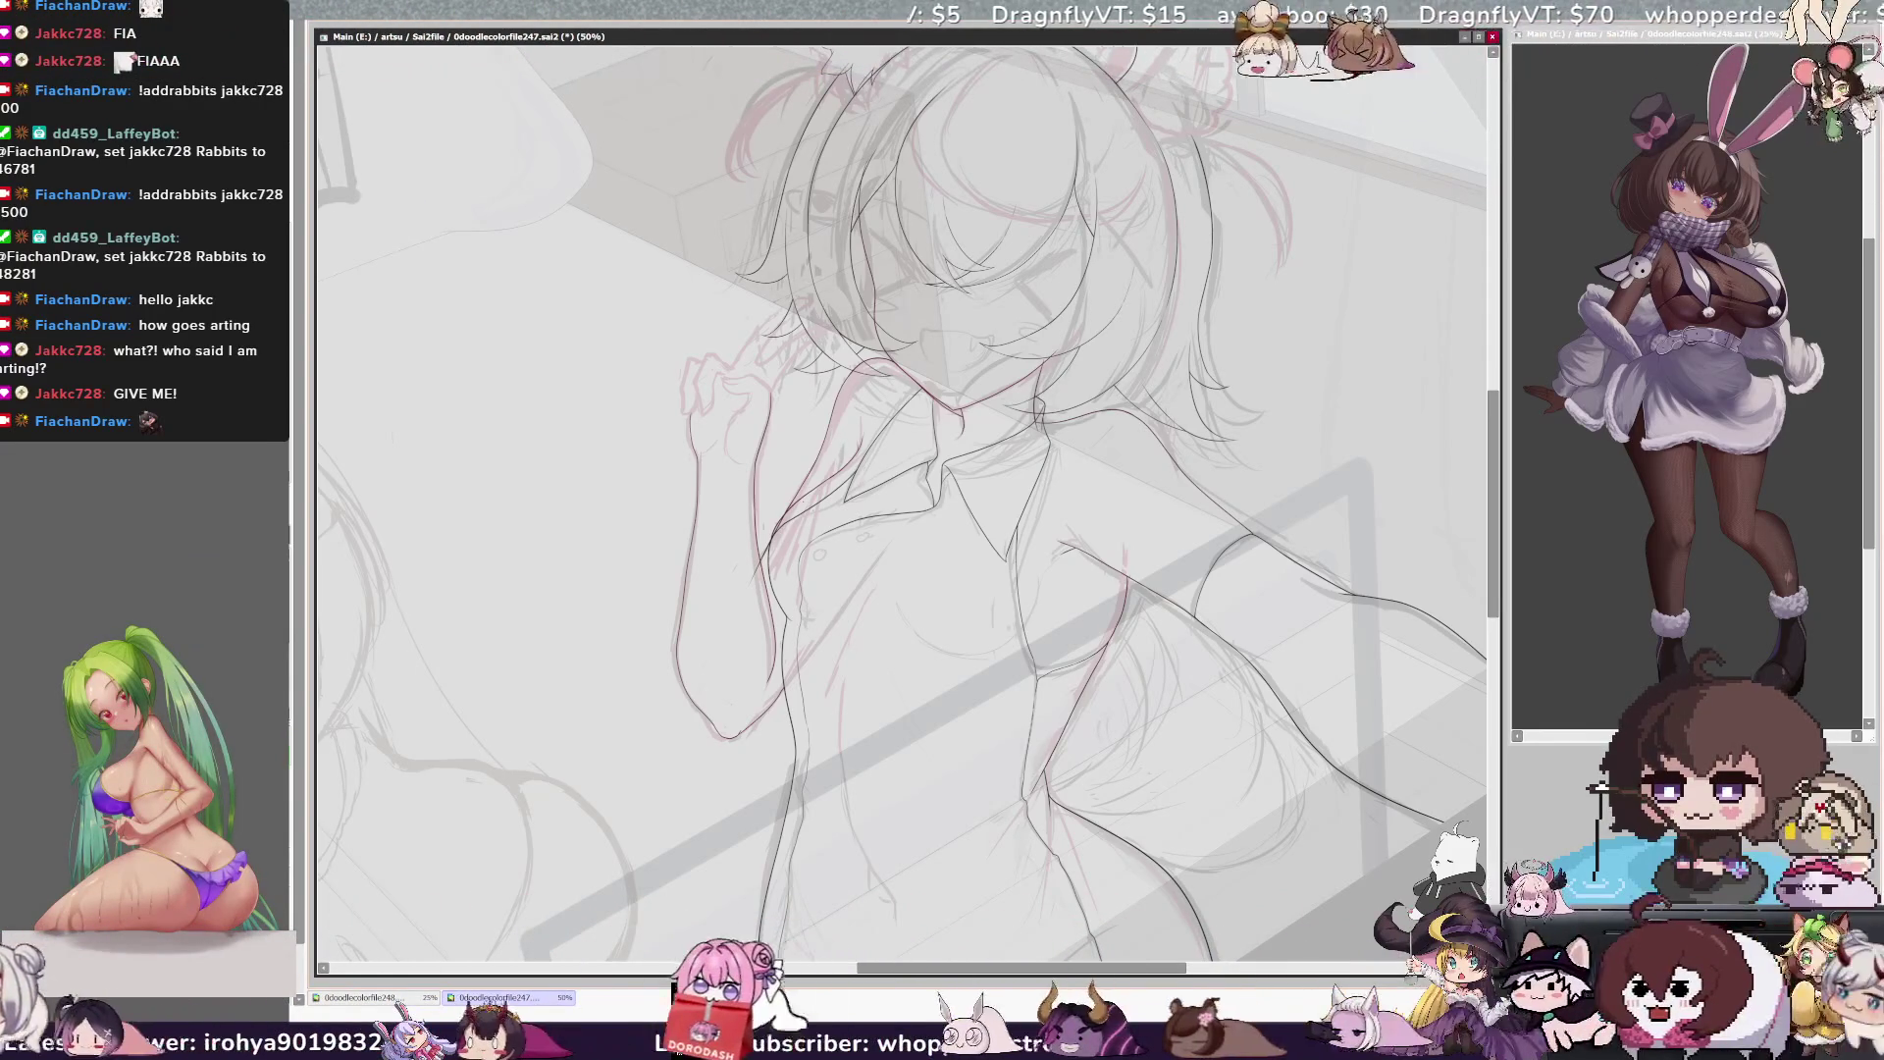
key(h)
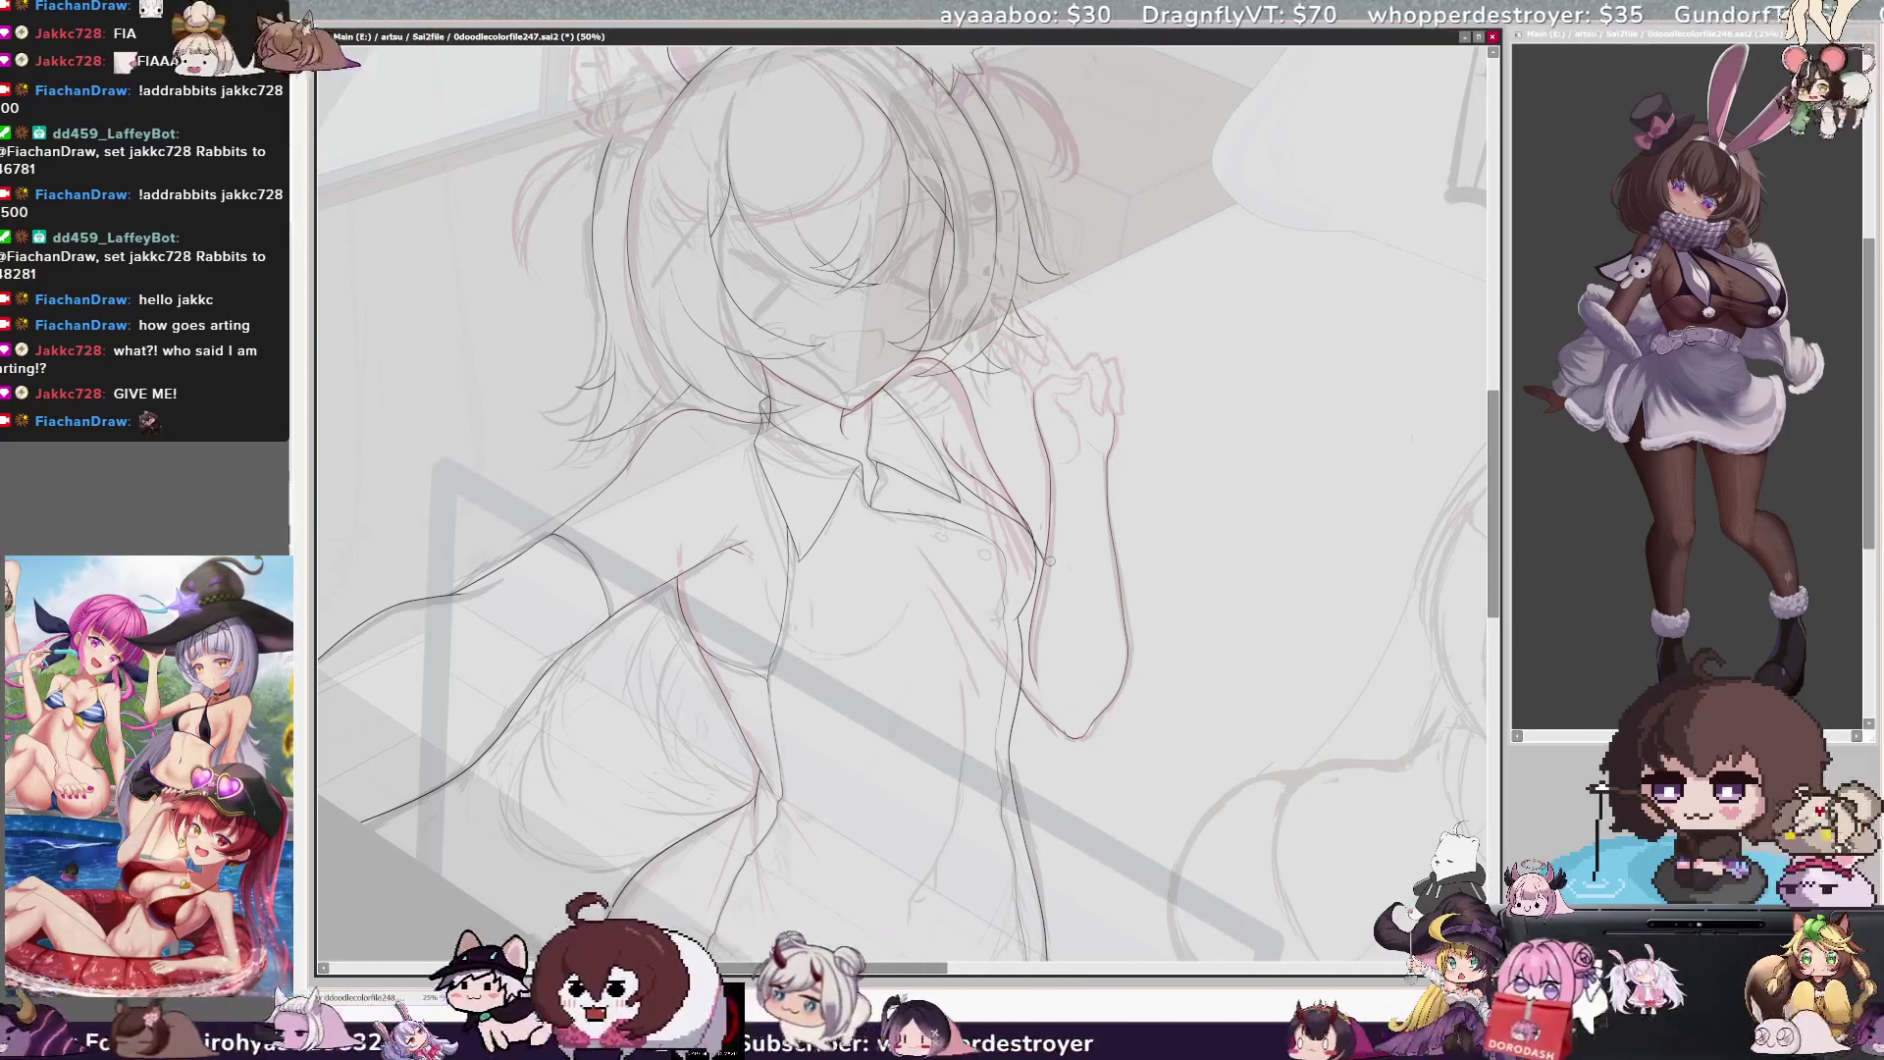
key(h)
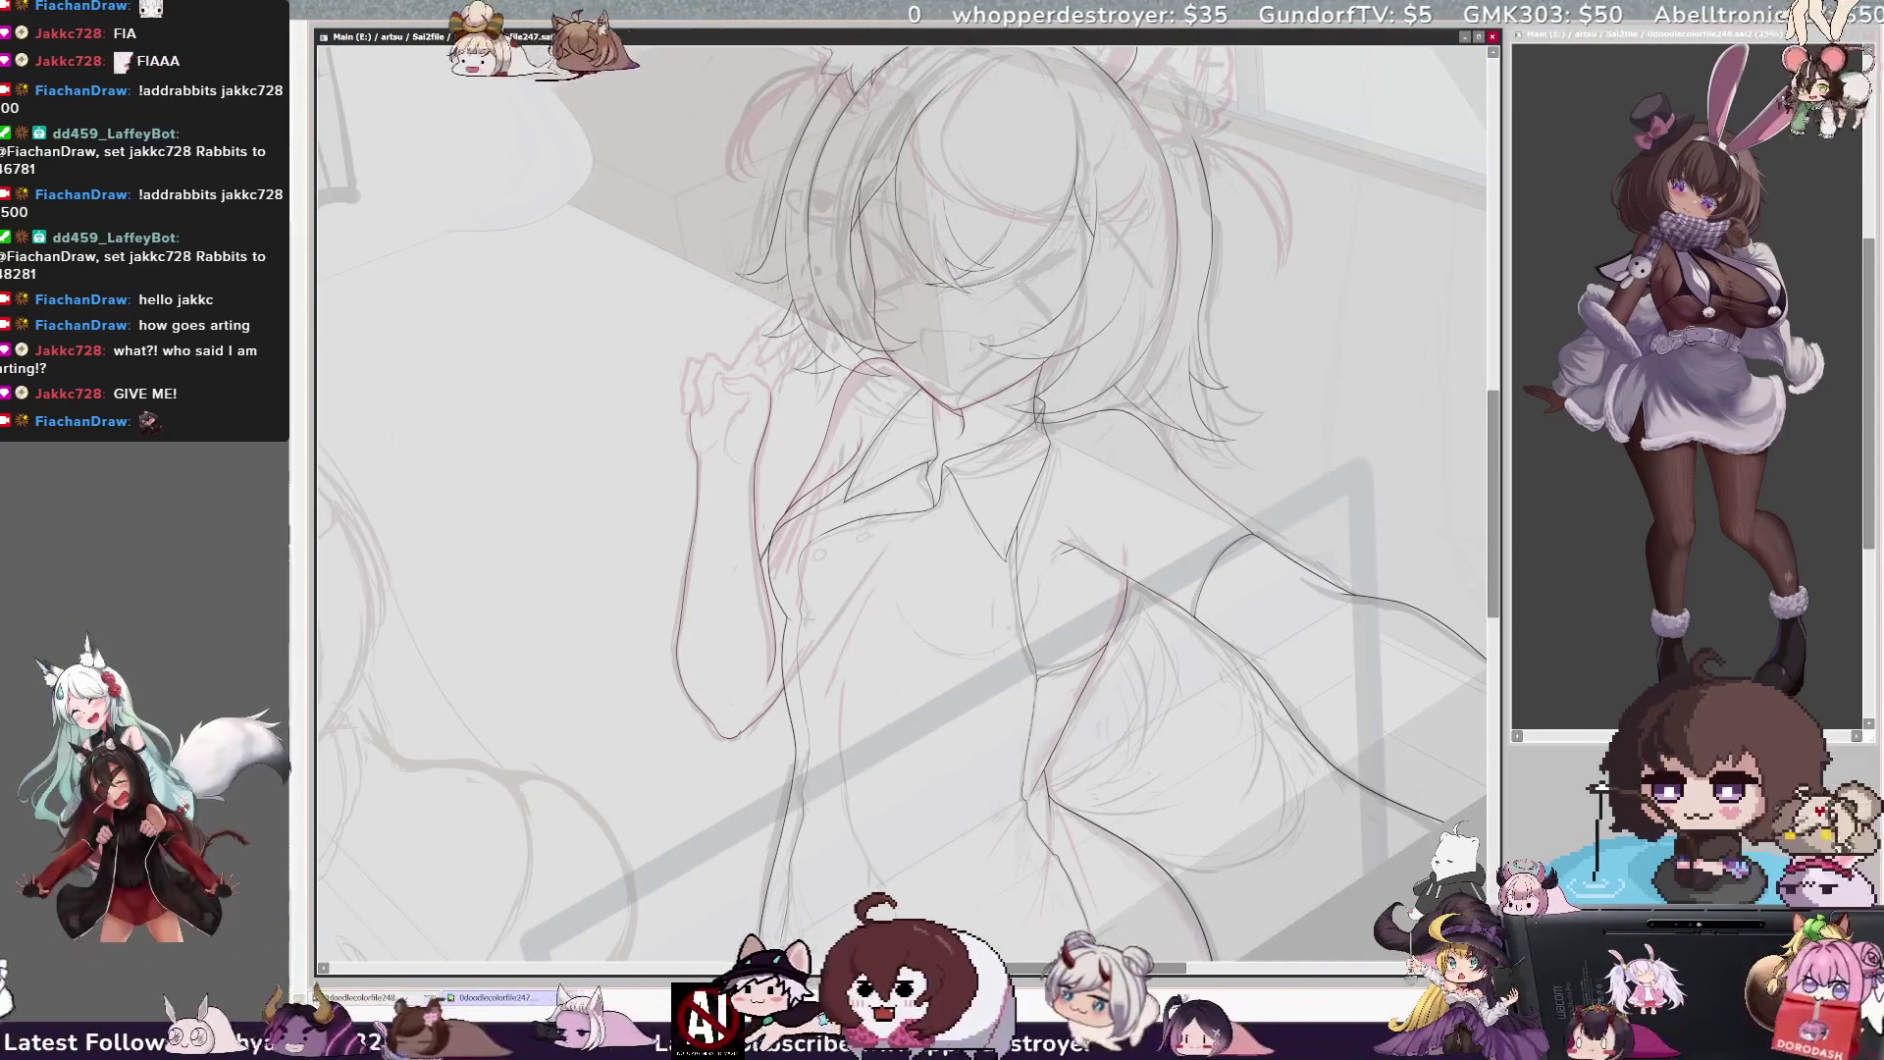
Zoom back to 75% and add a short dark stroke along the raised arm's outline
scroll(901, 505, up, 2)
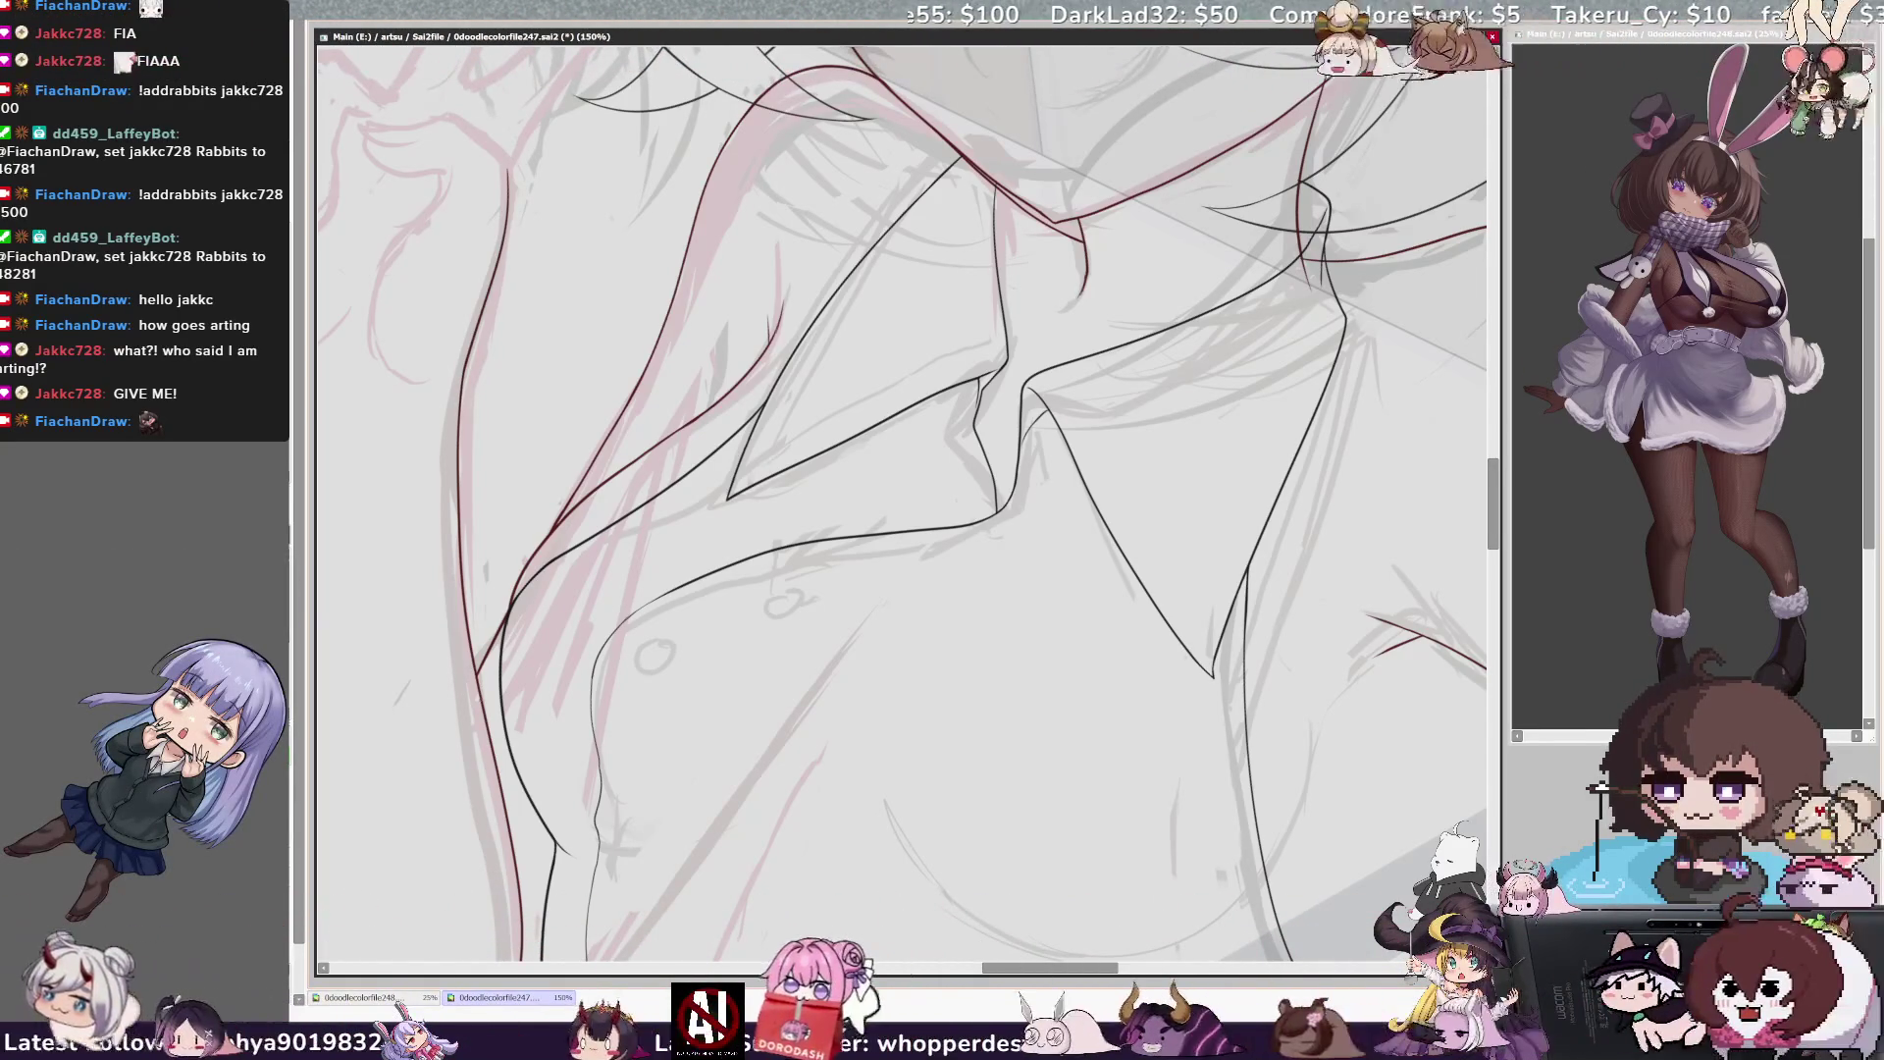
key(ctrl+minus)
key(ctrl+minus)
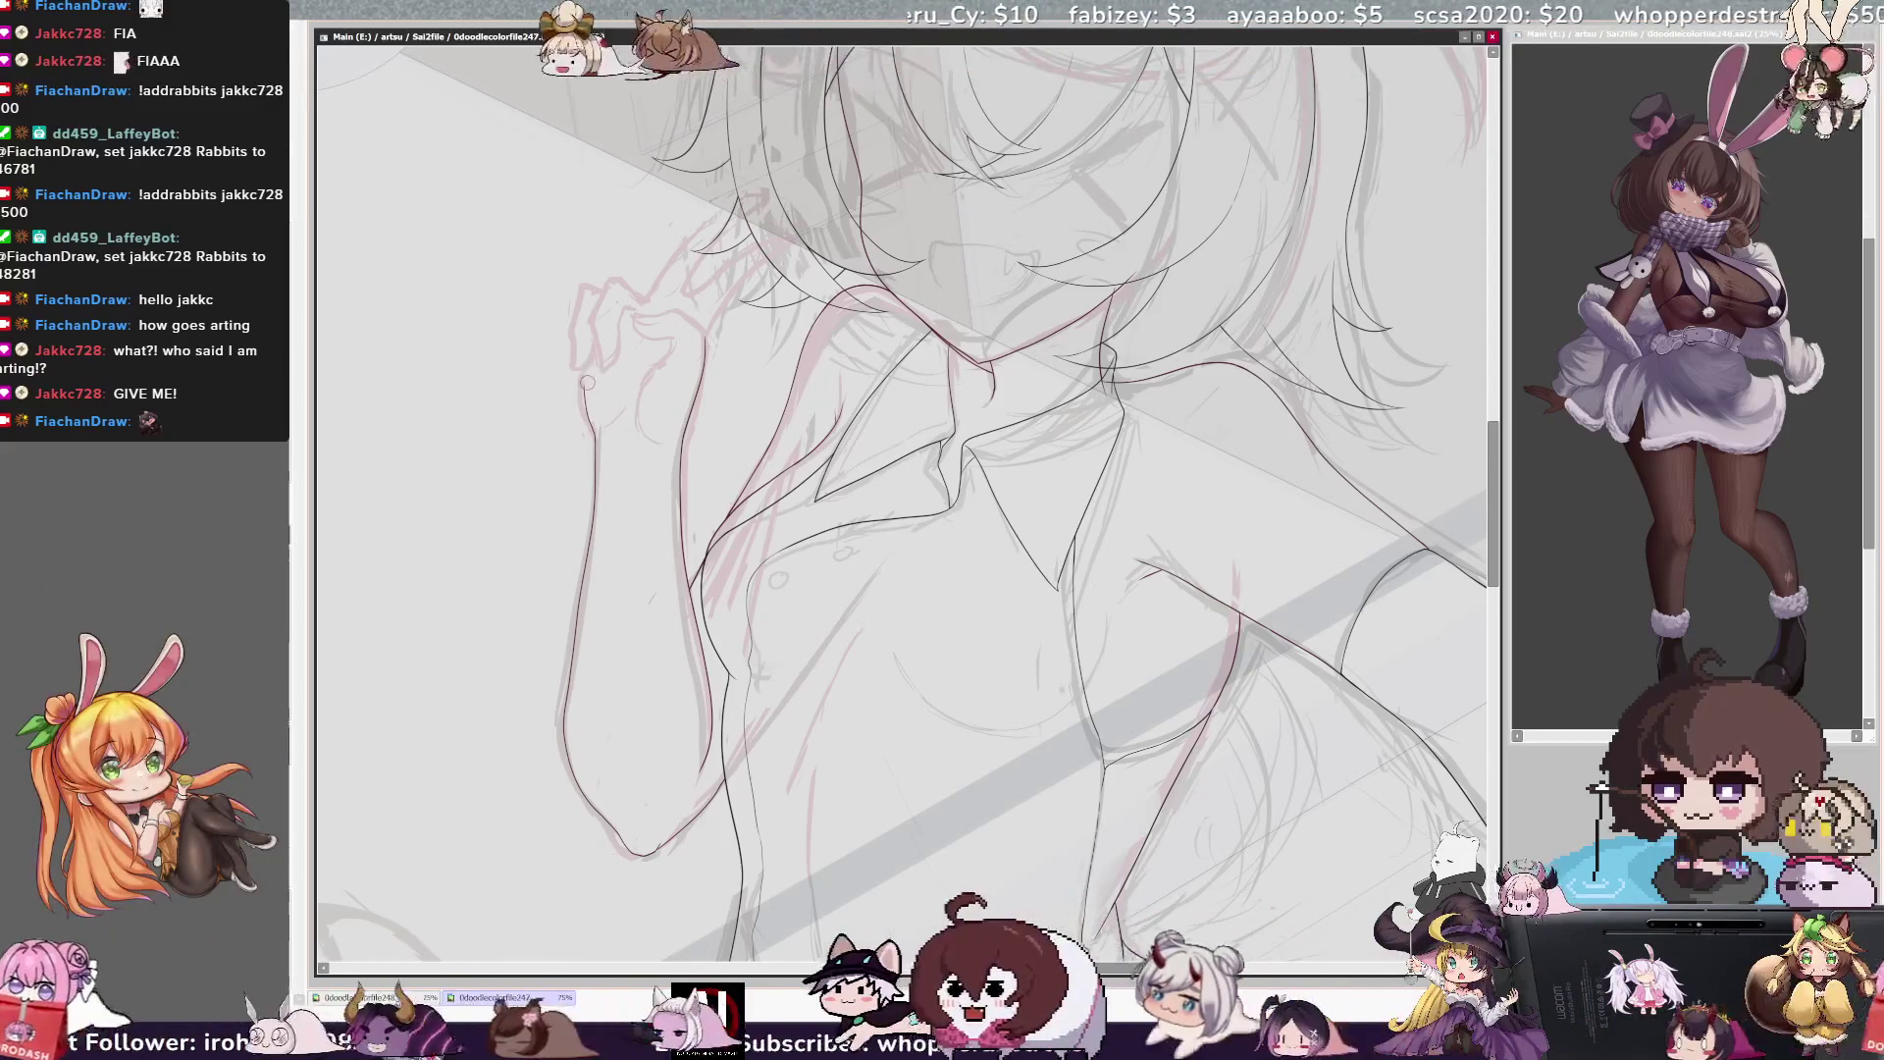
drag(581, 390, 589, 415)
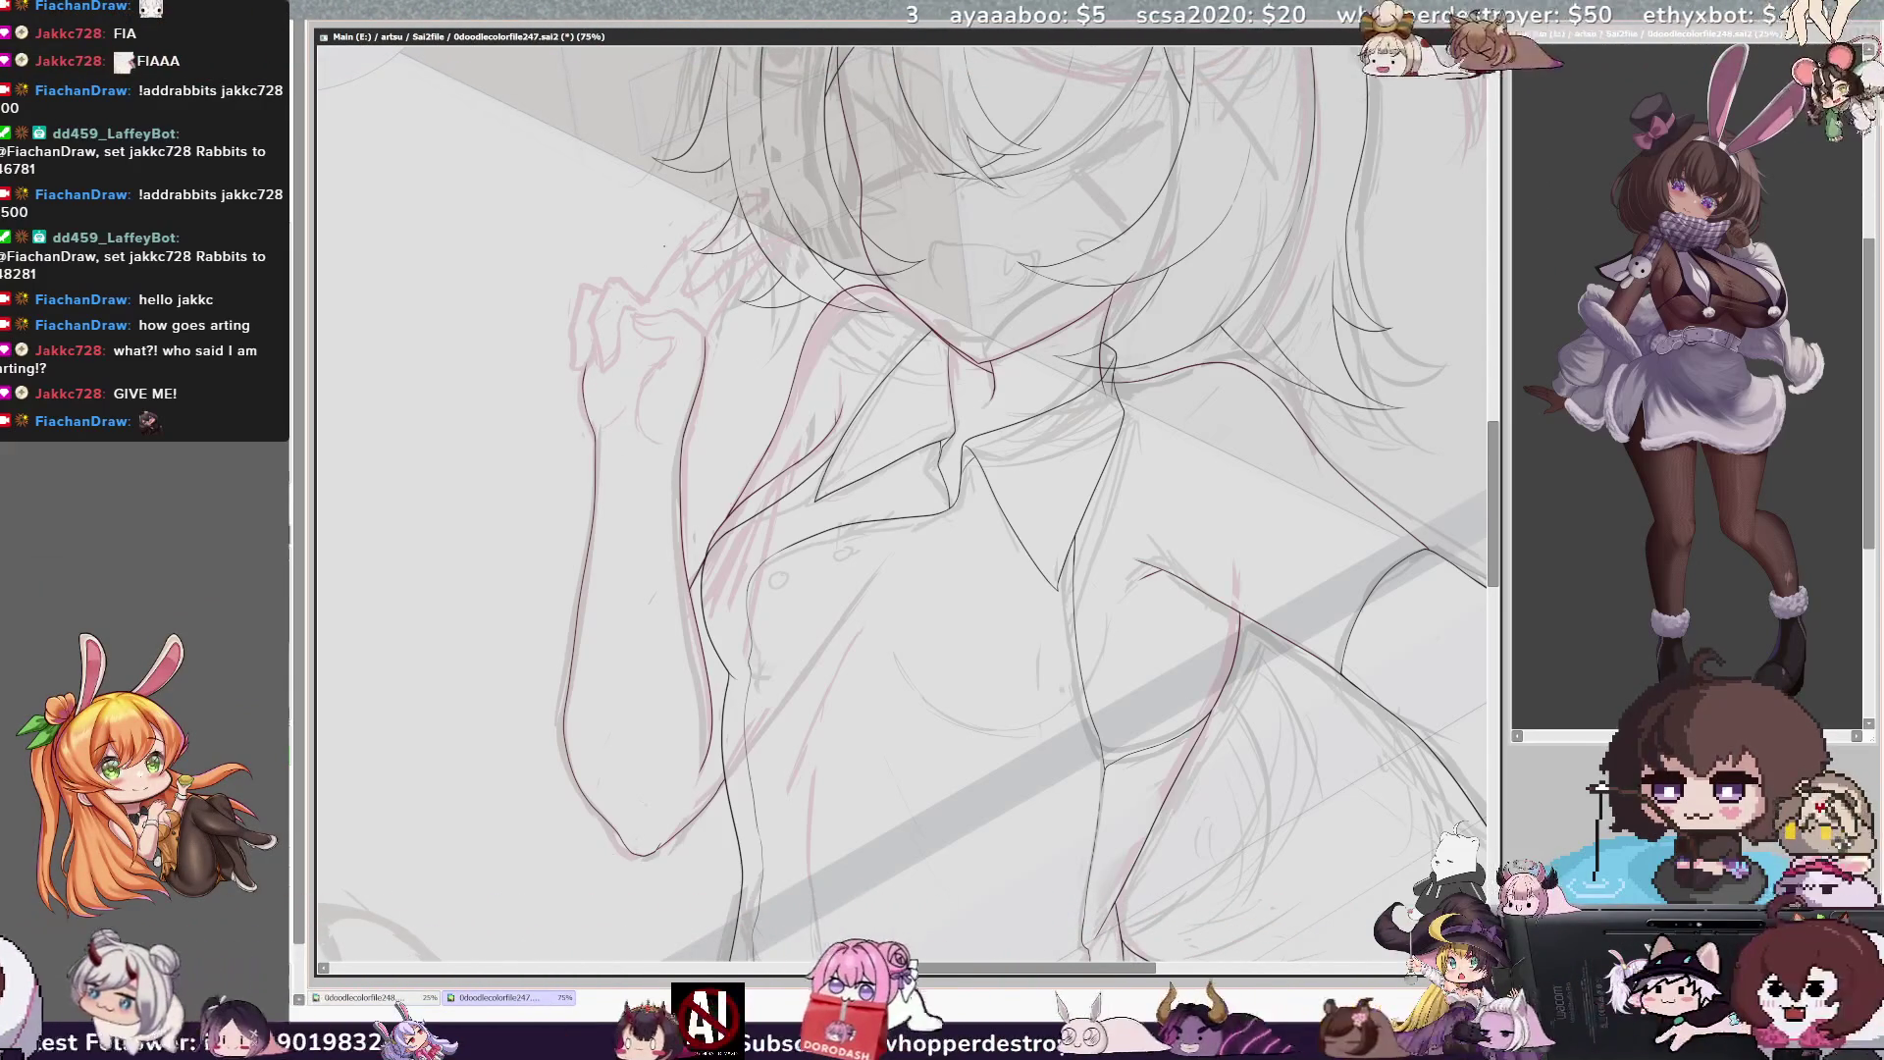